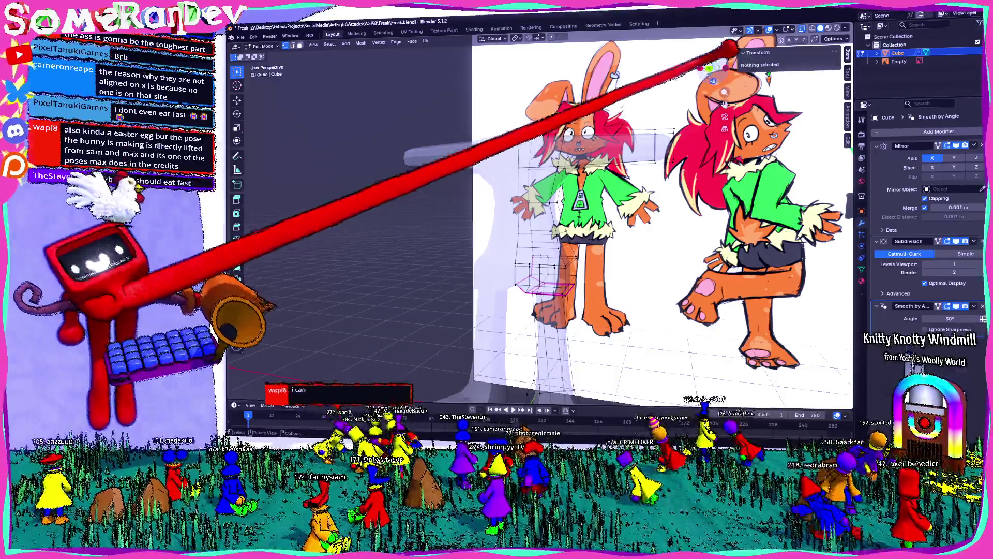
# Dissolve the redundant hip vertices, then the loop of edges around the upper leg.
pyautogui.press('KP_1')
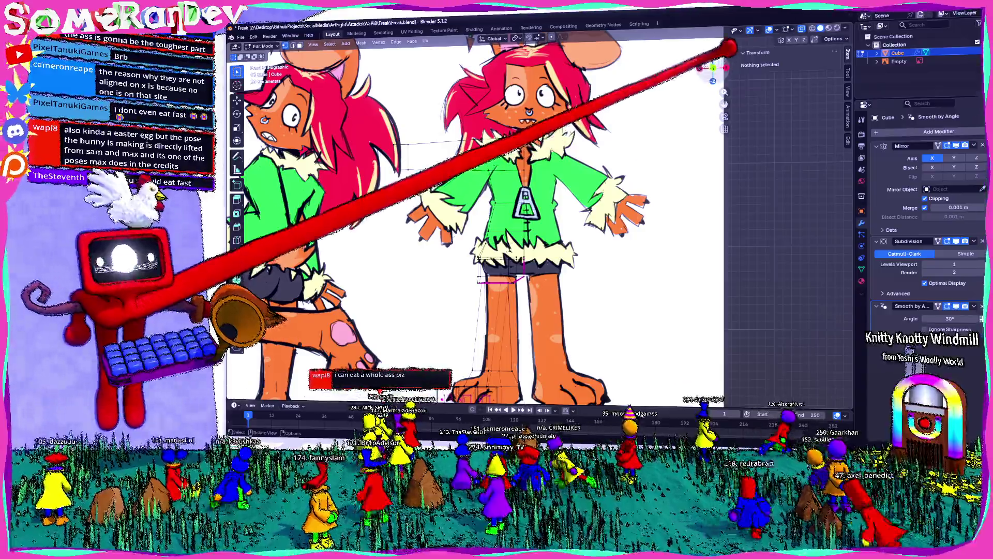
pyautogui.scroll(3, 504, 217)
pyautogui.scroll(3, 505, 217)
pyautogui.scroll(2, 504, 217)
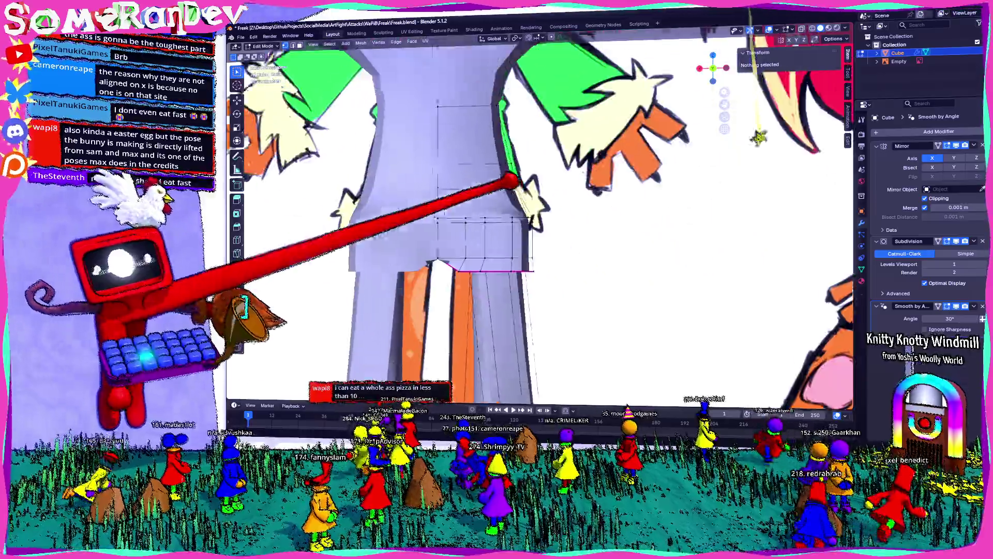
pyautogui.moveTo(504, 217)
pyautogui.mouseDown(button='middle')
pyautogui.moveTo(466, 271)
pyautogui.moveTo(504, 234)
pyautogui.mouseUp(button='middle')
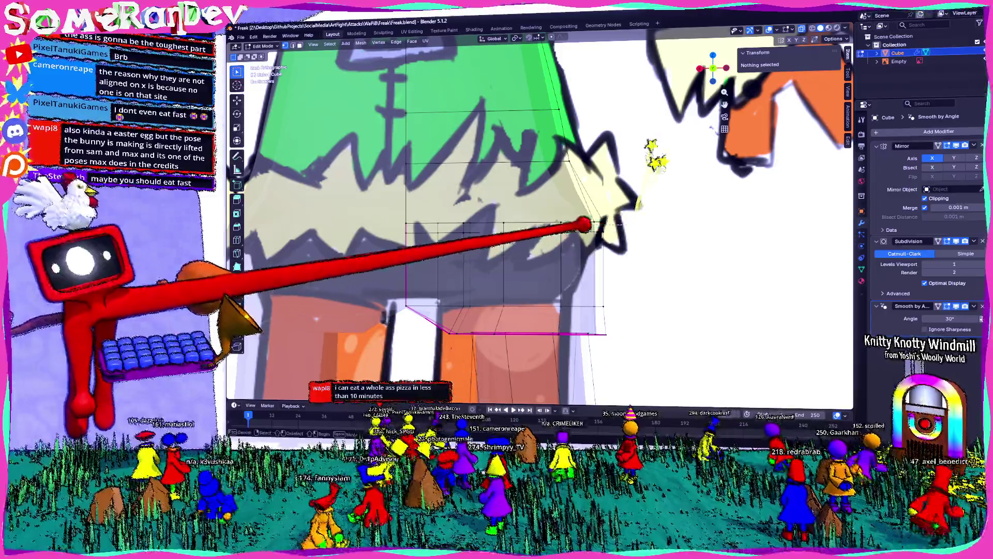
pyautogui.press('x')
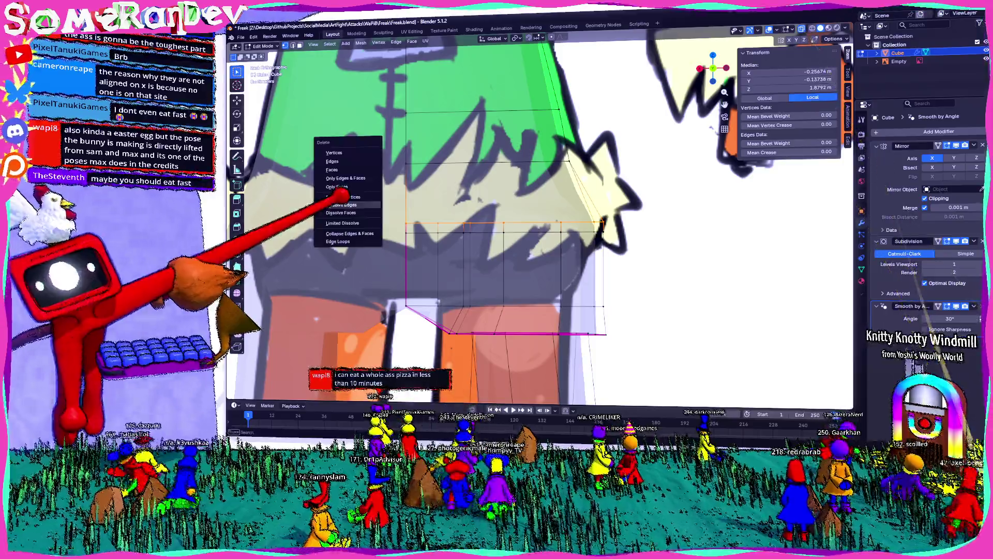
pyautogui.click(342, 197)
pyautogui.moveTo(427, 233)
pyautogui.mouseDown(button='middle')
pyautogui.moveTo(481, 228)
pyautogui.moveTo(543, 256)
pyautogui.mouseUp(button='middle')
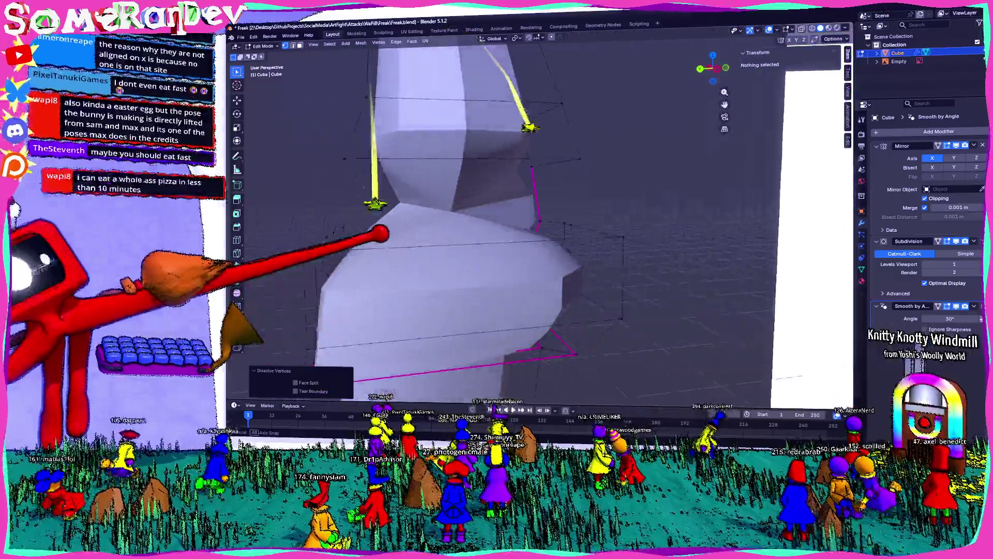
pyautogui.keyDown('alt'); pyautogui.click(488, 264); pyautogui.keyUp('alt')
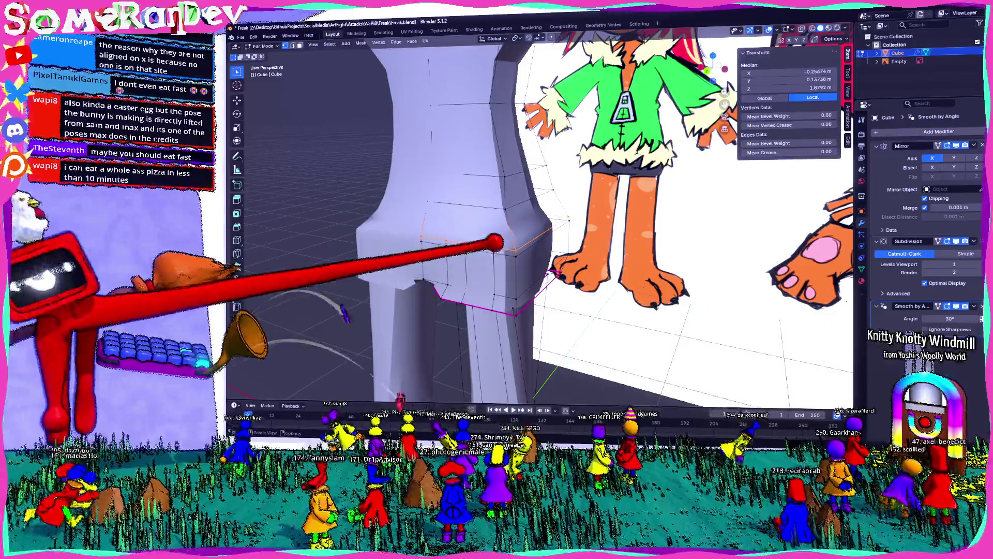
pyautogui.click(484, 250)
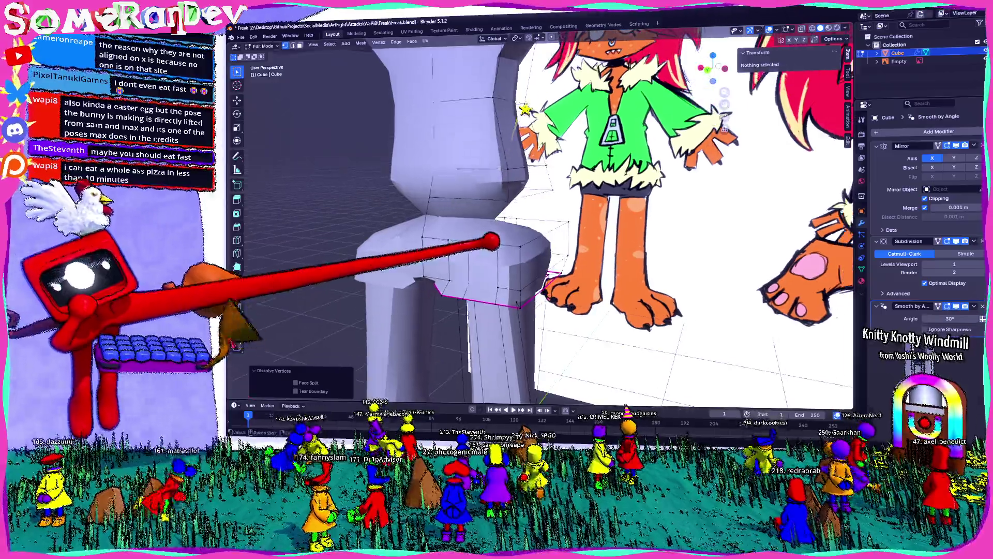
# Remove the leftover hip geometry and cut a new edge loop across the lower torso.
pyautogui.moveTo(497, 256); pyautogui.dragTo(462, 225, button='middle')
pyautogui.scroll(3, 466, 229)
pyautogui.scroll(3, 489, 233)
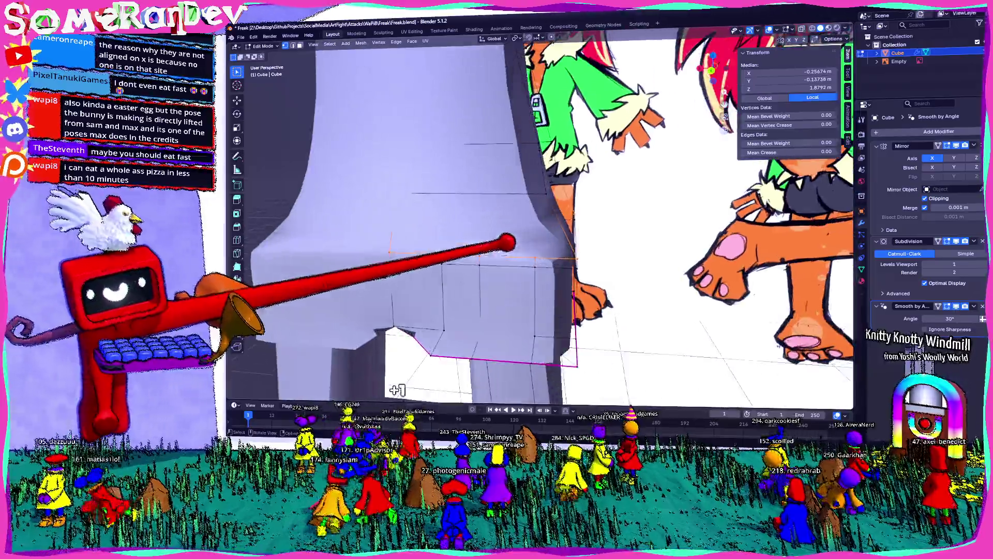
pyautogui.click(483, 232)
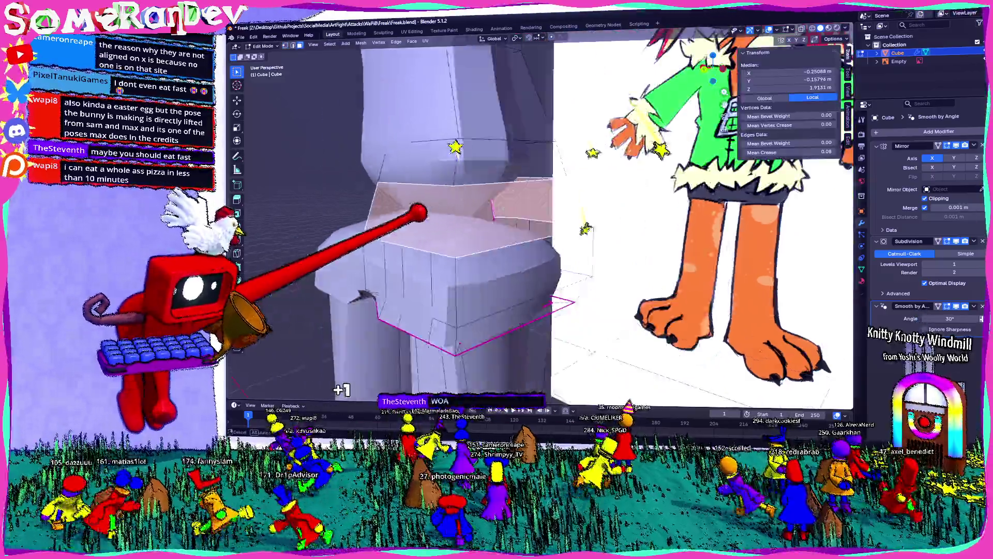
pyautogui.moveTo(461, 190)
pyautogui.mouseDown(button='middle')
pyautogui.moveTo(448, 224)
pyautogui.moveTo(489, 369)
pyautogui.moveTo(434, 233)
pyautogui.moveTo(388, 194)
pyautogui.mouseUp(button='middle')
pyautogui.moveTo(466, 233)
pyautogui.mouseDown(button='middle')
pyautogui.moveTo(404, 202)
pyautogui.moveTo(435, 249)
pyautogui.moveTo(543, 248)
pyautogui.moveTo(481, 217)
pyautogui.moveTo(435, 233)
pyautogui.moveTo(505, 248)
pyautogui.moveTo(435, 232)
pyautogui.moveTo(543, 241)
pyautogui.moveTo(528, 233)
pyautogui.mouseUp(button='middle')
pyautogui.press('Tab')
pyautogui.keyDown('alt'); pyautogui.click(486, 225); pyautogui.keyUp('alt')
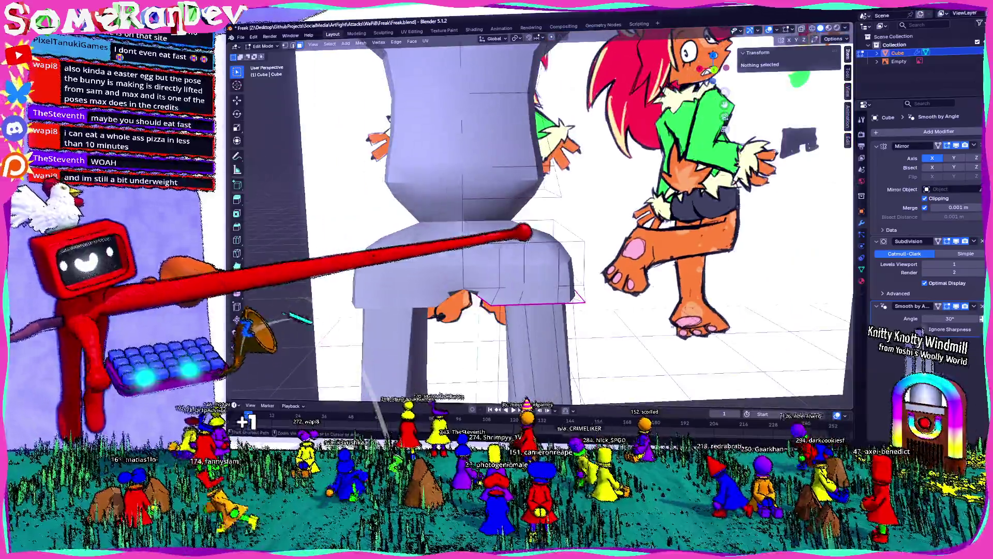
pyautogui.scroll(3, 505, 232)
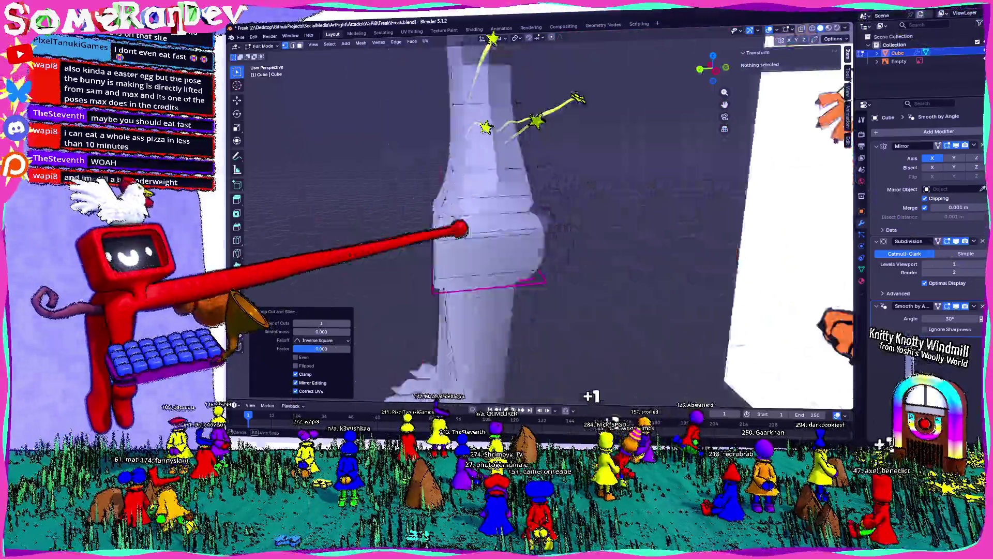
# Select the buttock faces and extend an edge into a full loop around the hip.
pyautogui.moveTo(605, 260); pyautogui.dragTo(644, 232, button='middle')
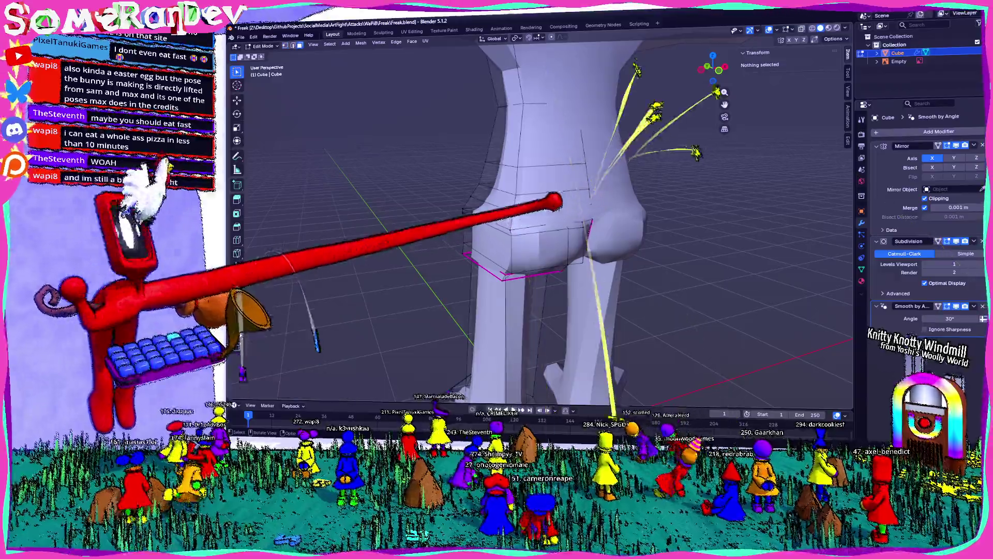
pyautogui.click(567, 206)
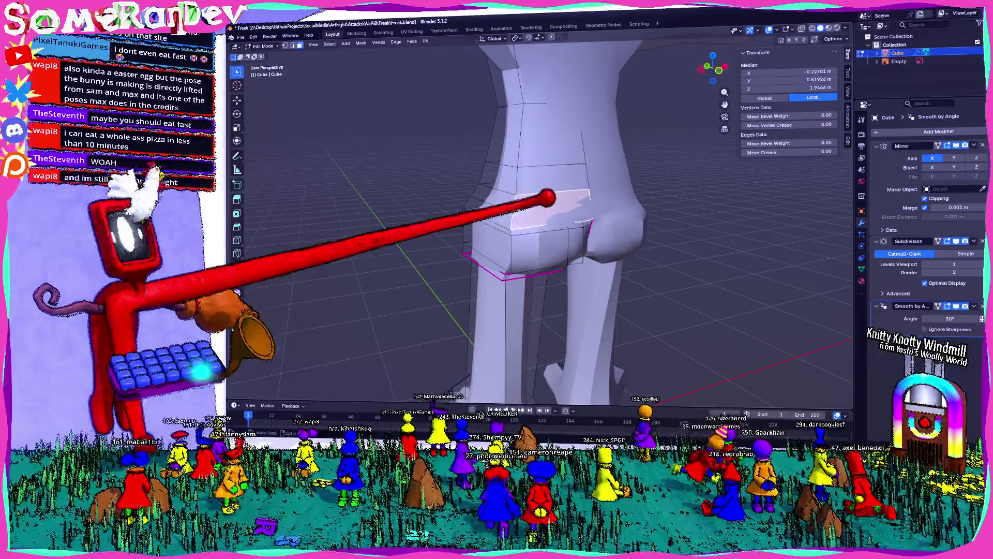
pyautogui.scroll(3, 547, 201)
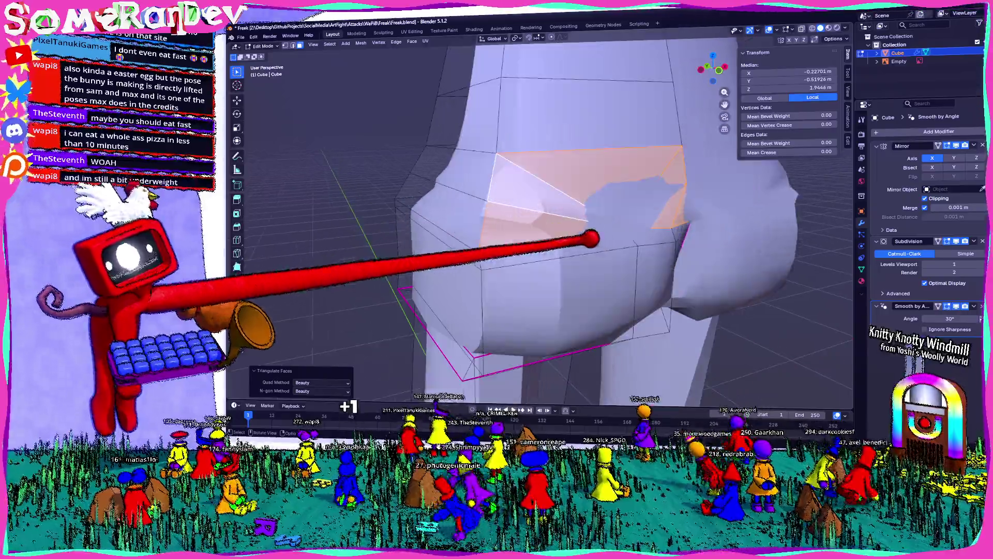
pyautogui.click(544, 256)
pyautogui.scroll(4, 574, 221)
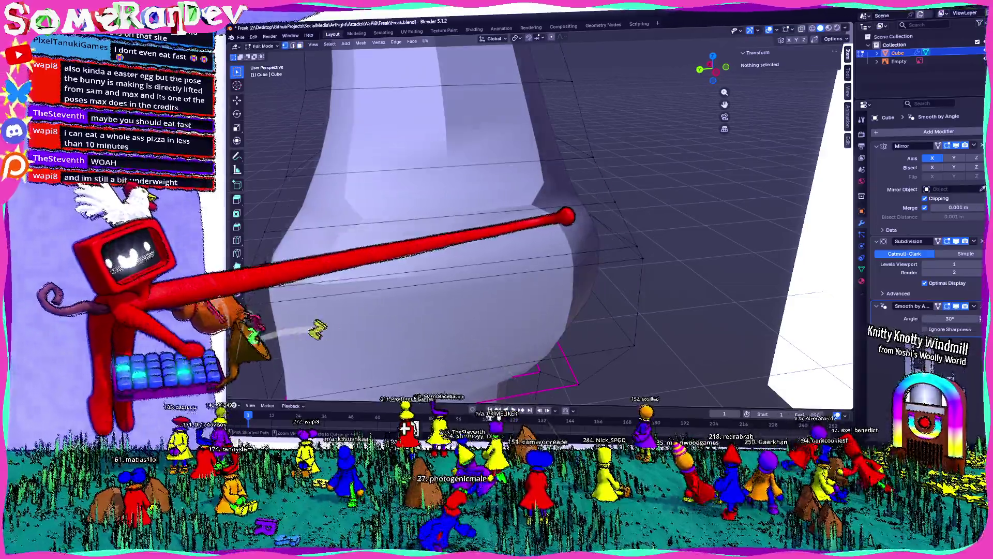
pyautogui.click(559, 233)
pyautogui.scroll(4, 512, 210)
pyautogui.scroll(-5, 509, 208)
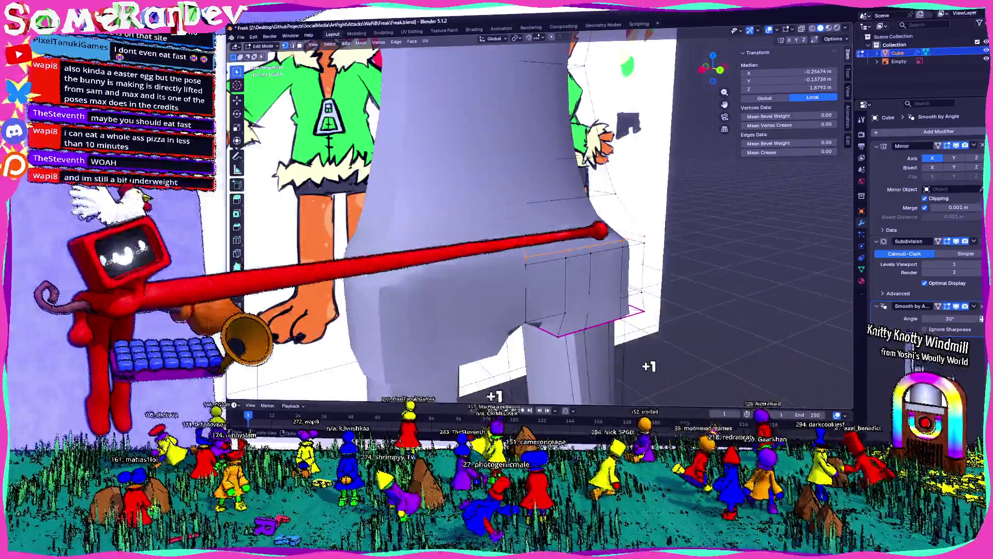
pyautogui.moveTo(528, 218)
pyautogui.mouseDown(button='middle')
pyautogui.moveTo(539, 231)
pyautogui.moveTo(474, 220)
pyautogui.moveTo(535, 241)
pyautogui.moveTo(575, 225)
pyautogui.moveTo(497, 233)
pyautogui.moveTo(465, 248)
pyautogui.moveTo(466, 218)
pyautogui.moveTo(504, 233)
pyautogui.moveTo(582, 222)
pyautogui.mouseUp(button='middle')
pyautogui.scroll(3, 544, 225)
pyautogui.keyDown('alt'); pyautogui.click(497, 318); pyautogui.keyUp('alt')
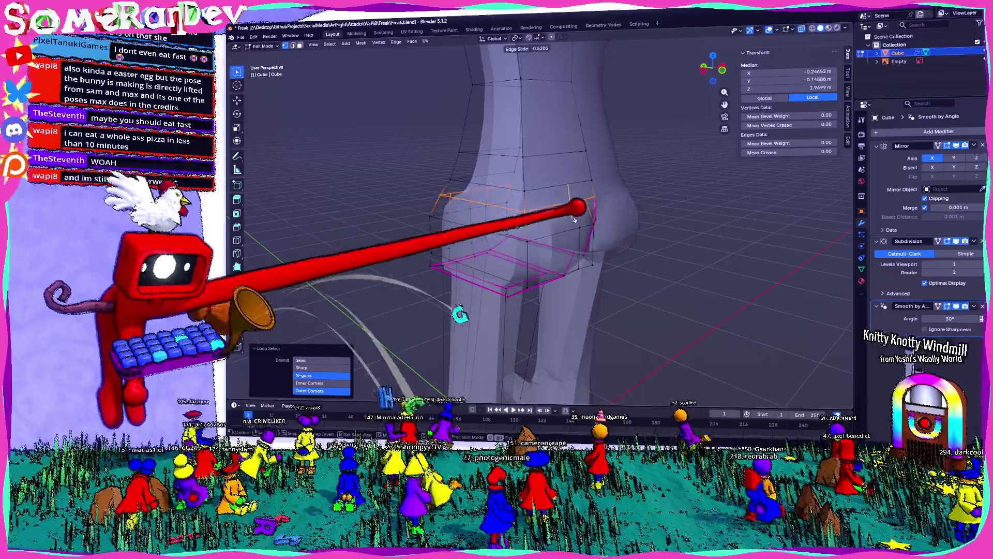
# Check the shape in object mode, then dissolve the extra hip edge loop.
pyautogui.press('Tab')
pyautogui.moveTo(590, 202)
pyautogui.mouseDown(button='middle')
pyautogui.moveTo(482, 233)
pyautogui.moveTo(512, 233)
pyautogui.moveTo(497, 217)
pyautogui.mouseUp(button='middle')
pyautogui.press('Tab')
pyautogui.scroll(4, 466, 245)
pyautogui.click(497, 163)
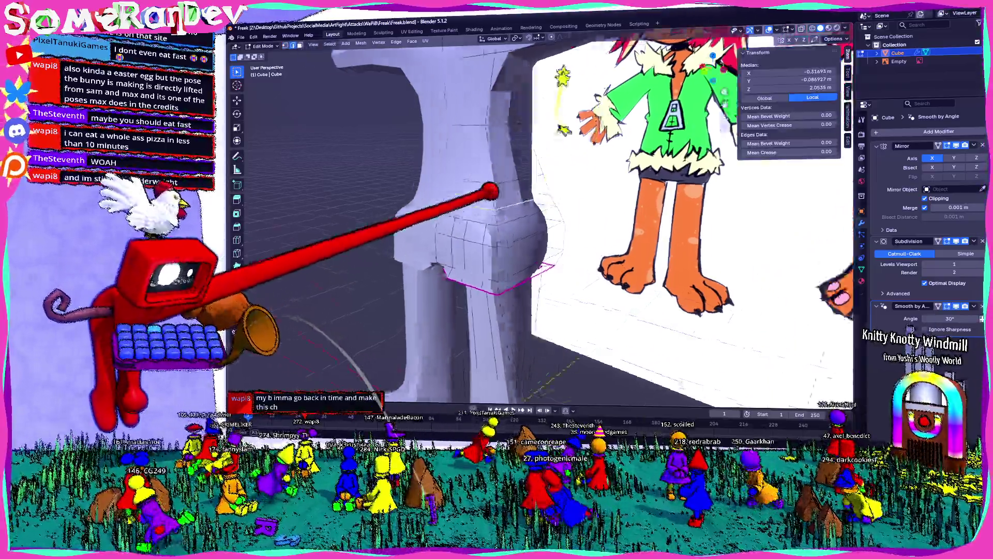
pyautogui.moveTo(314, 330); pyautogui.dragTo(597, 284, button='middle')
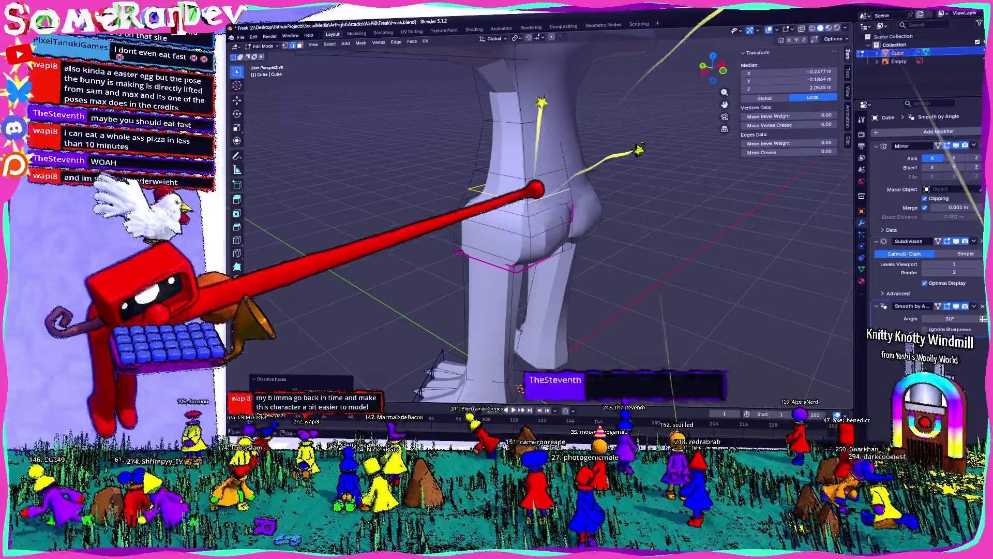
pyautogui.click(505, 192)
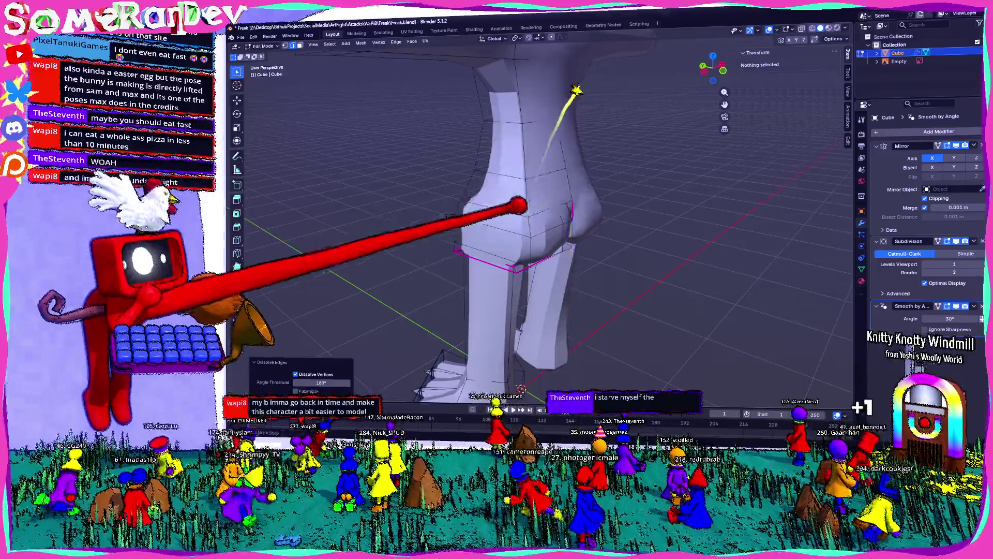
pyautogui.moveTo(513, 234)
pyautogui.mouseDown(button='middle')
pyautogui.moveTo(582, 217)
pyautogui.moveTo(505, 249)
pyautogui.mouseUp(button='middle')
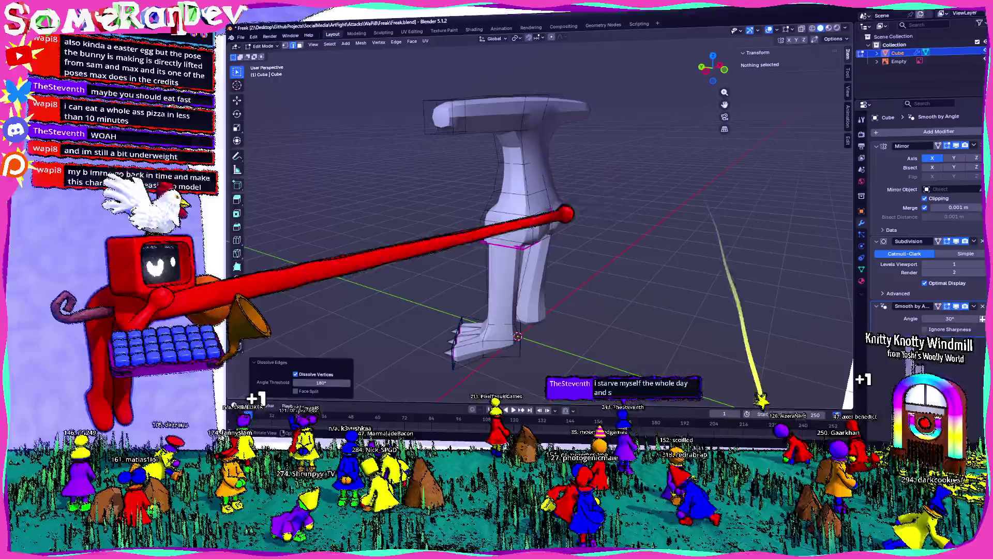
# Review the body from behind and line the view up on the upper hip edges.
pyautogui.press('Tab')
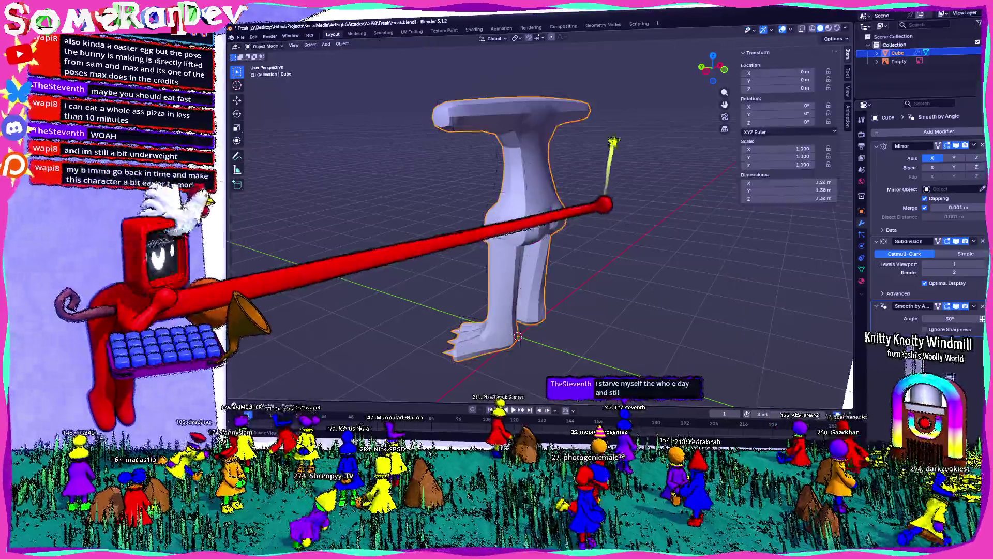
pyautogui.moveTo(597, 194); pyautogui.dragTo(482, 264, button='middle')
pyautogui.scroll(3, 543, 233)
pyautogui.press('Tab')
pyautogui.scroll(2, 505, 257)
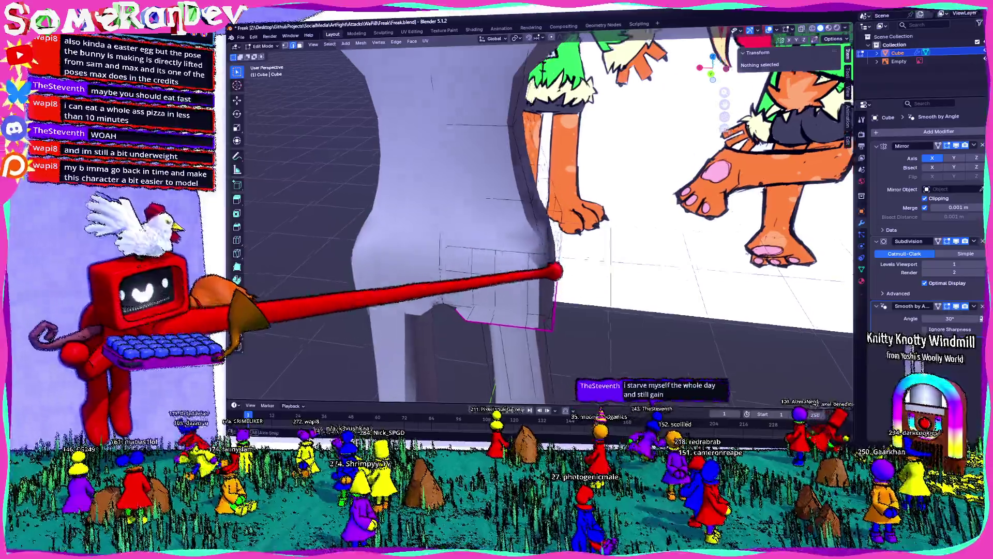
pyautogui.keyDown('shift'); pyautogui.moveTo(582, 233); pyautogui.dragTo(504, 194, button='middle'); pyautogui.keyUp('shift')
pyautogui.moveTo(543, 233)
pyautogui.mouseDown(button='middle')
pyautogui.moveTo(589, 265)
pyautogui.moveTo(504, 217)
pyautogui.mouseUp(button='middle')
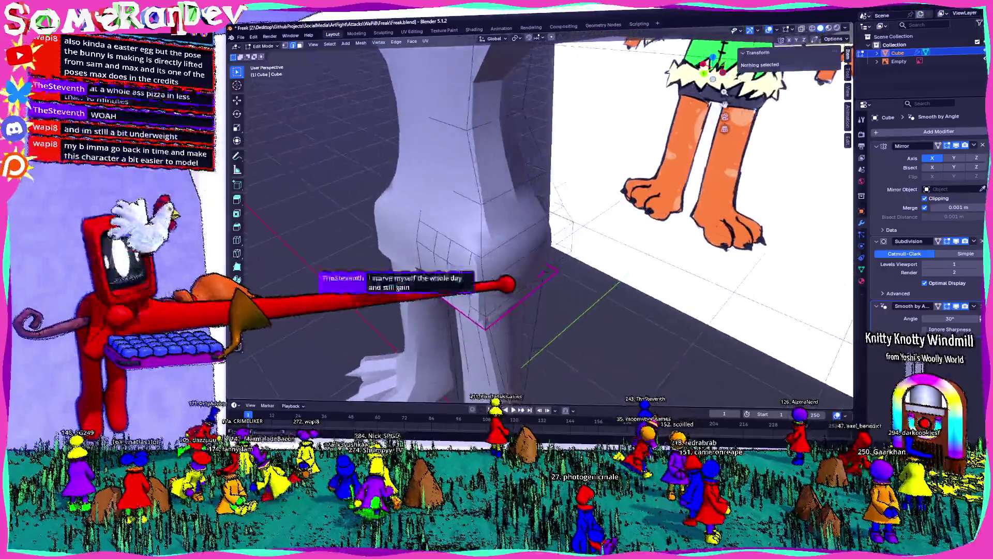
pyautogui.scroll(2, 544, 233)
pyautogui.moveTo(504, 256)
pyautogui.mouseDown(button='middle')
pyautogui.moveTo(435, 233)
pyautogui.moveTo(386, 264)
pyautogui.mouseUp(button='middle')
pyautogui.moveTo(583, 233)
pyautogui.keyDown('shift'); pyautogui.mouseDown(button='middle')
pyautogui.moveTo(504, 272)
pyautogui.moveTo(466, 233)
pyautogui.moveTo(505, 194)
pyautogui.mouseUp(button='middle'); pyautogui.keyUp('shift')
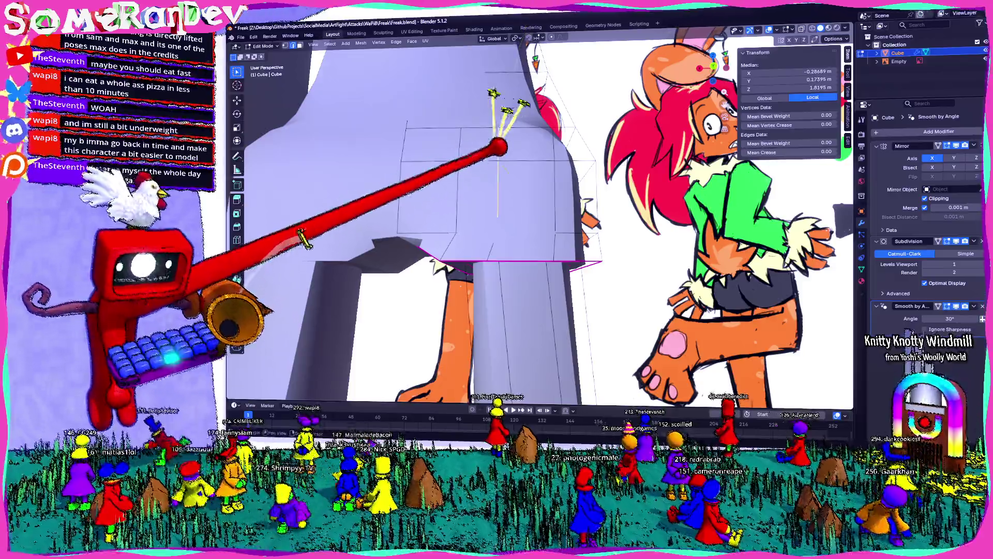
# Dissolve two sets of upper-hip edges and review the simplified torso in object mode.
pyautogui.click(490, 164)
pyautogui.scroll(3, 505, 233)
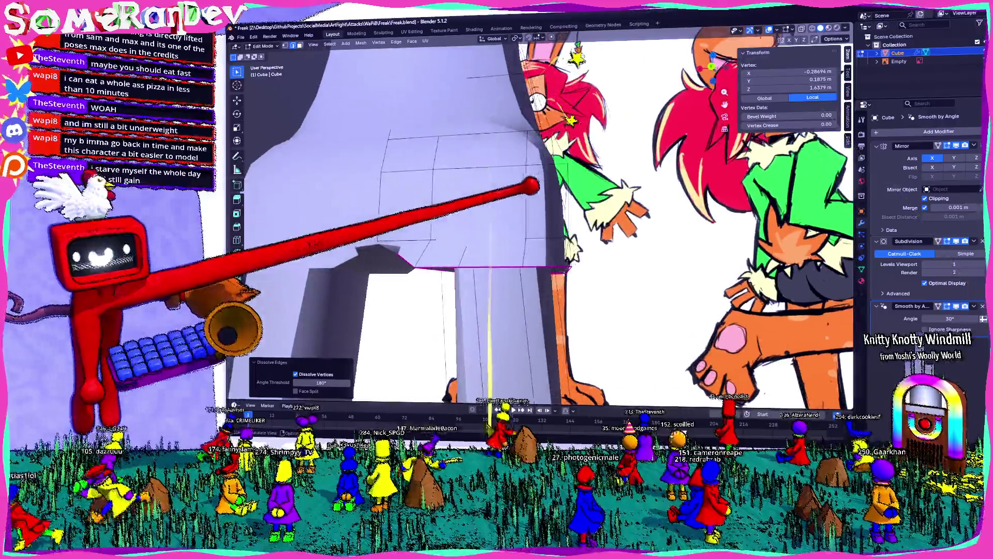
pyautogui.click(508, 152)
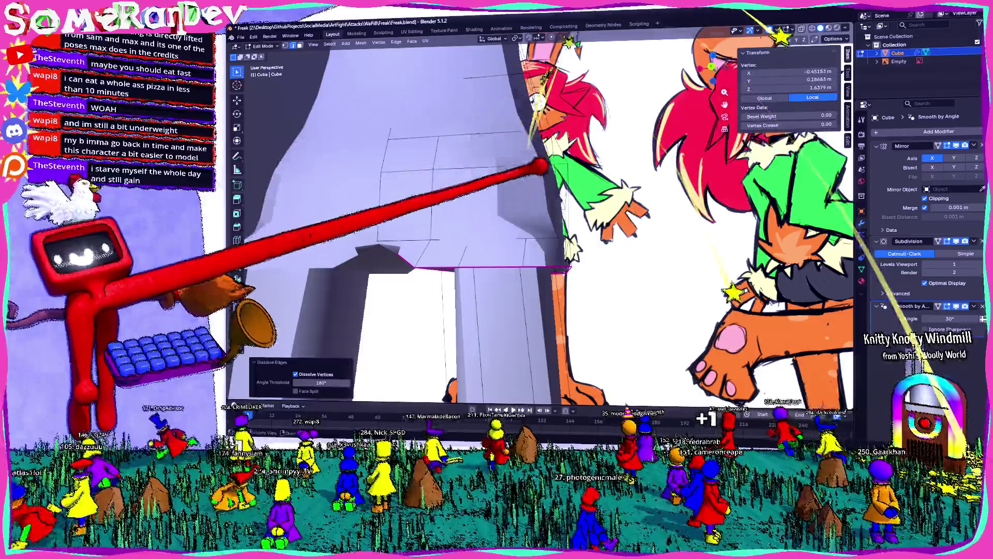
pyautogui.moveTo(505, 233)
pyautogui.mouseDown(button='middle')
pyautogui.moveTo(426, 249)
pyautogui.moveTo(388, 233)
pyautogui.moveTo(435, 217)
pyautogui.moveTo(466, 248)
pyautogui.moveTo(427, 233)
pyautogui.moveTo(450, 248)
pyautogui.moveTo(505, 233)
pyautogui.moveTo(435, 249)
pyautogui.moveTo(481, 225)
pyautogui.mouseUp(button='middle')
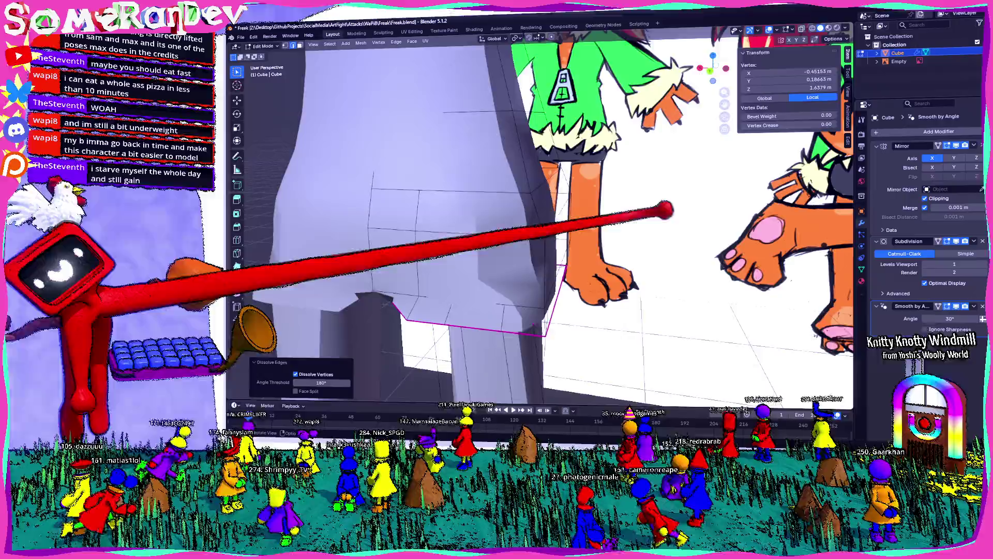
pyautogui.press('Tab')
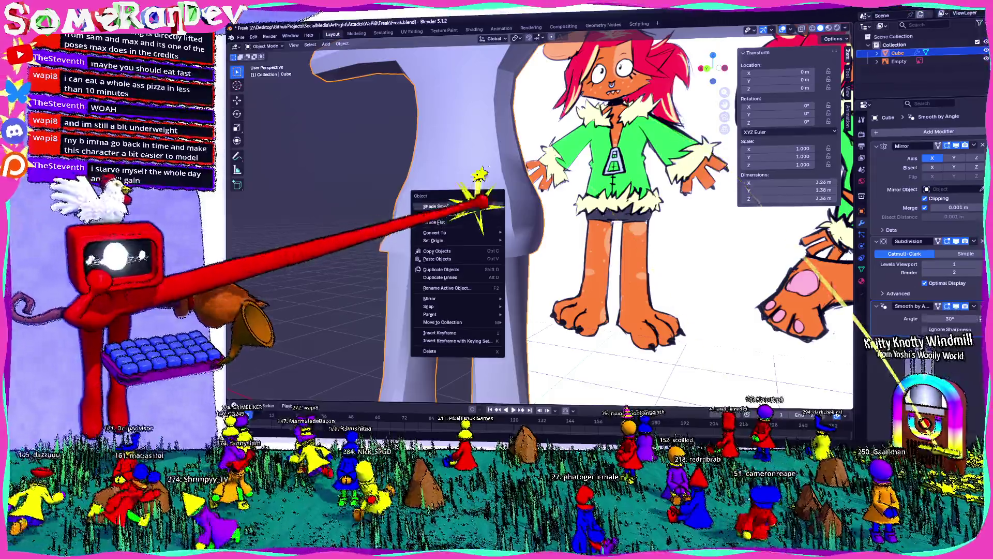
# Shade the body smooth and inspect the creased crotch edges from underneath.
pyautogui.click(446, 208)
pyautogui.moveTo(543, 217)
pyautogui.mouseDown(button='middle')
pyautogui.moveTo(605, 218)
pyautogui.moveTo(543, 249)
pyautogui.moveTo(606, 195)
pyautogui.mouseUp(button='middle')
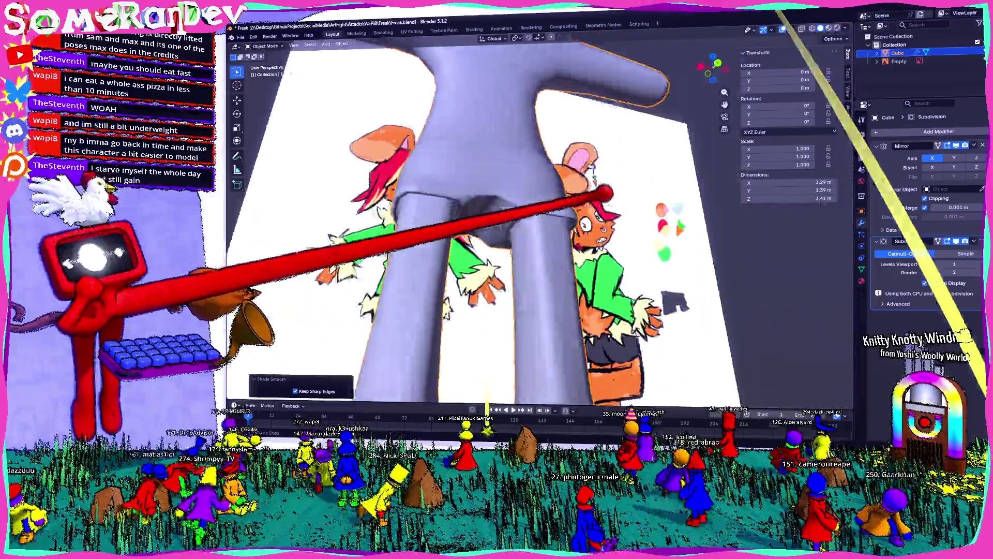
pyautogui.press('Tab')
pyautogui.moveTo(543, 217); pyautogui.dragTo(482, 256, button='middle')
pyautogui.scroll(3, 505, 218)
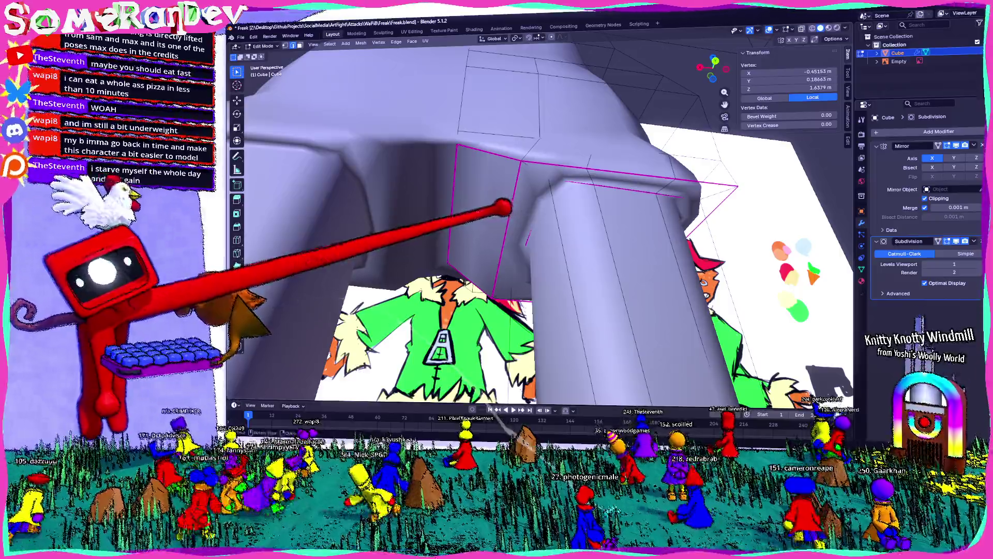
pyautogui.moveTo(564, 158); pyautogui.dragTo(497, 233, button='middle')
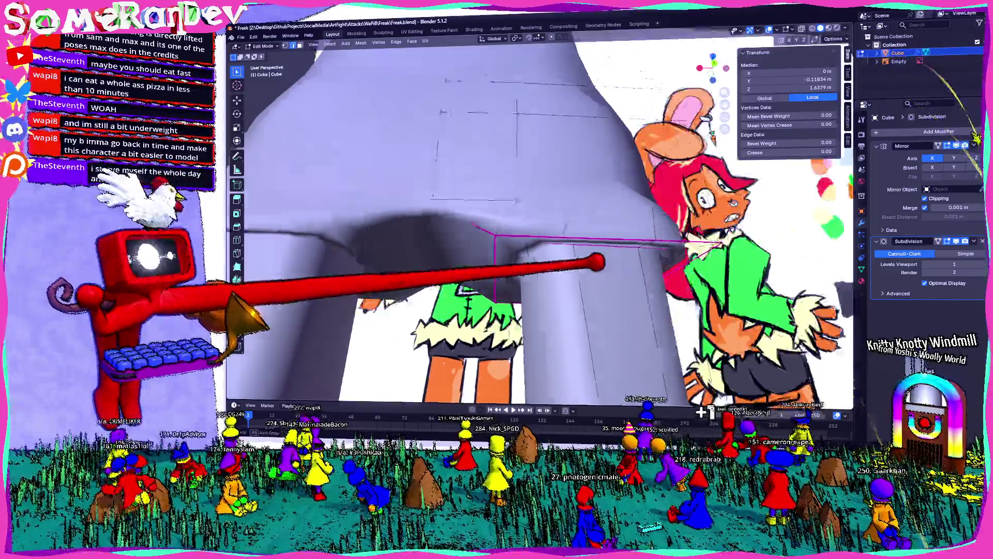
pyautogui.moveTo(582, 233); pyautogui.dragTo(504, 194, button='middle')
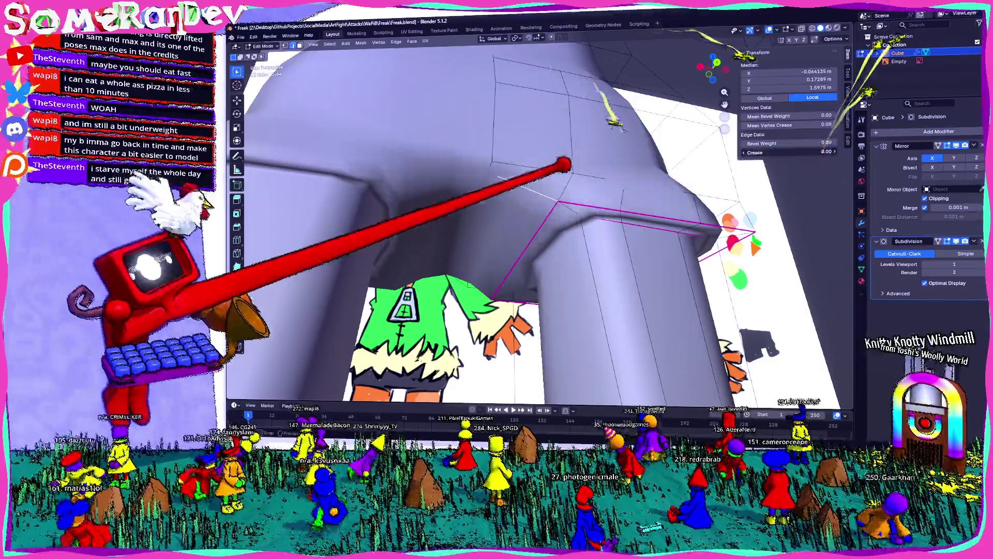
pyautogui.moveTo(564, 163); pyautogui.dragTo(505, 249, button='middle')
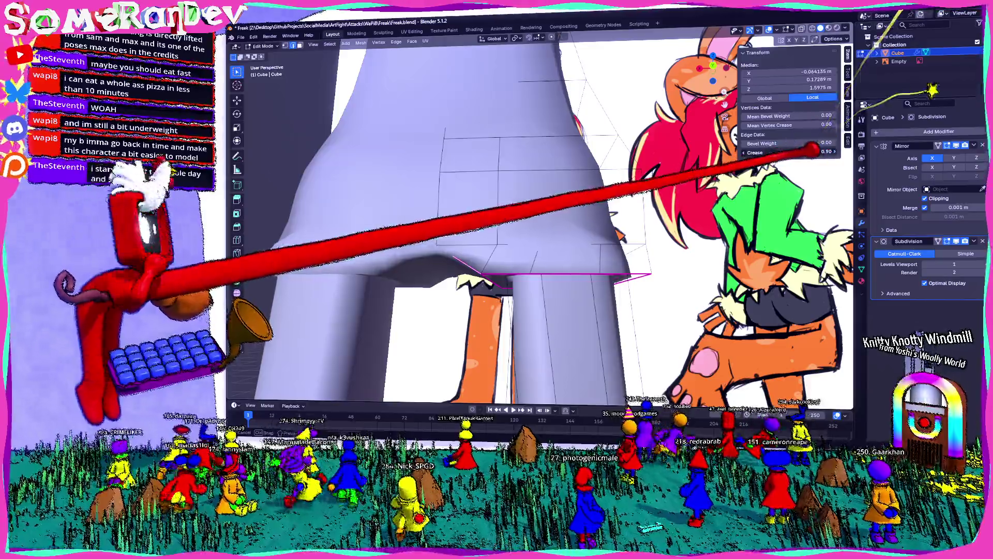
pyautogui.moveTo(656, 198)
pyautogui.mouseDown(button='middle')
pyautogui.moveTo(528, 240)
pyautogui.moveTo(486, 177)
pyautogui.moveTo(643, 235)
pyautogui.moveTo(854, 152)
pyautogui.moveTo(703, 257)
pyautogui.moveTo(660, 256)
pyautogui.moveTo(729, 291)
pyautogui.moveTo(699, 93)
pyautogui.mouseUp(button='middle')
# Move the hip edge loop slightly downward and preview the smoothed legs.
pyautogui.keyDown('alt'); pyautogui.click(508, 122); pyautogui.keyUp('alt')
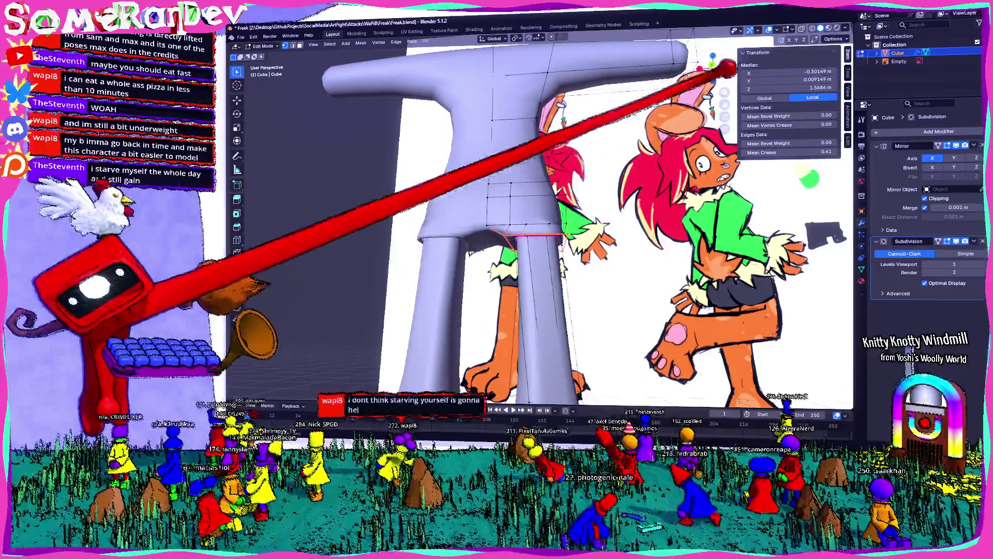
pyautogui.scroll(4, 496, 195)
pyautogui.moveTo(497, 194)
pyautogui.mouseDown(button='middle')
pyautogui.moveTo(609, 281)
pyautogui.moveTo(622, 272)
pyautogui.mouseUp(button='middle')
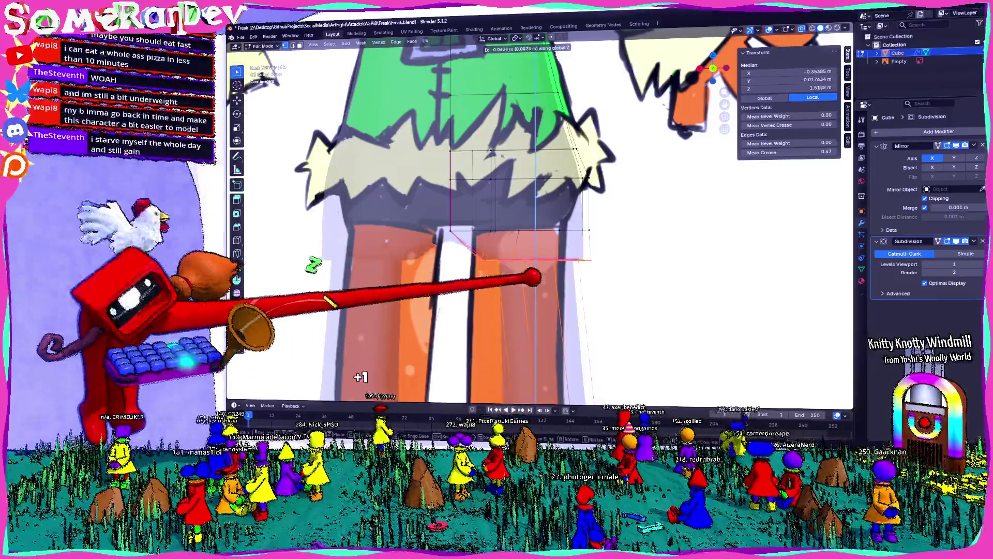
pyautogui.press('g')
pyautogui.scroll(-4, 637, 228)
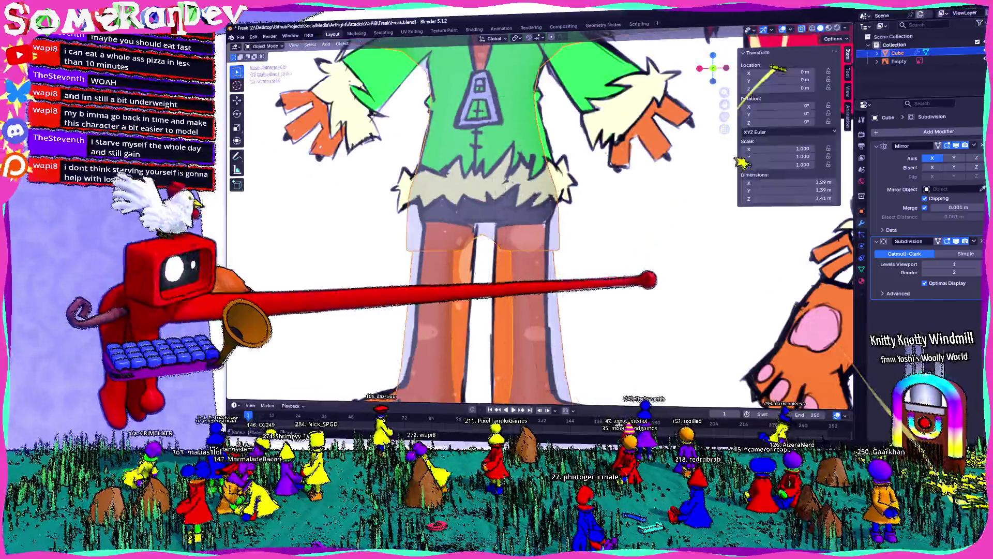
pyautogui.press('Tab')
pyautogui.moveTo(543, 194); pyautogui.dragTo(466, 234, button='middle')
pyautogui.moveTo(543, 233)
pyautogui.mouseDown(button='middle')
pyautogui.moveTo(465, 217)
pyautogui.moveTo(428, 233)
pyautogui.mouseUp(button='middle')
# Dissolve the extra vertex at the crotch and inspect the gap from both sides.
pyautogui.press('Tab')
pyautogui.moveTo(544, 233); pyautogui.dragTo(466, 194, button='middle')
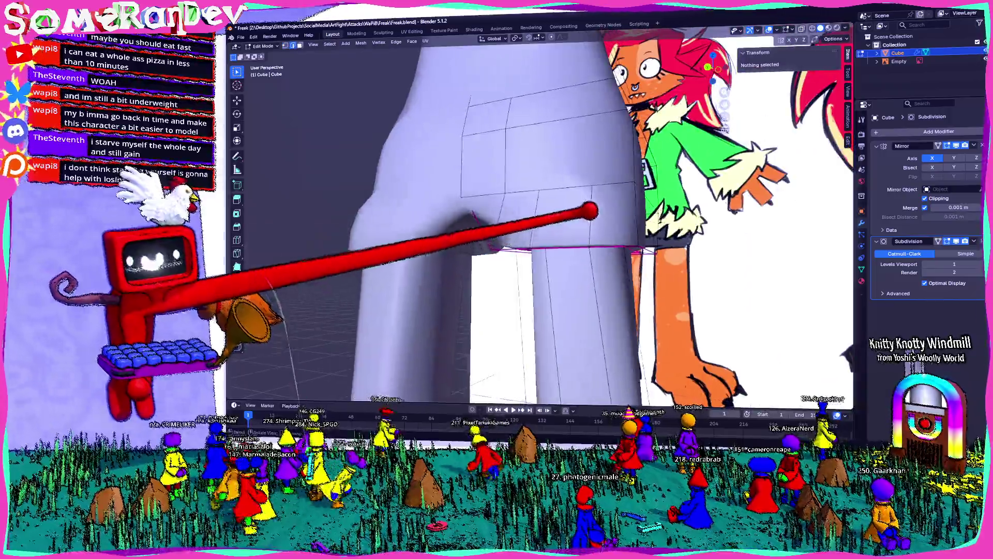
pyautogui.moveTo(504, 233); pyautogui.dragTo(465, 249, button='middle')
pyautogui.moveTo(543, 233); pyautogui.dragTo(481, 202, button='middle')
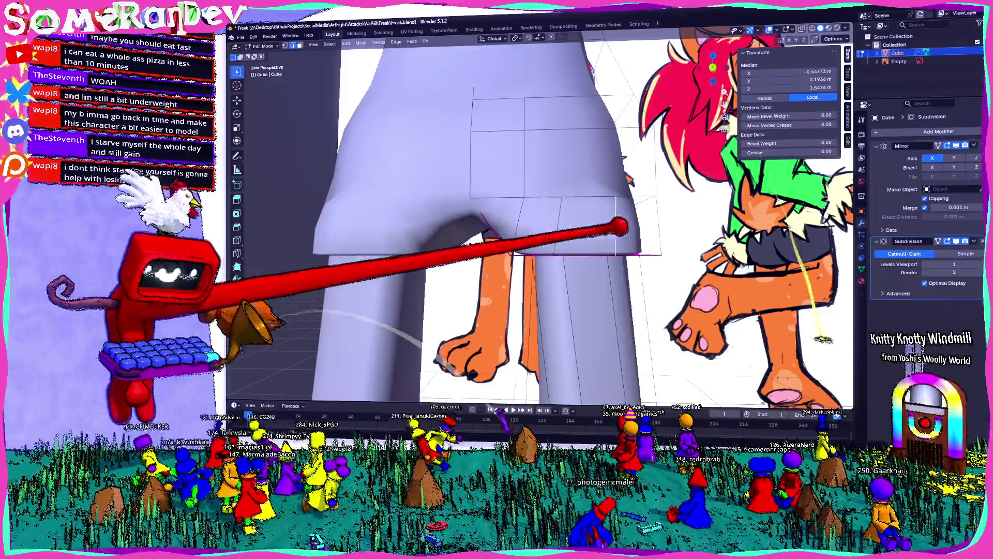
pyautogui.click(559, 223)
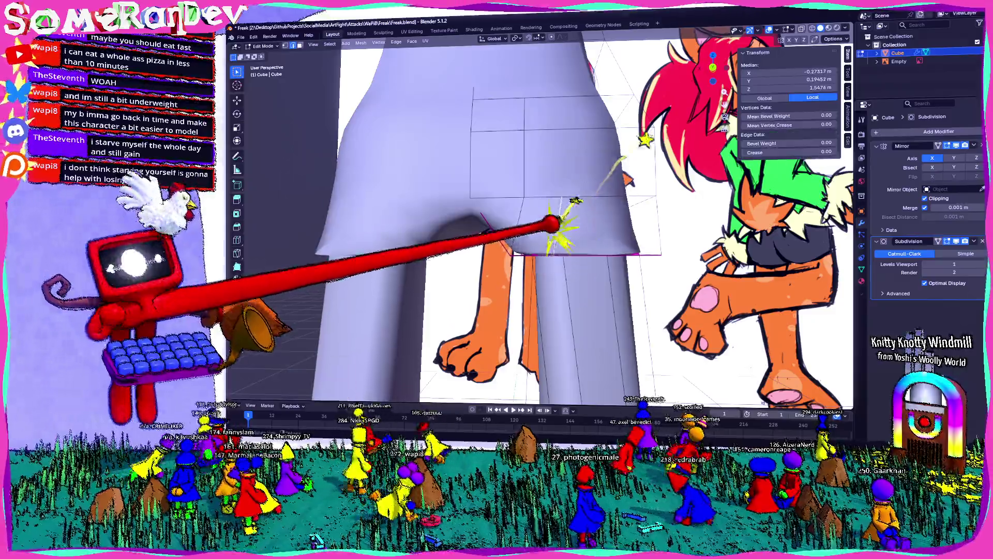
pyautogui.click(559, 225)
pyautogui.moveTo(543, 234)
pyautogui.mouseDown(button='middle')
pyautogui.moveTo(465, 194)
pyautogui.moveTo(466, 248)
pyautogui.moveTo(544, 203)
pyautogui.moveTo(466, 194)
pyautogui.moveTo(481, 249)
pyautogui.moveTo(435, 202)
pyautogui.mouseUp(button='middle')
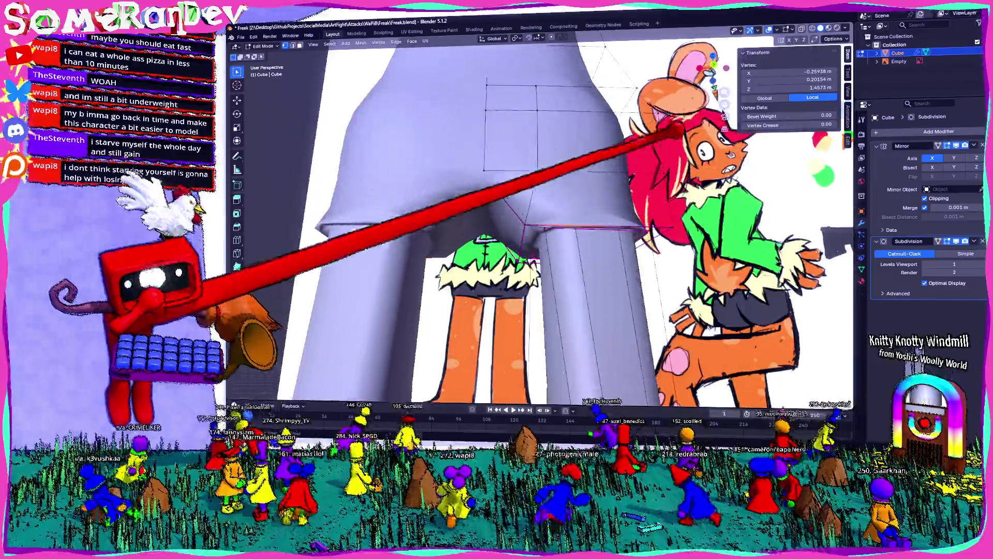
pyautogui.moveTo(544, 233)
pyautogui.mouseDown(button='middle')
pyautogui.moveTo(467, 202)
pyautogui.moveTo(451, 249)
pyautogui.mouseUp(button='middle')
pyautogui.moveTo(505, 232); pyautogui.dragTo(465, 194, button='middle')
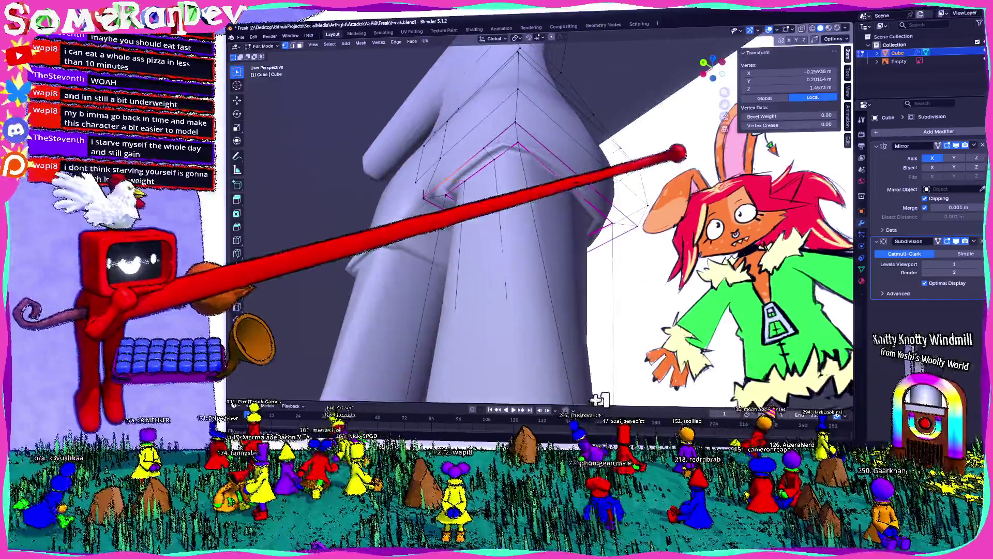
# Switch the body mesh to flat shading and return to editing.
pyautogui.press('Tab')
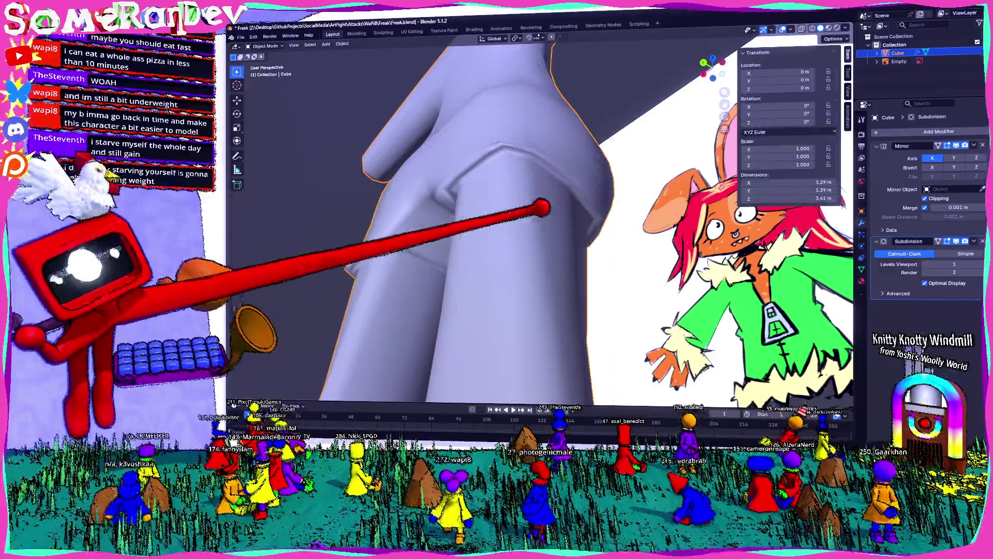
pyautogui.rightClick(497, 233)
pyautogui.click(544, 264)
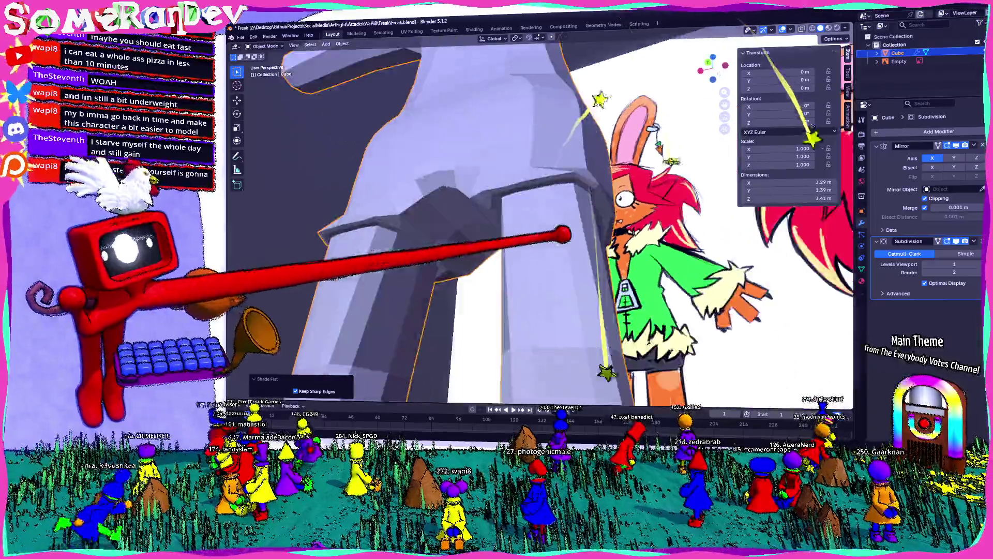
pyautogui.moveTo(544, 232); pyautogui.dragTo(466, 271, button='middle')
pyautogui.moveTo(504, 233); pyautogui.dragTo(582, 172, button='middle')
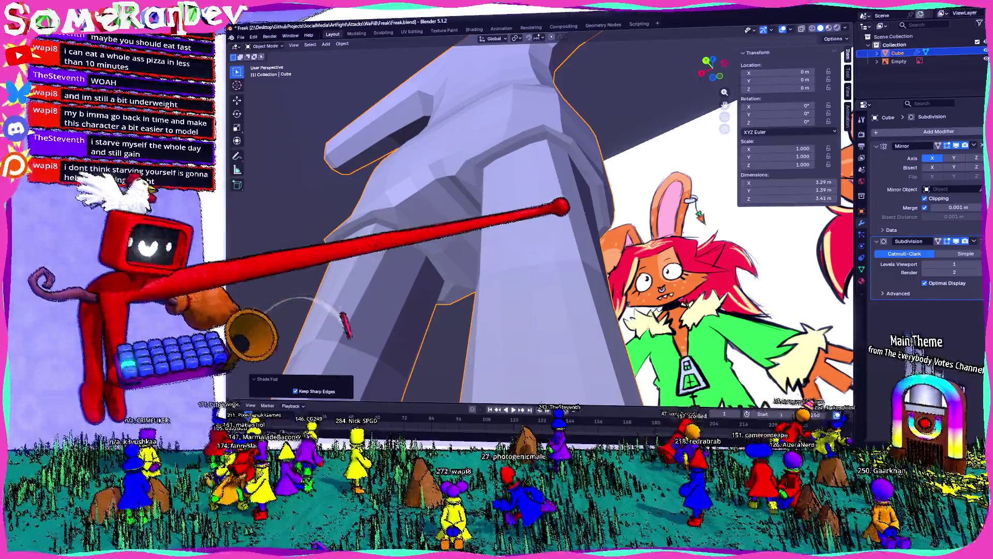
pyautogui.press('Tab')
# Nudge a hip vertex sideways along X and select the vertex at the top of the thigh.
pyautogui.moveTo(505, 233); pyautogui.dragTo(481, 295, button='middle')
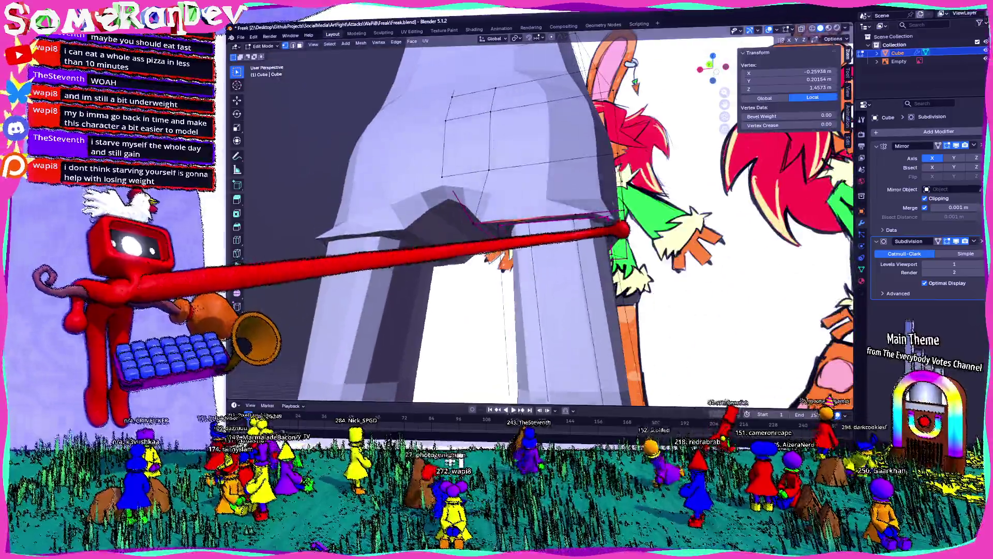
pyautogui.moveTo(504, 233); pyautogui.dragTo(543, 295, button='middle')
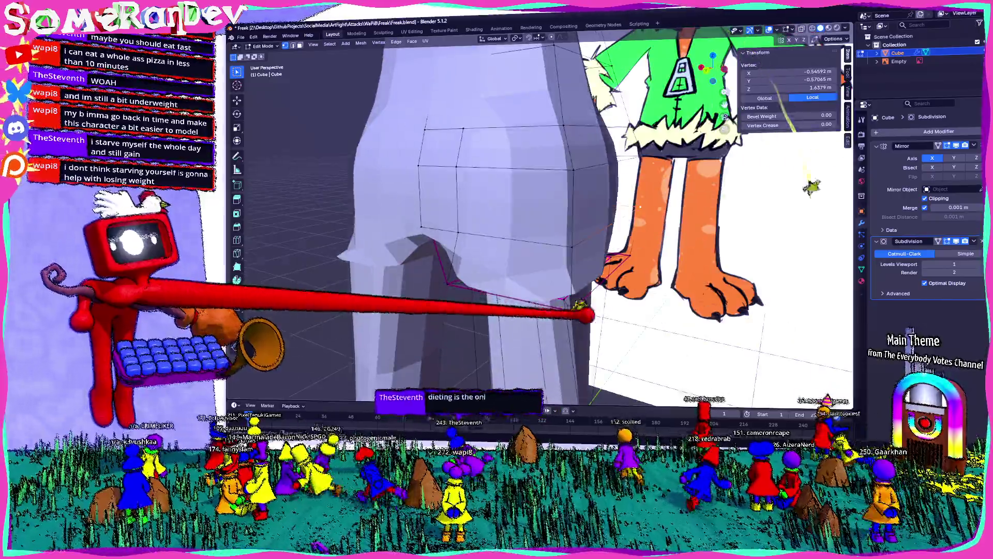
pyautogui.moveTo(505, 233); pyautogui.dragTo(465, 195, button='middle')
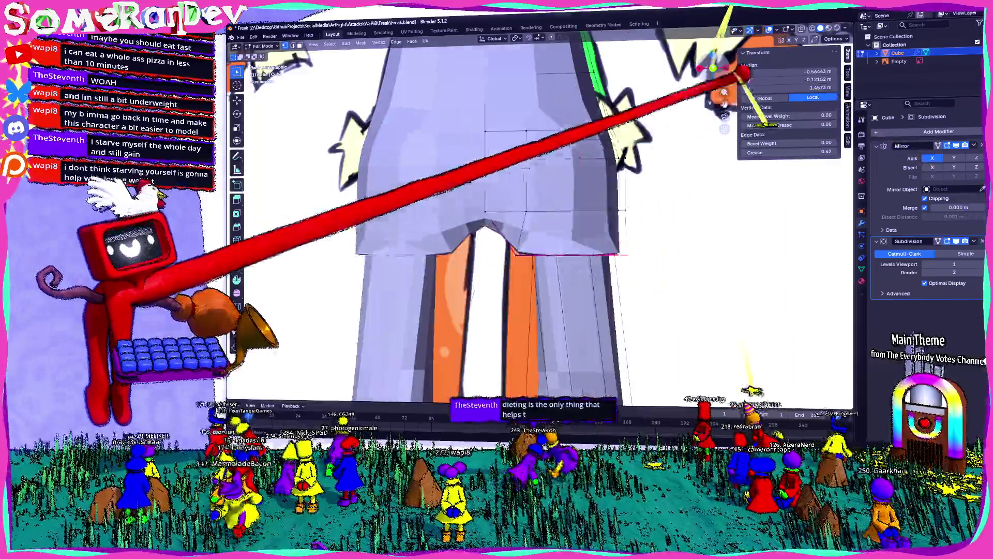
pyautogui.moveTo(505, 233); pyautogui.dragTo(481, 225, button='middle')
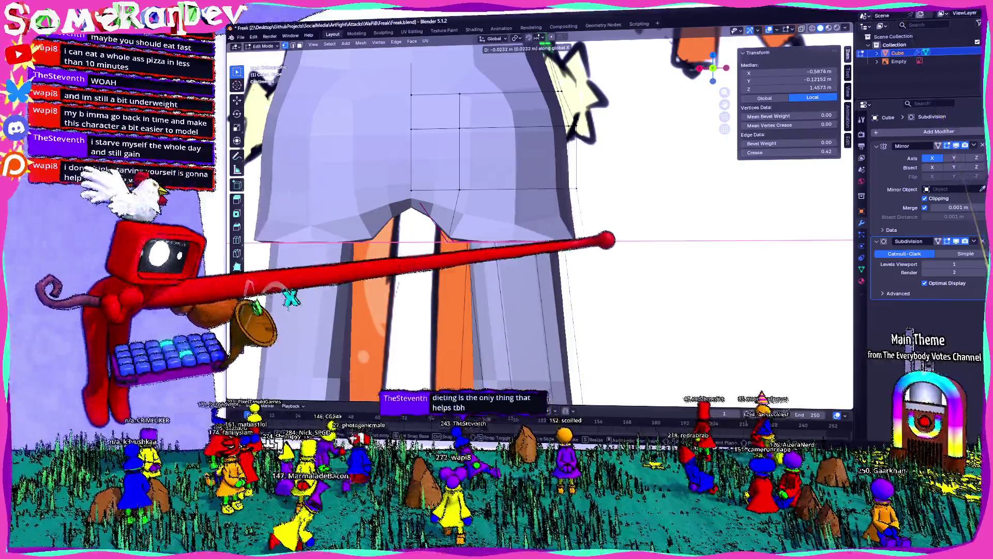
pyautogui.click(289, 299)
pyautogui.moveTo(465, 233); pyautogui.dragTo(466, 155, button='middle')
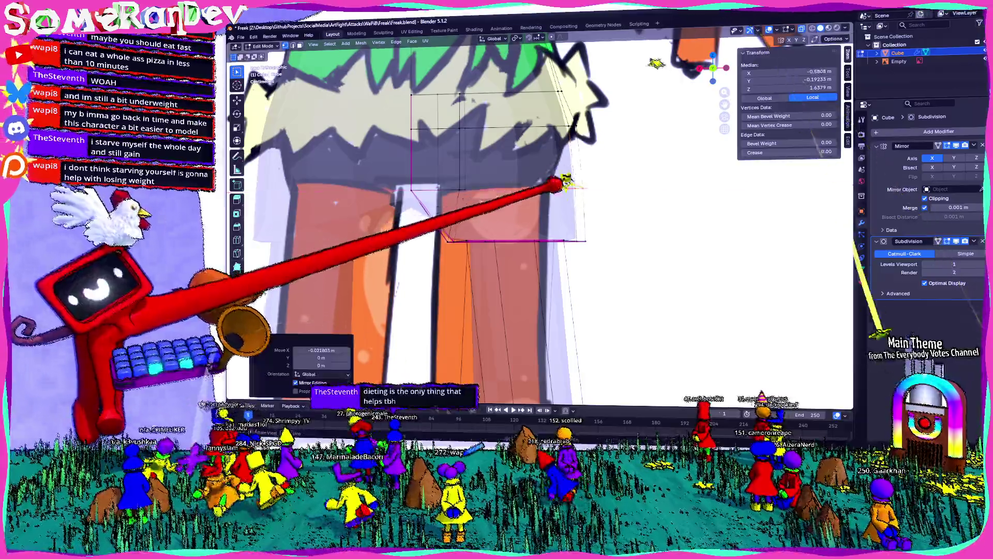
pyautogui.moveTo(466, 233); pyautogui.dragTo(582, 194, button='middle')
pyautogui.scroll(-3, 543, 233)
pyautogui.moveTo(683, 381)
pyautogui.mouseDown(button='middle')
pyautogui.moveTo(544, 272)
pyautogui.moveTo(505, 233)
pyautogui.moveTo(505, 217)
pyautogui.moveTo(466, 233)
pyautogui.mouseUp(button='middle')
pyautogui.moveTo(543, 233); pyautogui.dragTo(481, 295, button='middle')
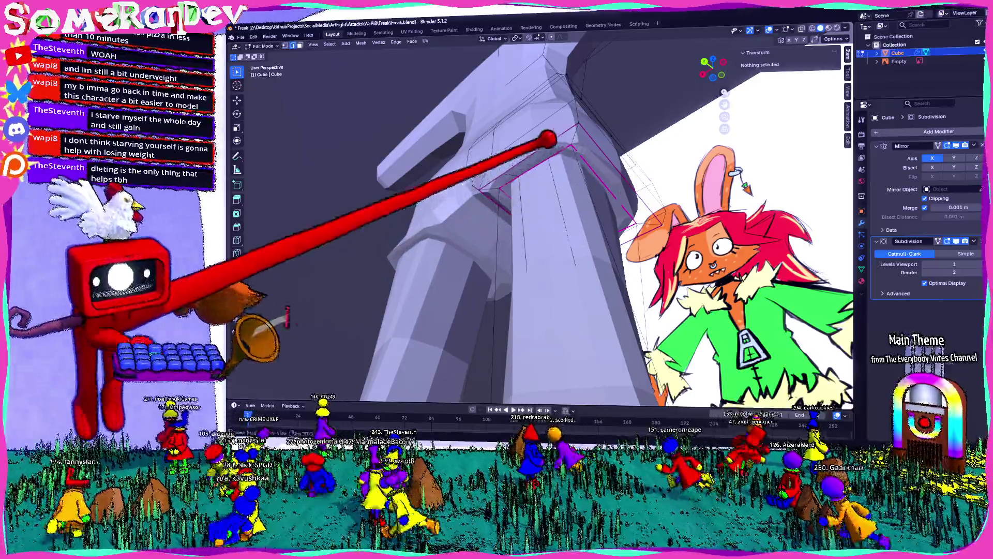
pyautogui.click(558, 93)
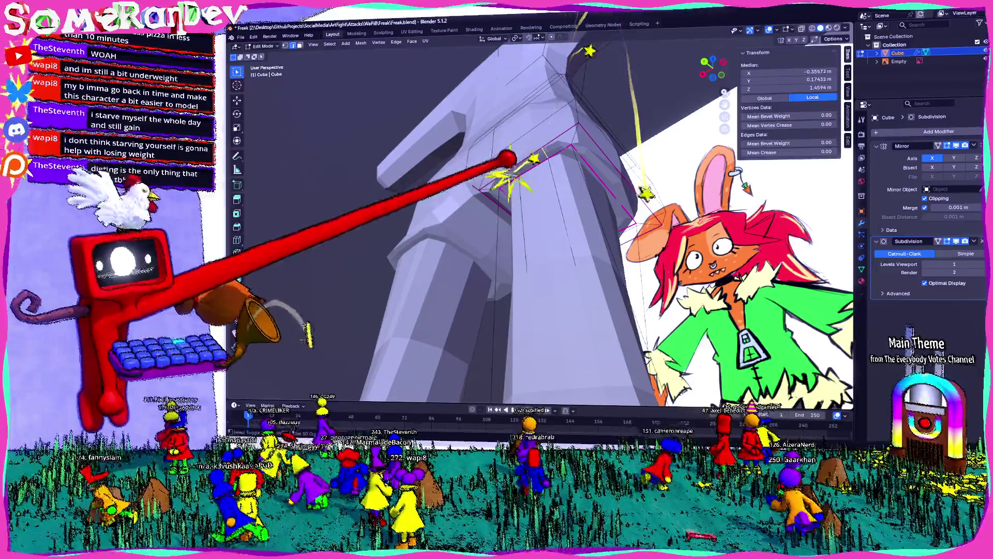
pyautogui.press('x')
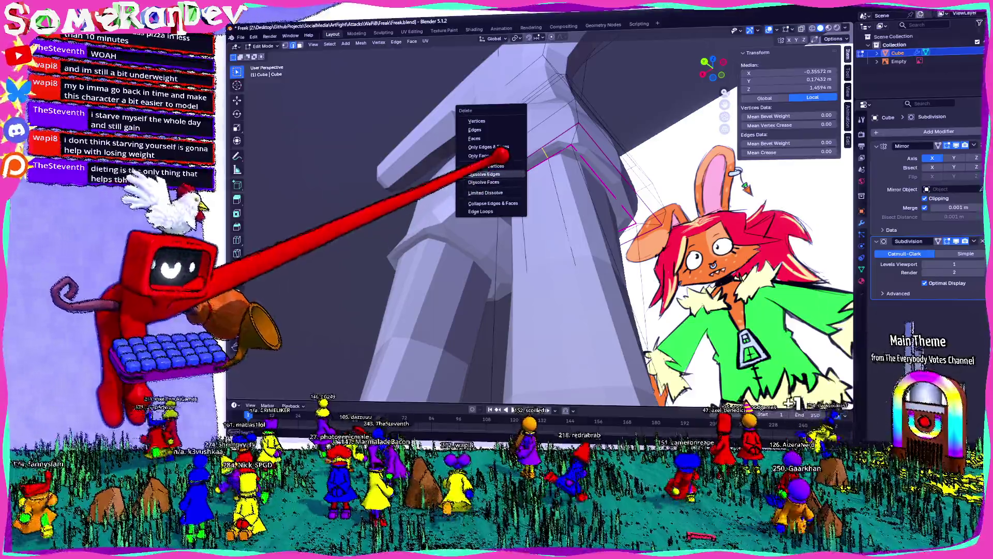
# Dissolve the extra edge near the top of the thigh and inspect the hip against the reference.
pyautogui.click(487, 174)
pyautogui.moveTo(543, 194)
pyautogui.mouseDown(button='middle')
pyautogui.moveTo(570, 167)
pyautogui.moveTo(590, 179)
pyautogui.moveTo(522, 268)
pyautogui.moveTo(551, 284)
pyautogui.mouseUp(button='middle')
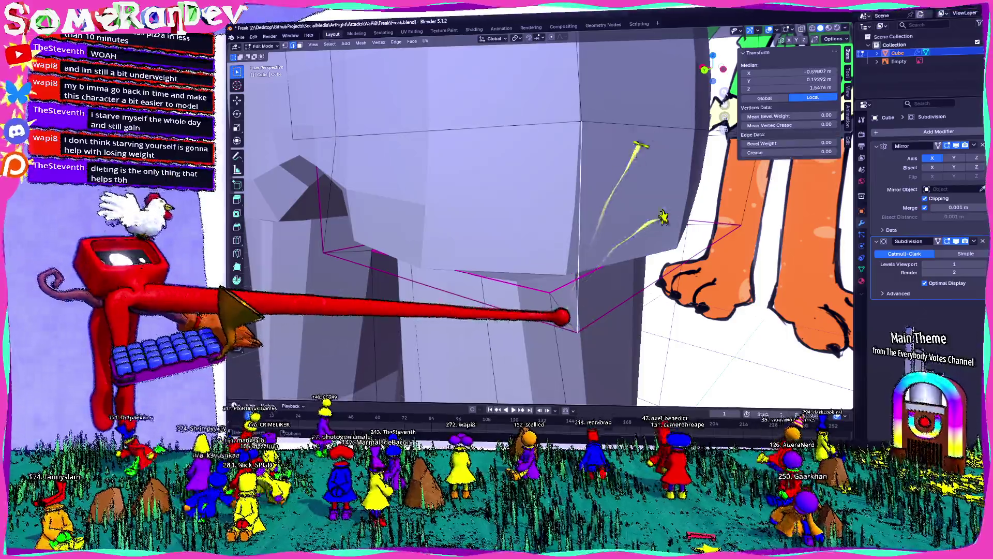
pyautogui.moveTo(559, 311)
pyautogui.mouseDown(button='middle')
pyautogui.moveTo(660, 233)
pyautogui.moveTo(544, 101)
pyautogui.moveTo(581, 74)
pyautogui.moveTo(799, 147)
pyautogui.moveTo(916, 155)
pyautogui.moveTo(458, 206)
pyautogui.moveTo(455, 248)
pyautogui.moveTo(471, 259)
pyautogui.mouseUp(button='middle')
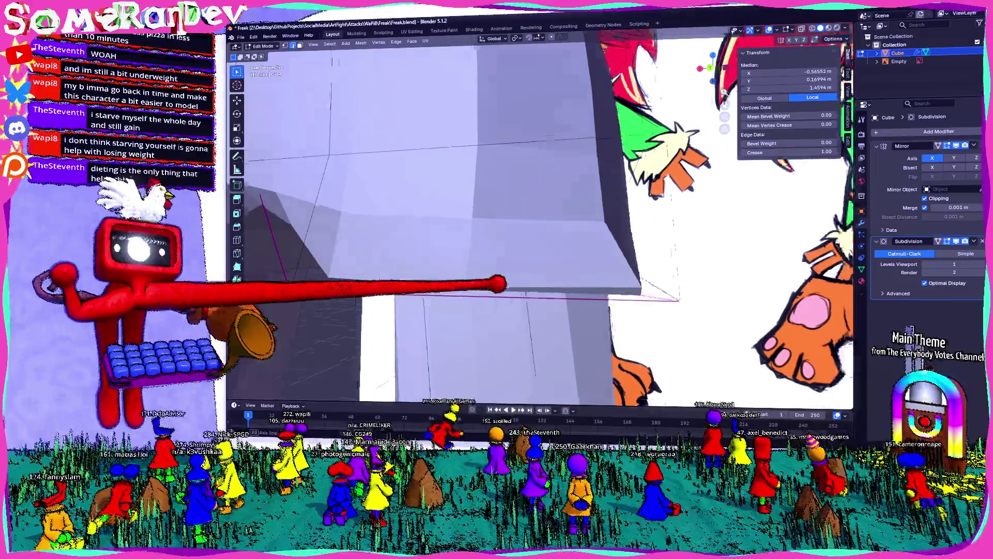
pyautogui.moveTo(489, 291); pyautogui.dragTo(543, 268, button='middle')
pyautogui.moveTo(772, 265); pyautogui.dragTo(722, 233, button='middle')
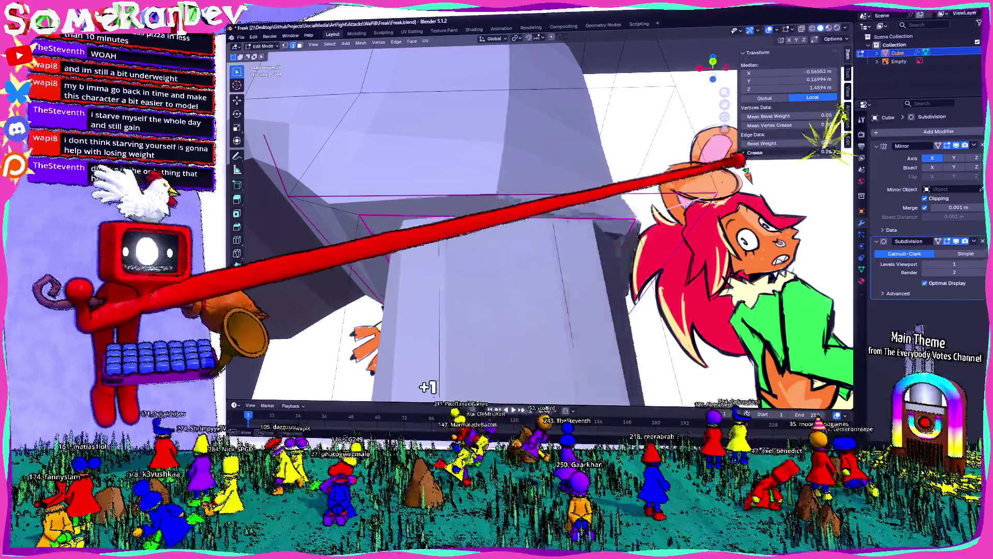
pyautogui.moveTo(505, 256); pyautogui.dragTo(544, 279, button='middle')
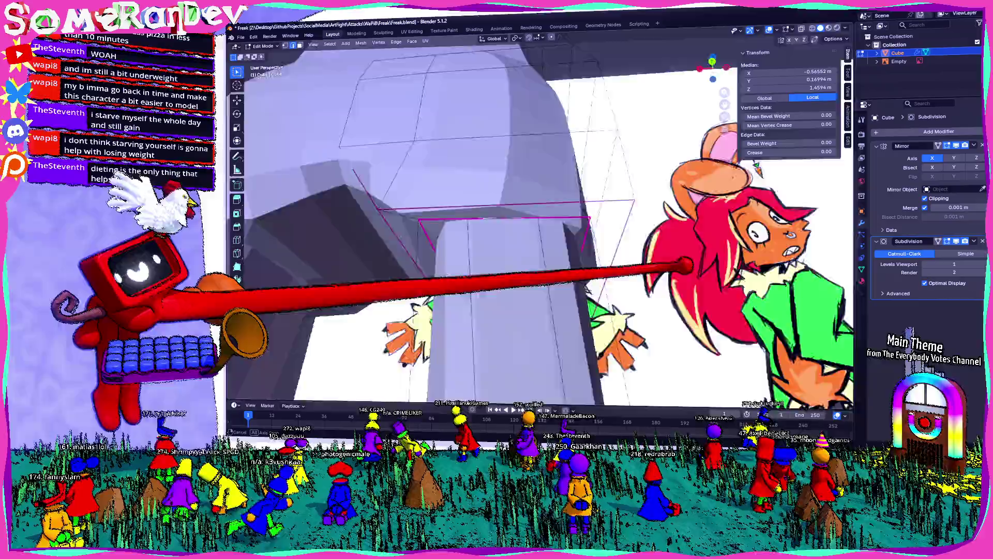
pyautogui.moveTo(505, 233); pyautogui.dragTo(559, 264, button='middle')
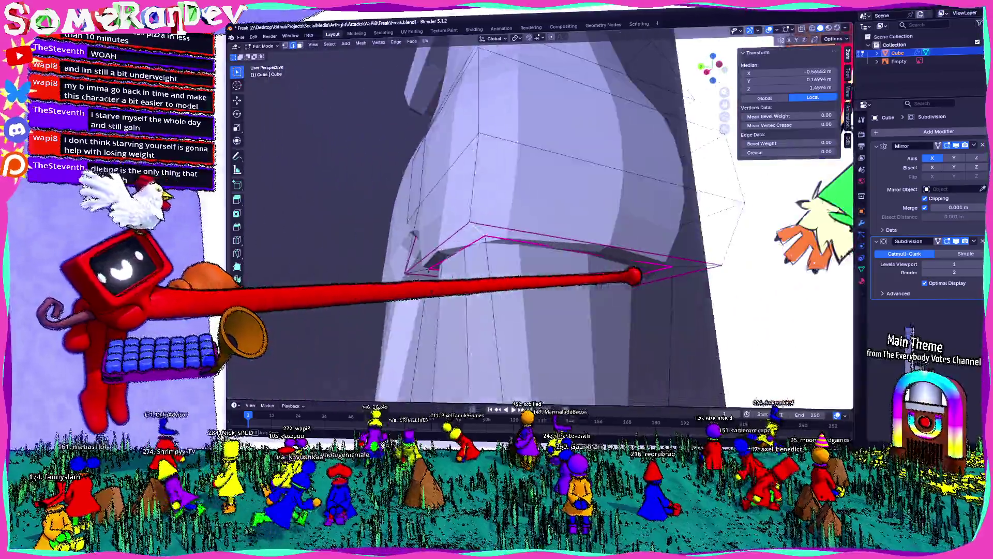
pyautogui.moveTo(505, 248)
pyautogui.mouseDown(button='middle')
pyautogui.moveTo(559, 194)
pyautogui.moveTo(582, 225)
pyautogui.moveTo(543, 186)
pyautogui.moveTo(575, 372)
pyautogui.mouseUp(button='middle')
pyautogui.moveTo(543, 232); pyautogui.dragTo(505, 272, button='middle')
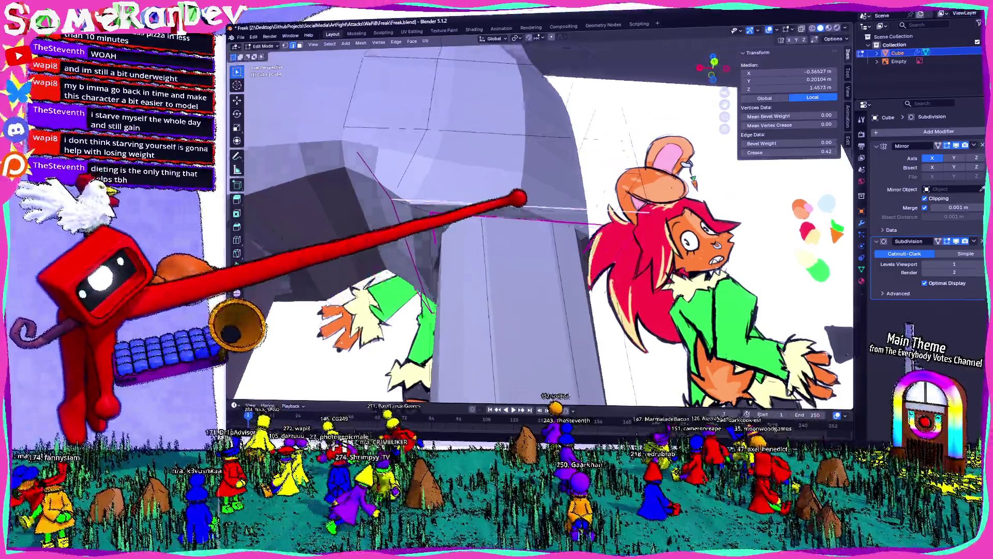
pyautogui.moveTo(543, 233); pyautogui.dragTo(527, 295, button='middle')
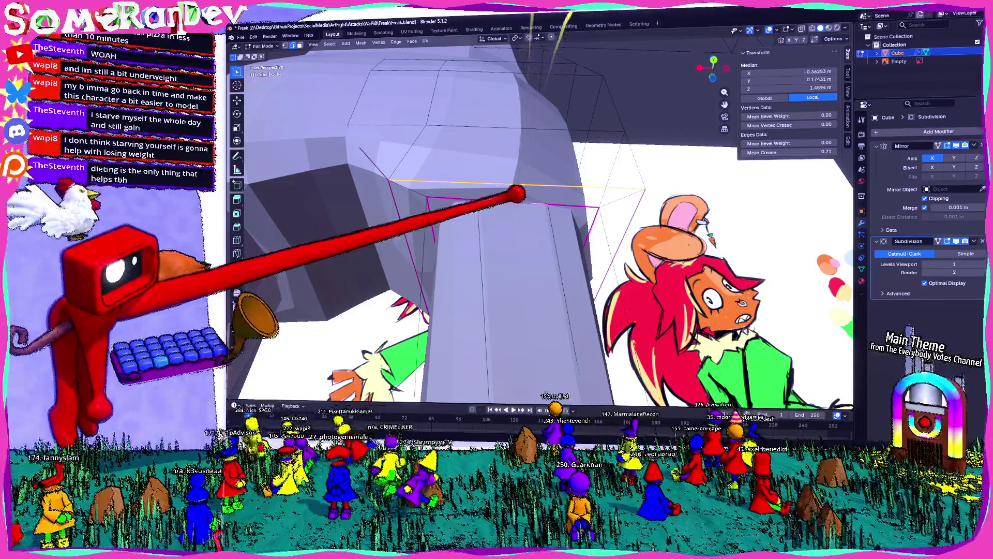
pyautogui.moveTo(555, 204); pyautogui.dragTo(528, 206, button='middle')
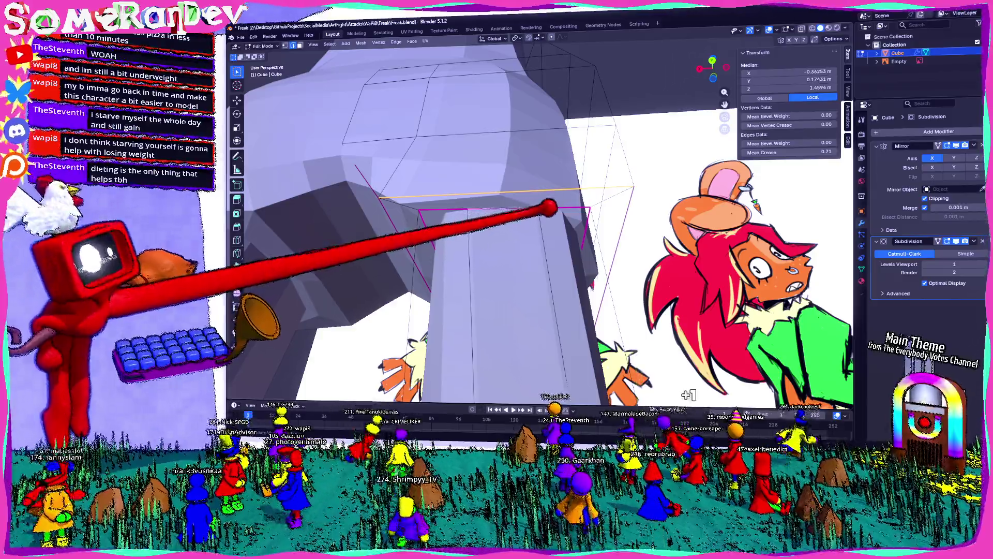
# Subdivide several hip edges at the bottom of the torso, adding new vertices.
pyautogui.rightClick(496, 183)
pyautogui.click(497, 200)
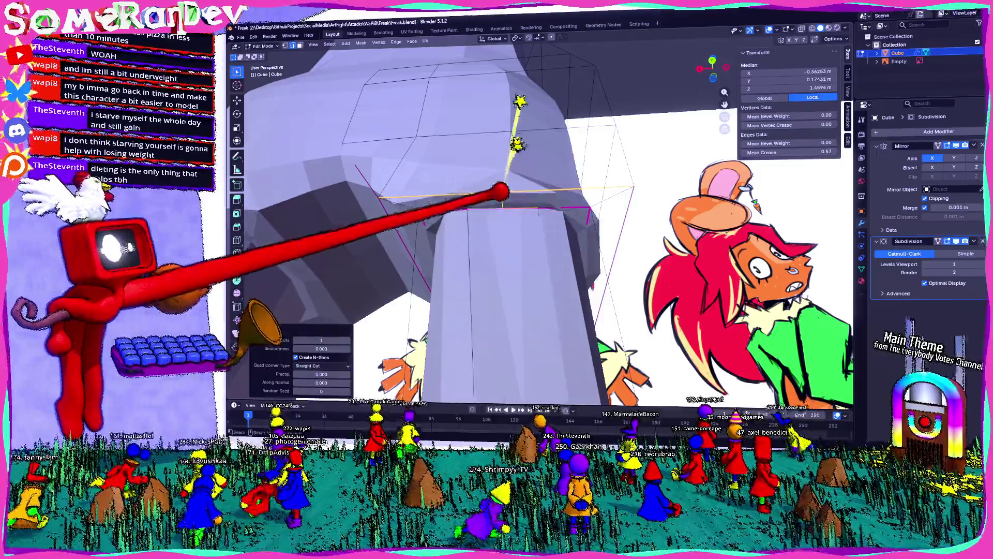
pyautogui.moveTo(512, 155)
pyautogui.mouseDown(button='middle')
pyautogui.moveTo(543, 117)
pyautogui.moveTo(559, 194)
pyautogui.moveTo(613, 186)
pyautogui.moveTo(535, 210)
pyautogui.mouseUp(button='middle')
pyautogui.rightClick(527, 203)
pyautogui.click(544, 210)
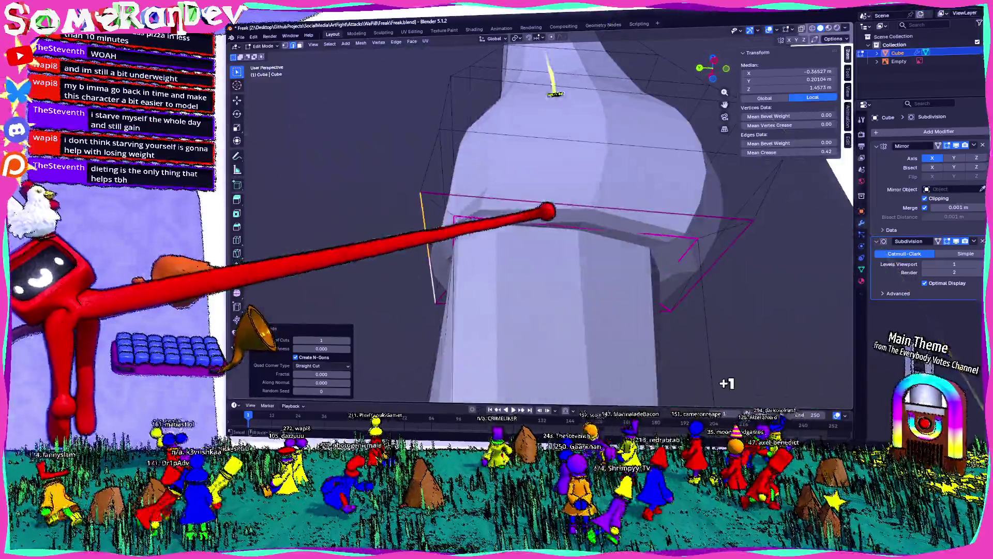
pyautogui.rightClick(598, 204)
pyautogui.click(606, 226)
pyautogui.moveTo(737, 213); pyautogui.dragTo(621, 218, button='middle')
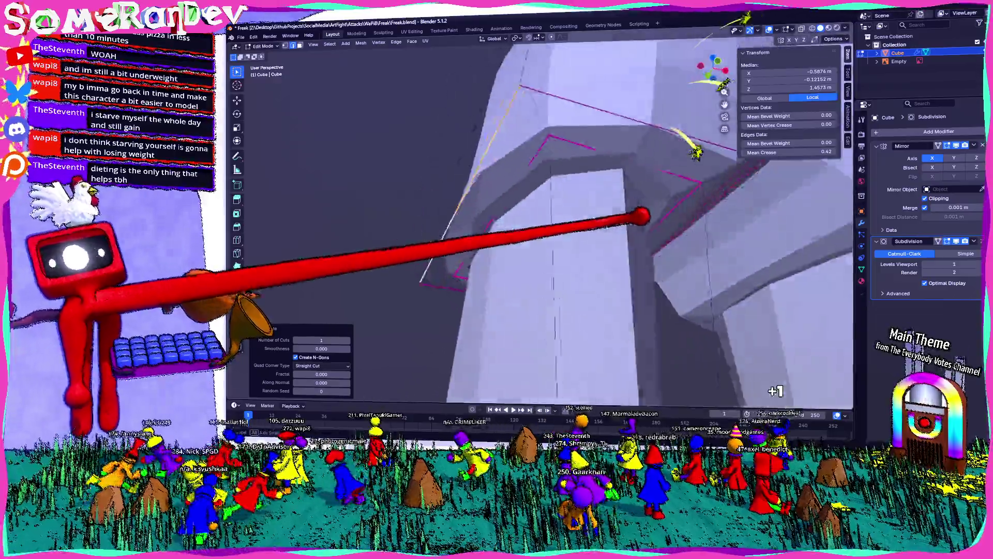
pyautogui.rightClick(613, 105)
pyautogui.click(574, 124)
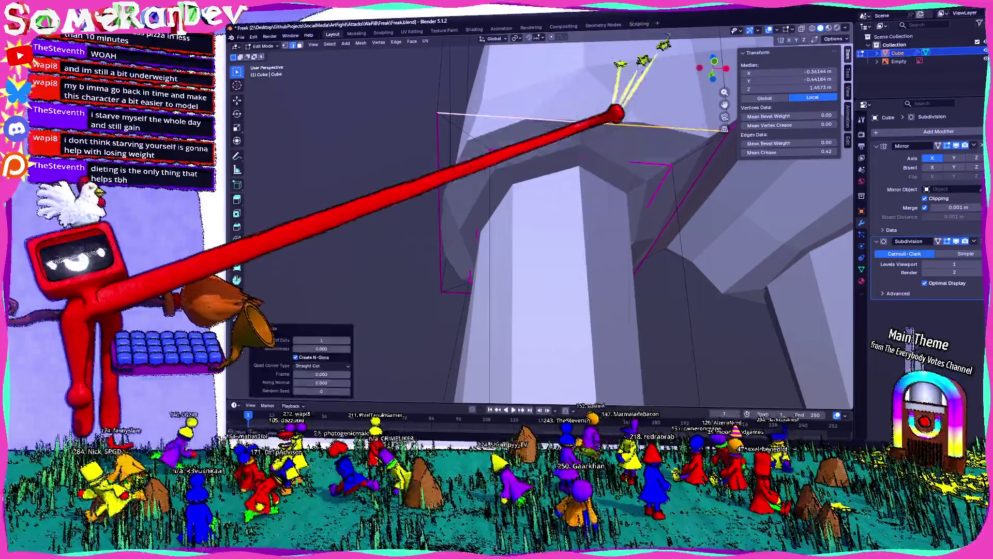
pyautogui.moveTo(598, 140)
pyautogui.mouseDown(button='middle')
pyautogui.moveTo(567, 221)
pyautogui.moveTo(536, 193)
pyautogui.moveTo(683, 186)
pyautogui.moveTo(652, 262)
pyautogui.moveTo(636, 116)
pyautogui.moveTo(582, 210)
pyautogui.moveTo(606, 194)
pyautogui.moveTo(543, 233)
pyautogui.moveTo(535, 195)
pyautogui.moveTo(605, 179)
pyautogui.moveTo(575, 202)
pyautogui.mouseUp(button='middle')
# Preview the mesh, then subdivide one more lower-torso edge across the upper thigh.
pyautogui.press('Tab')
pyautogui.press('Tab')
pyautogui.click(536, 194)
pyautogui.rightClick(519, 191)
pyautogui.click(473, 189)
pyautogui.rightClick(559, 186)
pyautogui.click(547, 196)
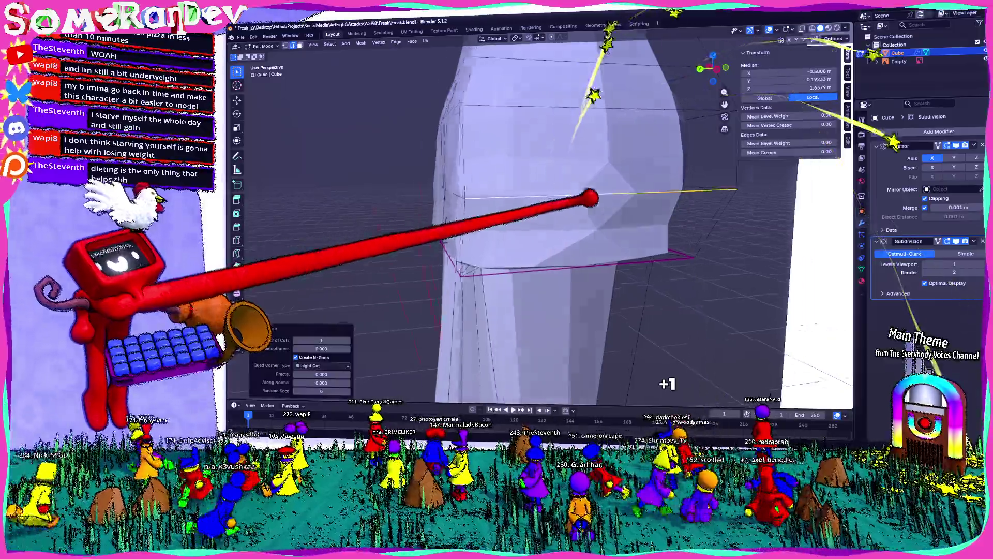
pyautogui.moveTo(590, 101)
pyautogui.mouseDown(button='middle')
pyautogui.moveTo(544, 194)
pyautogui.moveTo(552, 180)
pyautogui.mouseUp(button='middle')
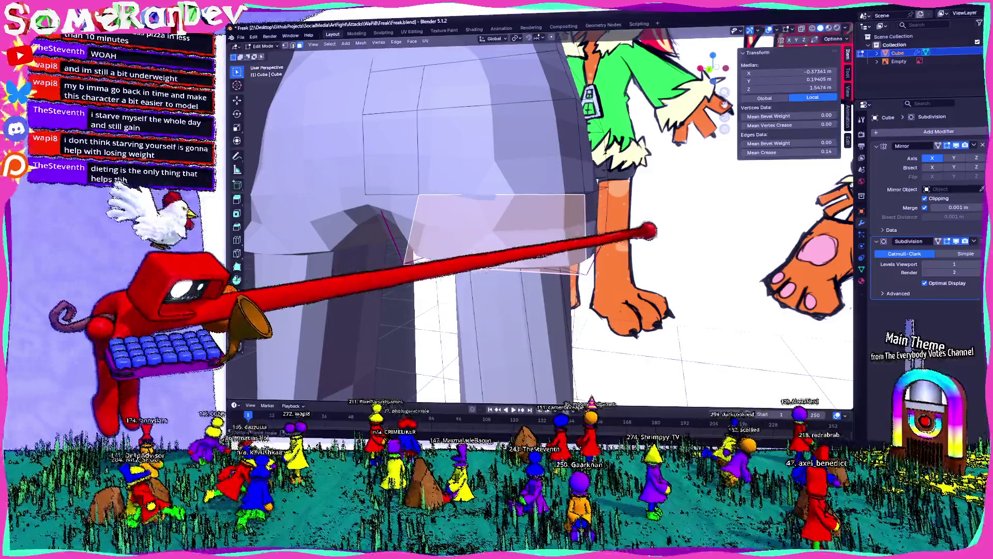
# Triangulate the hip faces and rejoin them and the between-leg faces into quads.
pyautogui.hotkey('ctrl', 't')
pyautogui.moveTo(544, 194); pyautogui.dragTo(466, 234, button='middle')
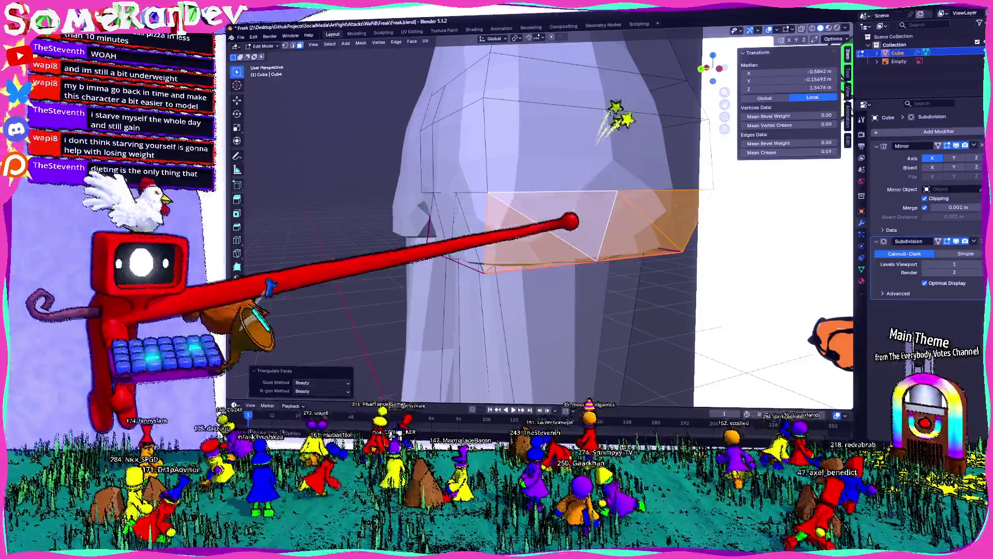
pyautogui.hotkey('alt', 'j')
pyautogui.moveTo(543, 194); pyautogui.dragTo(466, 272, button='middle')
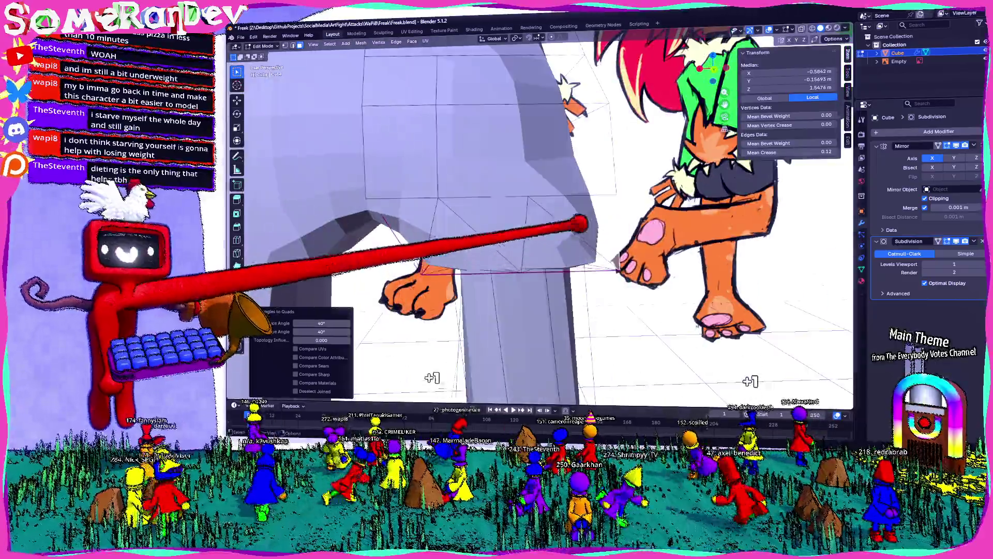
pyautogui.click(613, 220)
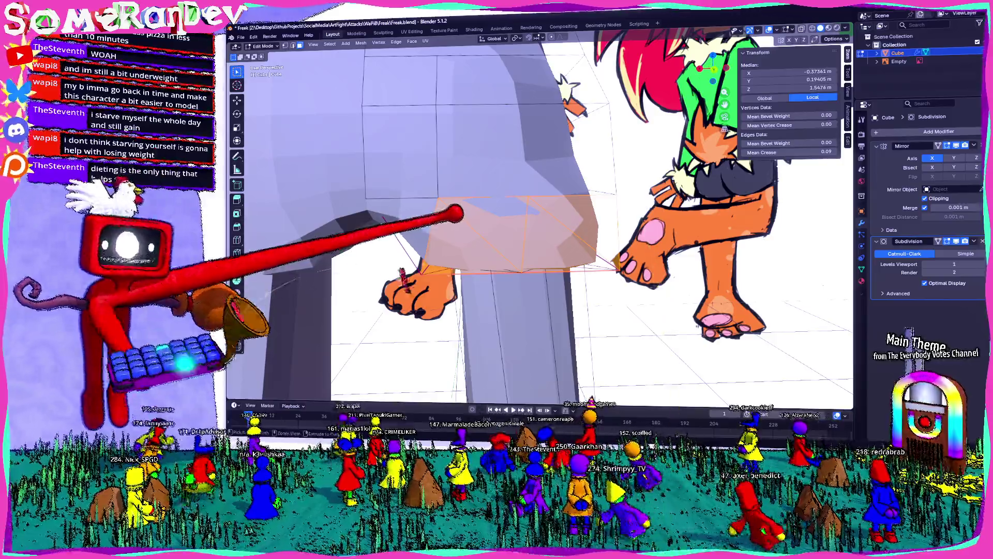
pyautogui.hotkey('alt', 'j')
pyautogui.scroll(-3, 465, 225)
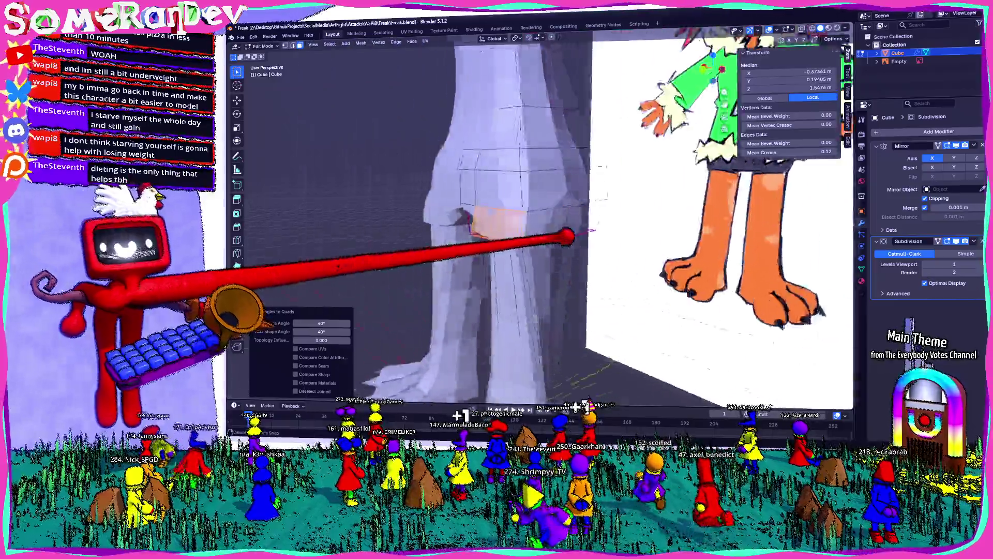
pyautogui.moveTo(466, 225)
pyautogui.mouseDown(button='middle')
pyautogui.moveTo(575, 233)
pyautogui.moveTo(552, 204)
pyautogui.mouseUp(button='middle')
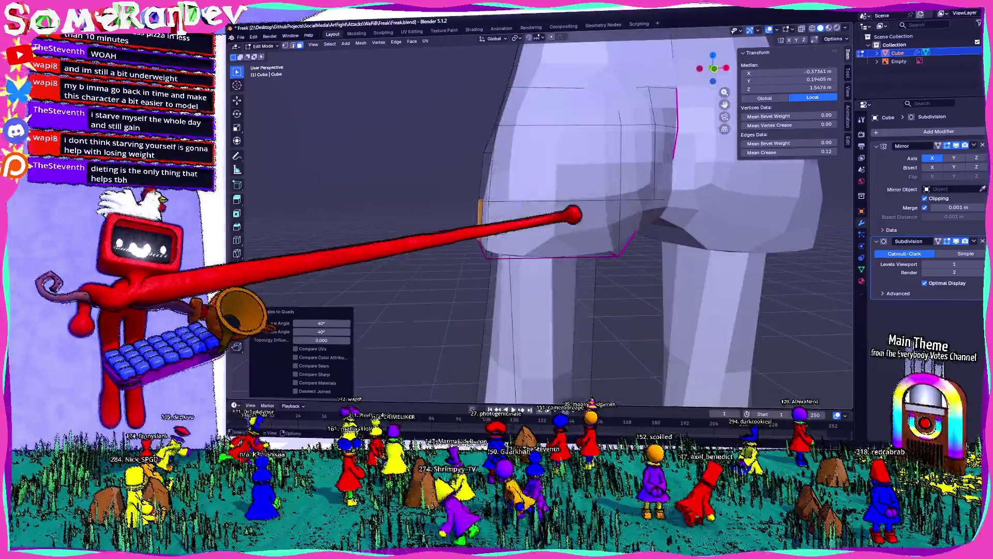
pyautogui.moveTo(563, 236); pyautogui.dragTo(532, 186, button='middle')
# Triangulate one torso-bottom face and return to object mode for a side view.
pyautogui.rightClick(543, 198)
pyautogui.click(535, 190)
pyautogui.click(533, 186)
pyautogui.hotkey('ctrl', 't')
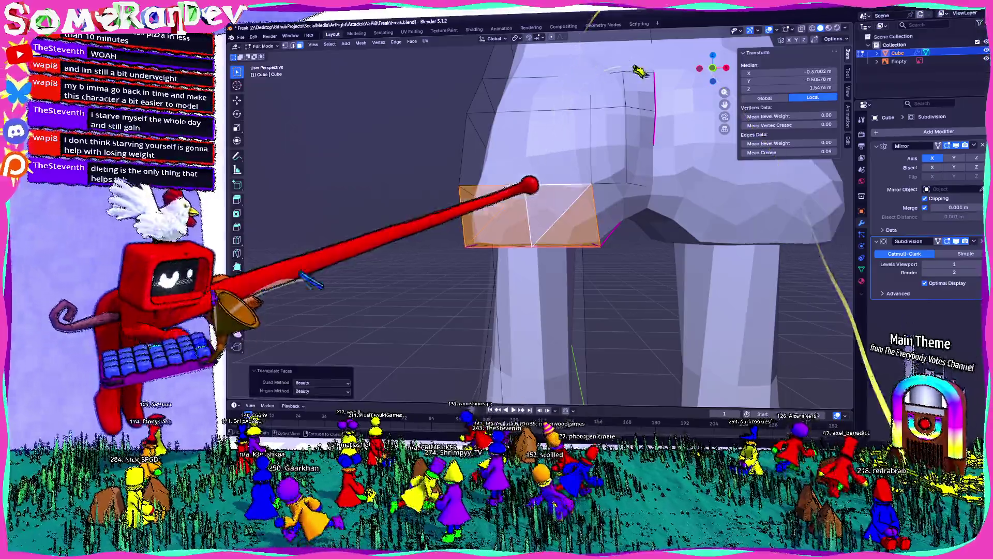
pyautogui.press('Tab')
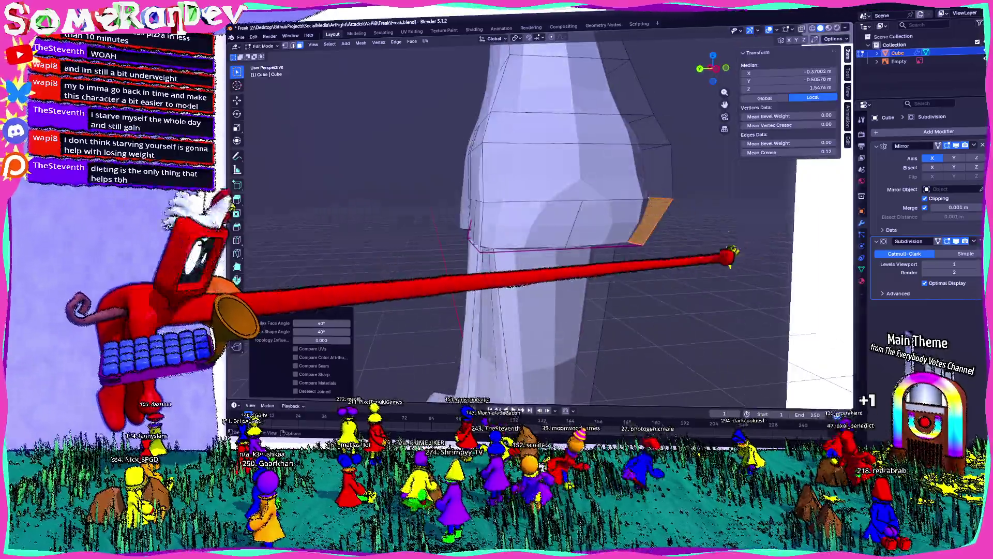
pyautogui.moveTo(532, 186)
pyautogui.mouseDown(button='middle')
pyautogui.moveTo(722, 256)
pyautogui.moveTo(637, 233)
pyautogui.moveTo(466, 240)
pyautogui.moveTo(481, 233)
pyautogui.moveTo(590, 232)
pyautogui.moveTo(434, 256)
pyautogui.moveTo(466, 263)
pyautogui.moveTo(404, 295)
pyautogui.moveTo(492, 272)
pyautogui.mouseUp(button='middle')
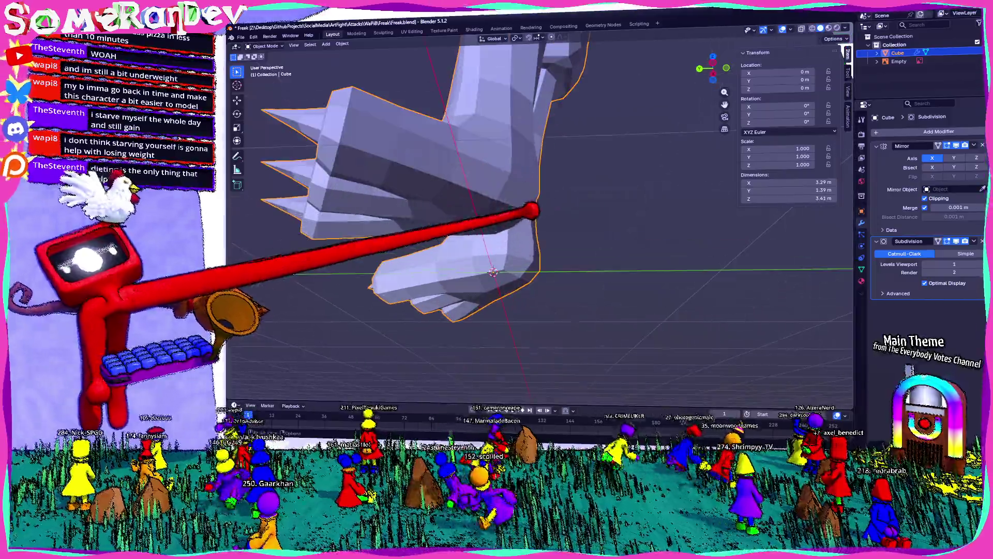
# Inspect the foot and legs from several angles, in and out of Edit Mode.
pyautogui.press('Tab')
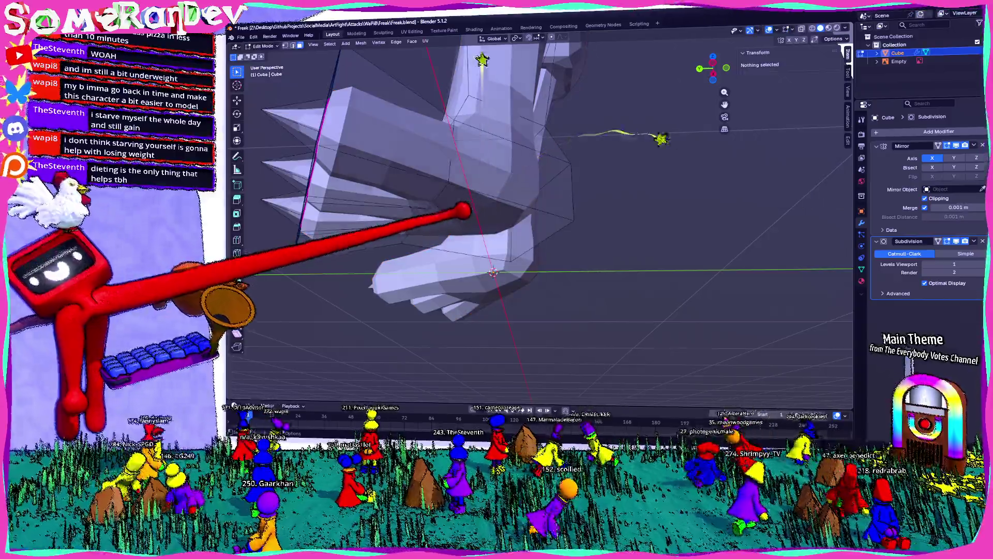
pyautogui.click(513, 225)
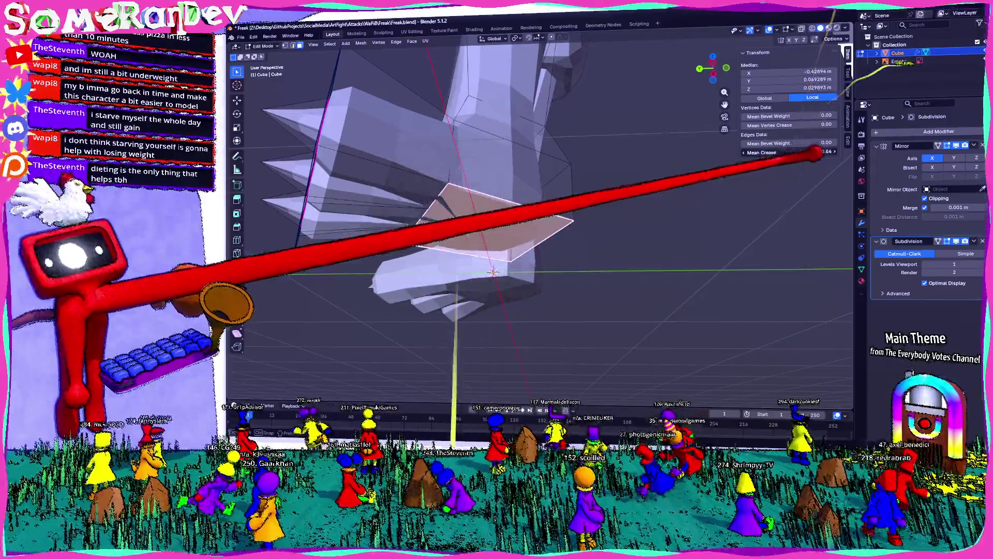
pyautogui.moveTo(493, 272); pyautogui.dragTo(582, 264, button='middle')
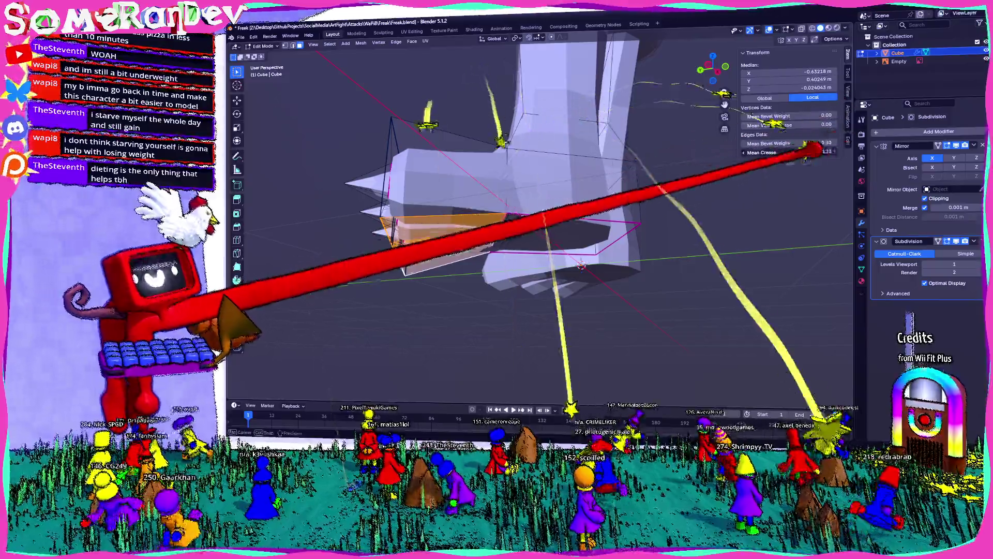
pyautogui.press('x')
pyautogui.press('Tab')
pyautogui.moveTo(574, 264); pyautogui.dragTo(683, 257, button='middle')
pyautogui.moveTo(590, 271)
pyautogui.mouseDown(button='middle')
pyautogui.moveTo(543, 272)
pyautogui.moveTo(605, 280)
pyautogui.mouseUp(button='middle')
pyautogui.moveTo(822, 198); pyautogui.dragTo(636, 233, button='middle')
# Give the toe spike faces a Mean Crease of 0.8 in the N-panel.
pyautogui.press('Tab')
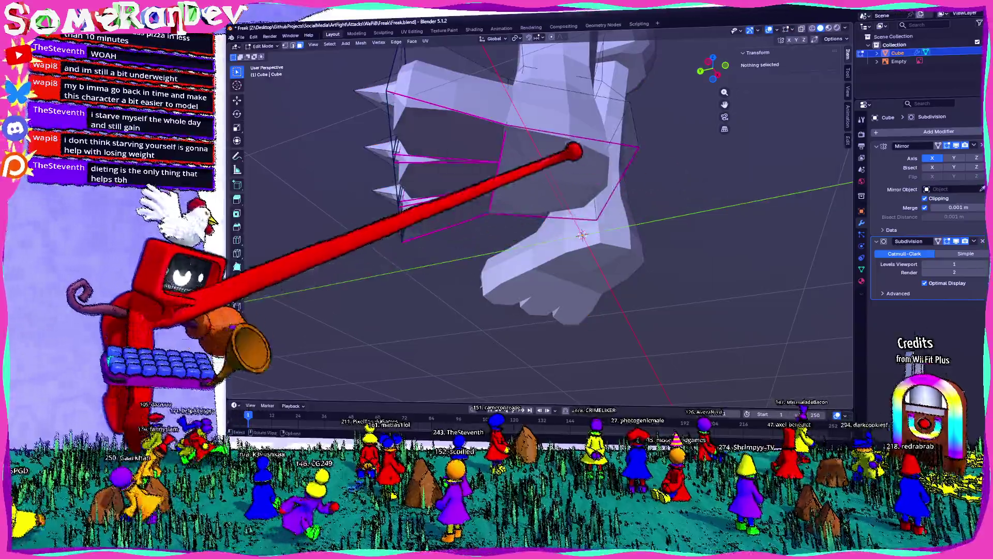
pyautogui.moveTo(683, 155); pyautogui.dragTo(450, 210)
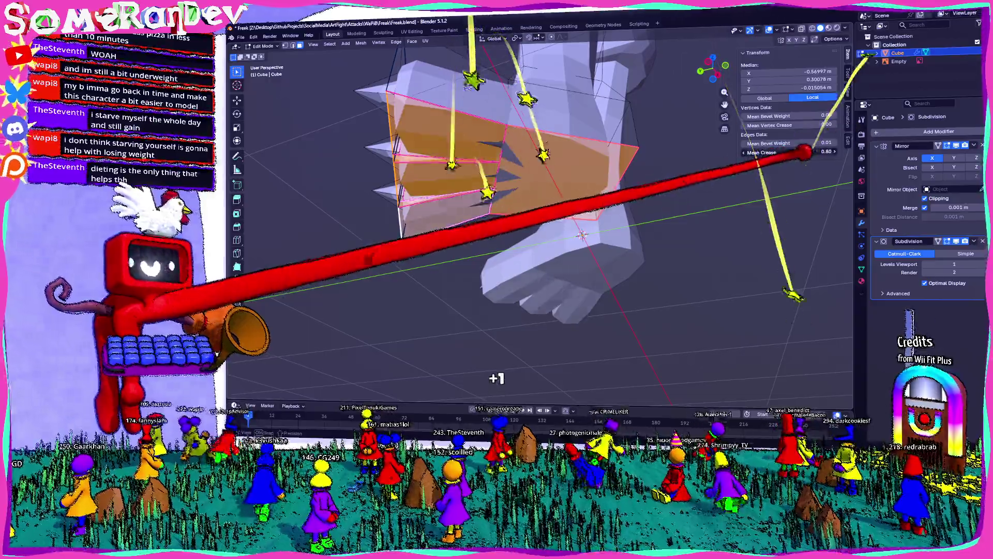
pyautogui.moveTo(776, 151); pyautogui.dragTo(807, 151)
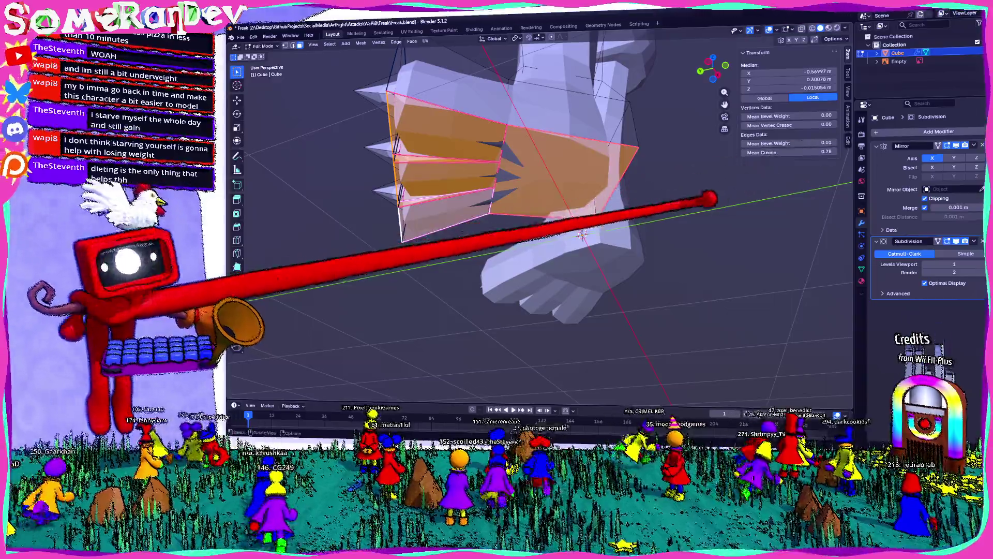
pyautogui.moveTo(710, 201)
pyautogui.mouseDown(button='middle')
pyautogui.moveTo(721, 186)
pyautogui.moveTo(667, 281)
pyautogui.mouseUp(button='middle')
pyautogui.click(675, 249)
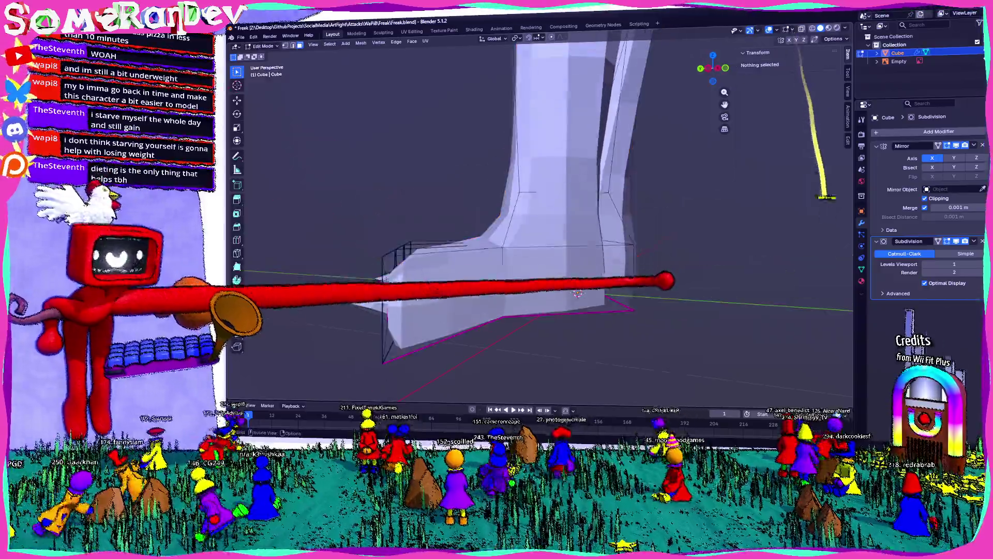
# In Left Ortho view, box-select the toes and shift them vertically.
pyautogui.click(712, 69)
pyautogui.scroll(-3, 543, 233)
pyautogui.moveTo(434, 232); pyautogui.dragTo(543, 279)
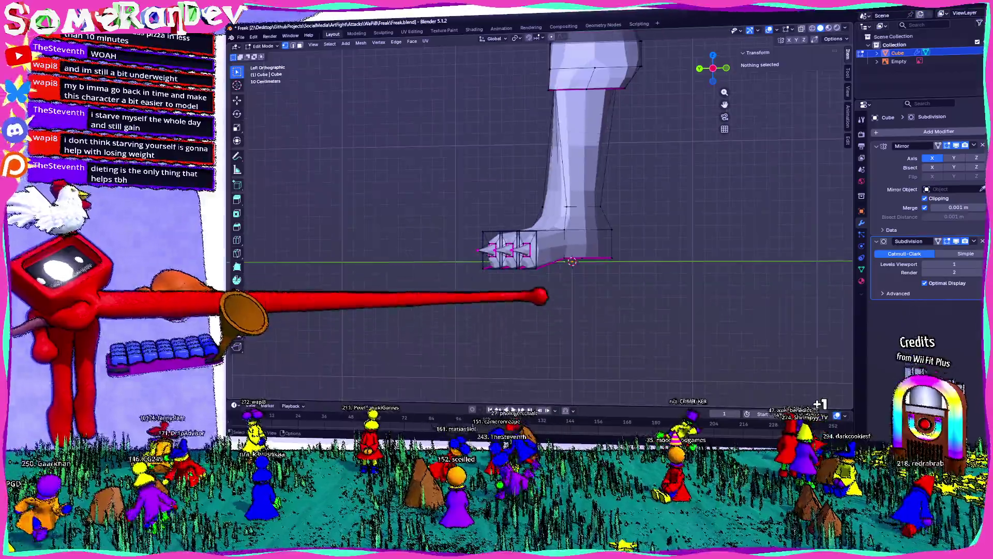
pyautogui.moveTo(458, 270); pyautogui.dragTo(497, 286)
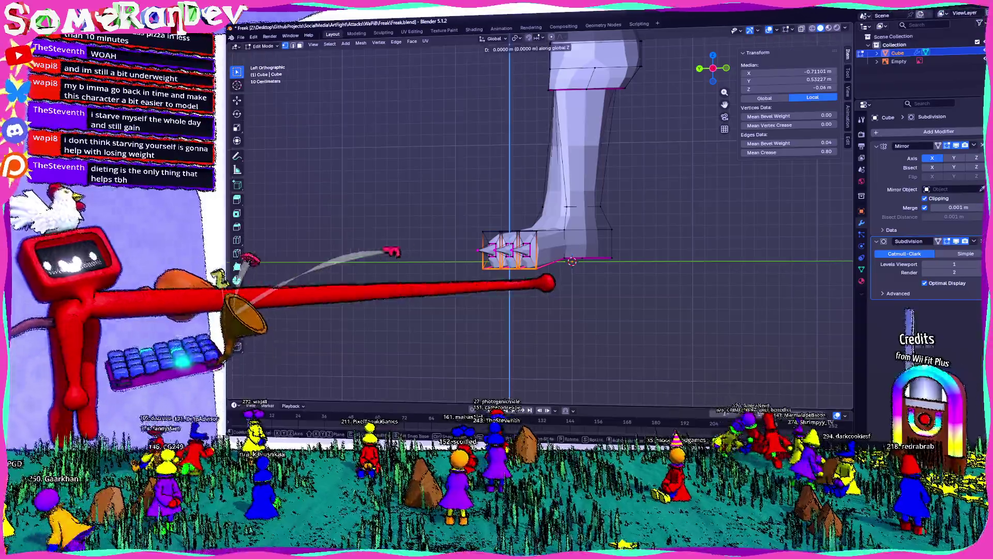
pyautogui.click(575, 315)
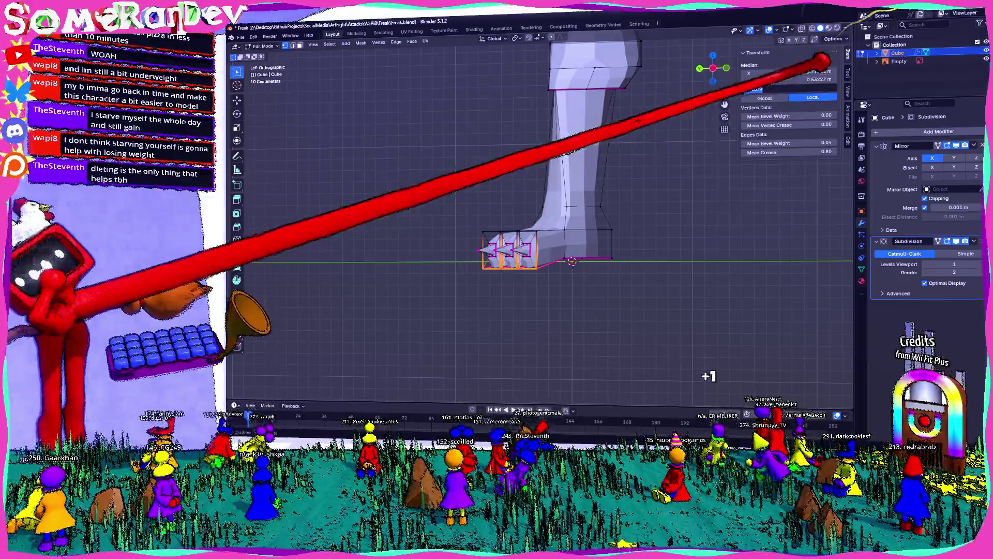
pyautogui.scroll(4, 527, 256)
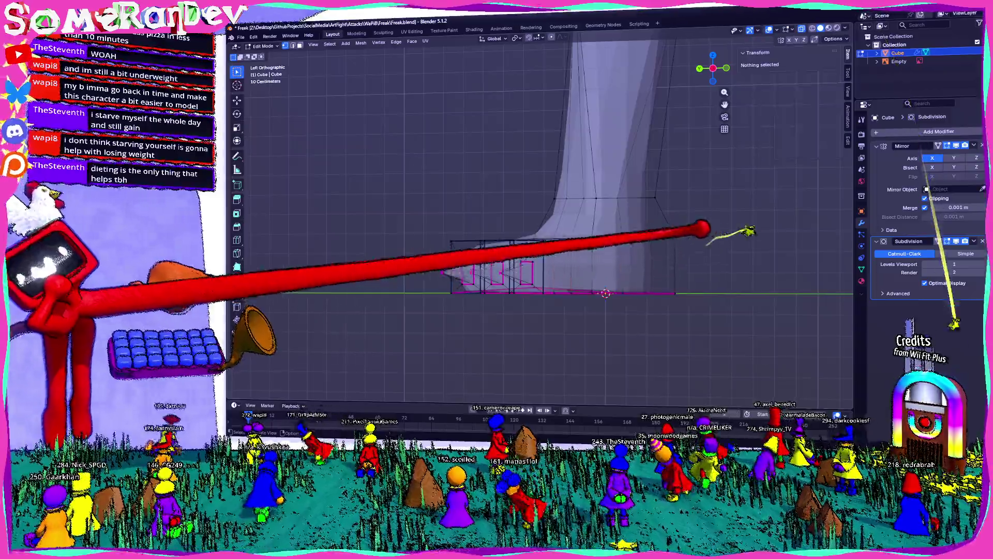
# Review the leg against the reference images, then return to Edit Mode.
pyautogui.moveTo(644, 233); pyautogui.dragTo(745, 256, button='middle')
pyautogui.moveTo(543, 233); pyautogui.dragTo(465, 295, button='middle')
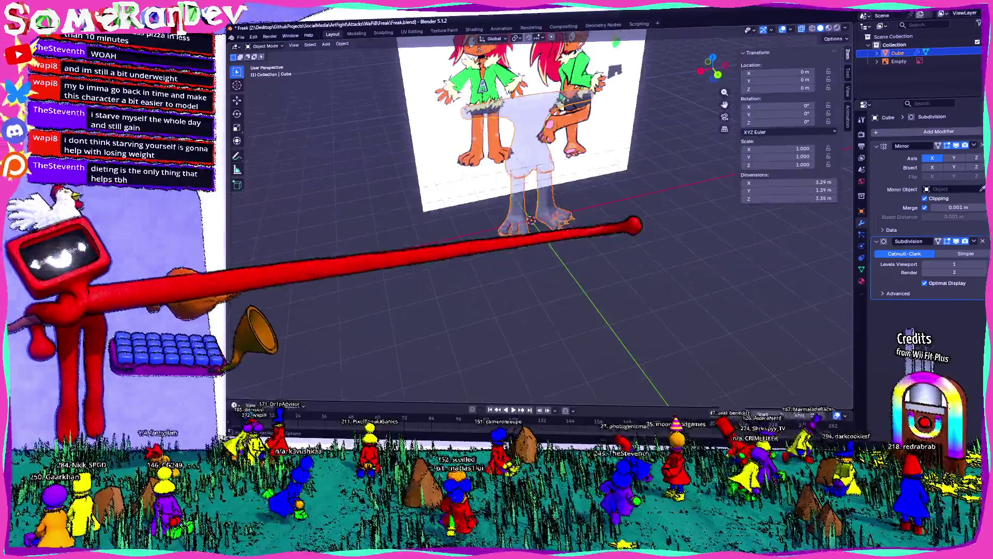
pyautogui.moveTo(639, 225)
pyautogui.mouseDown(button='middle')
pyautogui.moveTo(590, 217)
pyautogui.moveTo(583, 233)
pyautogui.moveTo(528, 186)
pyautogui.moveTo(598, 210)
pyautogui.moveTo(544, 233)
pyautogui.moveTo(590, 221)
pyautogui.moveTo(544, 233)
pyautogui.moveTo(504, 210)
pyautogui.moveTo(543, 226)
pyautogui.moveTo(567, 256)
pyautogui.moveTo(589, 233)
pyautogui.moveTo(544, 249)
pyautogui.moveTo(605, 233)
pyautogui.mouseUp(button='middle')
pyautogui.press('Tab')
pyautogui.scroll(4, 543, 249)
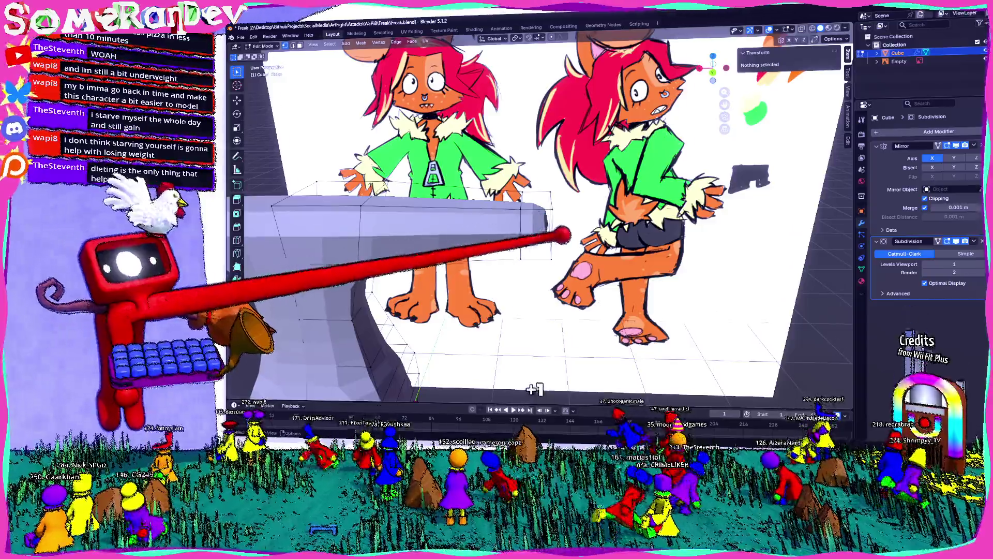
# Select the shoulder end face and line the model up with the front reference.
pyautogui.moveTo(536, 389); pyautogui.dragTo(465, 326, button='middle')
pyautogui.click(454, 233)
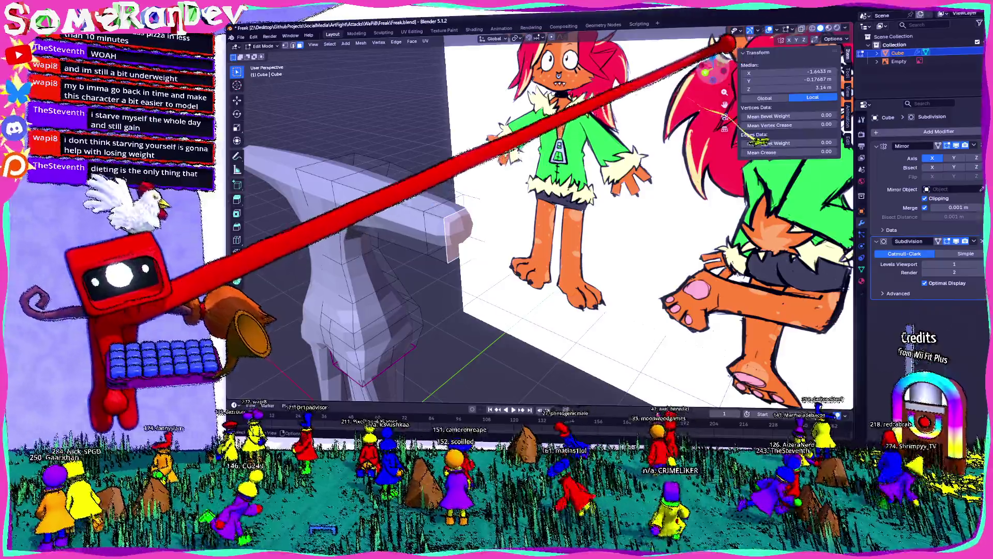
pyautogui.press('KP_1')
pyautogui.keyDown('shift'); pyautogui.moveTo(544, 233); pyautogui.dragTo(590, 248, button='middle'); pyautogui.keyUp('shift')
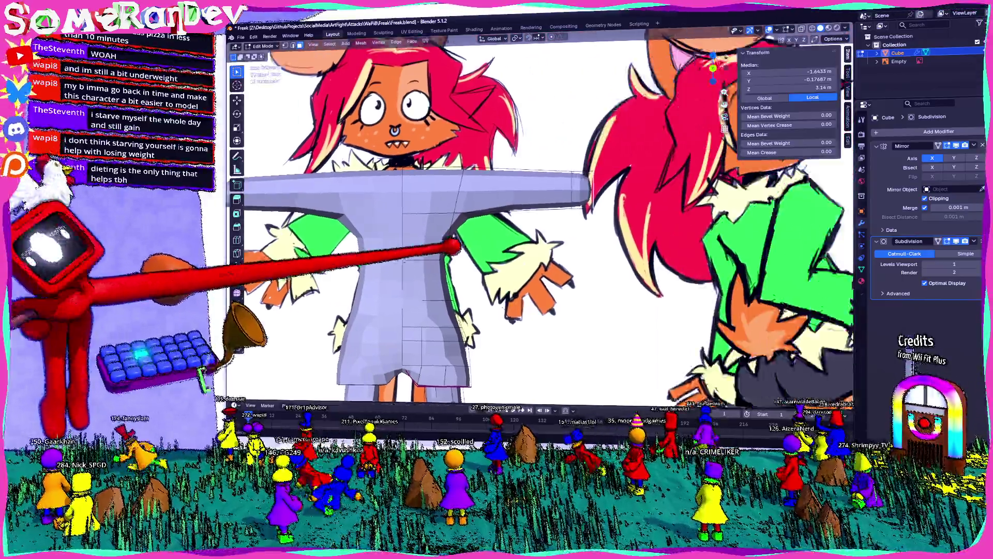
pyautogui.moveTo(644, 253); pyautogui.dragTo(535, 253, button='middle')
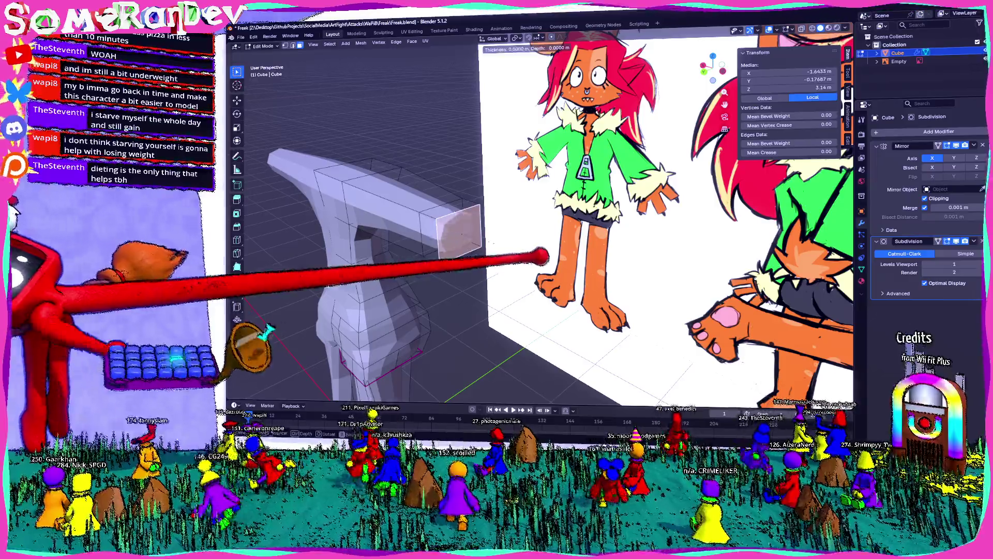
# Inset the shoulder face and move it out to start the arm.
pyautogui.press('i')
pyautogui.scroll(6, 574, 70)
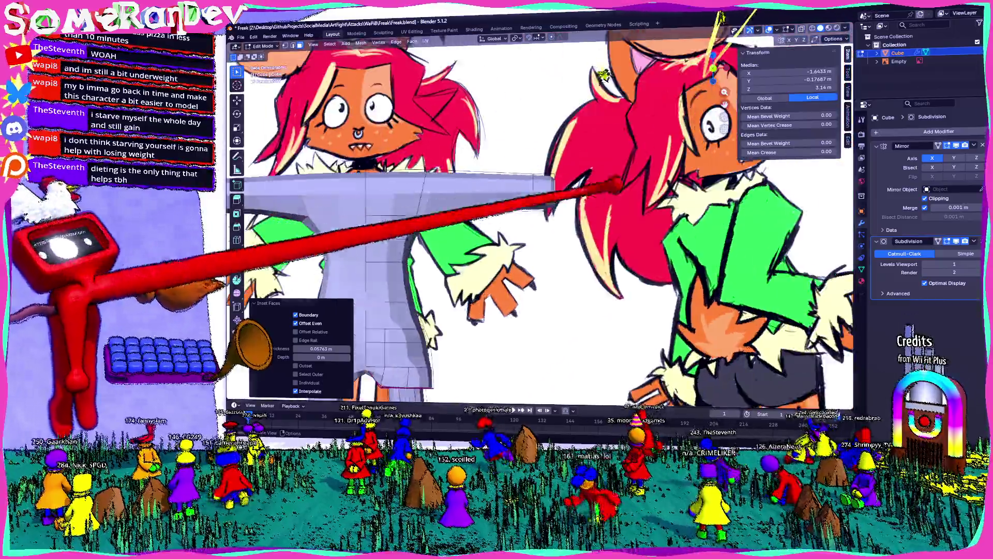
pyautogui.moveTo(574, 201); pyautogui.dragTo(544, 225, button='middle')
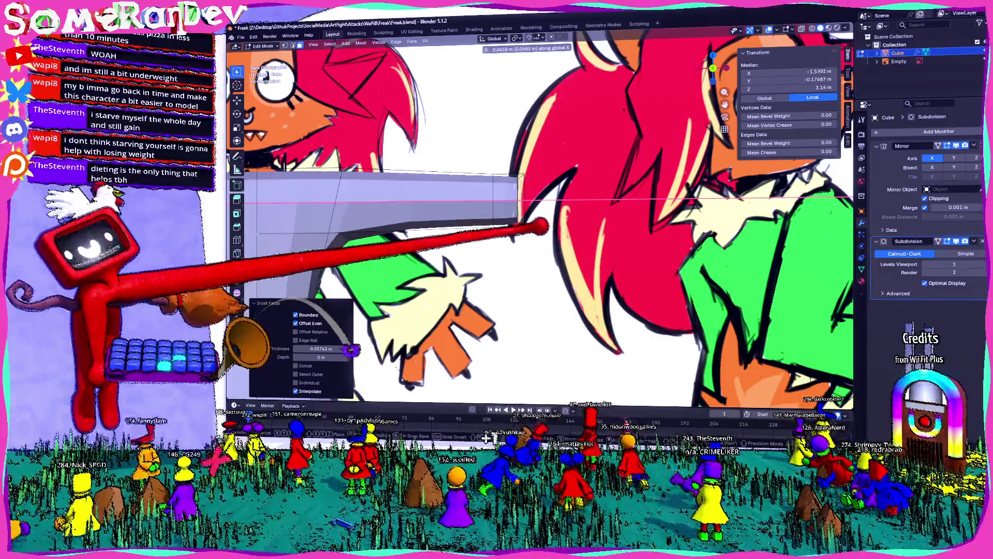
pyautogui.press('g')
pyautogui.click(357, 392)
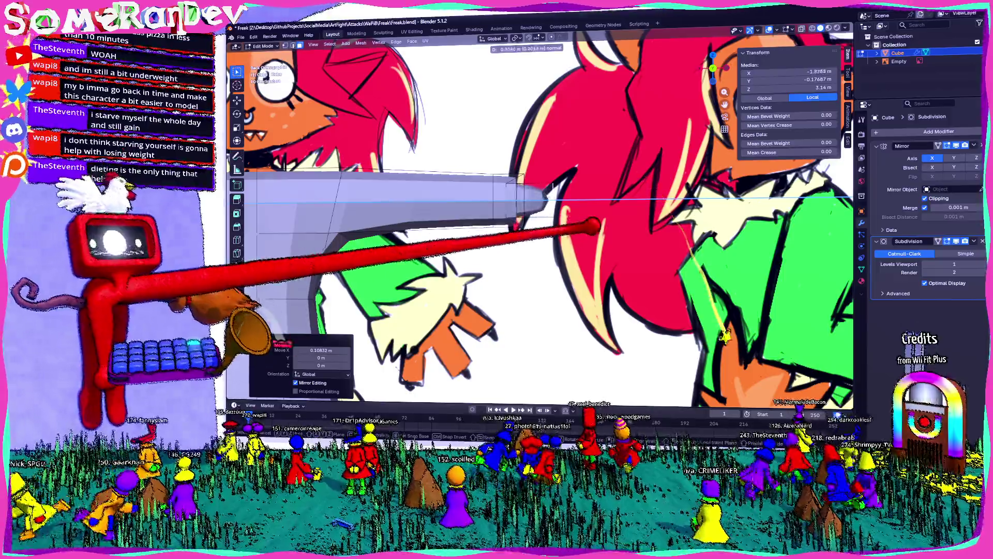
pyautogui.moveTo(656, 233); pyautogui.dragTo(618, 254, button='middle')
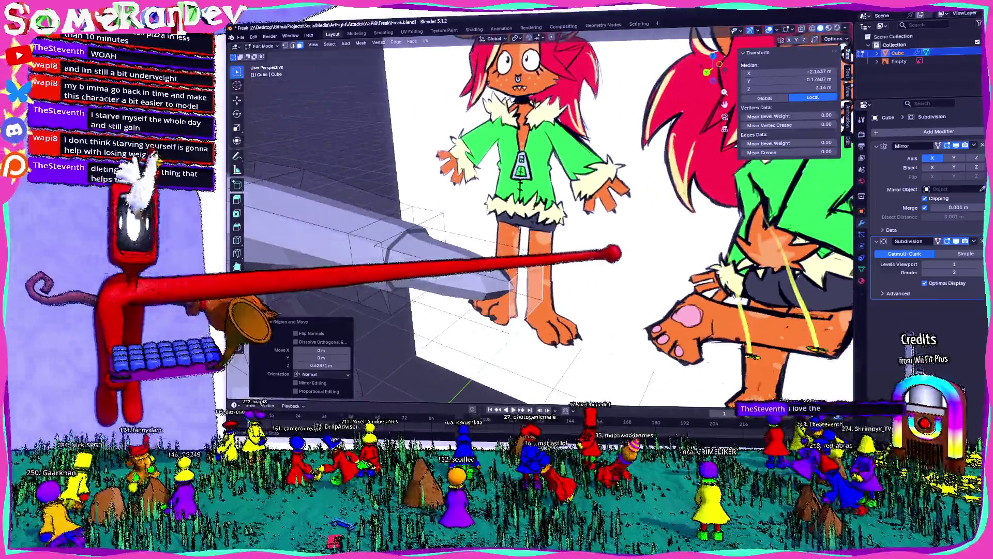
pyautogui.moveTo(613, 241)
pyautogui.mouseDown(button='middle')
pyautogui.moveTo(645, 238)
pyautogui.moveTo(554, 256)
pyautogui.mouseUp(button='middle')
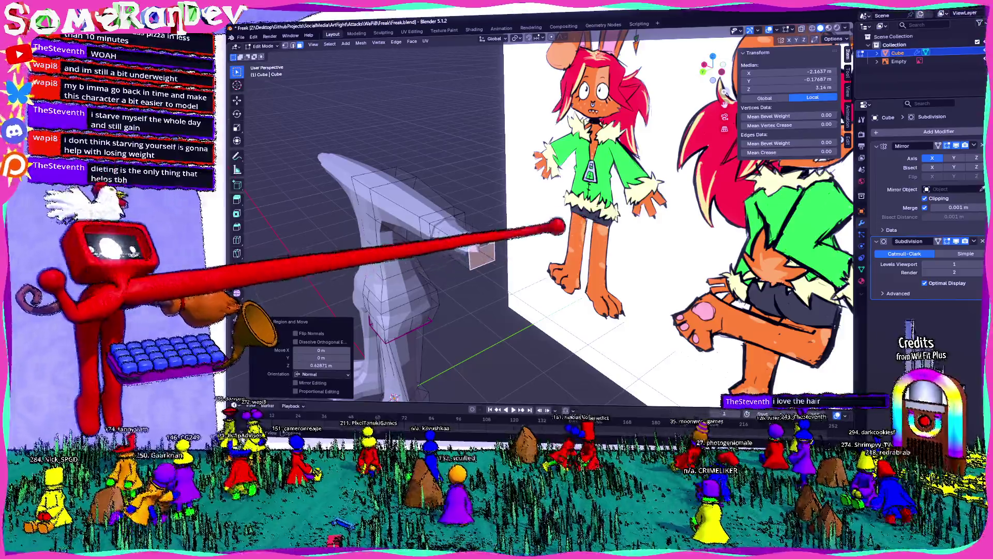
# From top view, slide the arm's end outward along X toward the reference hand.
pyautogui.press('KP_7')
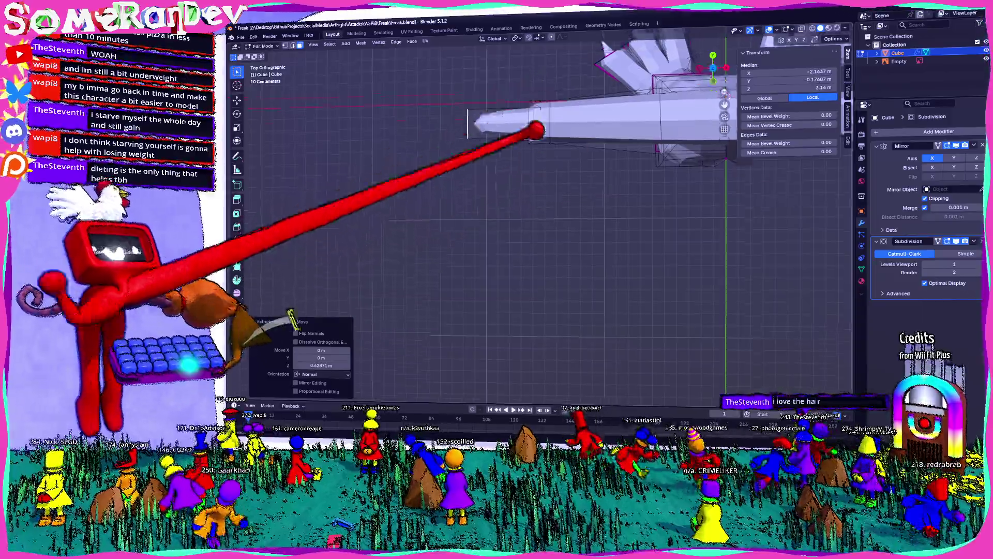
pyautogui.scroll(5, 536, 133)
pyautogui.scroll(3, 536, 132)
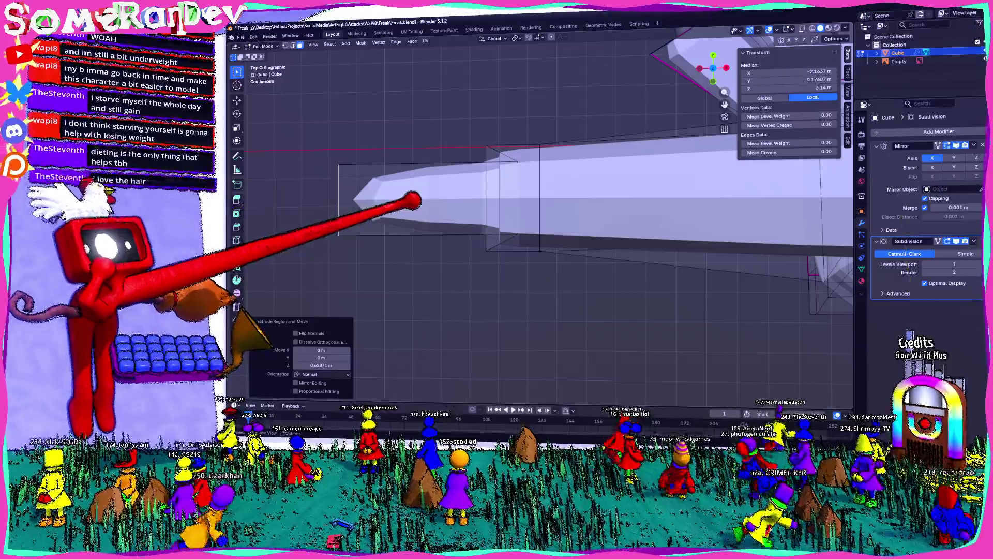
pyautogui.press('g')
pyautogui.press('x')
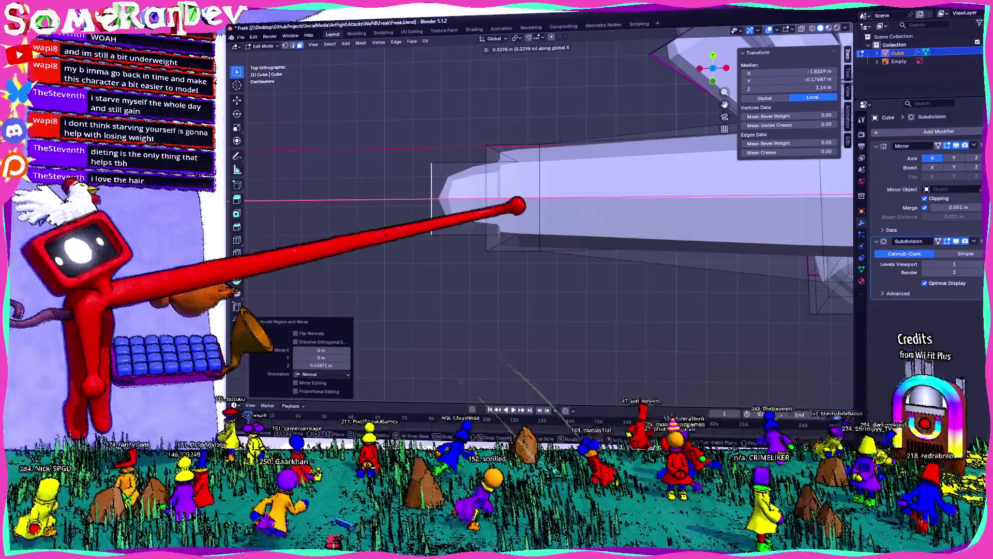
pyautogui.moveTo(528, 209); pyautogui.dragTo(605, 178, button='middle')
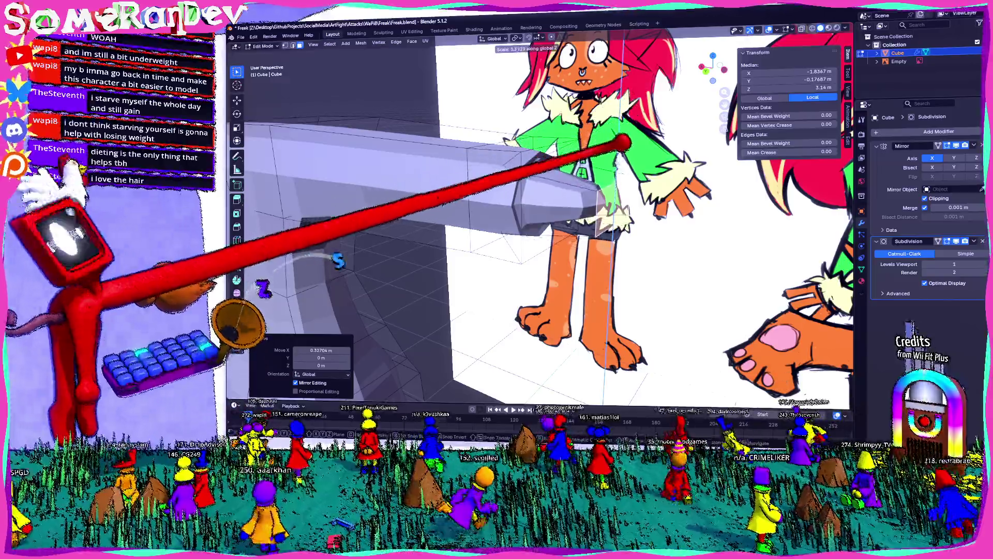
pyautogui.moveTo(606, 180); pyautogui.dragTo(605, 183, button='middle')
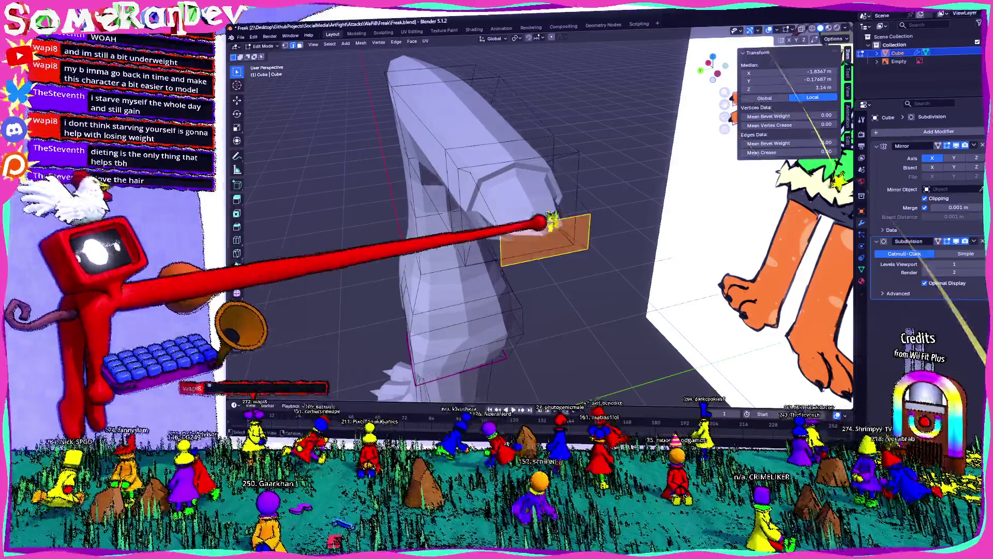
# Subdivide the arm's end face and view it from above.
pyautogui.click(547, 252)
pyautogui.rightClick(559, 164)
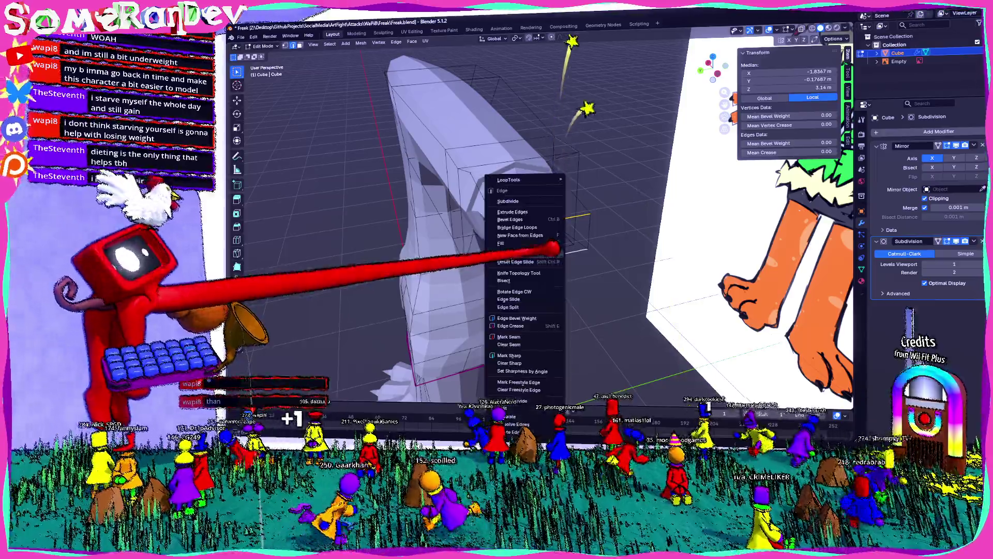
pyautogui.click(566, 202)
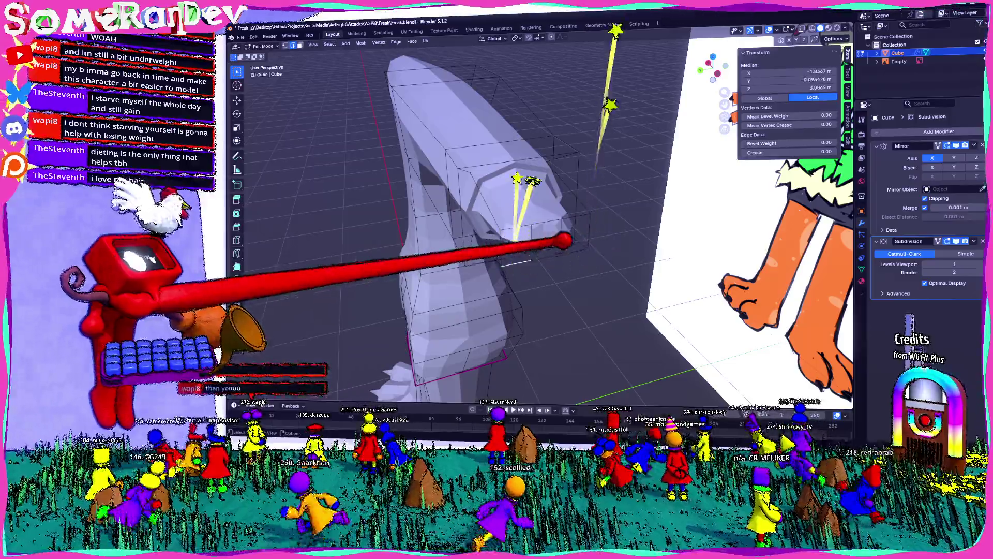
pyautogui.press('KP_7')
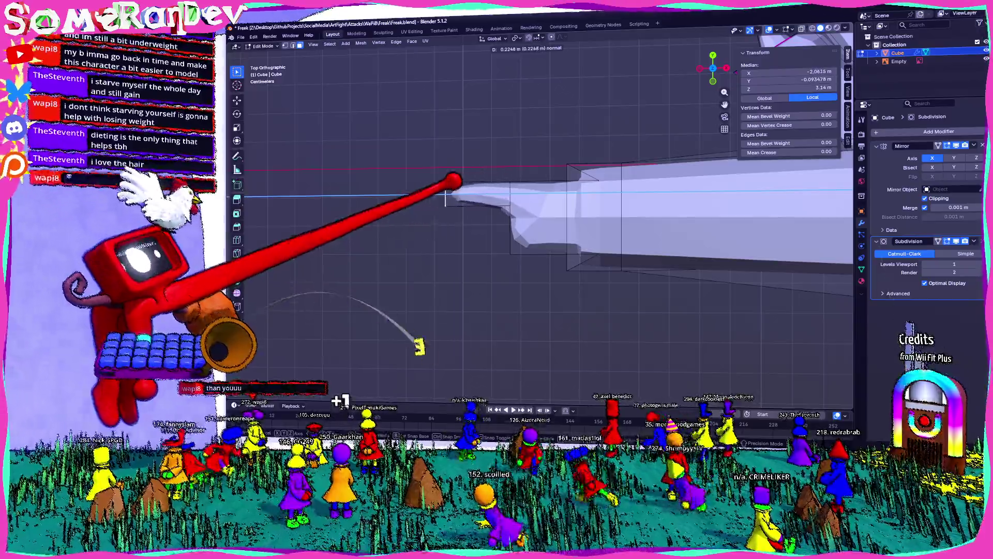
# Extrude the subdivided faces into three separate finger stubs, checking in perspective.
pyautogui.click(443, 198)
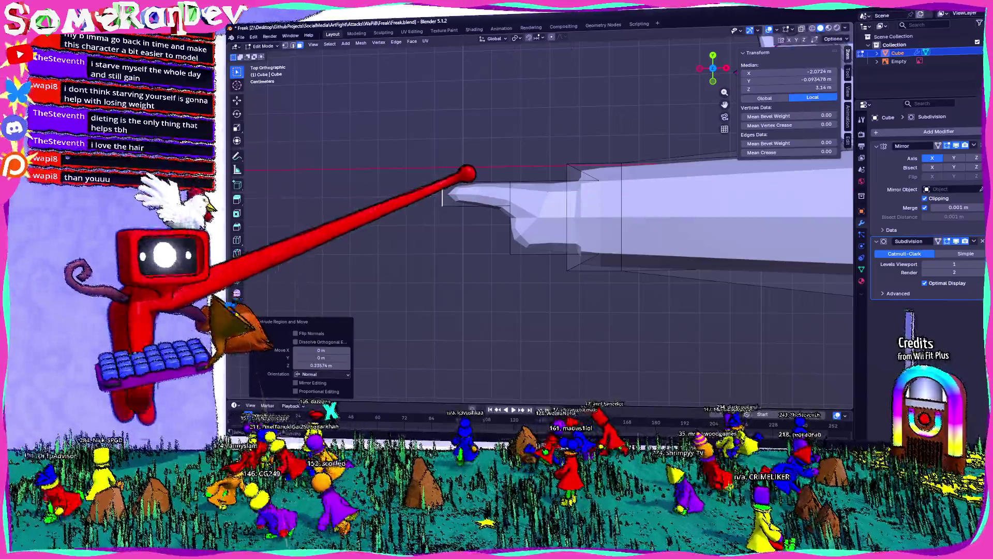
pyautogui.moveTo(473, 165); pyautogui.dragTo(536, 77, button='middle')
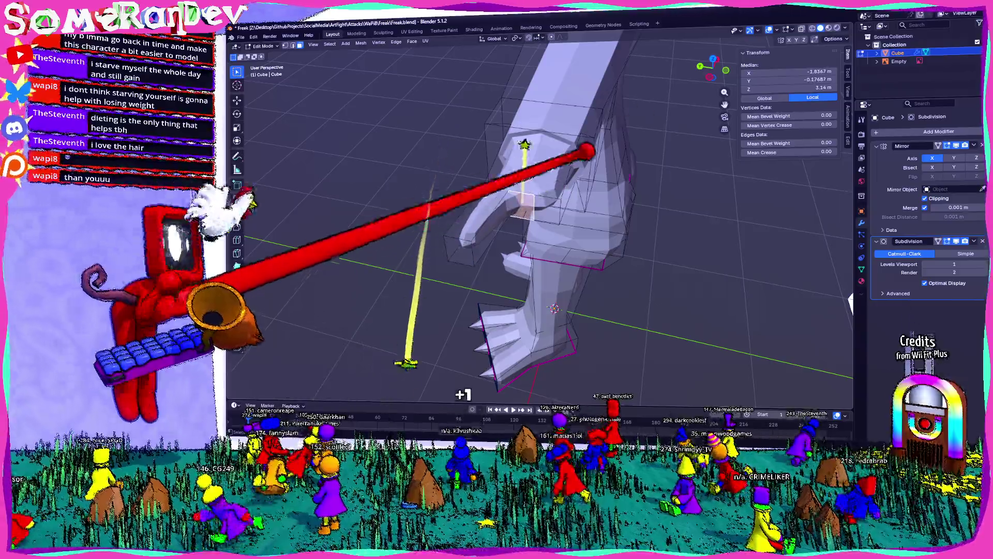
pyautogui.press('KP_7')
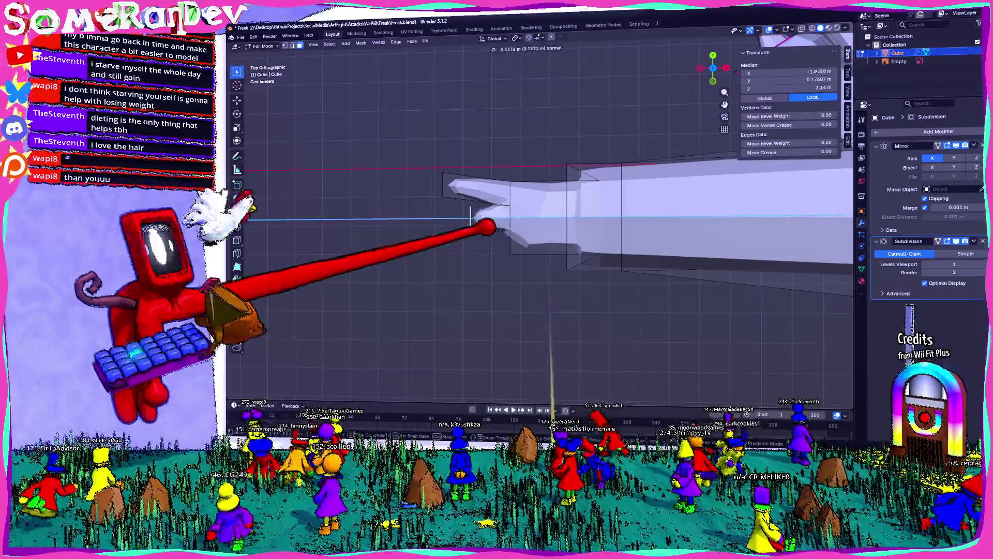
pyautogui.moveTo(438, 213); pyautogui.dragTo(706, 70, button='middle')
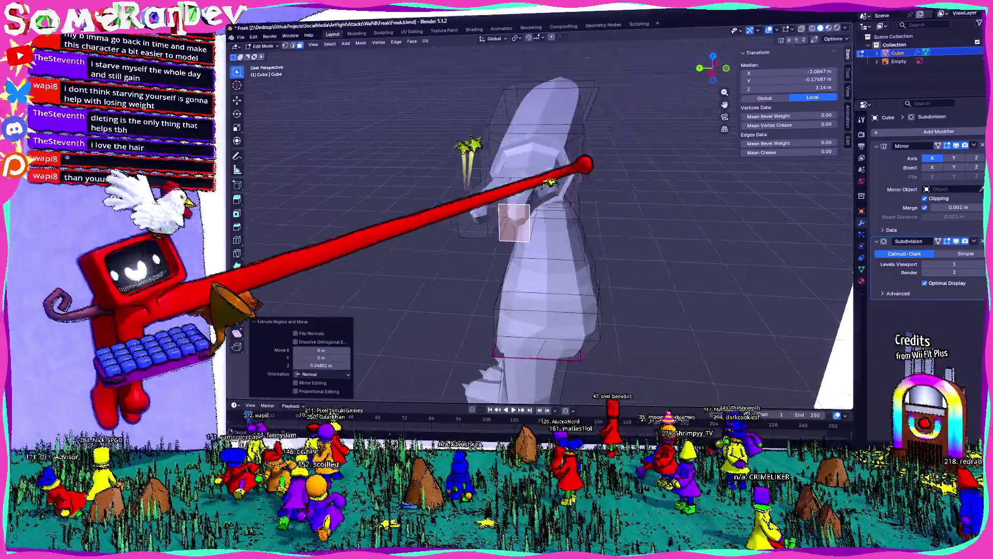
pyautogui.press('KP_7')
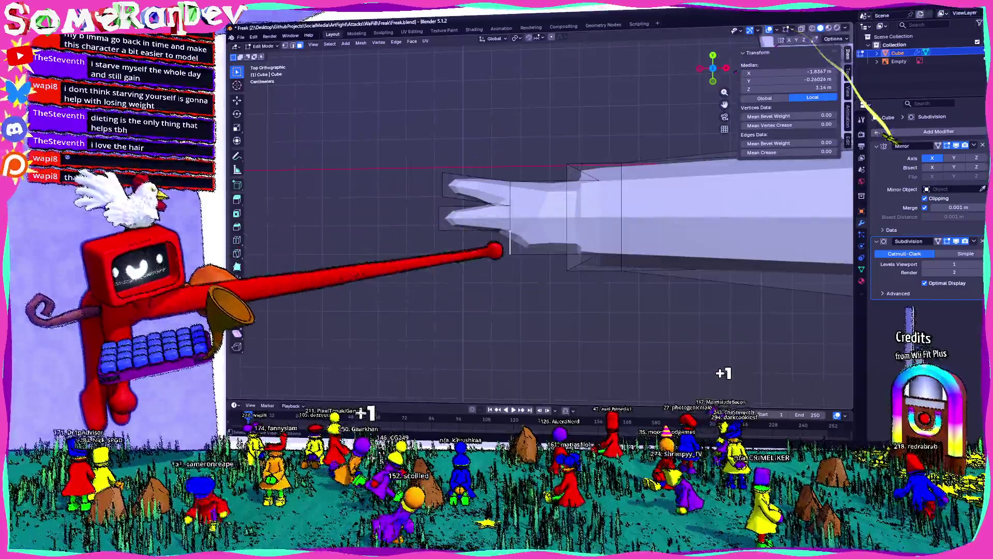
pyautogui.press('e')
pyautogui.click(454, 183)
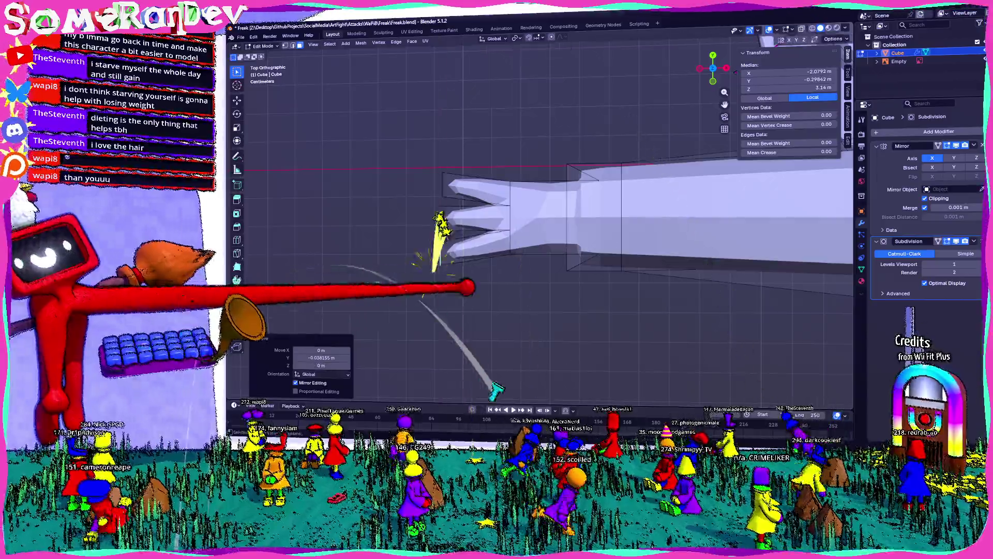
pyautogui.moveTo(364, 268); pyautogui.dragTo(571, 396, button='middle')
pyautogui.moveTo(648, 193)
pyautogui.mouseDown(button='middle')
pyautogui.moveTo(528, 229)
pyautogui.moveTo(598, 144)
pyautogui.mouseUp(button='middle')
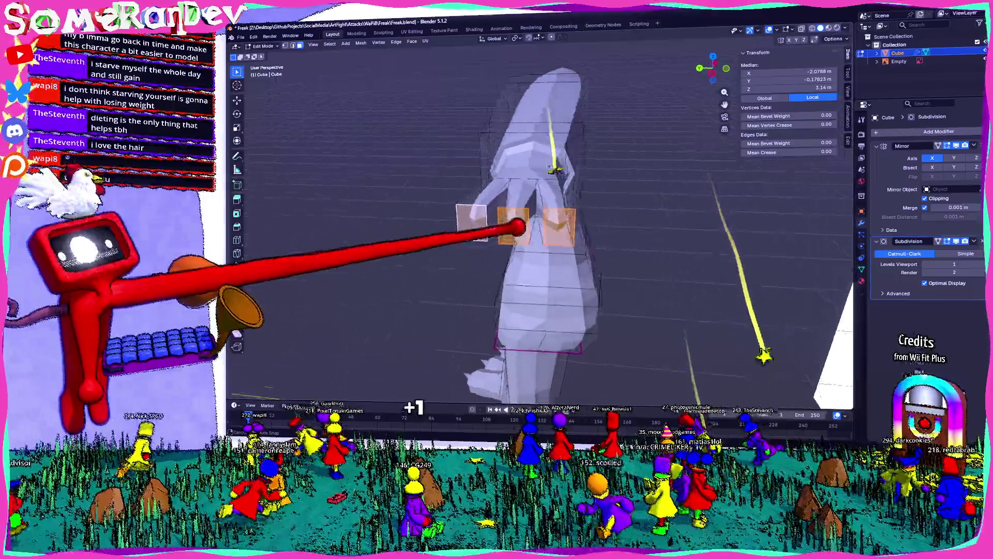
# Flatten the finger faces with a Z-axis scale and inset the fingertips.
pyautogui.press('s')
pyautogui.press('z')
pyautogui.click(597, 143)
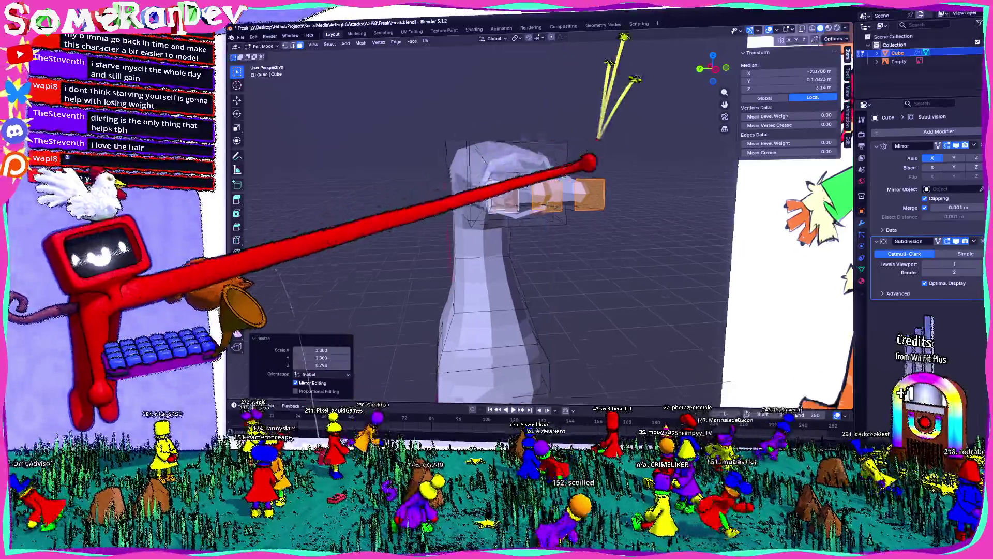
pyautogui.moveTo(543, 194)
pyautogui.mouseDown(button='middle')
pyautogui.moveTo(590, 233)
pyautogui.moveTo(687, 159)
pyautogui.moveTo(675, 252)
pyautogui.mouseUp(button='middle')
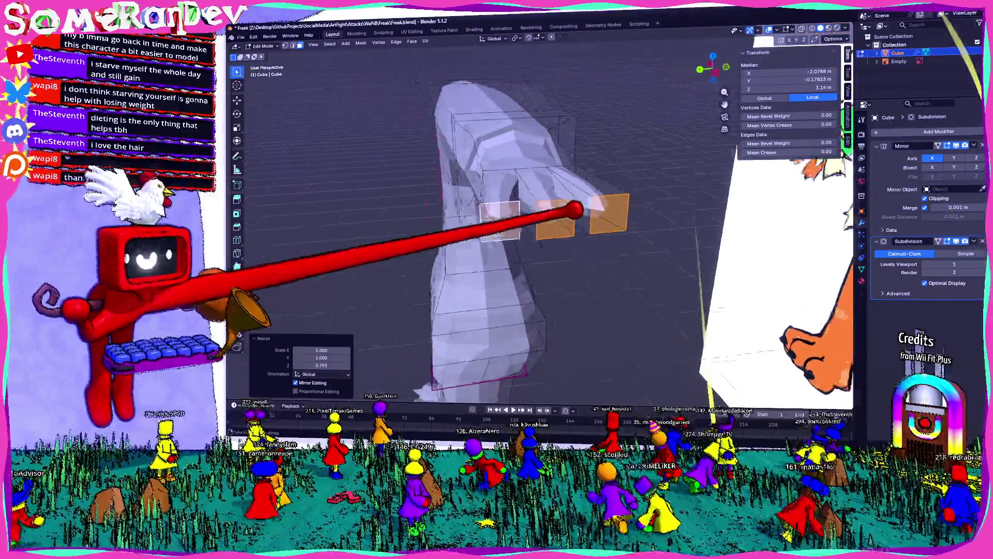
pyautogui.press('i')
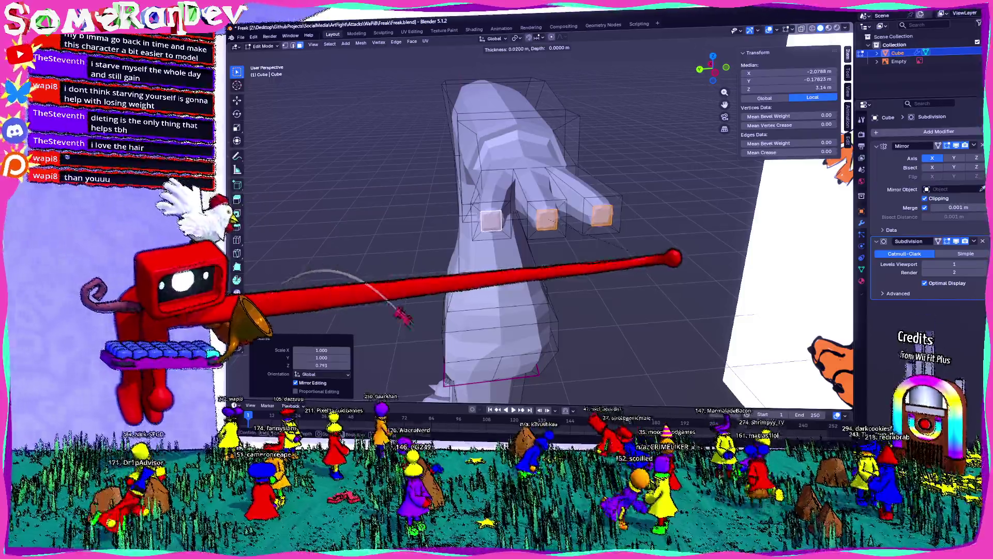
pyautogui.click(675, 256)
# Extrude the fingertips outward and merge each tip At Center to a point.
pyautogui.moveTo(675, 256); pyautogui.dragTo(660, 291, button='middle')
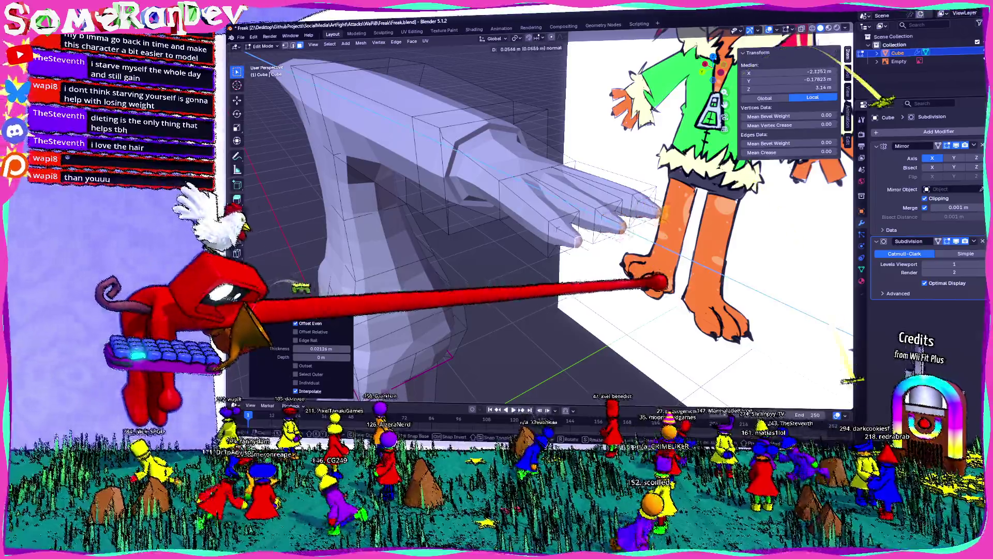
pyautogui.press('e')
pyautogui.click(602, 233)
pyautogui.moveTo(601, 233); pyautogui.dragTo(601, 283, button='middle')
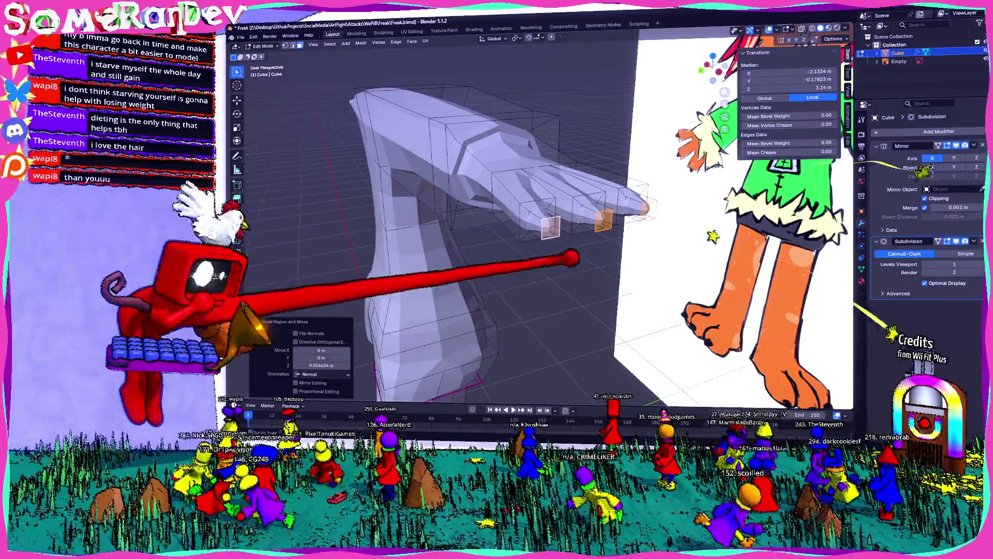
pyautogui.press('m')
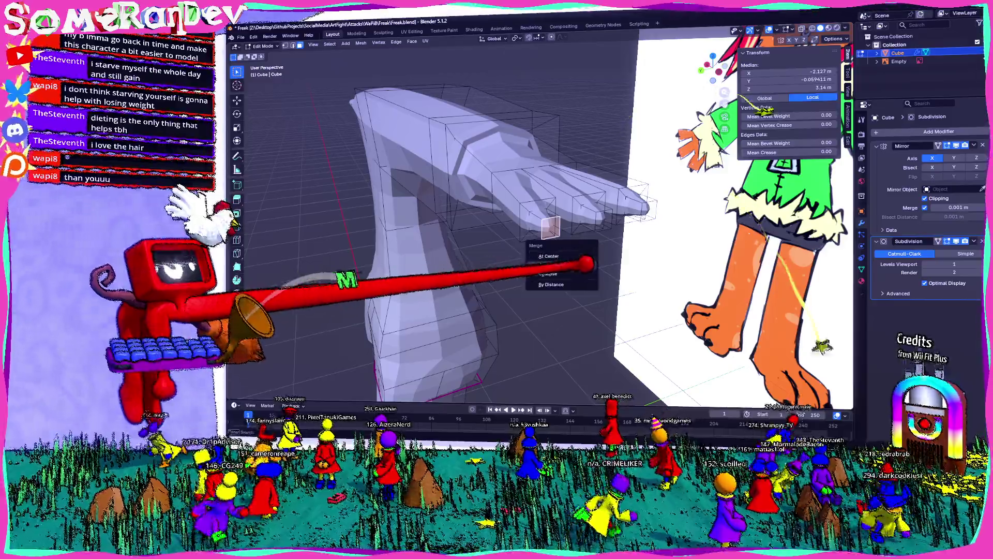
pyautogui.click(549, 264)
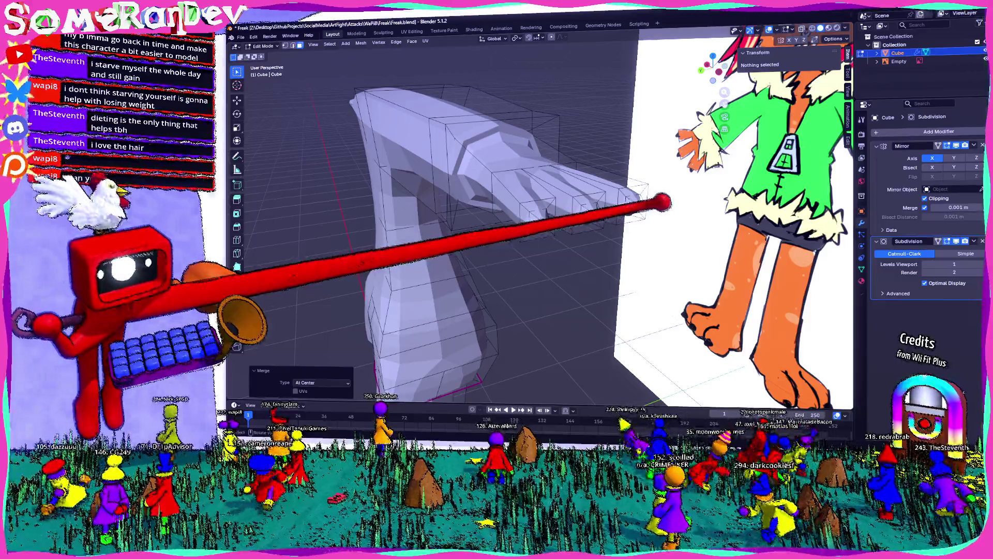
# Inspect the hand and apply an edge operation (Ctrl+E) to selected finger edges.
pyautogui.moveTo(664, 203)
pyautogui.mouseDown(button='middle')
pyautogui.moveTo(621, 320)
pyautogui.moveTo(683, 233)
pyautogui.moveTo(629, 222)
pyautogui.mouseUp(button='middle')
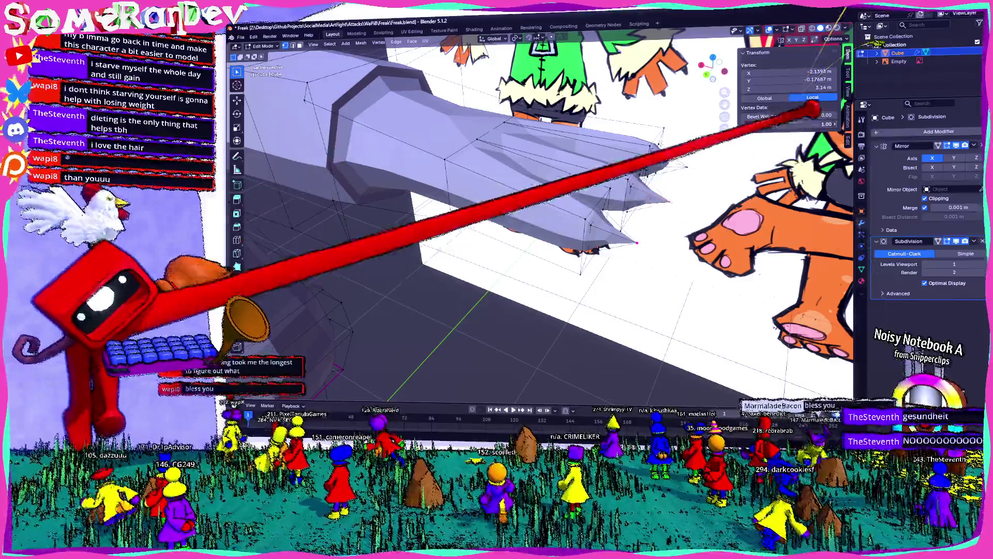
pyautogui.moveTo(776, 132); pyautogui.dragTo(672, 169, button='middle')
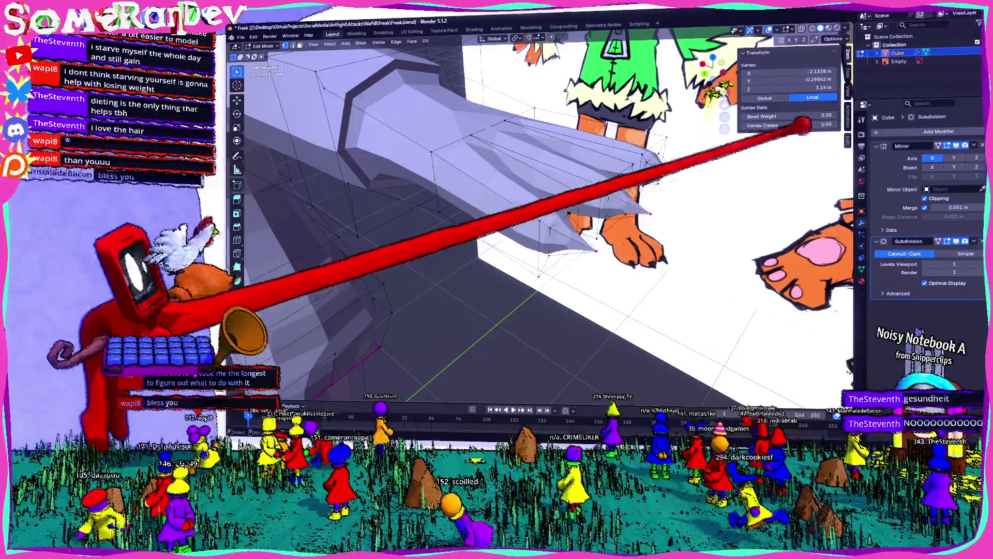
pyautogui.moveTo(683, 147); pyautogui.dragTo(584, 217, button='middle')
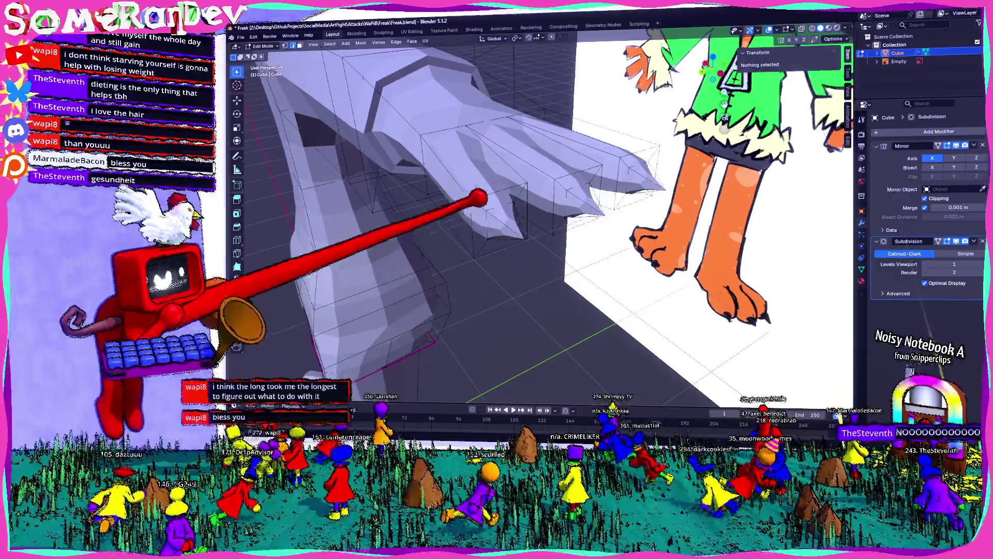
pyautogui.moveTo(481, 155)
pyautogui.mouseDown(button='middle')
pyautogui.moveTo(434, 280)
pyautogui.moveTo(519, 301)
pyautogui.moveTo(434, 326)
pyautogui.moveTo(365, 280)
pyautogui.mouseUp(button='middle')
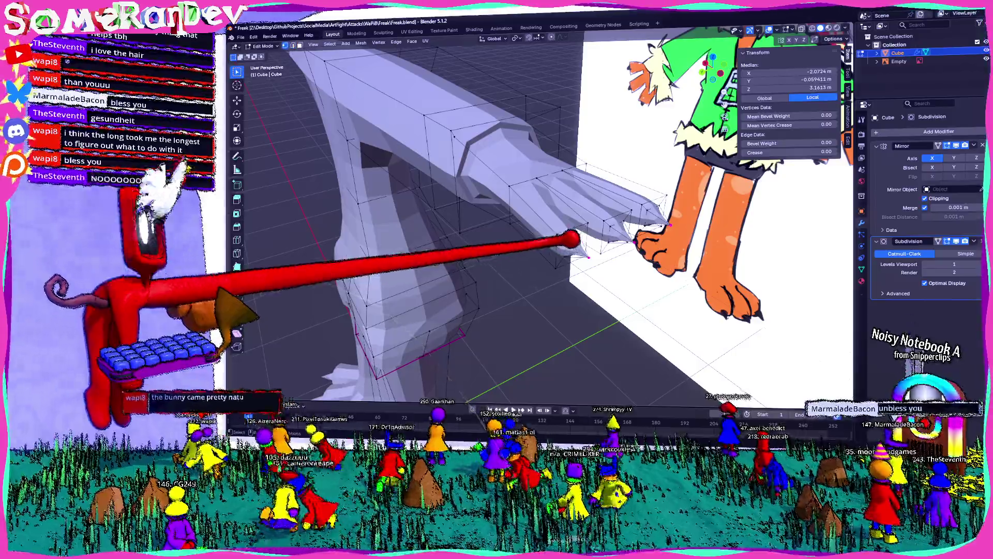
pyautogui.keyDown('alt'); pyautogui.click(578, 250); pyautogui.keyUp('alt')
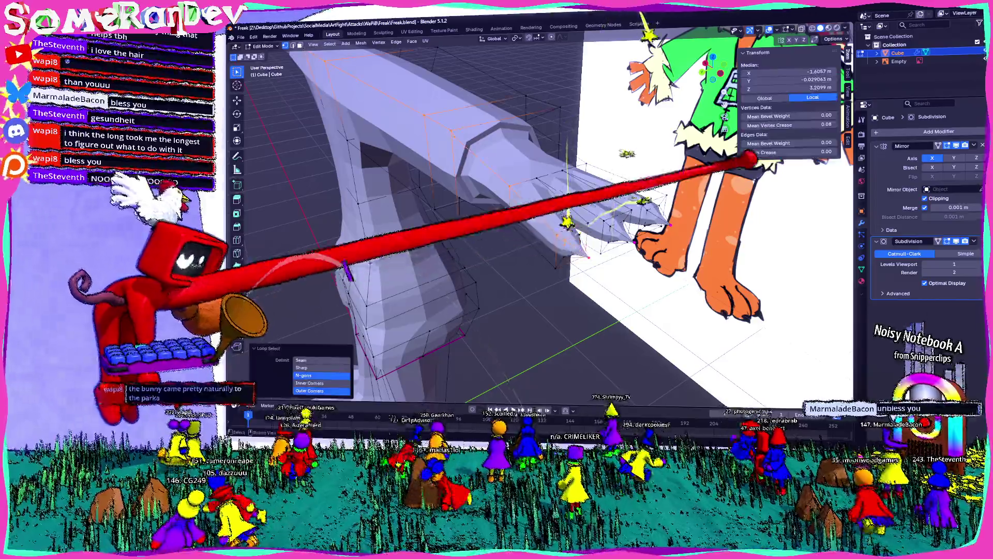
pyautogui.keyDown('alt'); pyautogui.click(659, 264); pyautogui.keyUp('alt')
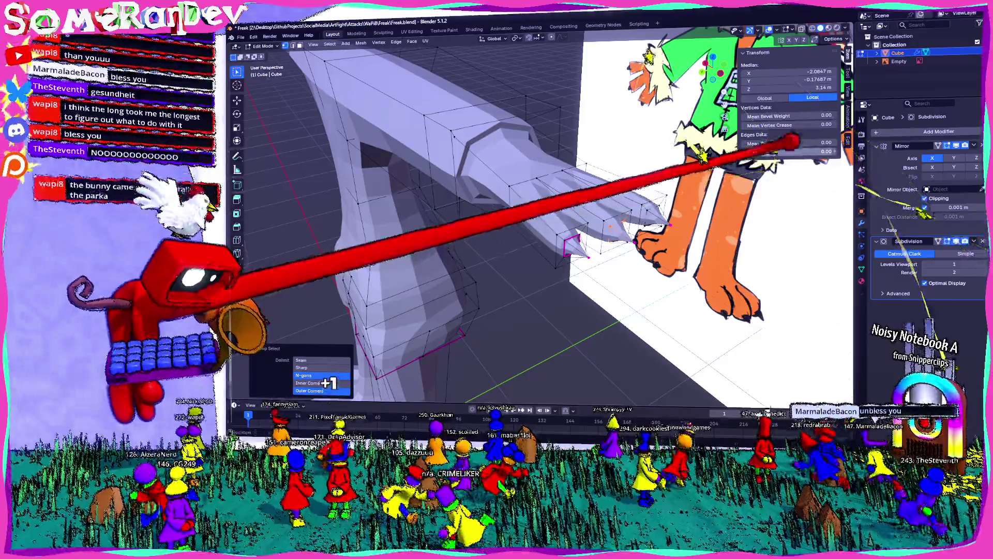
pyautogui.moveTo(465, 233)
pyautogui.mouseDown(button='middle')
pyautogui.moveTo(435, 256)
pyautogui.moveTo(435, 202)
pyautogui.mouseUp(button='middle')
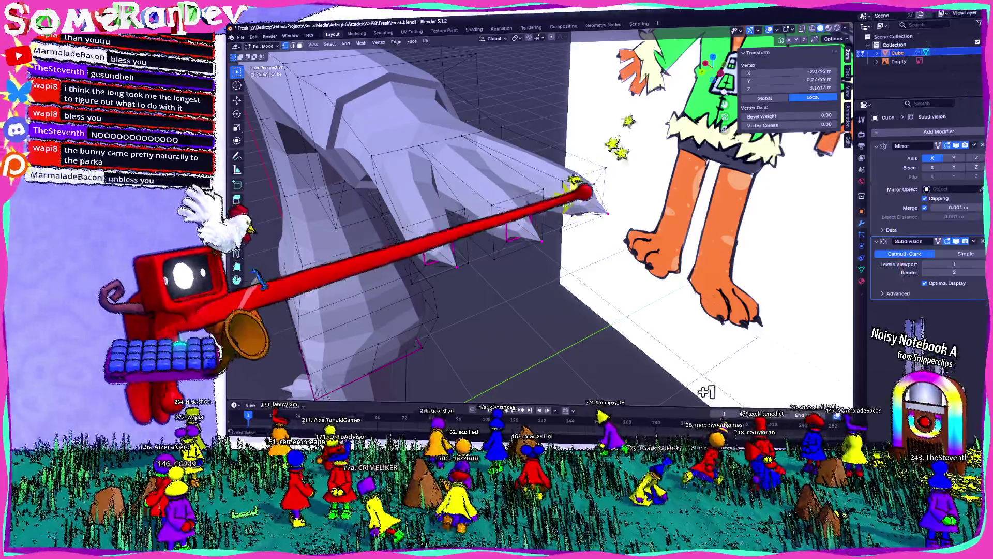
pyautogui.hotkey('ctrl', 'e')
# Move the arm-tip vertex about 0.18 m outward along X to match the reference.
pyautogui.moveTo(466, 233)
pyautogui.mouseDown(button='middle')
pyautogui.moveTo(435, 233)
pyautogui.moveTo(497, 233)
pyautogui.moveTo(543, 272)
pyautogui.mouseUp(button='middle')
pyautogui.moveTo(543, 234)
pyautogui.mouseDown(button='middle')
pyautogui.moveTo(512, 256)
pyautogui.moveTo(481, 233)
pyautogui.moveTo(435, 248)
pyautogui.moveTo(435, 217)
pyautogui.moveTo(465, 264)
pyautogui.moveTo(482, 234)
pyautogui.moveTo(435, 249)
pyautogui.moveTo(482, 311)
pyautogui.moveTo(512, 326)
pyautogui.mouseUp(button='middle')
pyautogui.scroll(4, 465, 233)
pyautogui.scroll(-4, 466, 233)
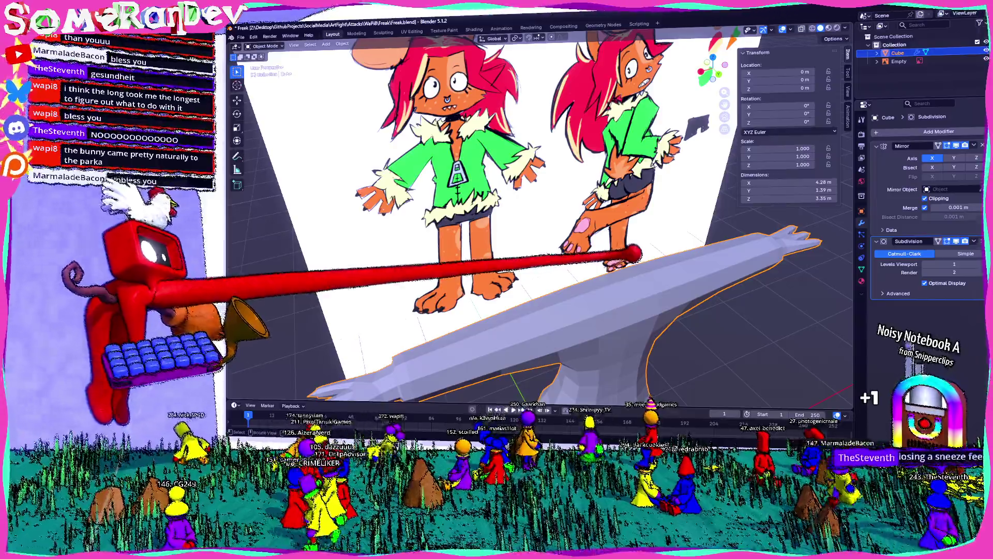
pyautogui.scroll(3, 466, 233)
pyautogui.moveTo(466, 232)
pyautogui.mouseDown(button='middle')
pyautogui.moveTo(496, 264)
pyautogui.moveTo(481, 295)
pyautogui.mouseUp(button='middle')
pyautogui.scroll(-4, 482, 233)
pyautogui.moveTo(482, 233); pyautogui.dragTo(512, 265, button='middle')
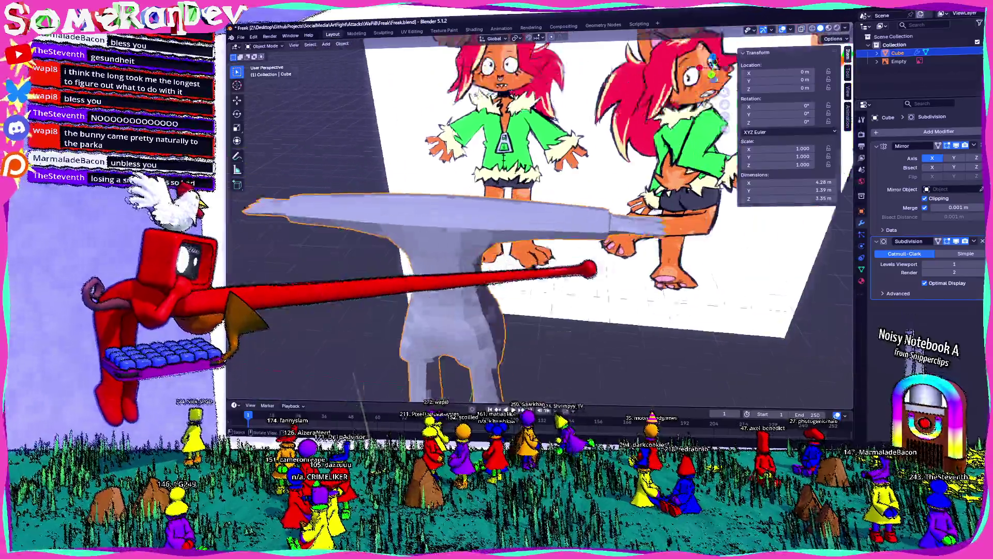
pyautogui.moveTo(465, 233); pyautogui.dragTo(497, 248, button='middle')
pyautogui.scroll(5, 544, 194)
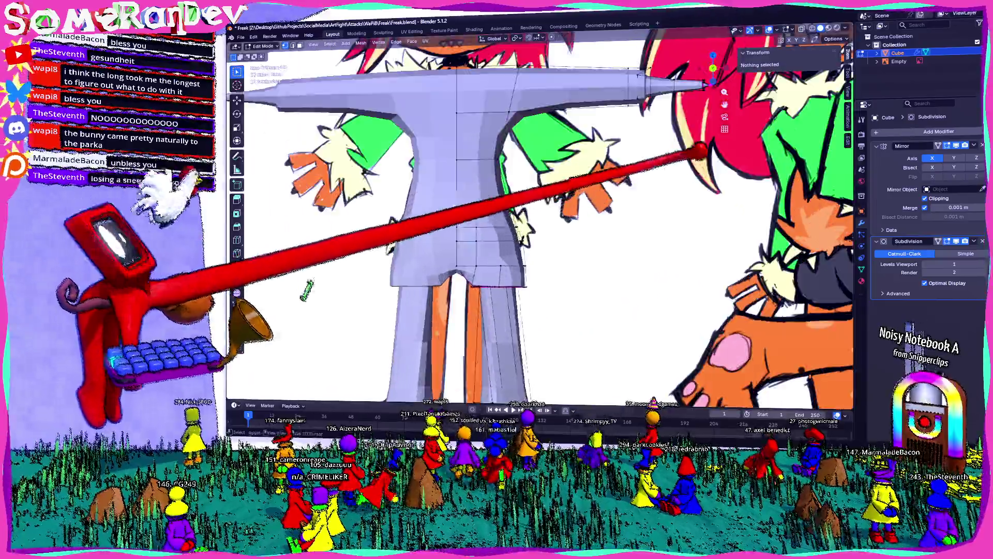
pyautogui.moveTo(543, 194)
pyautogui.keyDown('shift'); pyautogui.mouseDown(button='middle')
pyautogui.moveTo(466, 233)
pyautogui.moveTo(497, 217)
pyautogui.mouseUp(button='middle'); pyautogui.keyUp('shift')
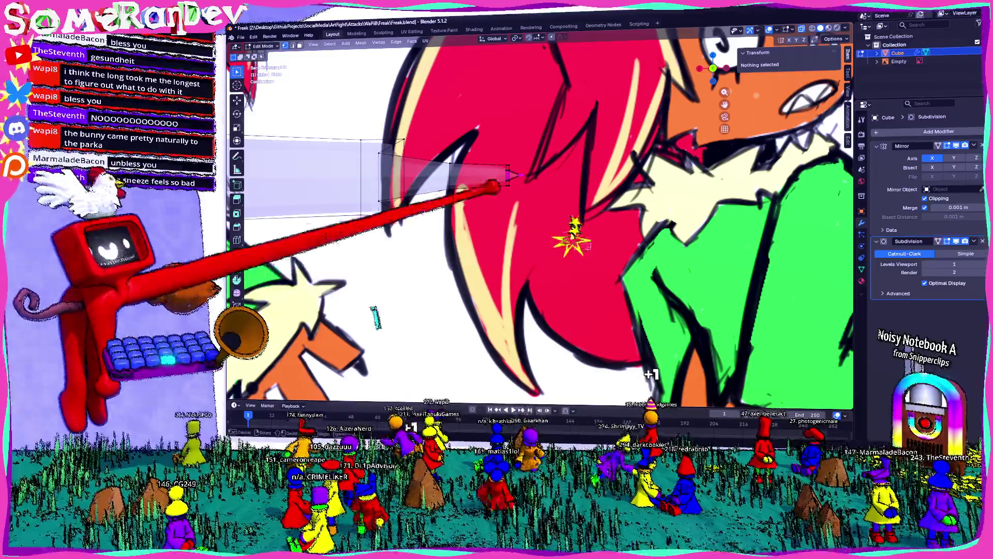
pyautogui.click(496, 180)
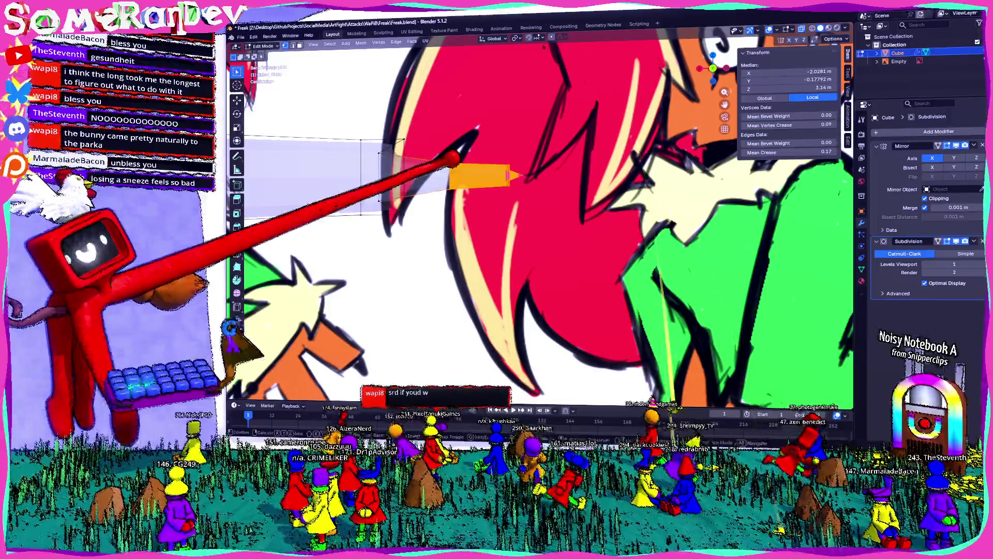
pyautogui.press('g')
pyautogui.press('x')
pyautogui.click(434, 179)
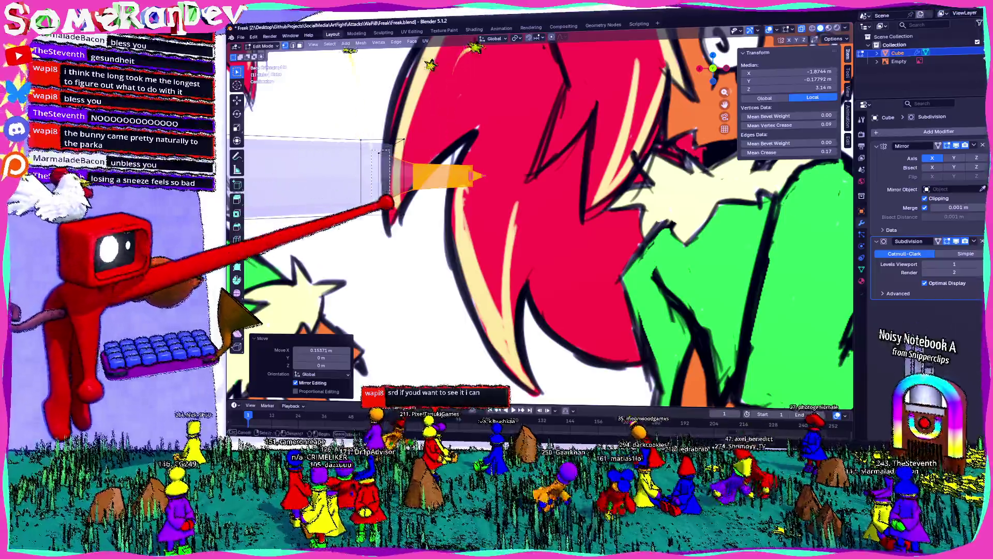
pyautogui.scroll(-3, 543, 232)
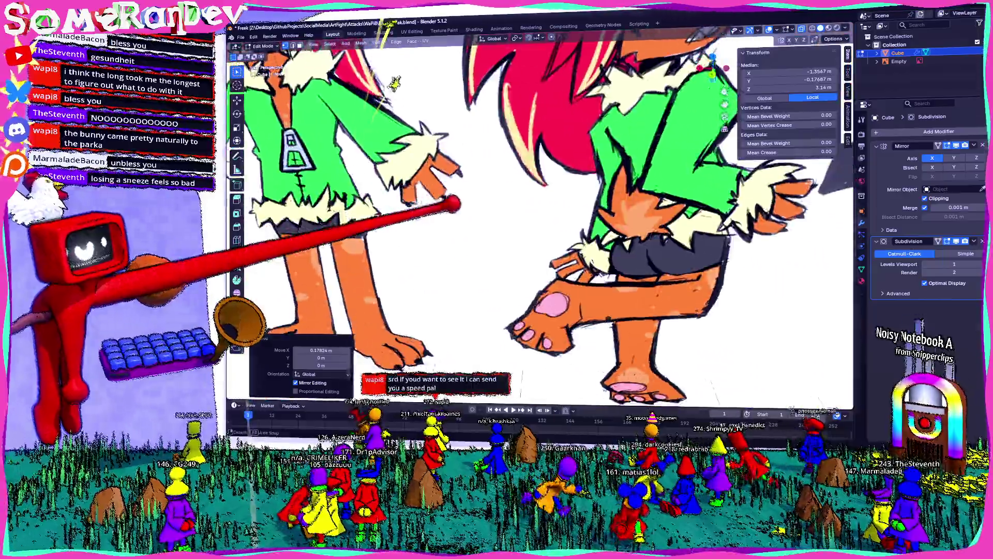
# Orbit around the hand, feet and reference drawings to review the result.
pyautogui.moveTo(544, 233); pyautogui.dragTo(466, 116, button='middle')
pyautogui.scroll(4, 505, 233)
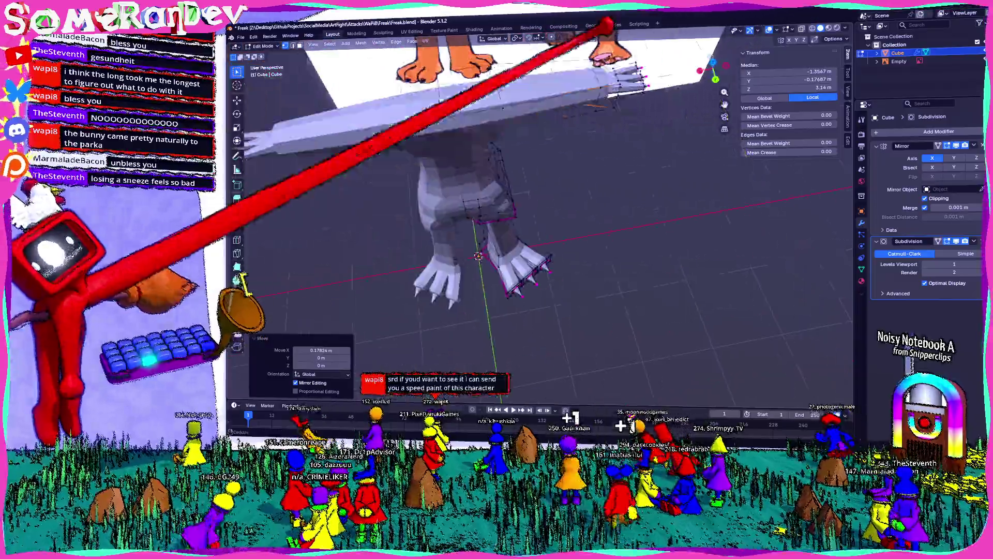
pyautogui.moveTo(543, 233); pyautogui.dragTo(504, 155, button='middle')
pyautogui.moveTo(505, 194); pyautogui.dragTo(544, 116, button='middle')
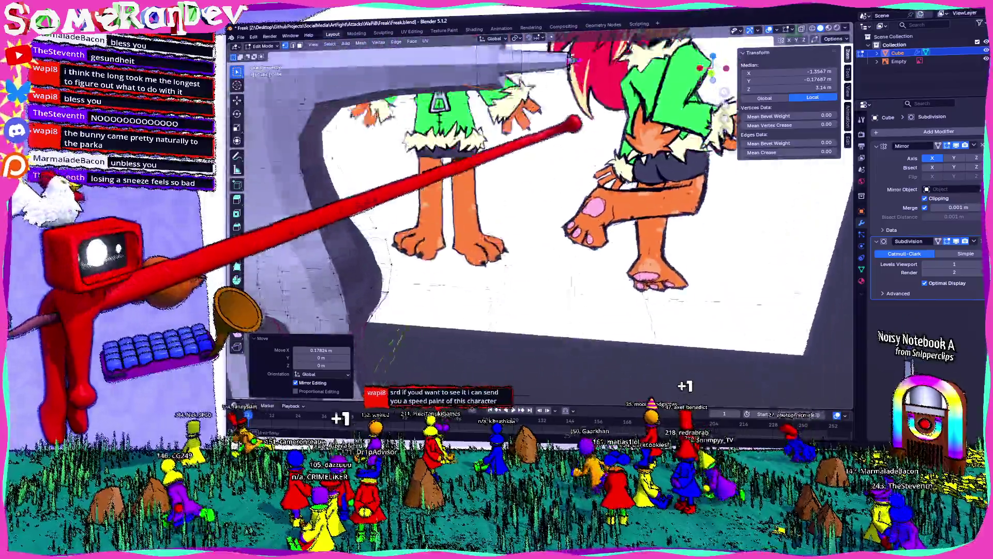
pyautogui.moveTo(544, 233); pyautogui.dragTo(504, 140, button='middle')
pyautogui.moveTo(504, 194); pyautogui.dragTo(481, 233, button='middle')
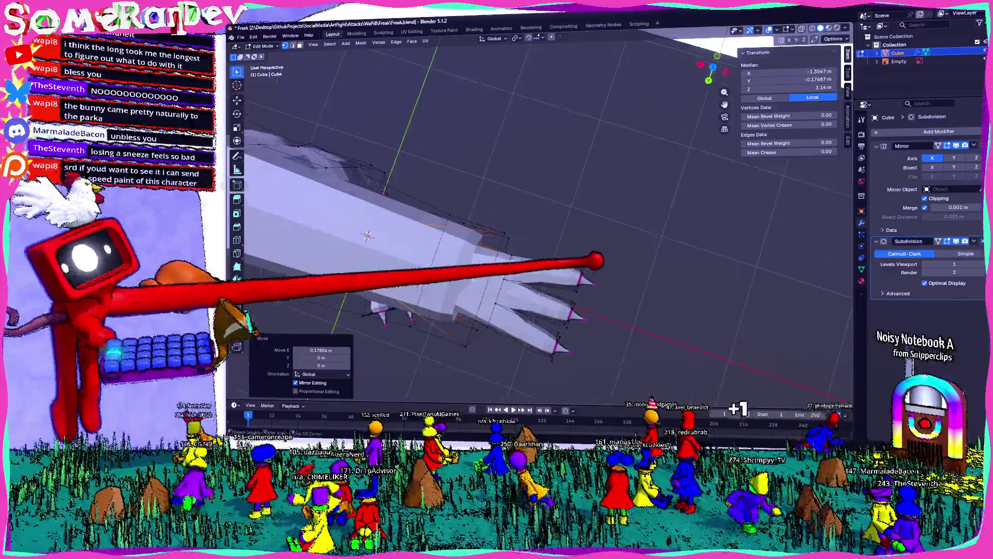
pyautogui.moveTo(544, 233); pyautogui.dragTo(497, 156, button='middle')
pyautogui.moveTo(496, 194); pyautogui.dragTo(465, 272, button='middle')
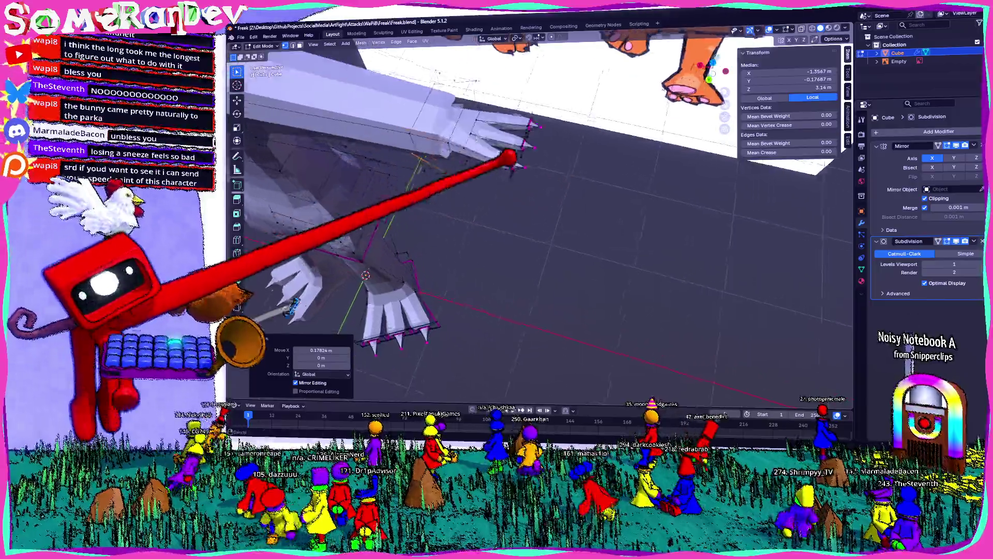
pyautogui.moveTo(544, 233)
pyautogui.mouseDown(button='middle')
pyautogui.moveTo(481, 171)
pyautogui.moveTo(466, 256)
pyautogui.mouseUp(button='middle')
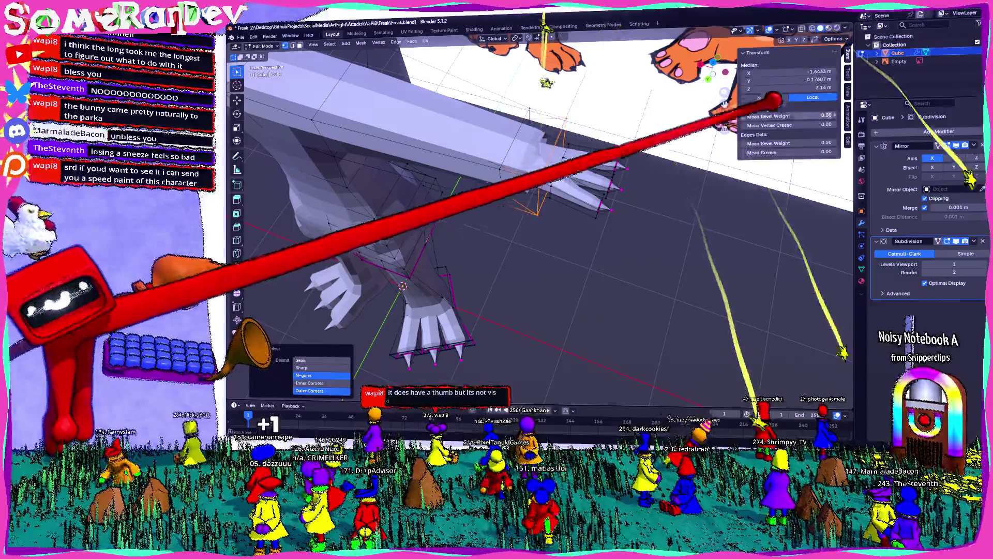
# Bevel a new edge loop into the wrist and check it against the reference.
pyautogui.moveTo(543, 233)
pyautogui.mouseDown(button='middle')
pyautogui.moveTo(466, 195)
pyautogui.moveTo(543, 155)
pyautogui.mouseUp(button='middle')
pyautogui.moveTo(528, 202); pyautogui.dragTo(481, 248, button='middle')
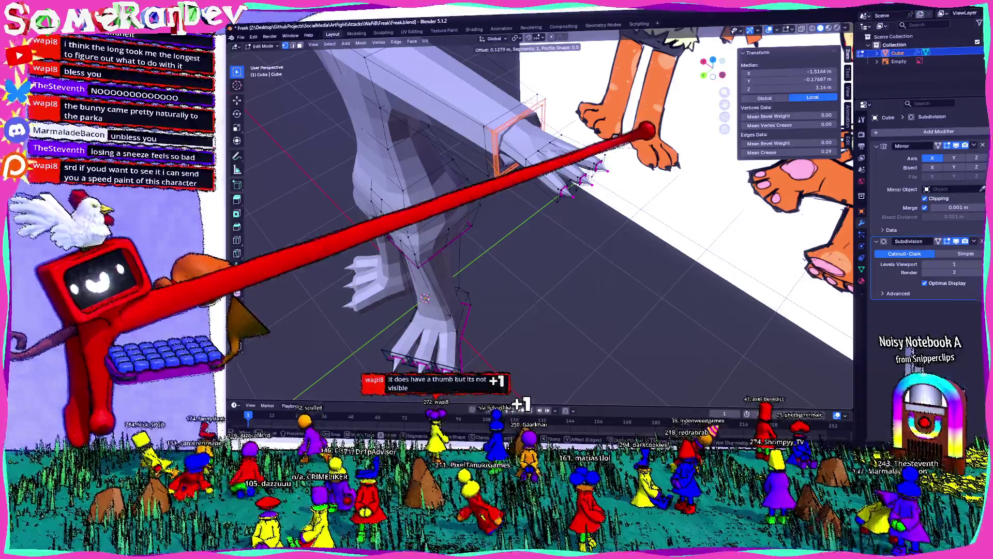
pyautogui.moveTo(544, 233); pyautogui.dragTo(466, 272, button='middle')
pyautogui.moveTo(504, 232)
pyautogui.mouseDown(button='middle')
pyautogui.moveTo(582, 194)
pyautogui.moveTo(481, 249)
pyautogui.mouseUp(button='middle')
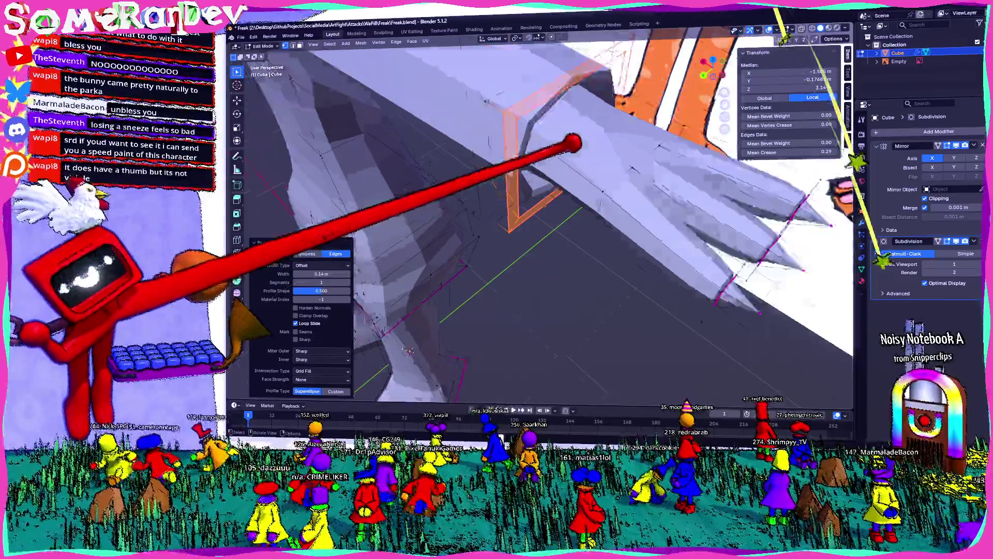
pyautogui.moveTo(575, 143)
pyautogui.mouseDown(button='middle')
pyautogui.moveTo(698, 93)
pyautogui.moveTo(543, 159)
pyautogui.mouseUp(button='middle')
pyautogui.scroll(4, 698, 93)
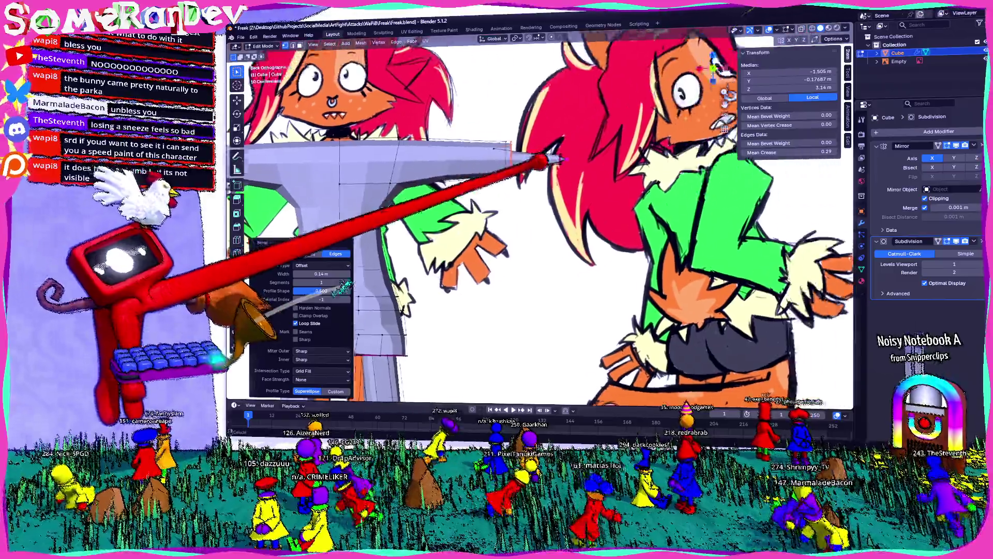
pyautogui.scroll(3, 531, 325)
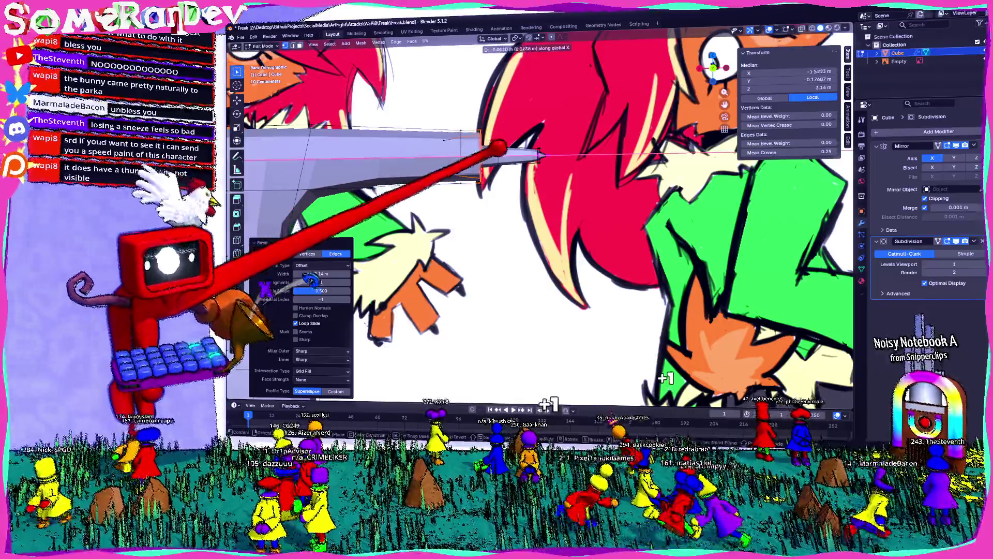
# Select the hand's edge loop and scale it up about 1.12 to widen the hand.
pyautogui.moveTo(544, 233); pyautogui.dragTo(388, 311, button='middle')
pyautogui.moveTo(465, 233); pyautogui.dragTo(543, 194, button='middle')
pyautogui.moveTo(544, 233); pyautogui.dragTo(574, 202, button='middle')
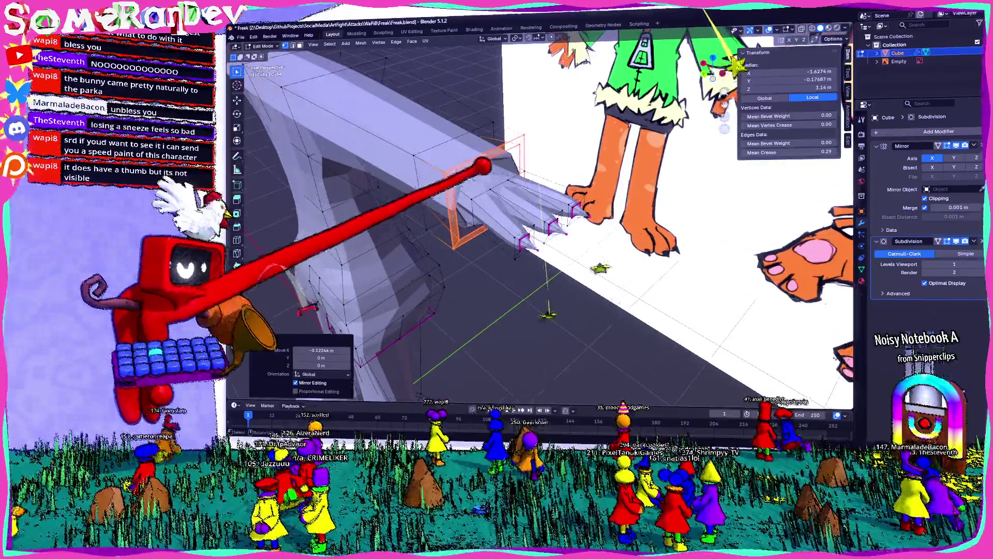
pyautogui.hotkey('ctrl', 'l')
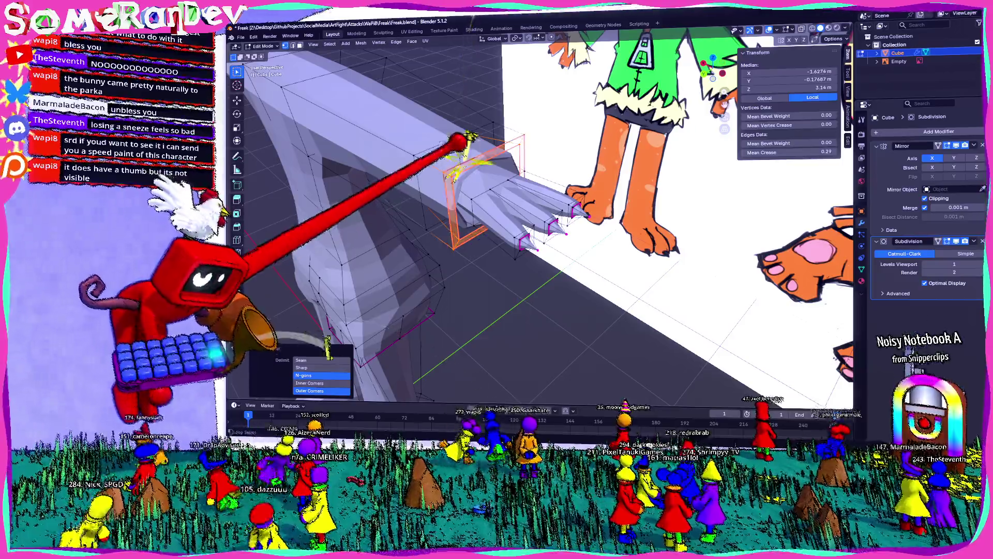
pyautogui.press('s')
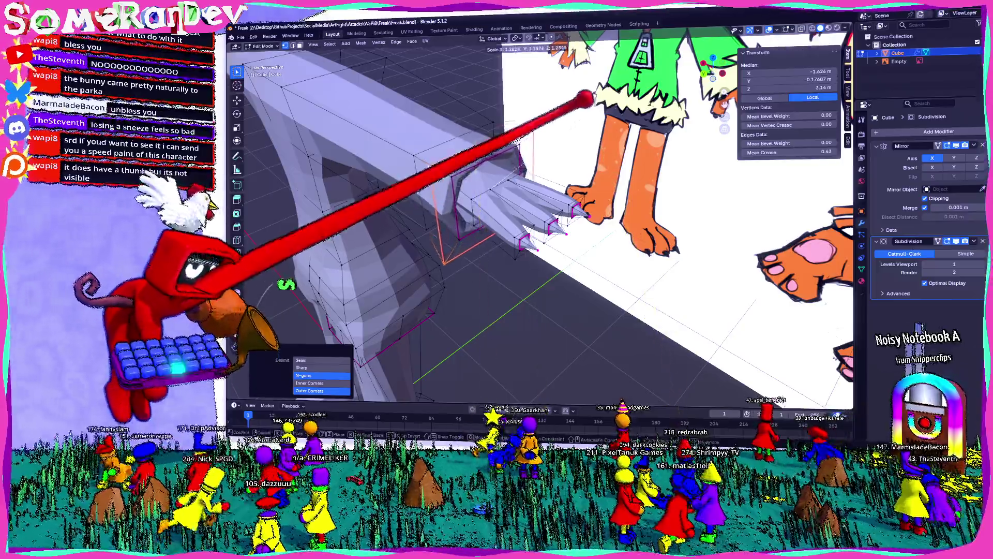
pyautogui.click(505, 233)
pyautogui.moveTo(543, 233); pyautogui.dragTo(389, 194, button='middle')
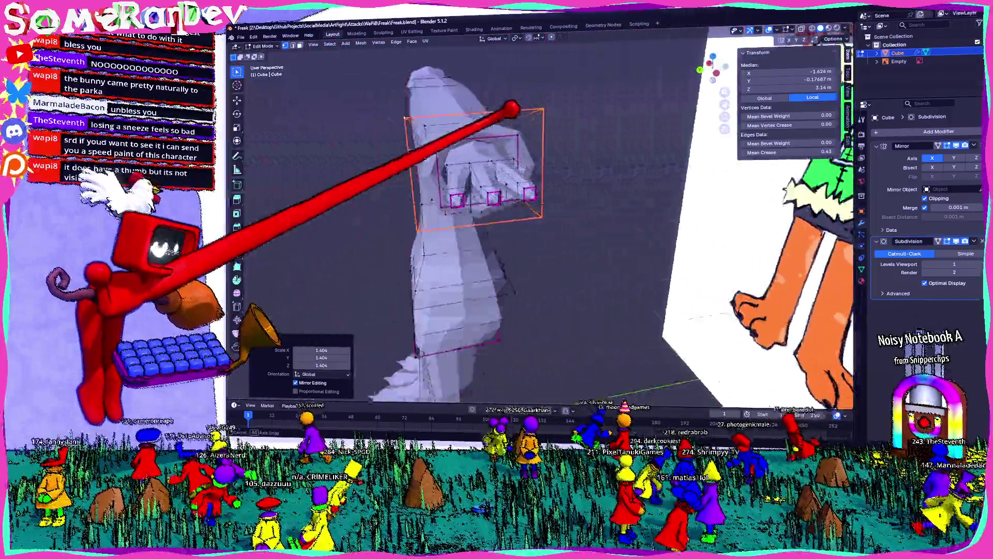
pyautogui.moveTo(504, 233); pyautogui.dragTo(428, 218, button='middle')
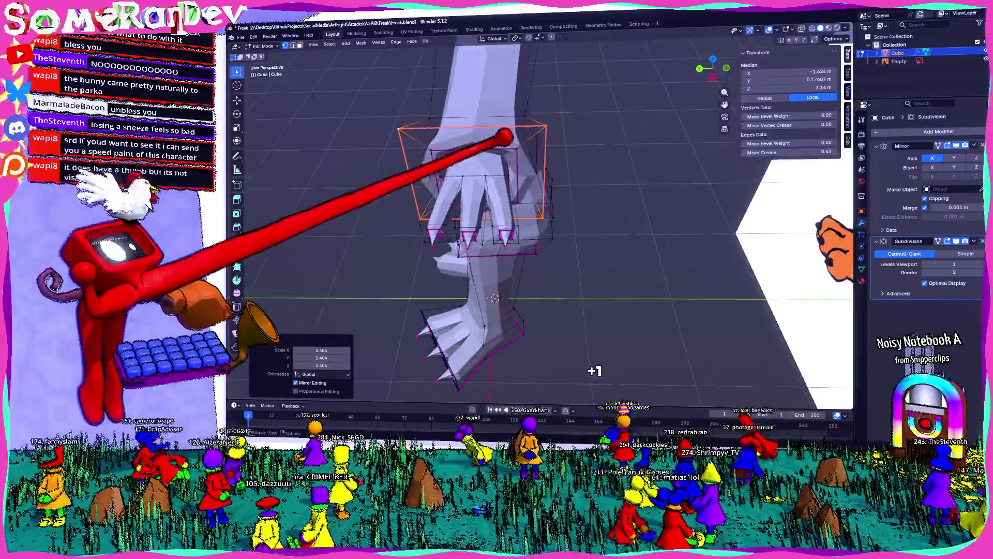
# Slightly enlarge another hand loop, then nudge it along X in back ortho view.
pyautogui.keyDown('alt'); pyautogui.click(512, 70); pyautogui.keyUp('alt')
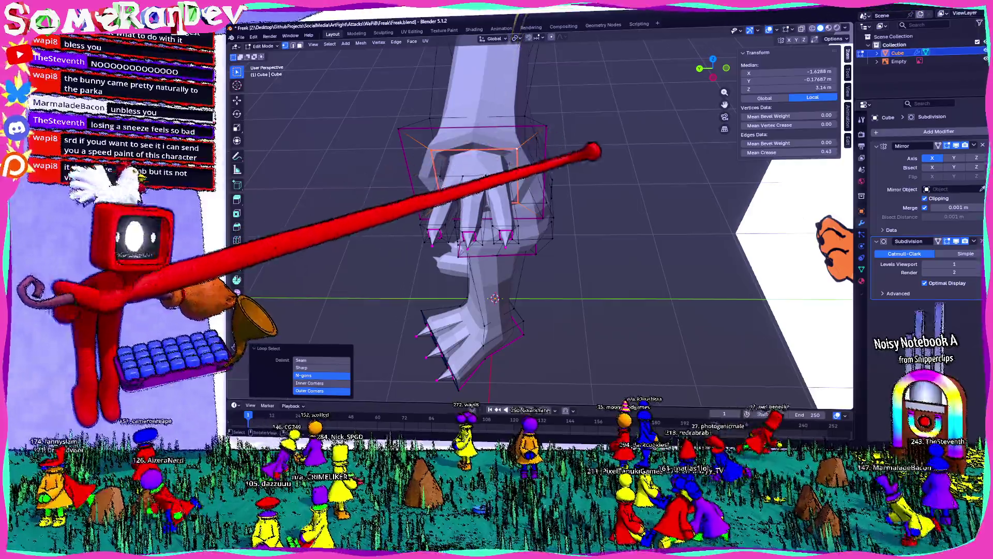
pyautogui.press('s')
pyautogui.click(601, 165)
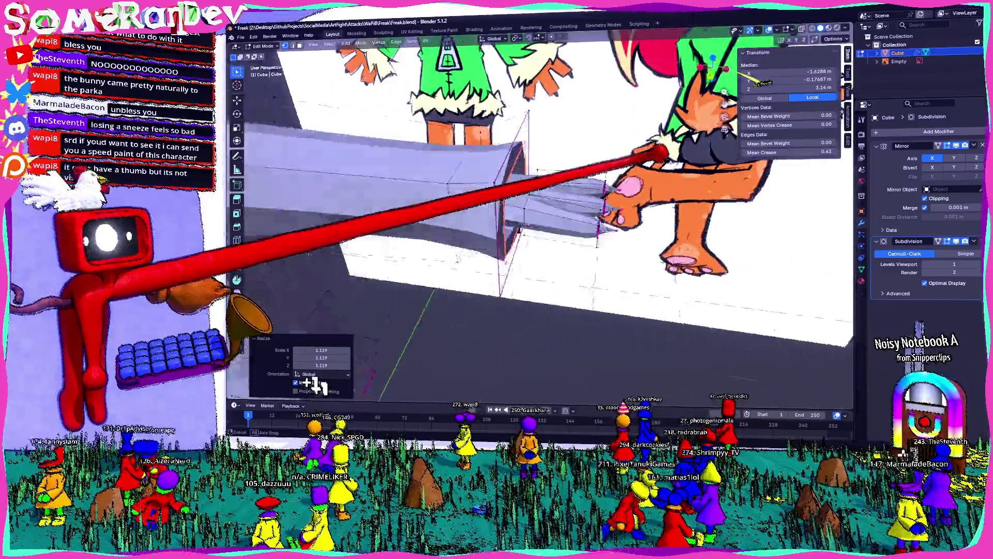
pyautogui.moveTo(544, 233); pyautogui.dragTo(389, 155, button='middle')
pyautogui.press('ctrl+KP_1')
pyautogui.scroll(4, 505, 195)
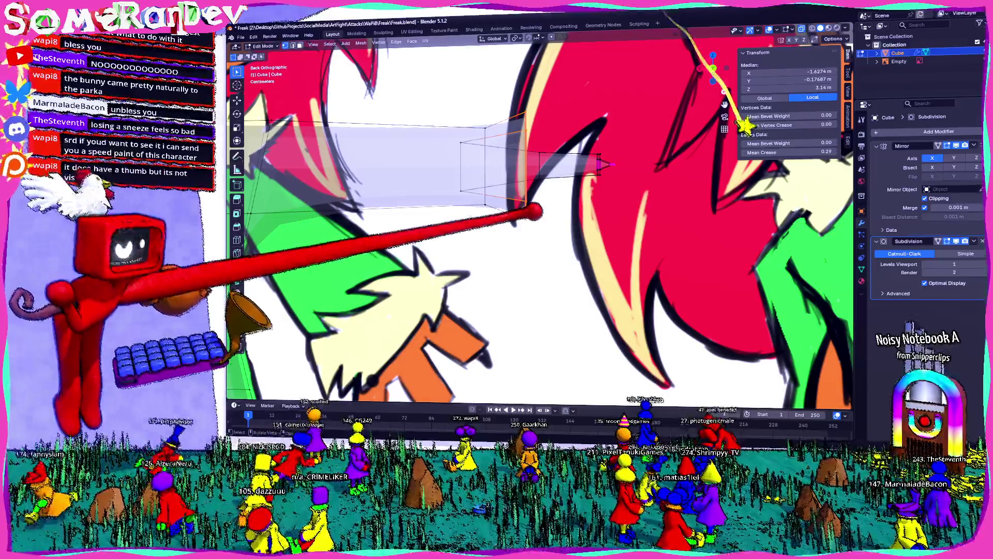
pyautogui.press('g')
pyautogui.scroll(-5, 505, 218)
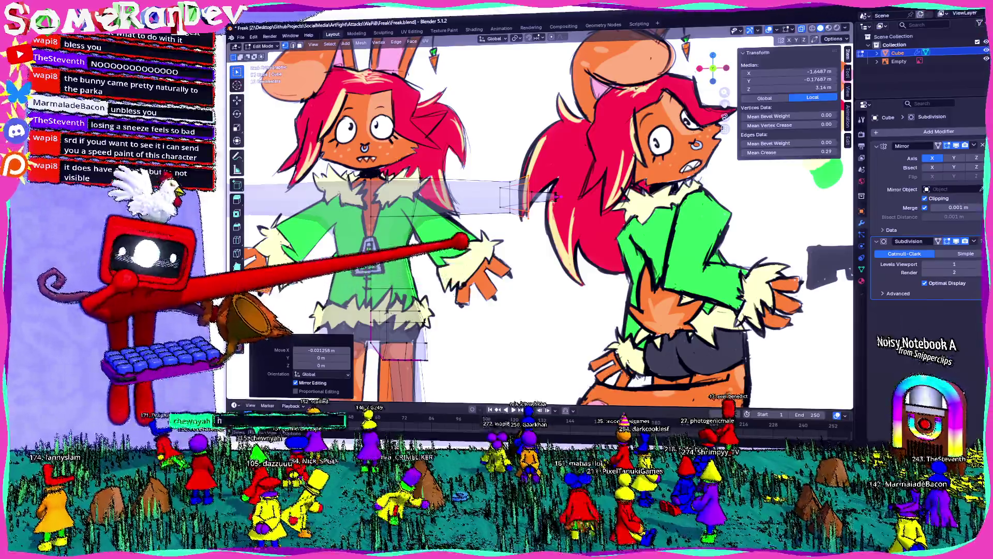
# Deselect everything, inspect the arm and hand, and return to Object Mode.
pyautogui.moveTo(497, 232); pyautogui.dragTo(544, 249, button='middle')
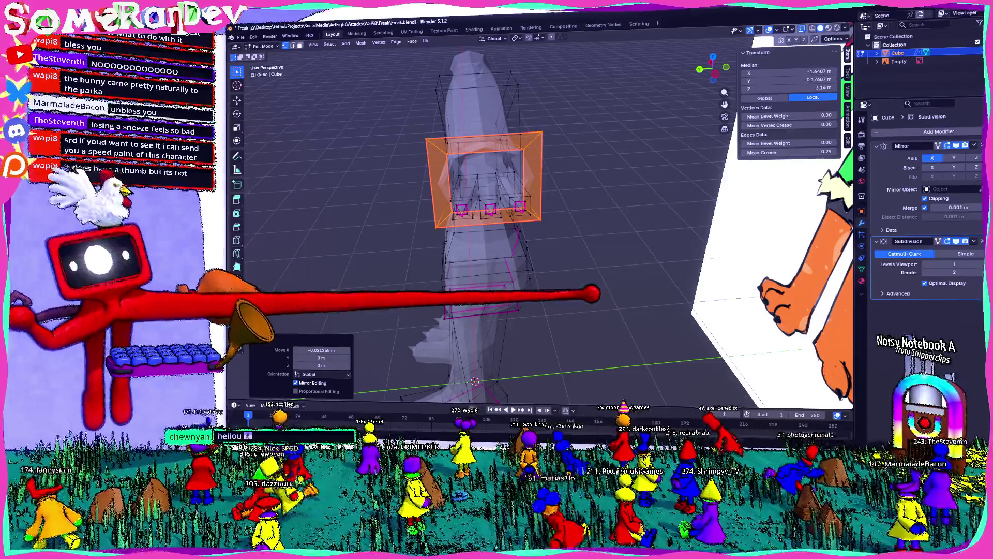
pyautogui.hotkey('alt', 'a')
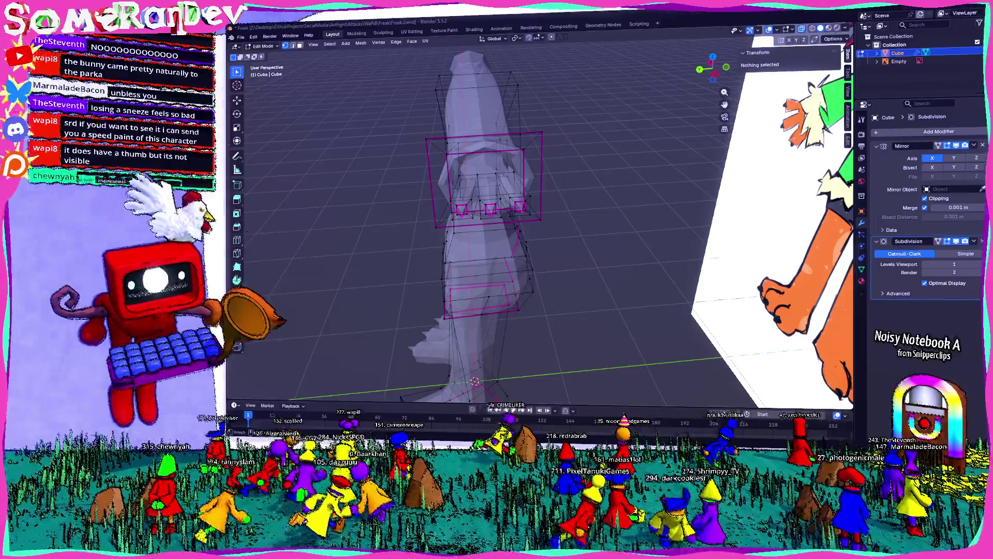
pyautogui.moveTo(625, 287); pyautogui.dragTo(536, 330, button='middle')
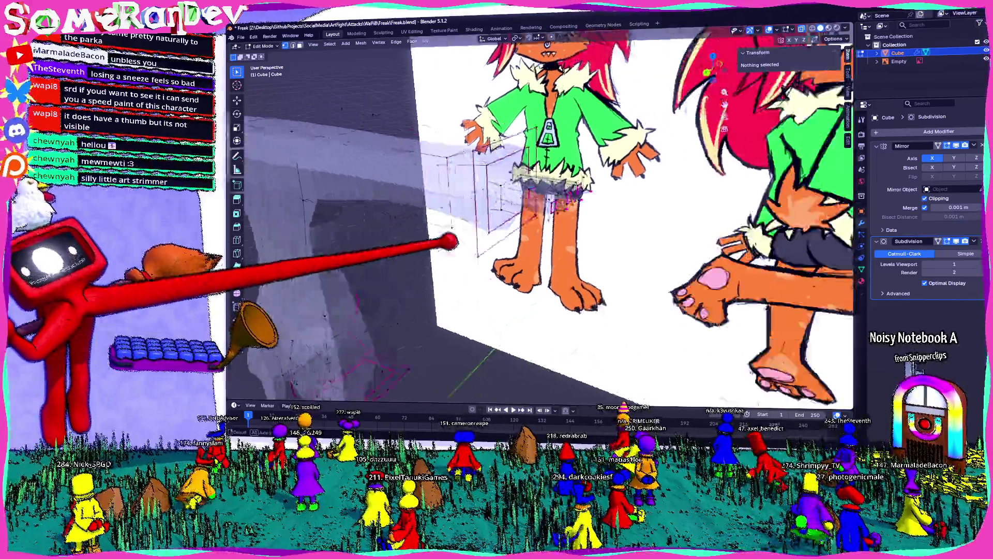
pyautogui.moveTo(543, 190)
pyautogui.mouseDown(button='middle')
pyautogui.moveTo(482, 276)
pyautogui.moveTo(520, 270)
pyautogui.mouseUp(button='middle')
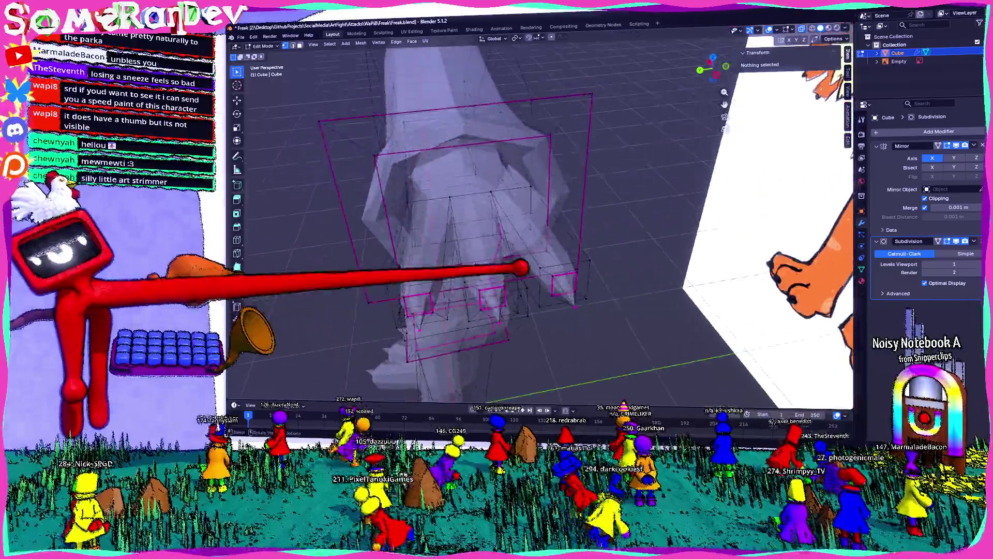
pyautogui.press('Tab')
pyautogui.moveTo(520, 270)
pyautogui.mouseDown(button='middle')
pyautogui.moveTo(652, 214)
pyautogui.moveTo(633, 224)
pyautogui.mouseUp(button='middle')
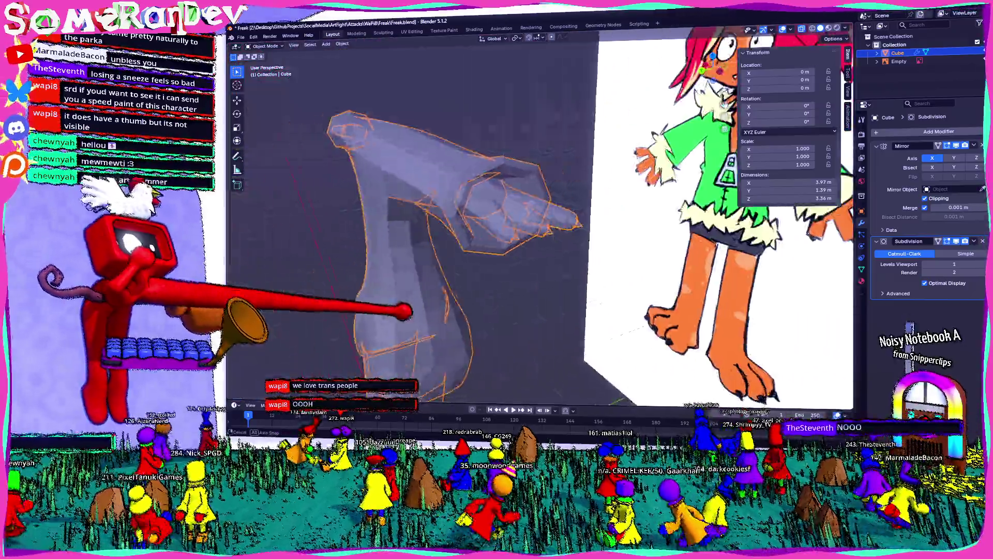
# Reframe the mesh over the references and view the hand from below.
pyautogui.moveTo(407, 306)
pyautogui.mouseDown(button='middle')
pyautogui.moveTo(567, 271)
pyautogui.moveTo(496, 253)
pyautogui.moveTo(562, 259)
pyautogui.moveTo(496, 234)
pyautogui.mouseUp(button='middle')
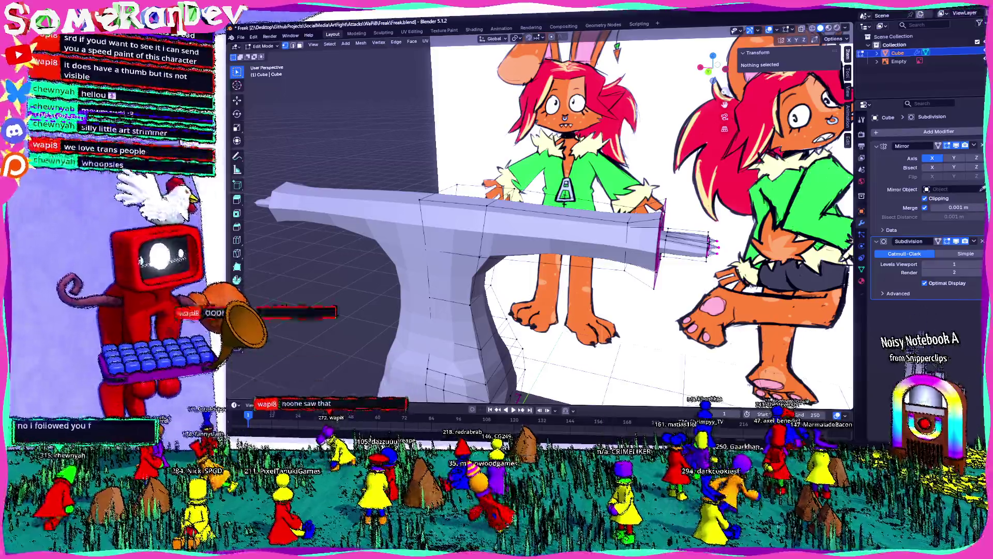
pyautogui.moveTo(543, 256)
pyautogui.mouseDown(button='middle')
pyautogui.moveTo(497, 234)
pyautogui.moveTo(543, 233)
pyautogui.moveTo(497, 264)
pyautogui.moveTo(544, 217)
pyautogui.moveTo(481, 249)
pyautogui.moveTo(513, 217)
pyautogui.moveTo(450, 264)
pyautogui.mouseUp(button='middle')
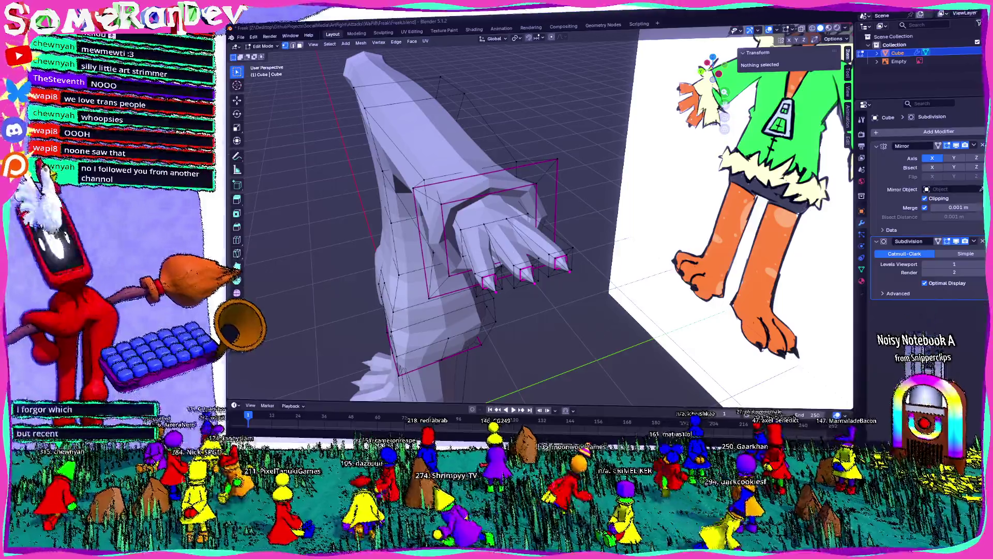
pyautogui.moveTo(497, 233)
pyautogui.mouseDown(button='middle')
pyautogui.moveTo(435, 194)
pyautogui.moveTo(466, 233)
pyautogui.moveTo(504, 248)
pyautogui.moveTo(544, 202)
pyautogui.moveTo(465, 248)
pyautogui.moveTo(497, 234)
pyautogui.moveTo(512, 241)
pyautogui.moveTo(466, 202)
pyautogui.moveTo(512, 248)
pyautogui.moveTo(466, 218)
pyautogui.moveTo(512, 248)
pyautogui.mouseUp(button='middle')
pyautogui.scroll(-4, 497, 232)
pyautogui.scroll(-2, 496, 233)
pyautogui.scroll(2, 496, 232)
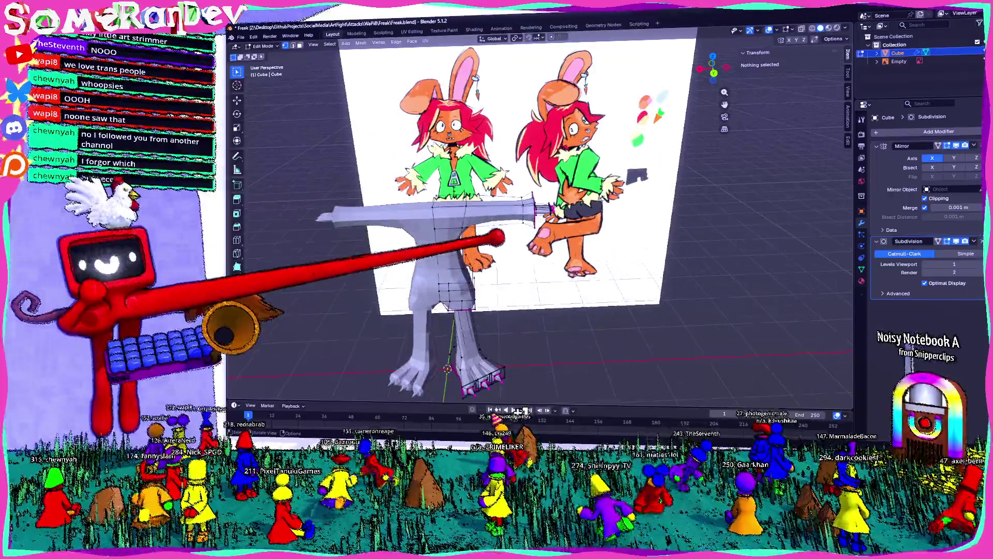
pyautogui.scroll(2, 496, 233)
pyautogui.scroll(2, 497, 233)
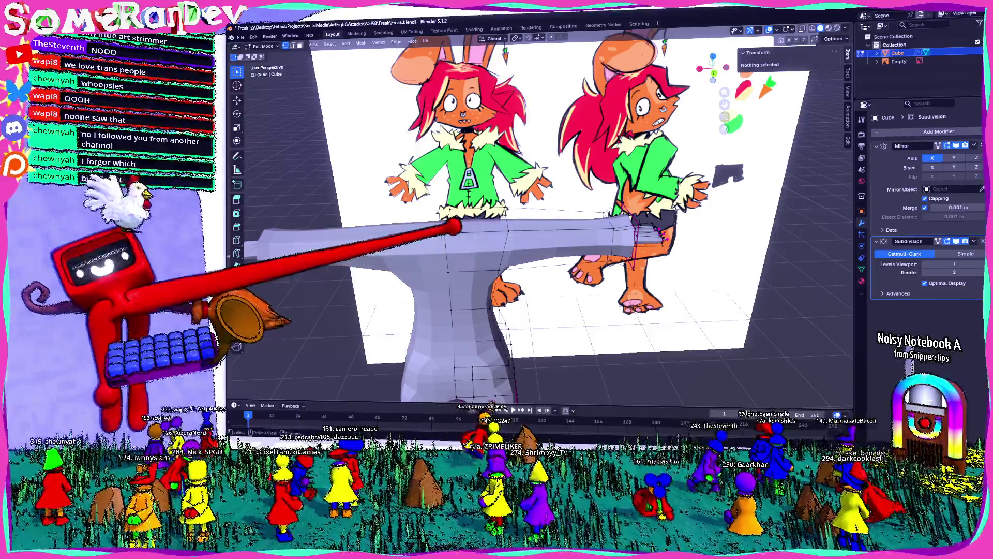
# Select a shoulder vertex and delete its edge loop from the body mesh.
pyautogui.moveTo(497, 233)
pyautogui.mouseDown(button='middle')
pyautogui.moveTo(543, 264)
pyautogui.moveTo(435, 217)
pyautogui.mouseUp(button='middle')
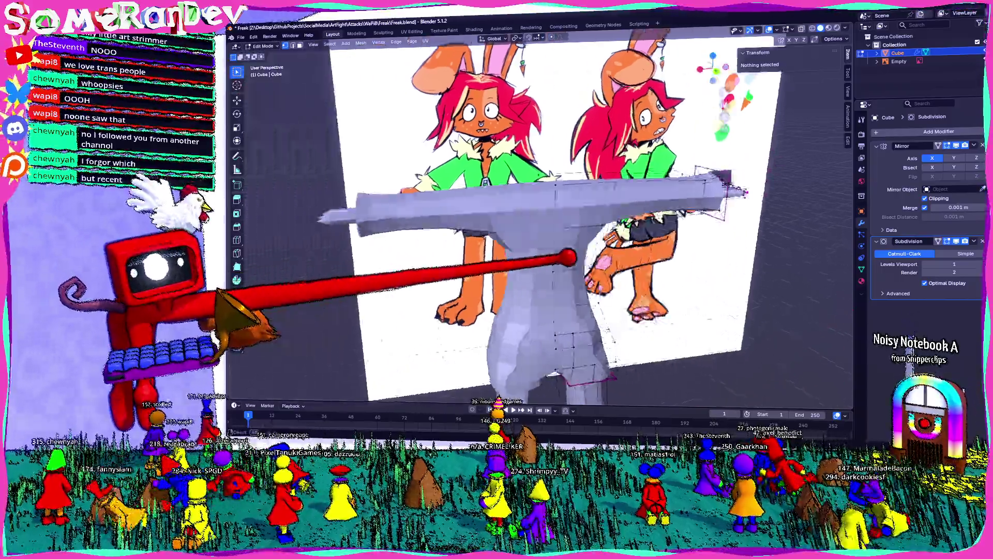
pyautogui.moveTo(496, 233); pyautogui.dragTo(388, 256, button='middle')
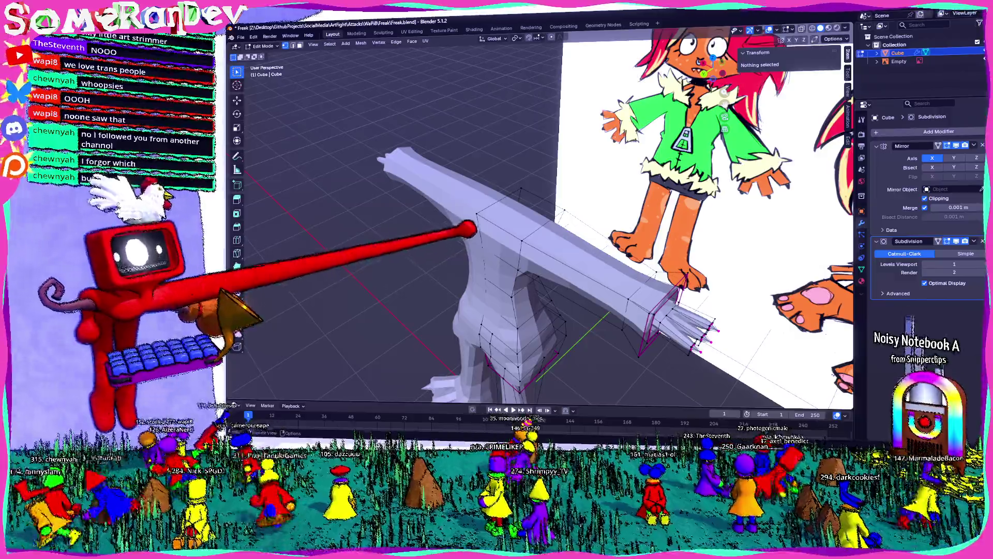
pyautogui.moveTo(543, 272); pyautogui.dragTo(465, 233, button='middle')
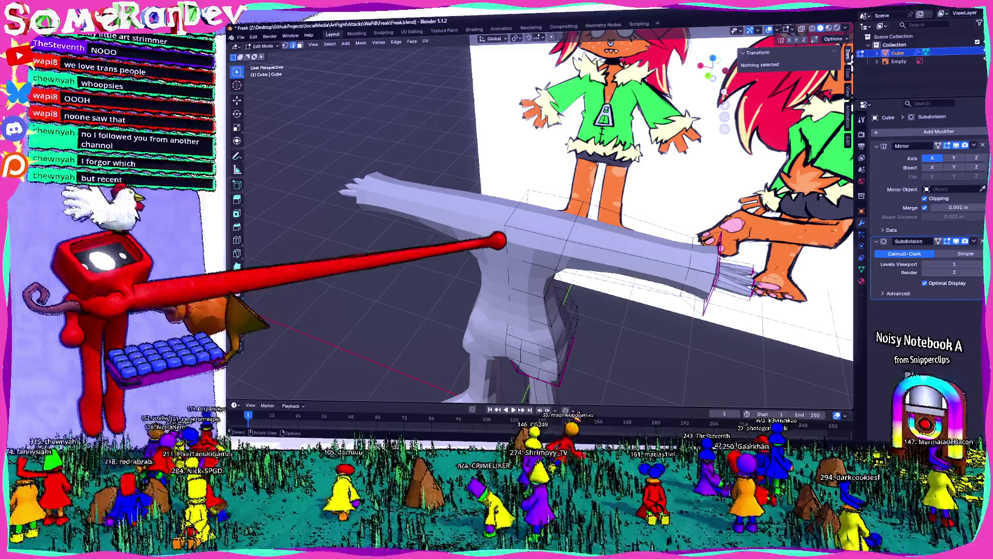
pyautogui.moveTo(544, 249); pyautogui.dragTo(513, 233, button='middle')
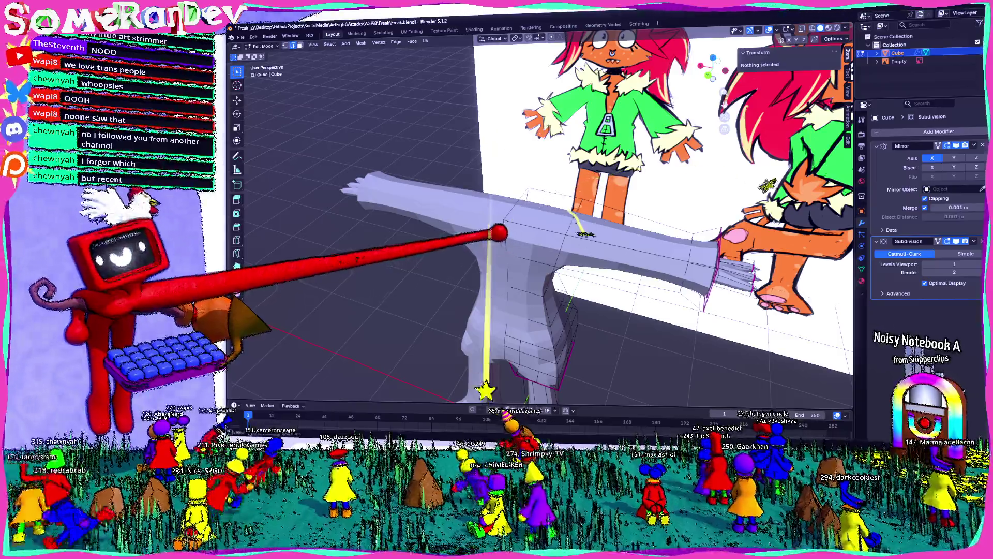
pyautogui.moveTo(543, 272); pyautogui.dragTo(481, 249, button='middle')
pyautogui.click(524, 233)
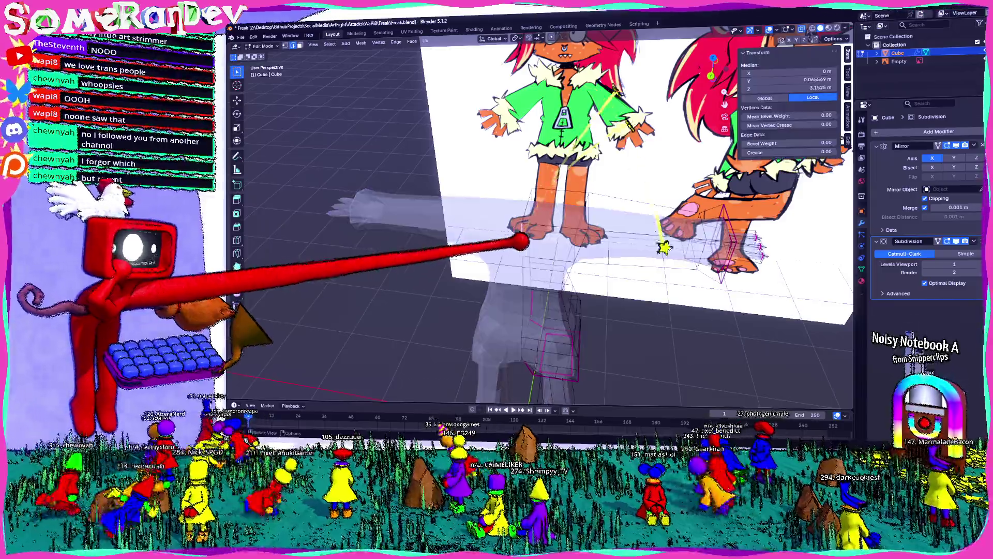
pyautogui.scroll(5, 528, 229)
pyautogui.scroll(3, 535, 225)
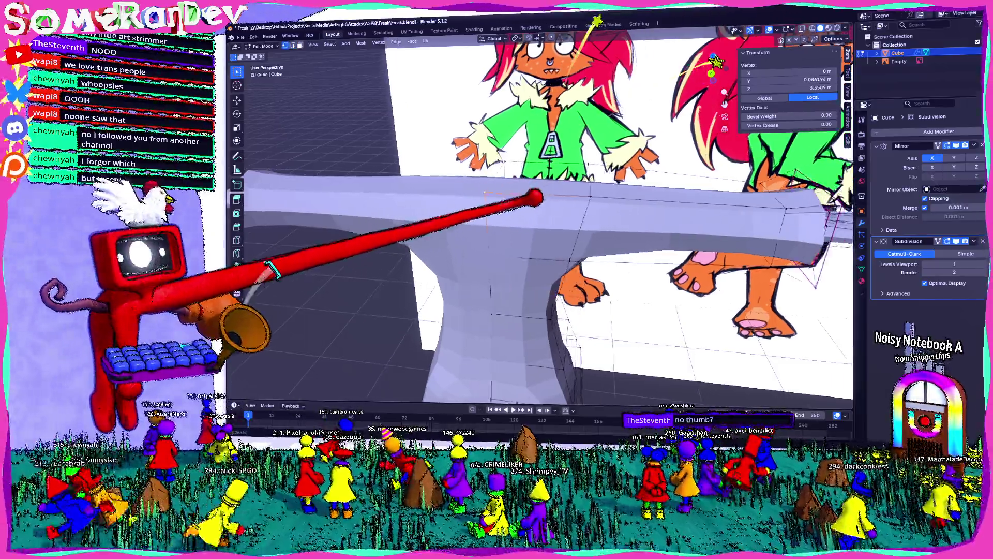
pyautogui.moveTo(539, 221); pyautogui.dragTo(590, 194, button='middle')
pyautogui.moveTo(746, 36); pyautogui.dragTo(543, 233, button='middle')
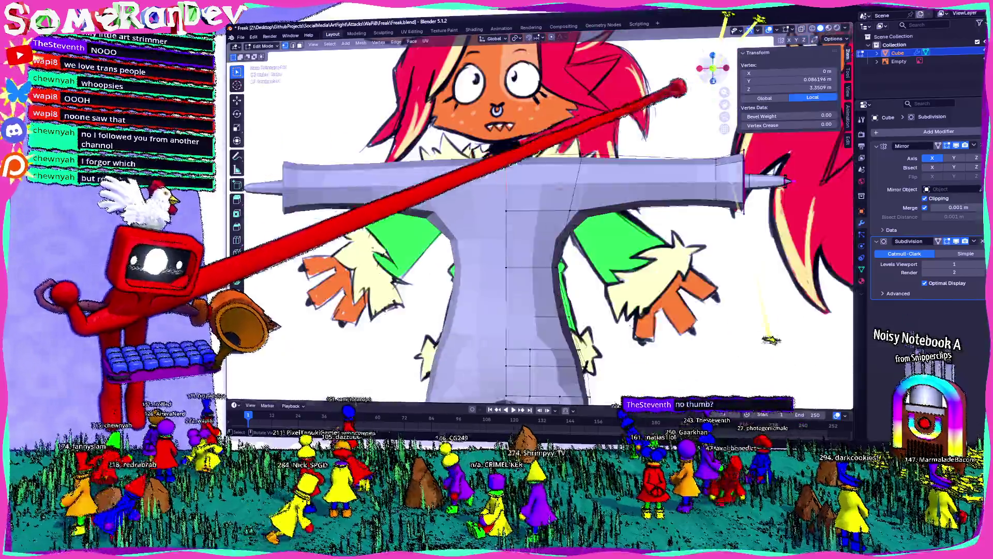
pyautogui.scroll(3, 527, 171)
pyautogui.press('x')
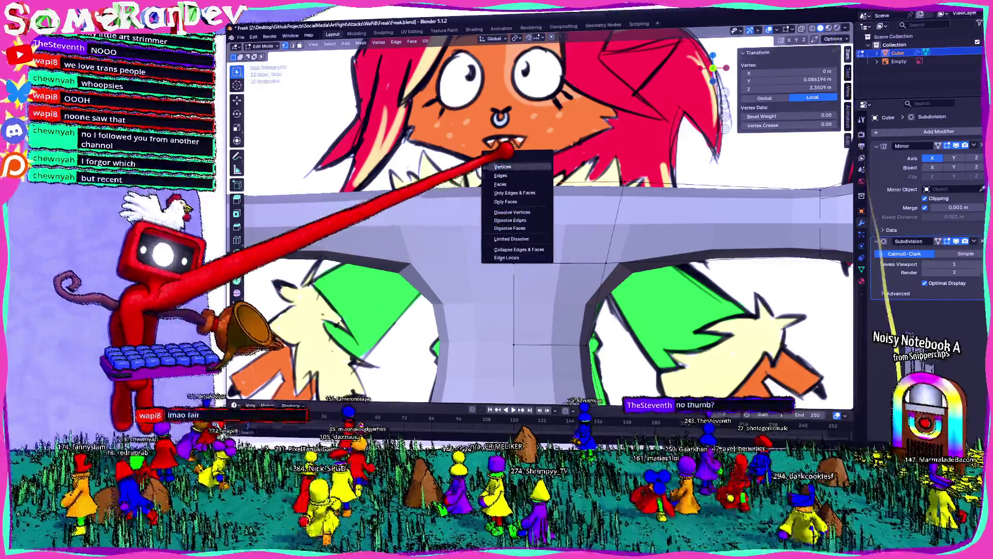
pyautogui.click(508, 258)
# Slide the neck vertex row about 0.4 m along X, then select a shoulder edge.
pyautogui.moveTo(528, 217); pyautogui.dragTo(707, 256, button='middle')
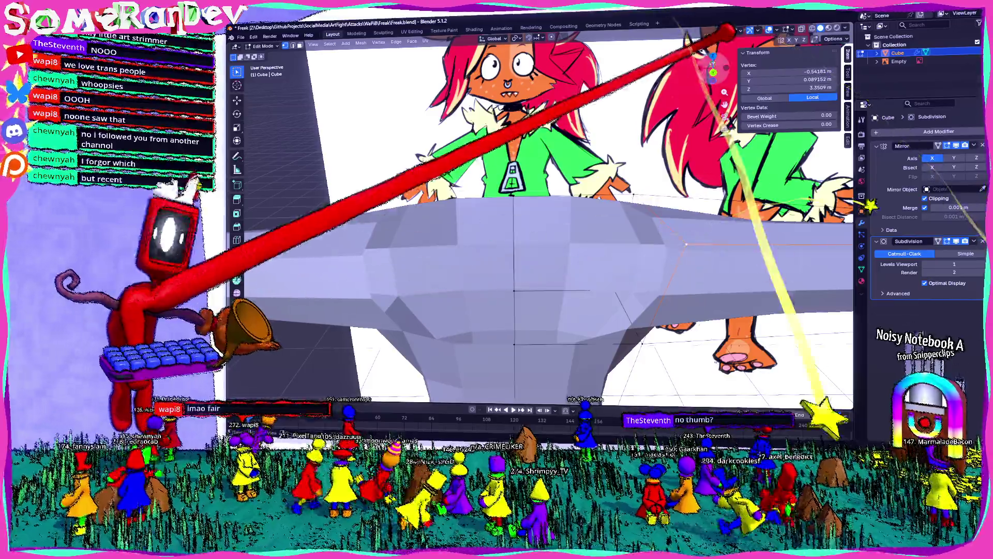
pyautogui.scroll(3, 644, 213)
pyautogui.press('g')
pyautogui.press('x')
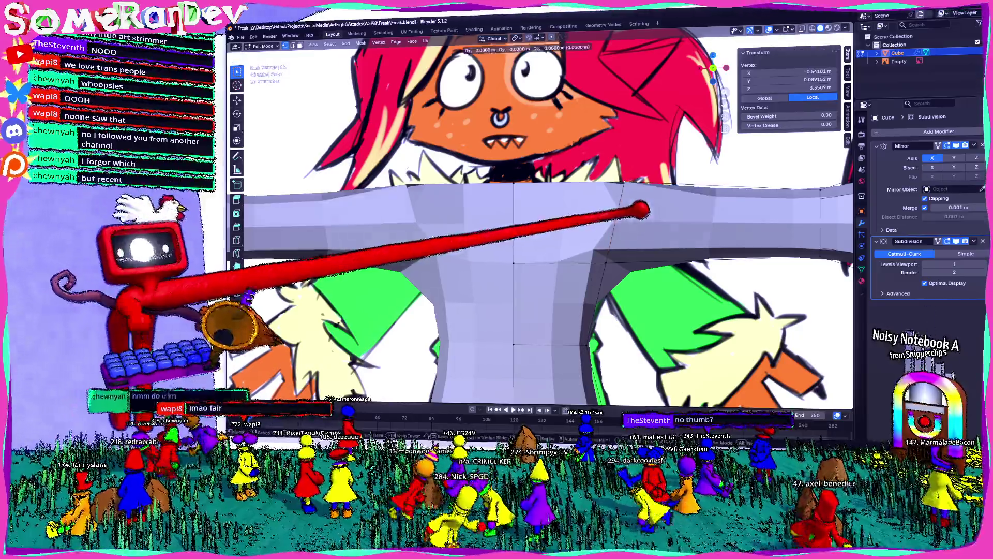
pyautogui.click(551, 212)
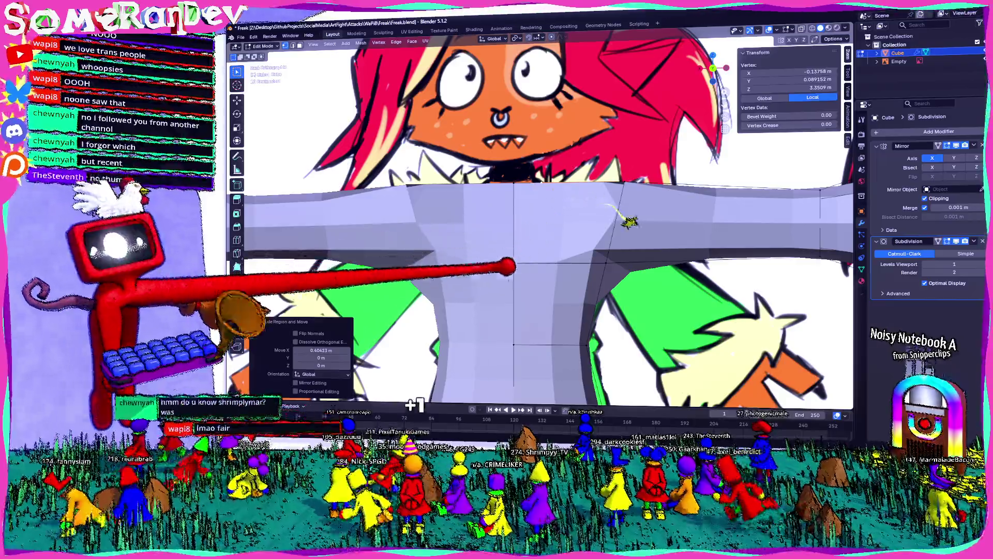
pyautogui.click(543, 139)
pyautogui.moveTo(516, 252); pyautogui.dragTo(645, 187, button='middle')
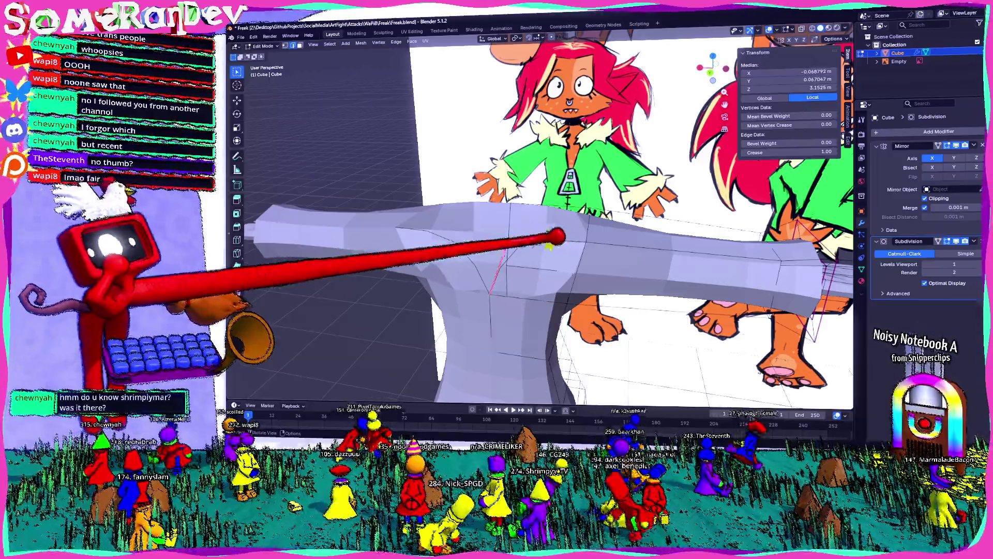
pyautogui.scroll(3, 558, 238)
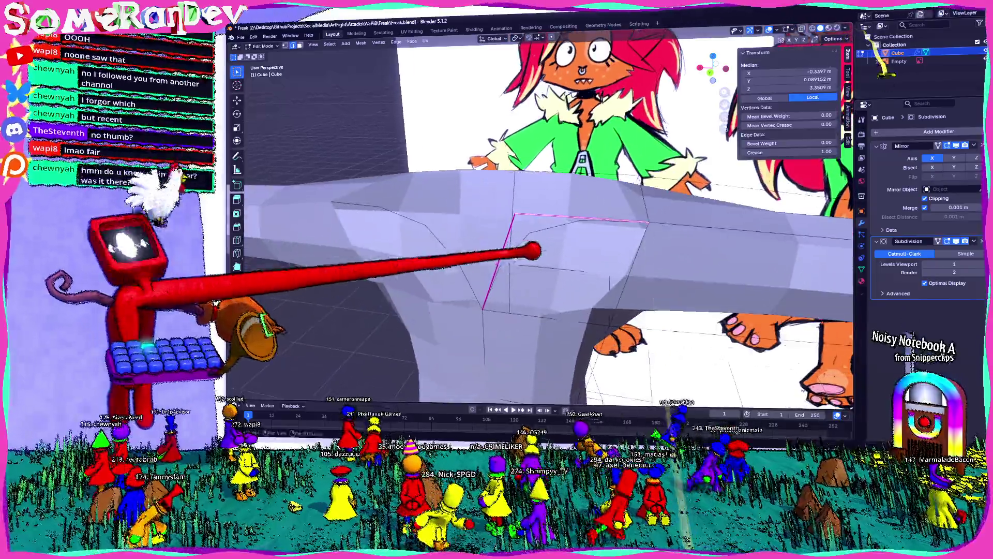
pyautogui.hotkey('alt', 'a')
pyautogui.click(541, 208)
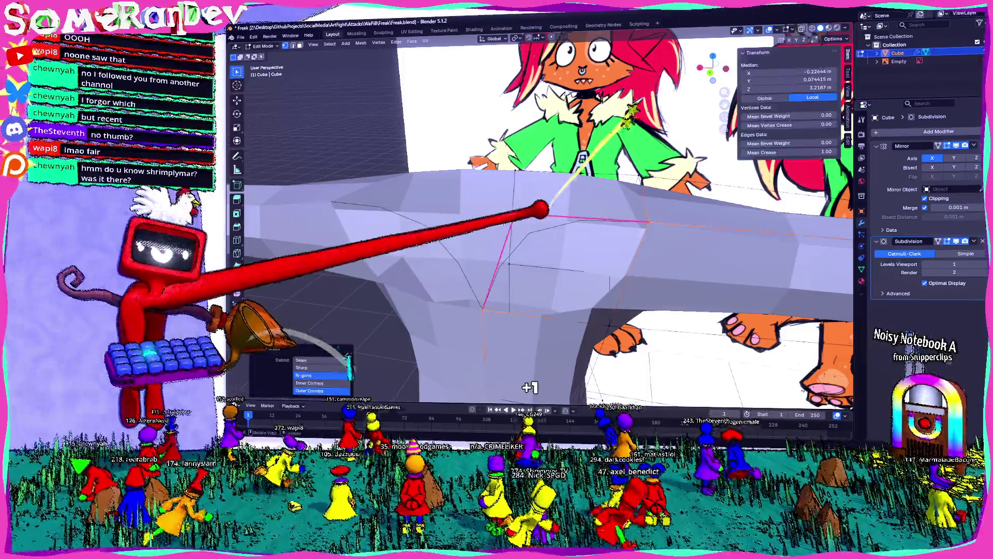
pyautogui.moveTo(543, 225)
pyautogui.mouseDown(button='middle')
pyautogui.moveTo(581, 288)
pyautogui.moveTo(555, 225)
pyautogui.mouseUp(button='middle')
pyautogui.scroll(4, 556, 225)
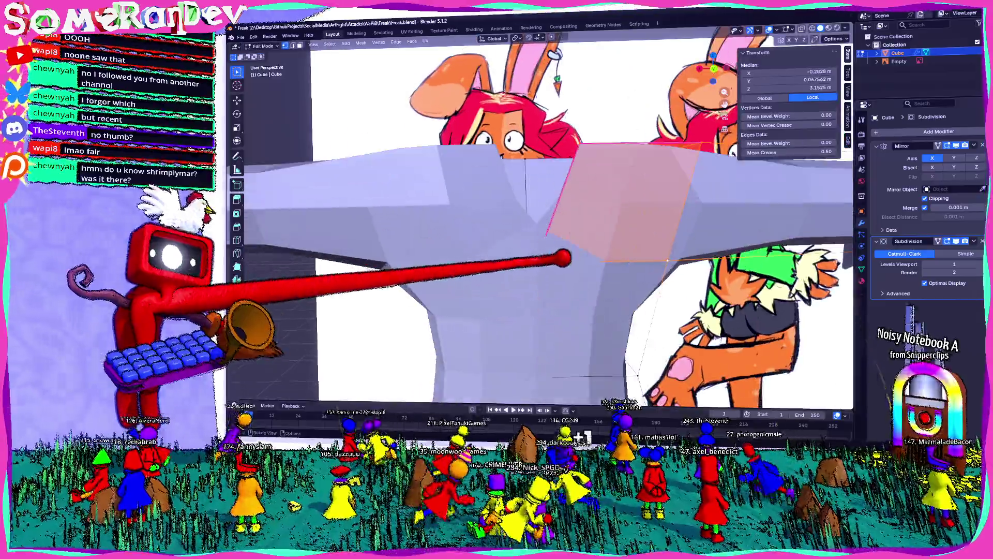
pyautogui.scroll(-4, 541, 259)
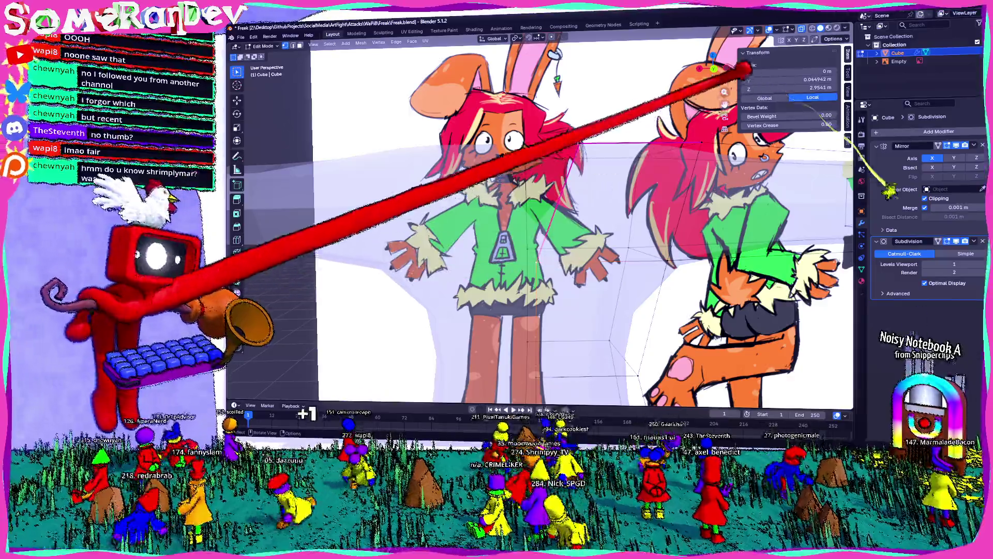
pyautogui.scroll(4, 560, 219)
# Lower the shoulder edge near the neck along Z and select a top shoulder vertex.
pyautogui.press('g')
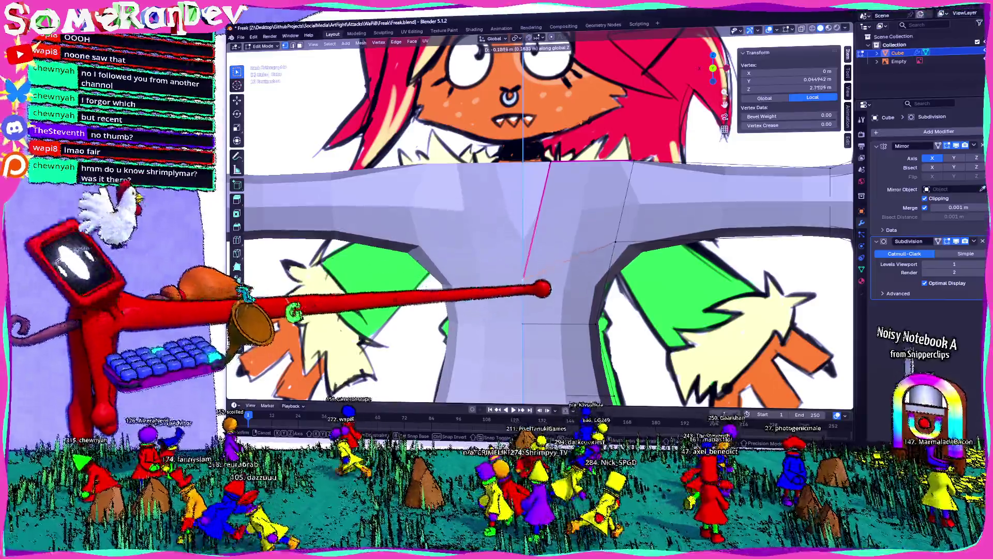
pyautogui.click(543, 318)
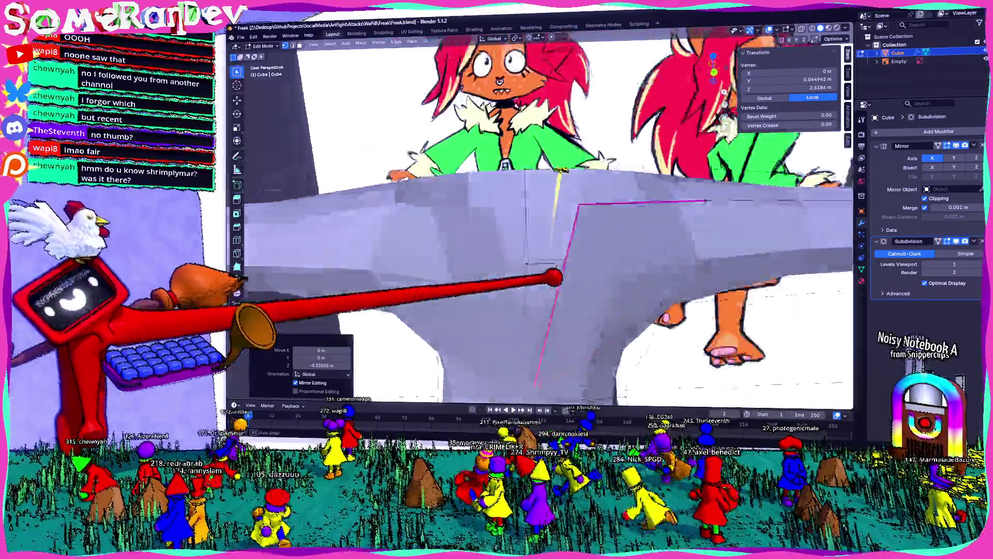
pyautogui.moveTo(543, 310)
pyautogui.mouseDown(button='middle')
pyautogui.moveTo(571, 289)
pyautogui.moveTo(559, 256)
pyautogui.moveTo(516, 371)
pyautogui.mouseUp(button='middle')
pyautogui.moveTo(574, 222); pyautogui.dragTo(605, 234, button='middle')
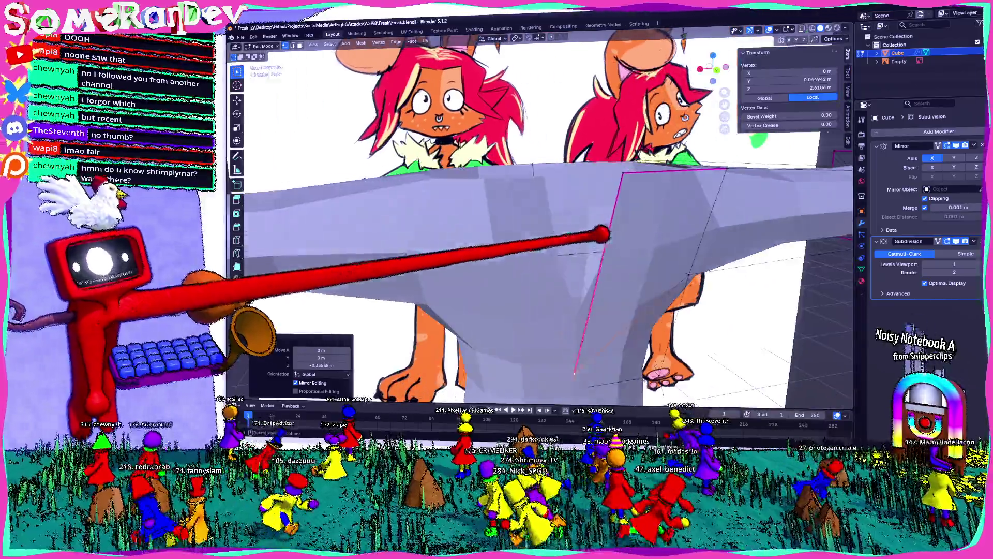
pyautogui.click(605, 232)
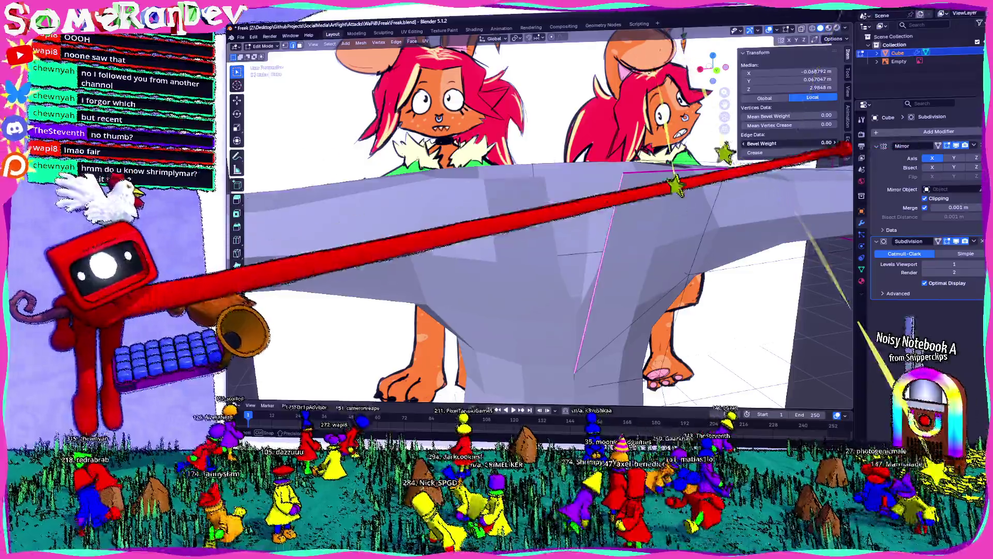
pyautogui.moveTo(543, 233)
pyautogui.mouseDown(button='middle')
pyautogui.moveTo(544, 264)
pyautogui.moveTo(504, 233)
pyautogui.moveTo(528, 241)
pyautogui.mouseUp(button='middle')
pyautogui.scroll(3, 575, 310)
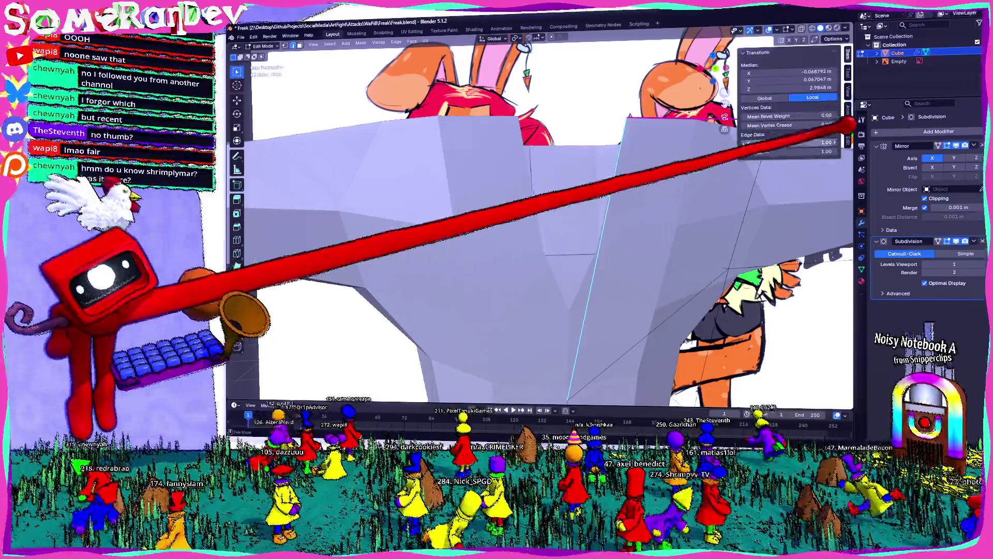
pyautogui.scroll(-3, 729, 233)
# Add a loop cut across the torso and subdivide the selected shoulder edge.
pyautogui.hotkey('ctrl', 'r')
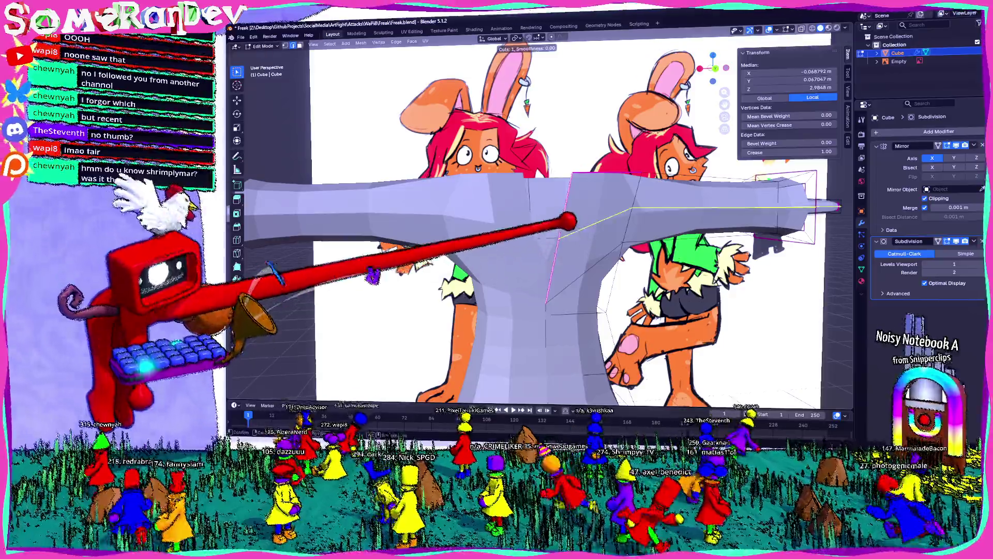
pyautogui.click(601, 217)
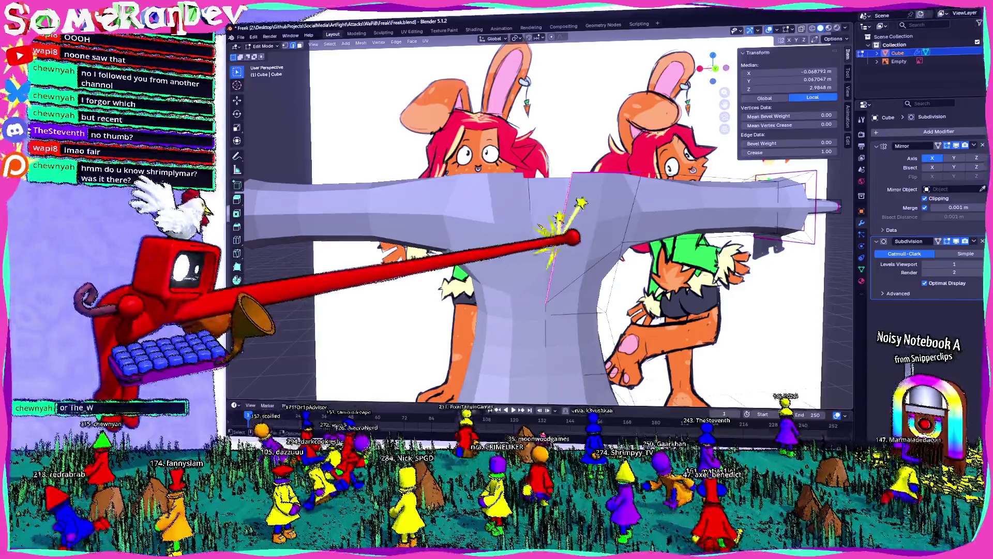
pyautogui.hotkey('ctrl', 'e')
pyautogui.click(522, 217)
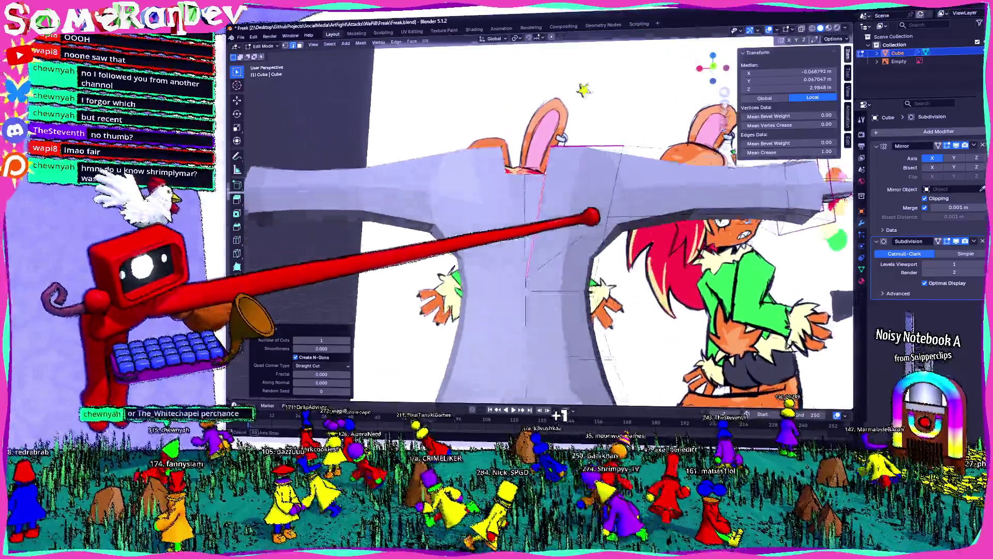
pyautogui.moveTo(543, 218)
pyautogui.mouseDown(button='middle')
pyautogui.moveTo(590, 217)
pyautogui.moveTo(559, 273)
pyautogui.moveTo(559, 295)
pyautogui.moveTo(609, 304)
pyautogui.moveTo(589, 304)
pyautogui.moveTo(574, 283)
pyautogui.moveTo(536, 311)
pyautogui.moveTo(582, 333)
pyautogui.mouseUp(button='middle')
# Triangulate the armpit face and add a new edge there via the edge menu.
pyautogui.click(559, 299)
pyautogui.hotkey('ctrl', 't')
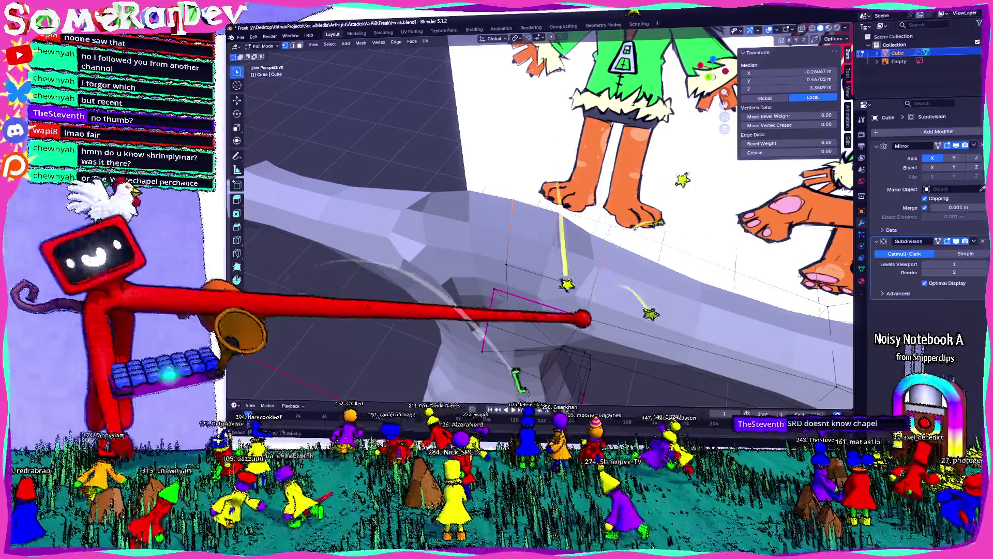
pyautogui.moveTo(586, 318)
pyautogui.mouseDown(button='middle')
pyautogui.moveTo(558, 280)
pyautogui.moveTo(574, 236)
pyautogui.moveTo(555, 257)
pyautogui.moveTo(532, 188)
pyautogui.moveTo(548, 234)
pyautogui.mouseUp(button='middle')
pyautogui.hotkey('ctrl', 'e')
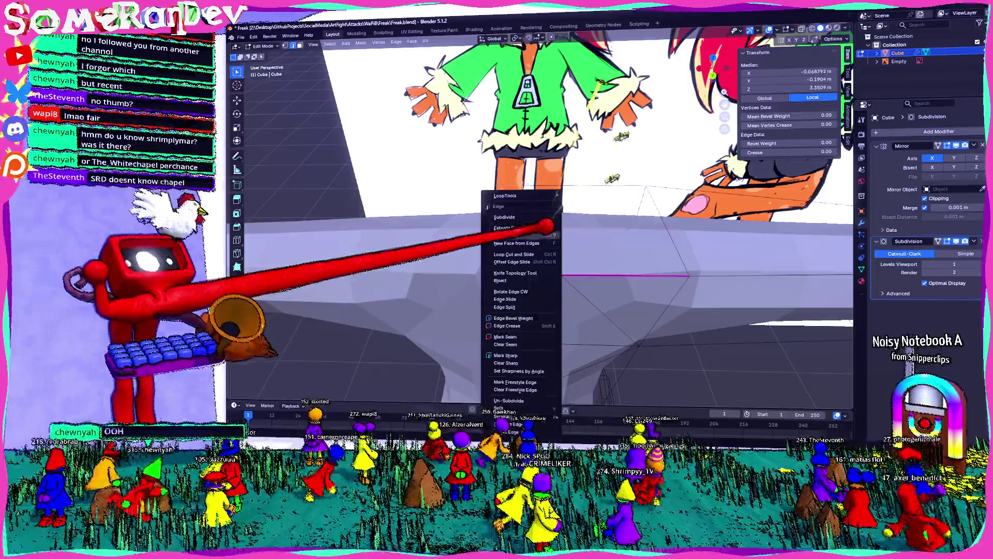
pyautogui.click(535, 227)
pyautogui.moveTo(536, 226); pyautogui.dragTo(737, 71, button='middle')
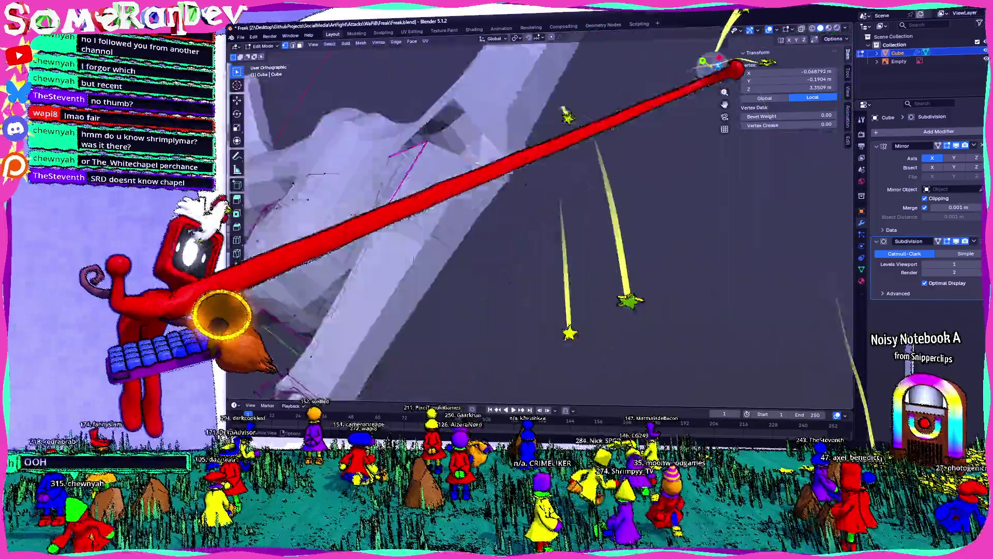
# From top view, move the armpit vertices about 0.19 m along X and inspect.
pyautogui.press('KP_7')
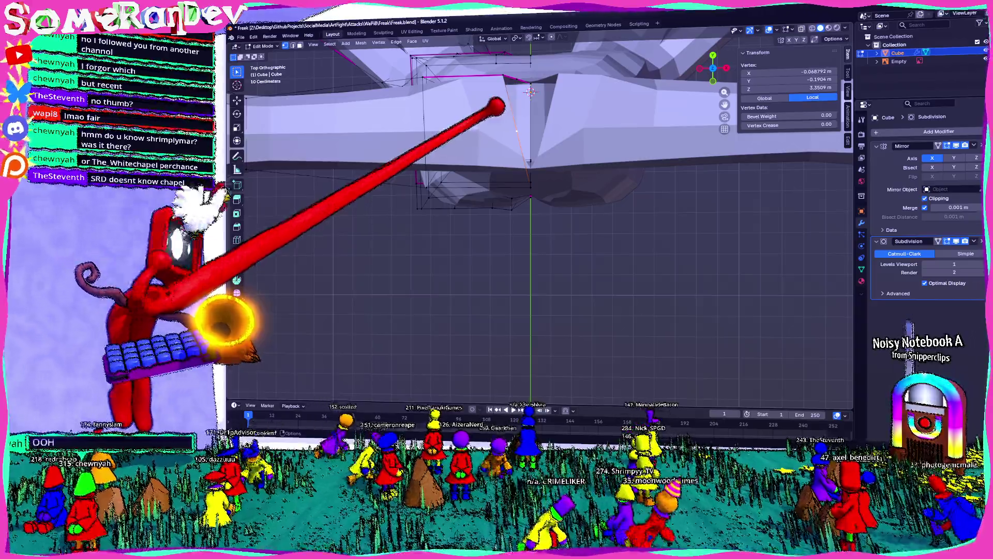
pyautogui.press('g')
pyautogui.press('x')
pyautogui.click(481, 187)
pyautogui.moveTo(481, 186); pyautogui.dragTo(526, 173, button='middle')
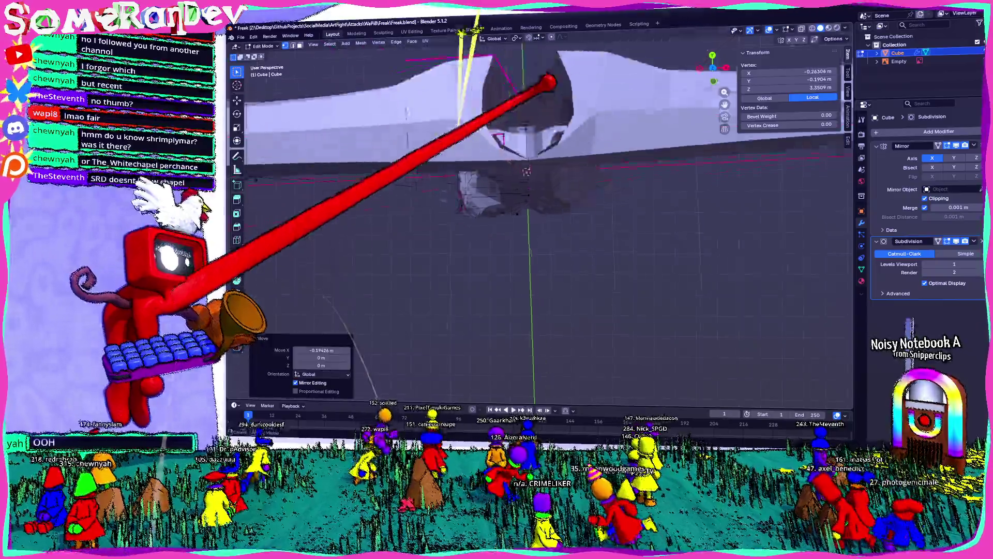
pyautogui.moveTo(544, 81)
pyautogui.mouseDown(button='middle')
pyautogui.moveTo(563, 205)
pyautogui.moveTo(571, 187)
pyautogui.mouseUp(button='middle')
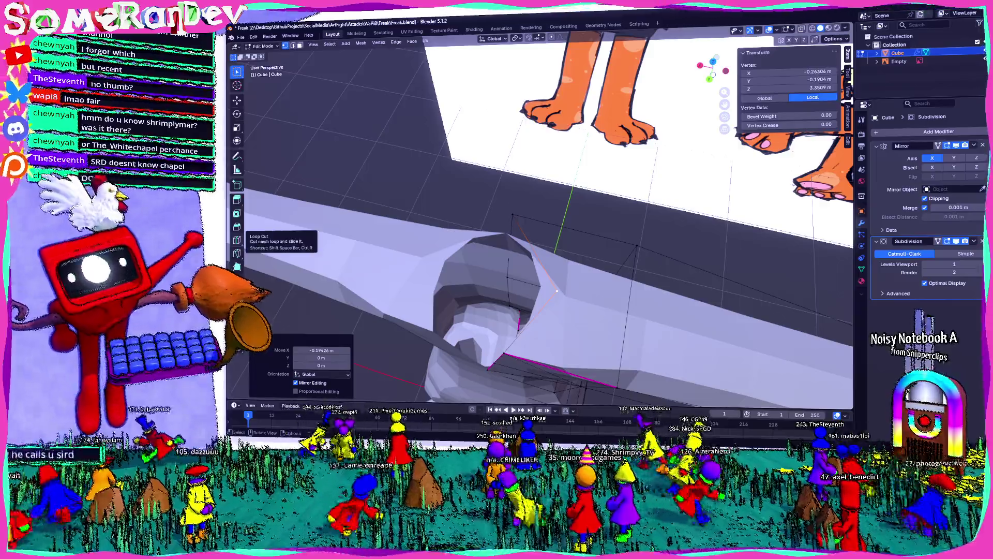
pyautogui.moveTo(557, 288); pyautogui.dragTo(481, 187, button='middle')
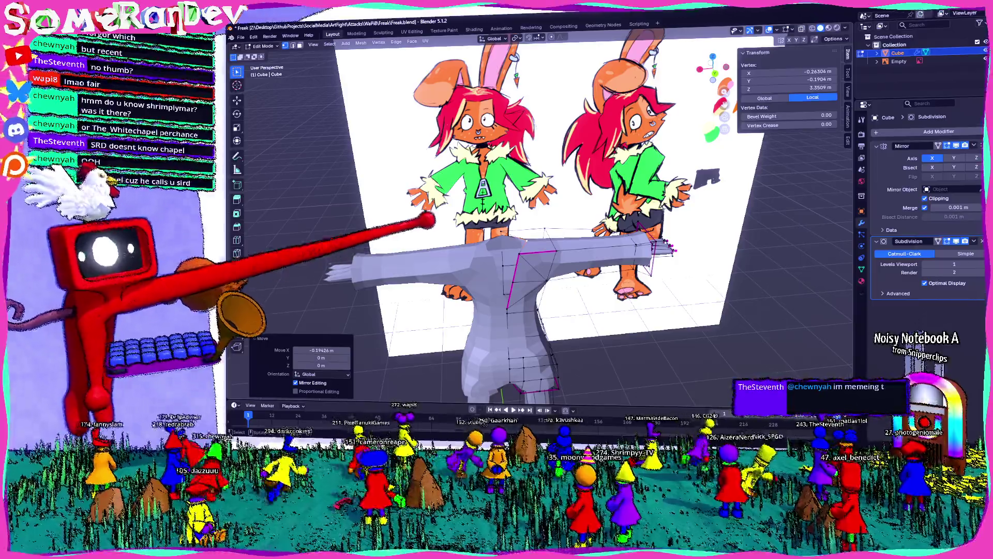
pyautogui.moveTo(430, 223)
pyautogui.mouseDown(button='middle')
pyautogui.moveTo(645, 77)
pyautogui.moveTo(699, 204)
pyautogui.moveTo(636, 159)
pyautogui.mouseUp(button='middle')
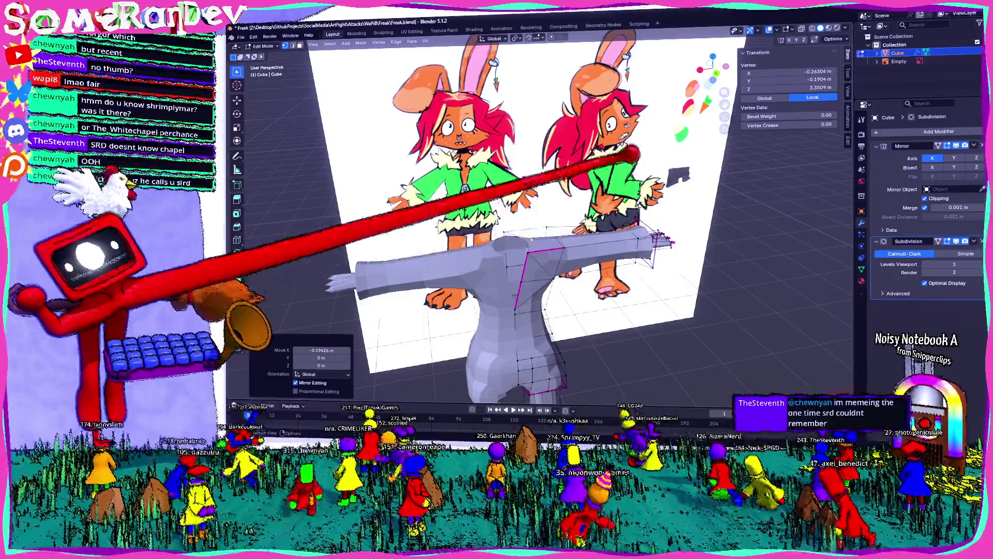
pyautogui.scroll(3, 590, 179)
pyautogui.scroll(2, 528, 203)
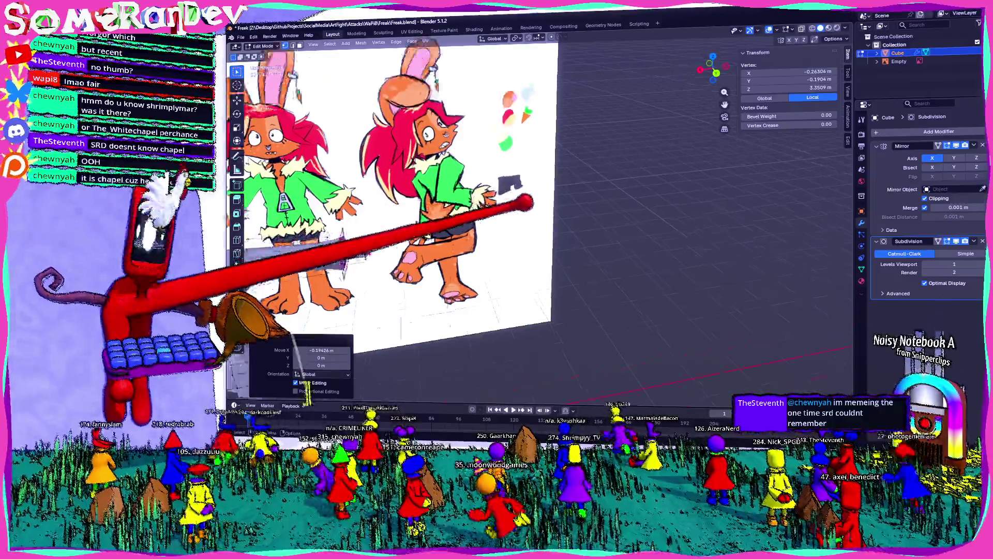
pyautogui.moveTo(528, 204)
pyautogui.mouseDown(button='middle')
pyautogui.moveTo(435, 194)
pyautogui.moveTo(485, 237)
pyautogui.mouseUp(button='middle')
pyautogui.scroll(-3, 435, 194)
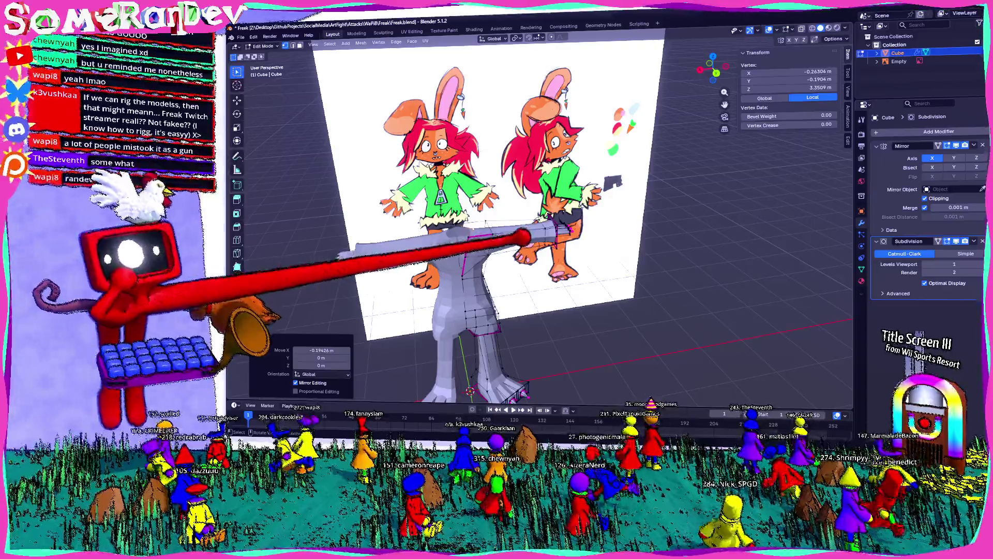
pyautogui.moveTo(481, 233); pyautogui.dragTo(547, 225, button='middle')
pyautogui.press('KP_1')
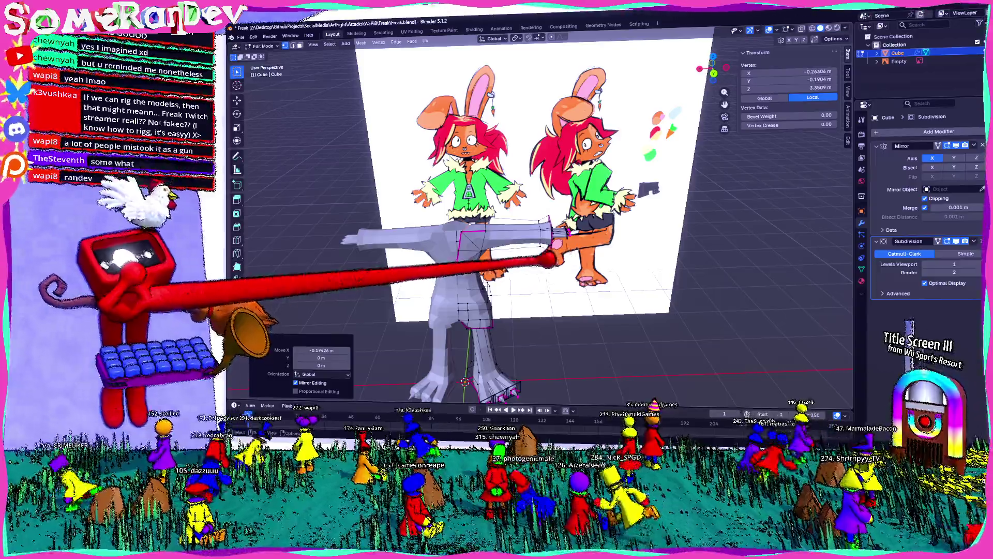
pyautogui.moveTo(536, 256)
pyautogui.mouseDown(button='middle')
pyautogui.moveTo(585, 249)
pyautogui.moveTo(544, 256)
pyautogui.moveTo(560, 248)
pyautogui.moveTo(582, 264)
pyautogui.moveTo(496, 249)
pyautogui.moveTo(528, 256)
pyautogui.mouseUp(button='middle')
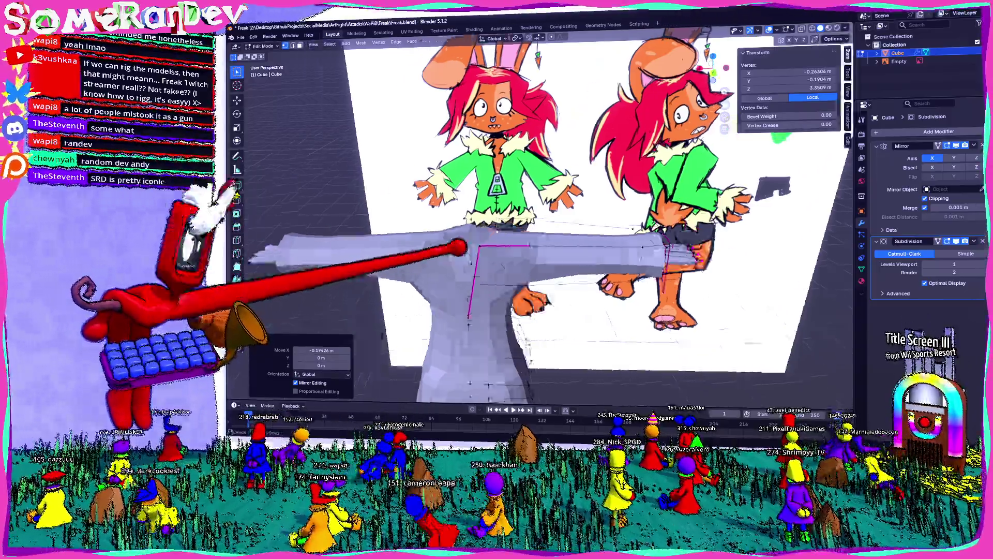
pyautogui.moveTo(481, 295)
pyautogui.mouseDown(button='middle')
pyautogui.moveTo(512, 264)
pyautogui.moveTo(466, 194)
pyautogui.moveTo(497, 249)
pyautogui.moveTo(466, 233)
pyautogui.mouseUp(button='middle')
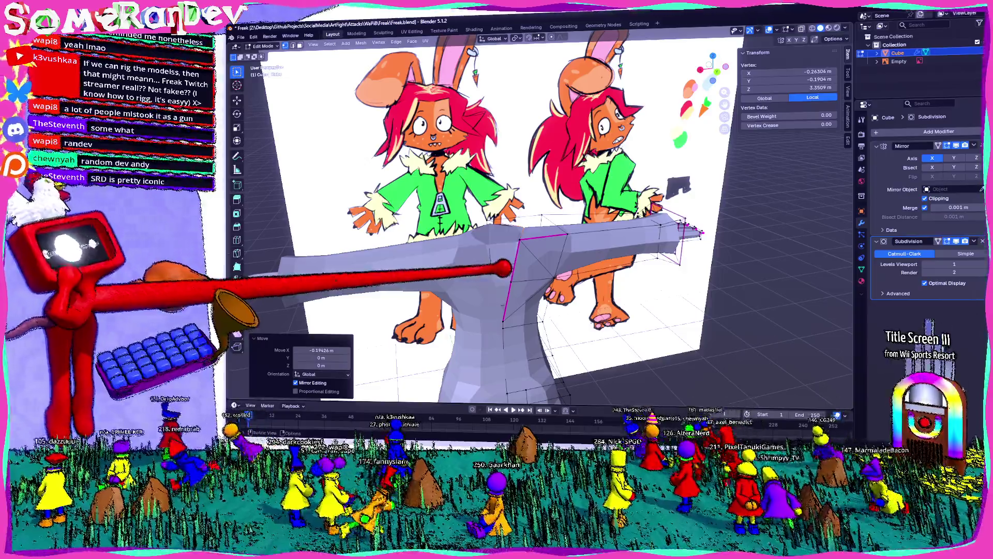
pyautogui.moveTo(504, 270)
pyautogui.mouseDown(button='middle')
pyautogui.moveTo(547, 250)
pyautogui.moveTo(512, 233)
pyautogui.moveTo(534, 251)
pyautogui.moveTo(530, 267)
pyautogui.moveTo(496, 233)
pyautogui.mouseUp(button='middle')
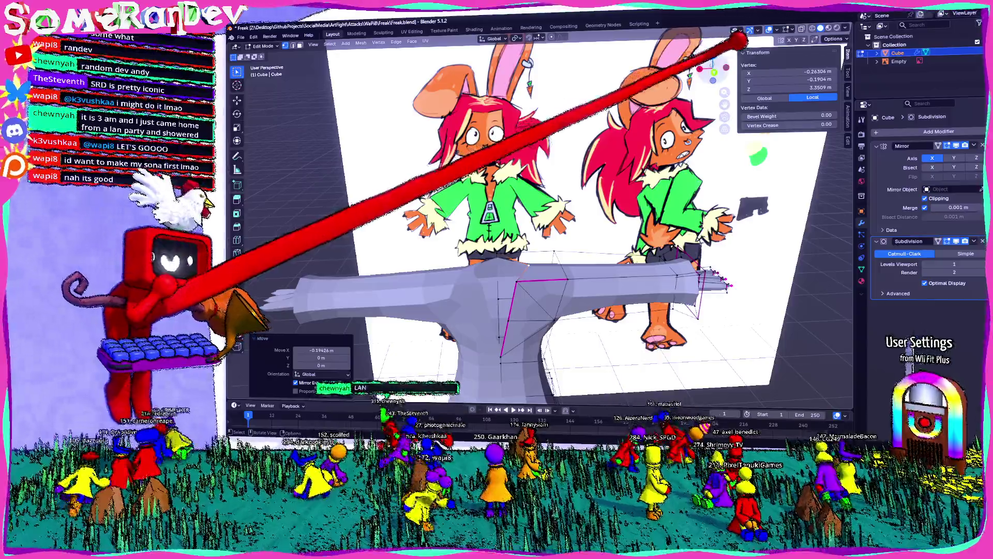
pyautogui.scroll(4, 544, 233)
pyautogui.scroll(2, 544, 233)
pyautogui.scroll(2, 543, 233)
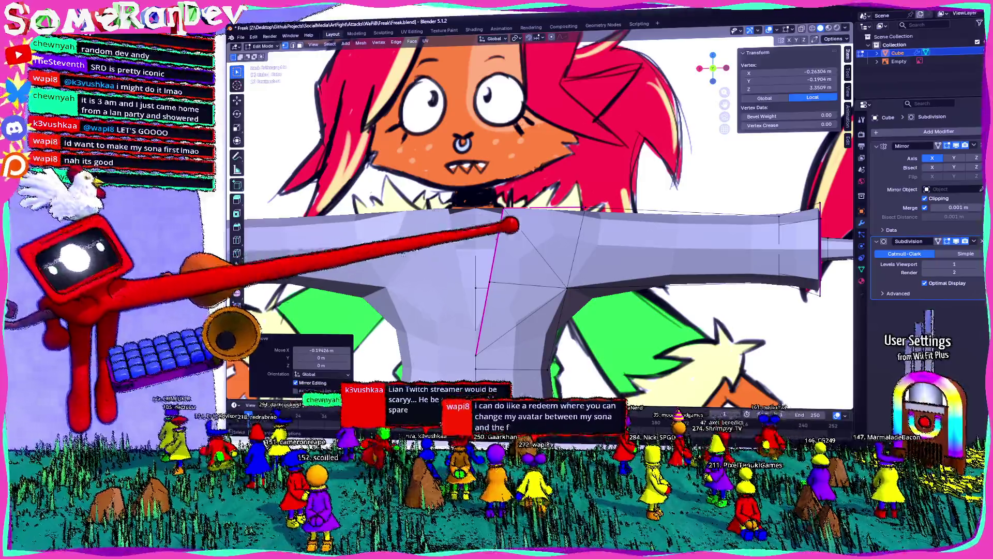
# Extrude the top torso loop into a neck stub and scale it narrower.
pyautogui.moveTo(544, 272); pyautogui.dragTo(497, 233, button='middle')
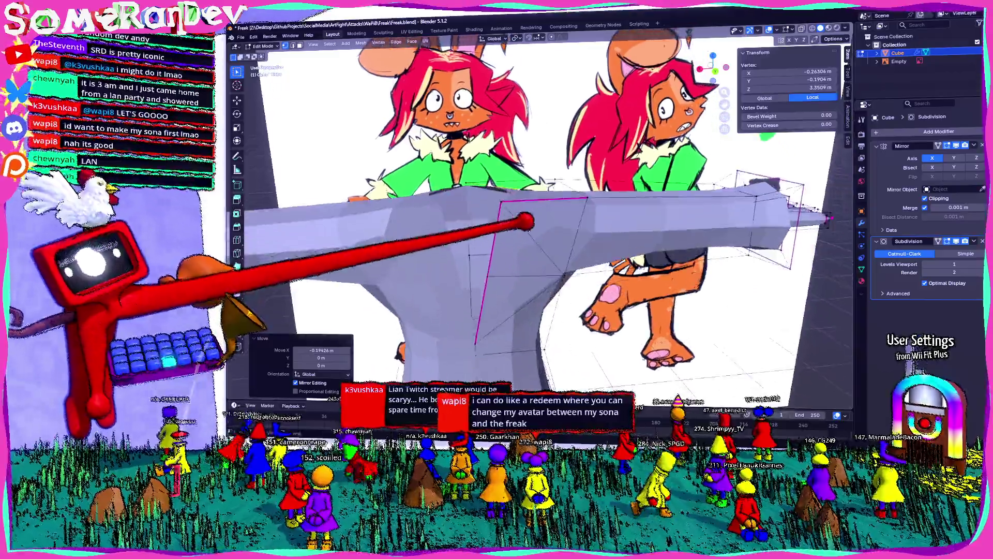
pyautogui.moveTo(544, 272); pyautogui.dragTo(543, 201, button='middle')
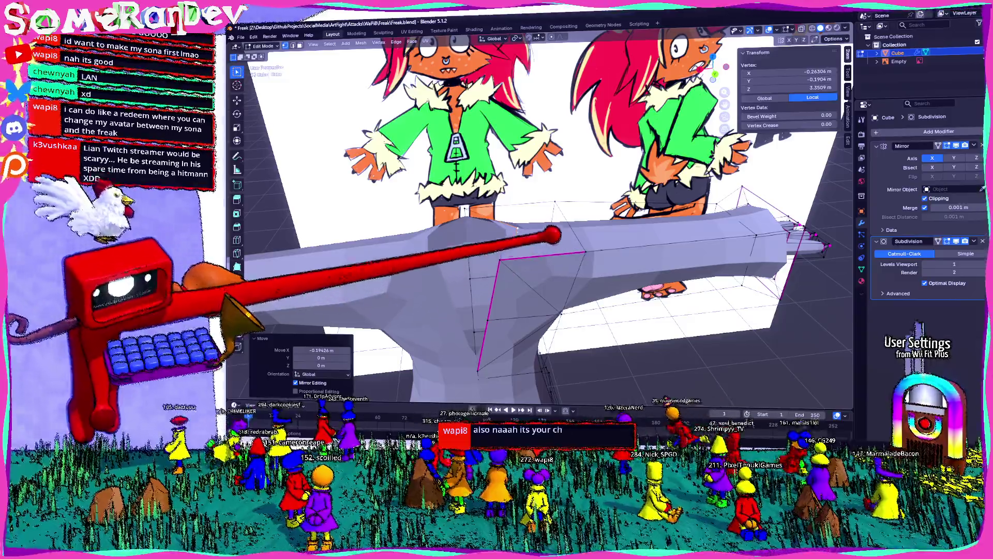
pyautogui.moveTo(543, 272)
pyautogui.mouseDown(button='middle')
pyautogui.moveTo(497, 225)
pyautogui.moveTo(536, 253)
pyautogui.mouseUp(button='middle')
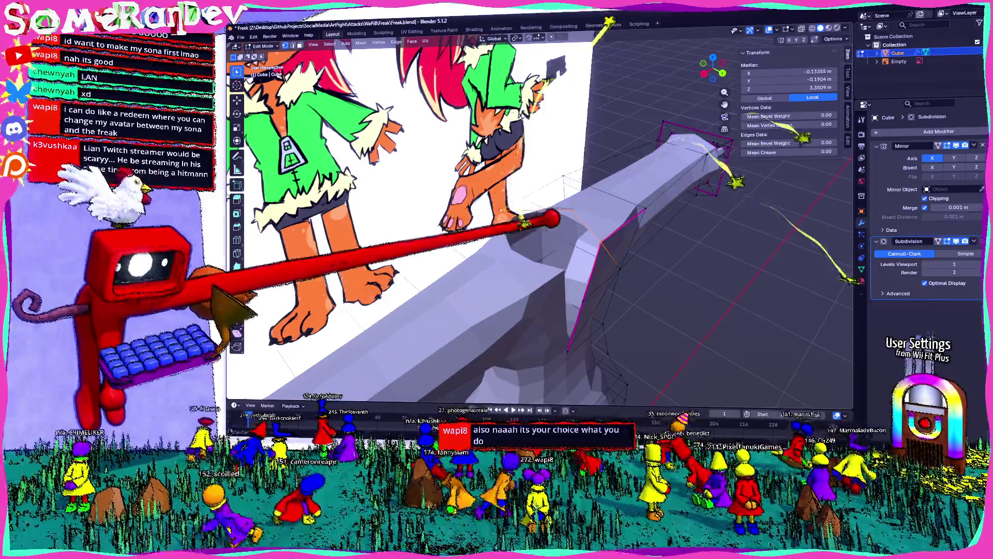
pyautogui.press('e')
pyautogui.moveTo(544, 256)
pyautogui.mouseDown(button='middle')
pyautogui.moveTo(481, 225)
pyautogui.moveTo(528, 249)
pyautogui.moveTo(513, 240)
pyautogui.mouseUp(button='middle')
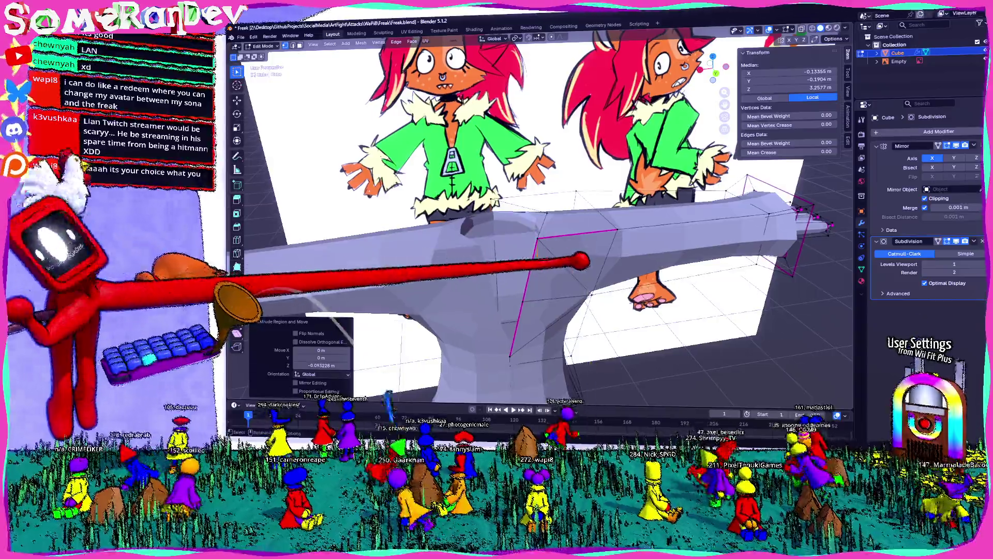
pyautogui.press('s')
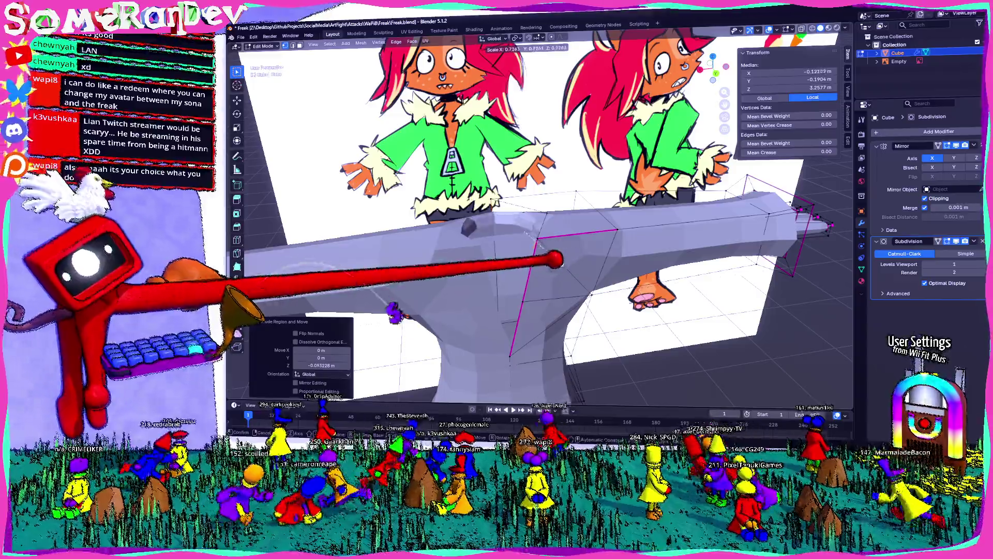
pyautogui.click(555, 256)
pyautogui.moveTo(555, 257); pyautogui.dragTo(528, 244, button='middle')
# Shrink the neck loop further from front view and raise it about 0.27 m.
pyautogui.press('KP_1')
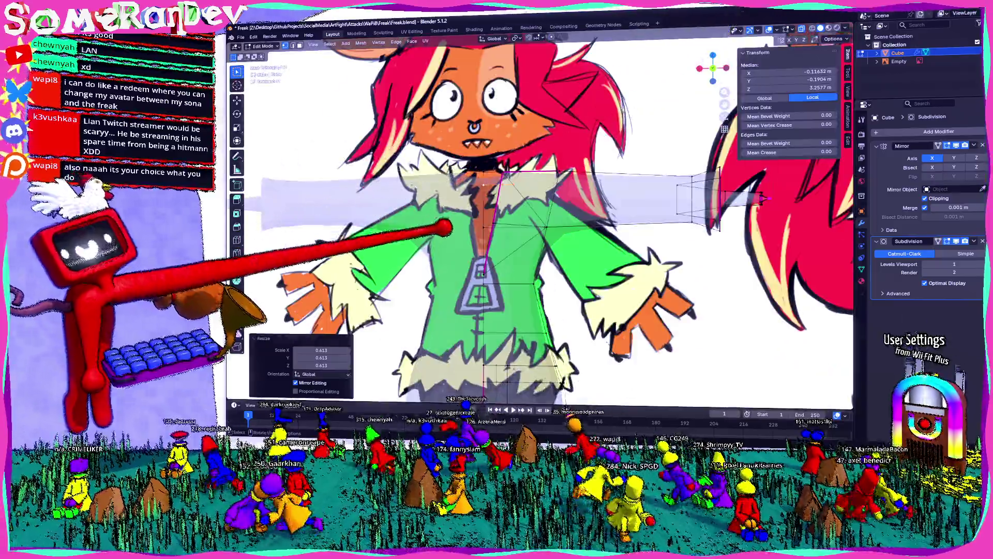
pyautogui.scroll(3, 543, 233)
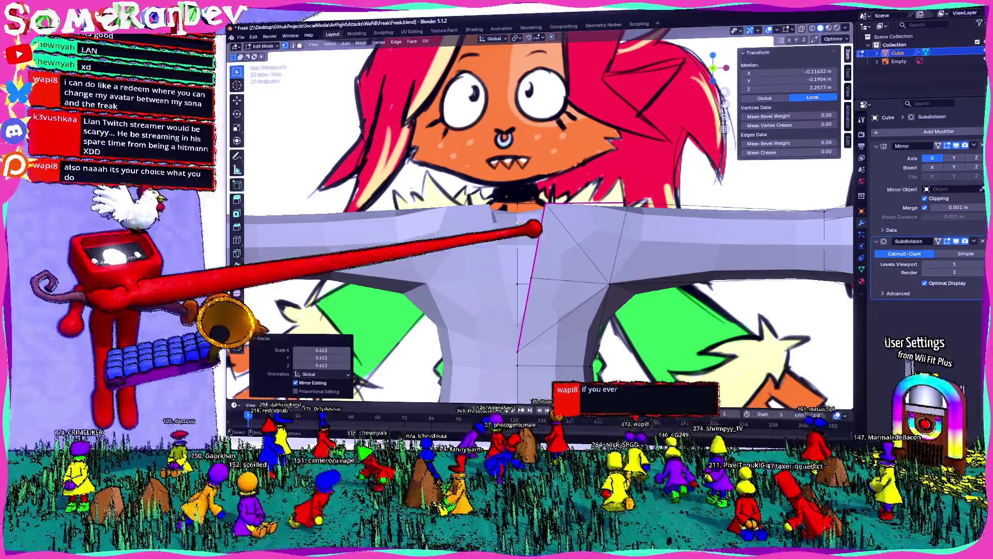
pyautogui.scroll(-5, 540, 229)
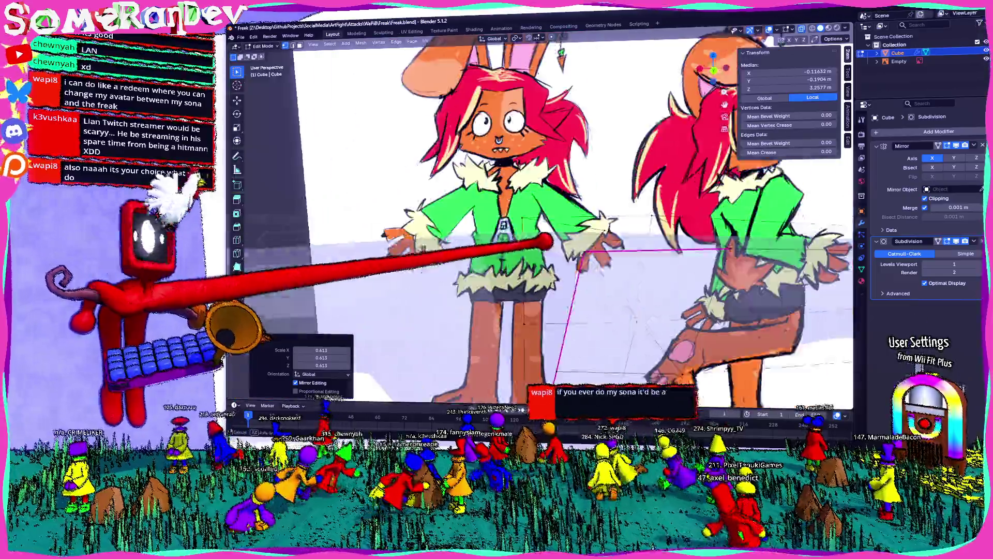
pyautogui.scroll(5, 544, 218)
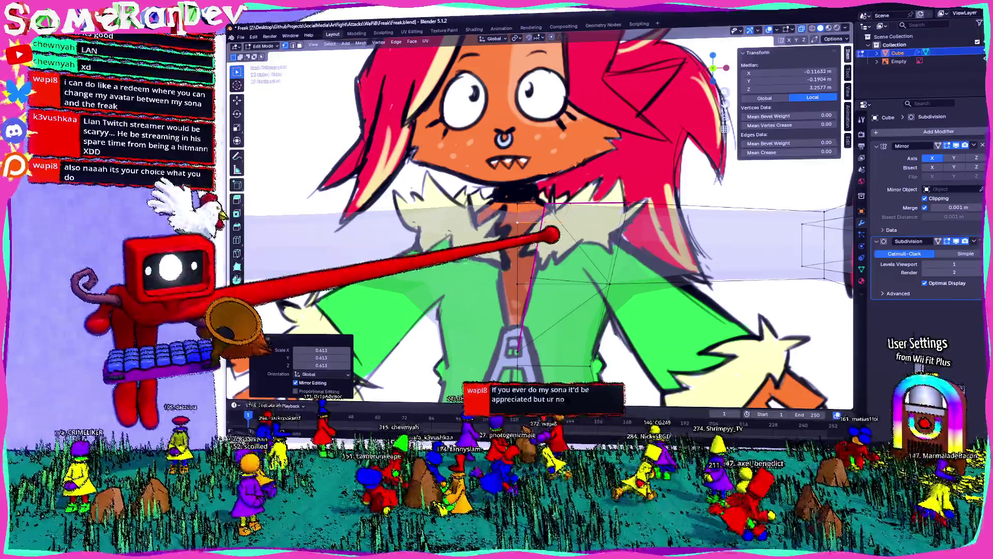
pyautogui.press('s')
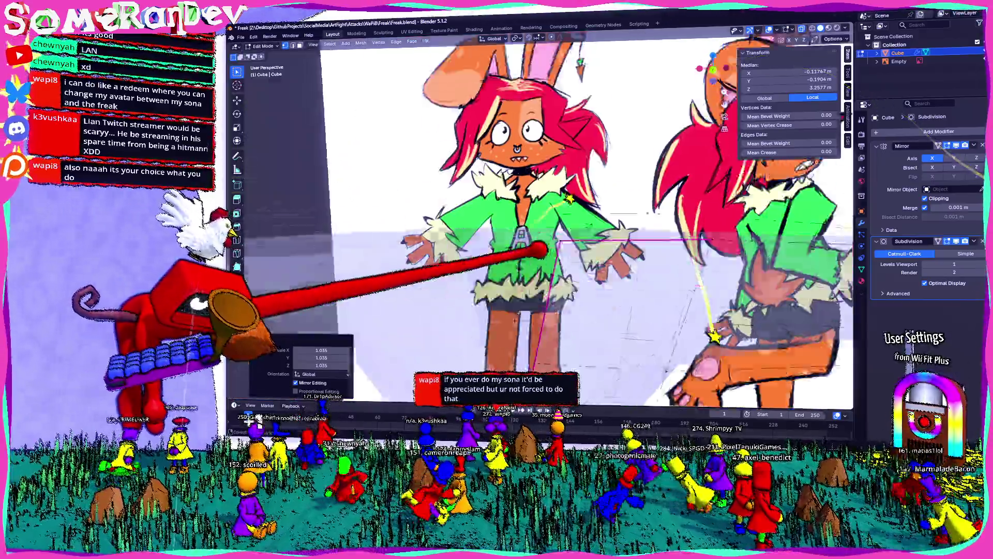
pyautogui.scroll(-5, 535, 233)
pyautogui.moveTo(535, 233); pyautogui.dragTo(571, 306, button='middle')
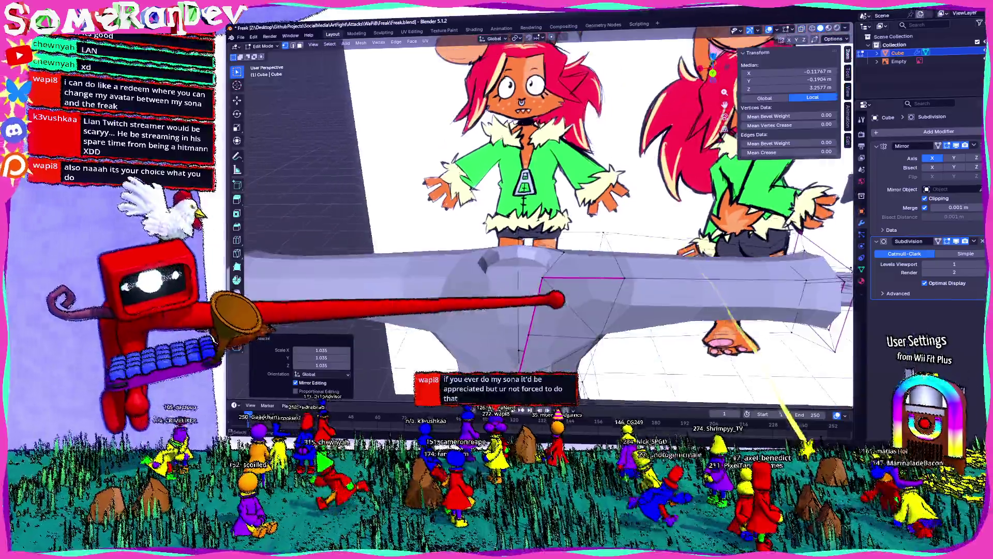
pyautogui.press('s')
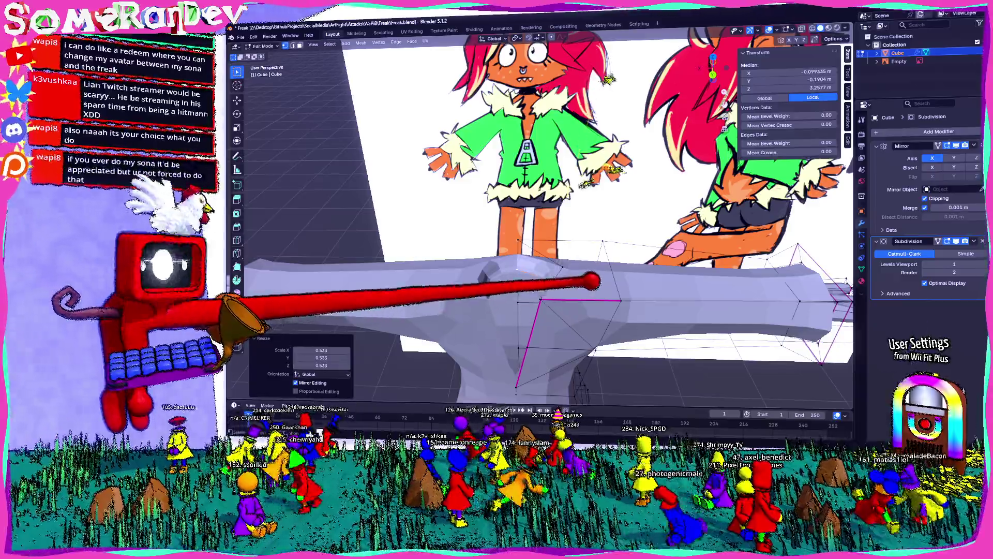
pyautogui.press('g')
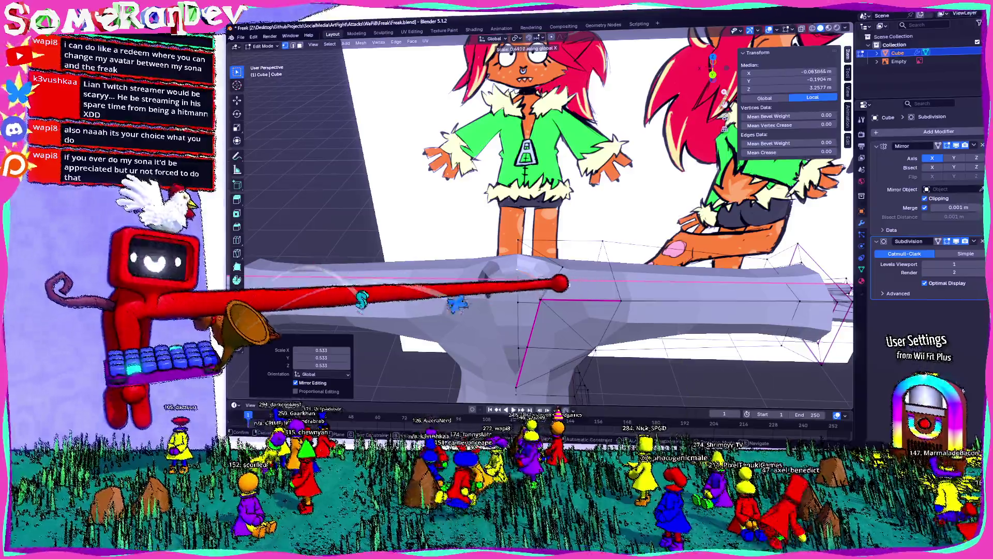
pyautogui.click(547, 284)
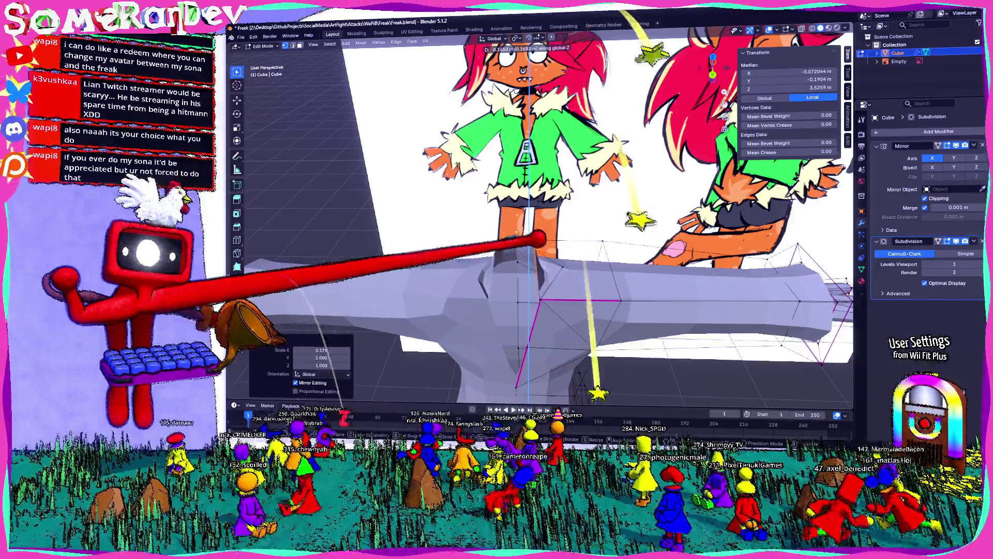
pyautogui.moveTo(558, 233); pyautogui.dragTo(605, 194, button='middle')
pyautogui.moveTo(543, 271)
pyautogui.mouseDown(button='middle')
pyautogui.moveTo(482, 233)
pyautogui.moveTo(558, 279)
pyautogui.moveTo(496, 234)
pyautogui.moveTo(558, 264)
pyautogui.moveTo(497, 203)
pyautogui.moveTo(543, 194)
pyautogui.mouseUp(button='middle')
pyautogui.scroll(3, 485, 284)
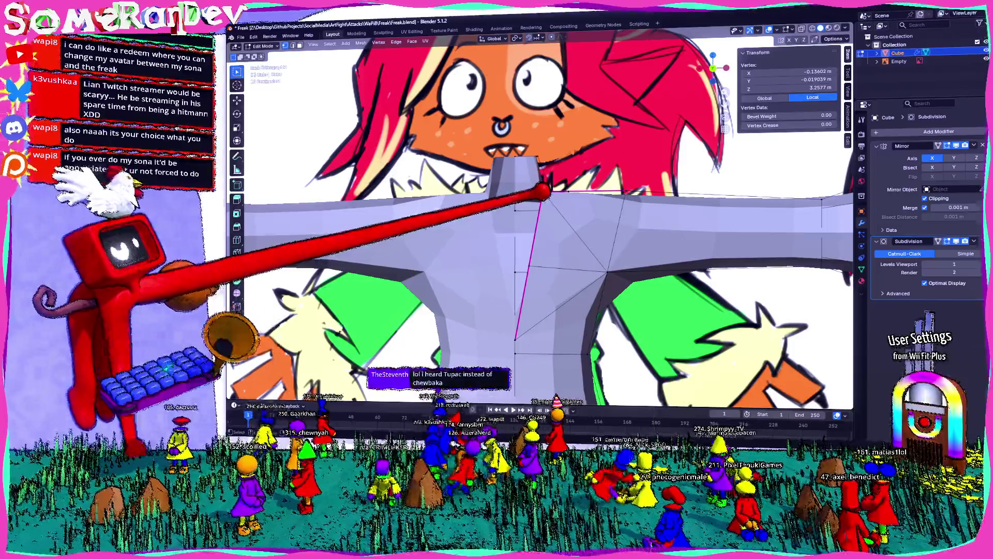
# Extrude the neck loop upward again and start moving the selected vertices.
pyautogui.press('e')
pyautogui.moveTo(543, 256); pyautogui.dragTo(482, 195, button='middle')
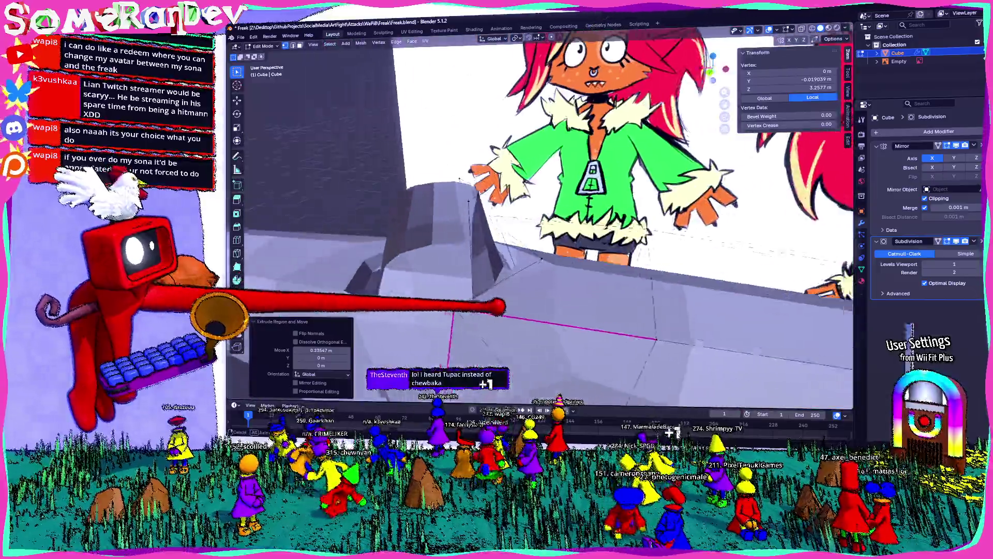
pyautogui.moveTo(496, 308); pyautogui.dragTo(466, 256, button='middle')
pyautogui.moveTo(544, 271); pyautogui.dragTo(482, 233, button='middle')
pyautogui.moveTo(528, 296)
pyautogui.mouseDown(button='middle')
pyautogui.moveTo(450, 326)
pyautogui.moveTo(493, 314)
pyautogui.moveTo(606, 109)
pyautogui.mouseUp(button='middle')
pyautogui.press('g')
pyautogui.press('g')
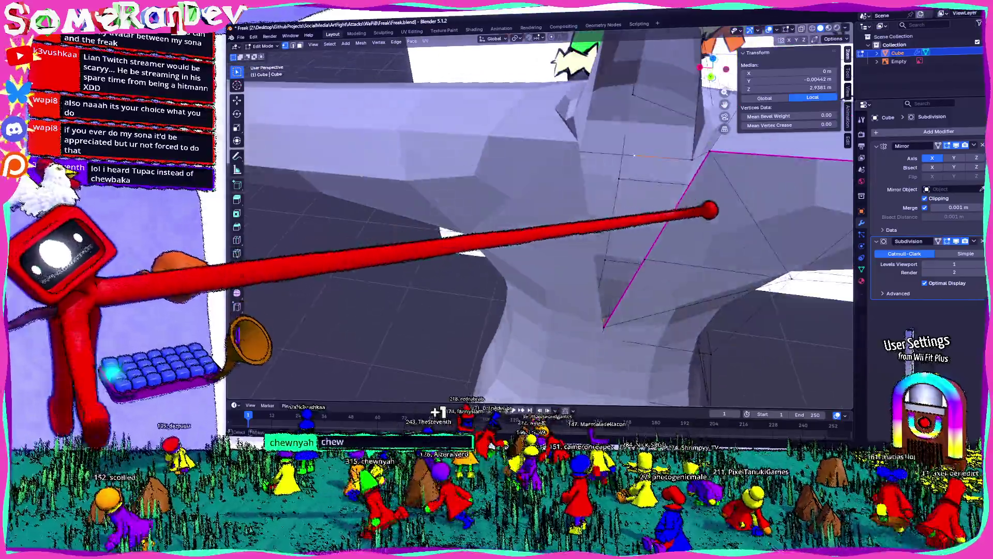
# Reposition chest vertices to the reference and enable X-ray to see through the mesh.
pyautogui.moveTo(497, 233); pyautogui.dragTo(434, 295, button='middle')
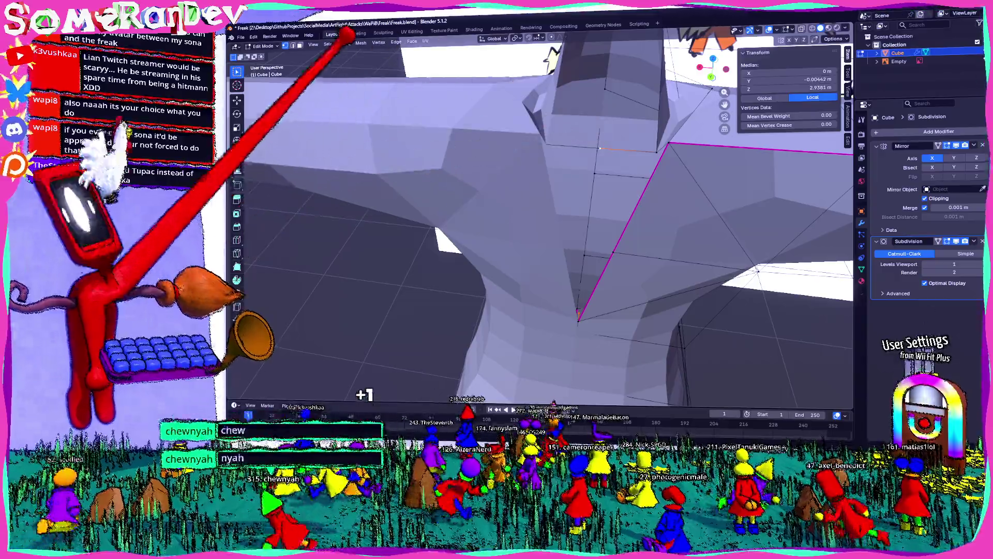
pyautogui.moveTo(597, 128); pyautogui.dragTo(659, 159)
pyautogui.press('g')
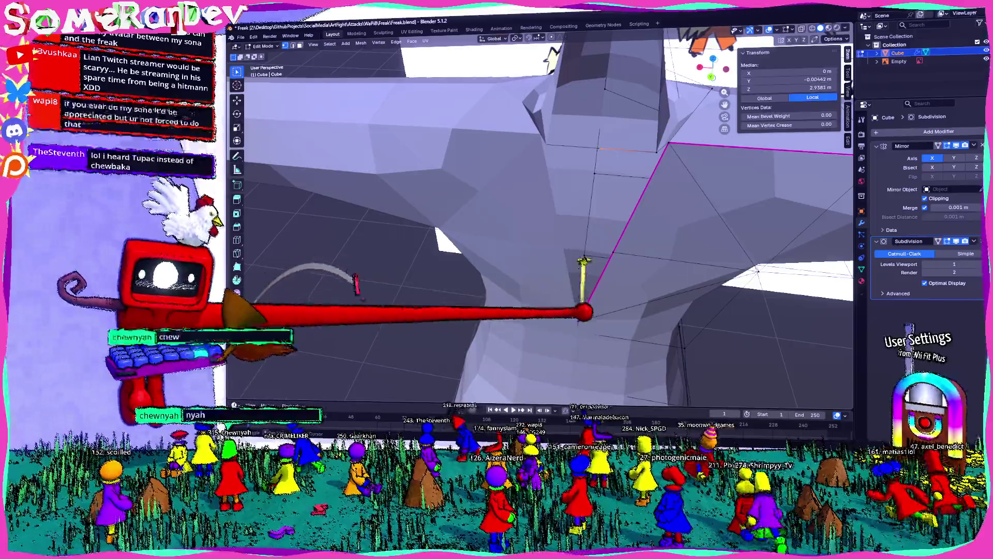
pyautogui.moveTo(543, 232); pyautogui.dragTo(466, 294, button='middle')
pyautogui.moveTo(613, 266)
pyautogui.mouseDown(button='middle')
pyautogui.moveTo(590, 234)
pyautogui.moveTo(605, 169)
pyautogui.moveTo(575, 156)
pyautogui.mouseUp(button='middle')
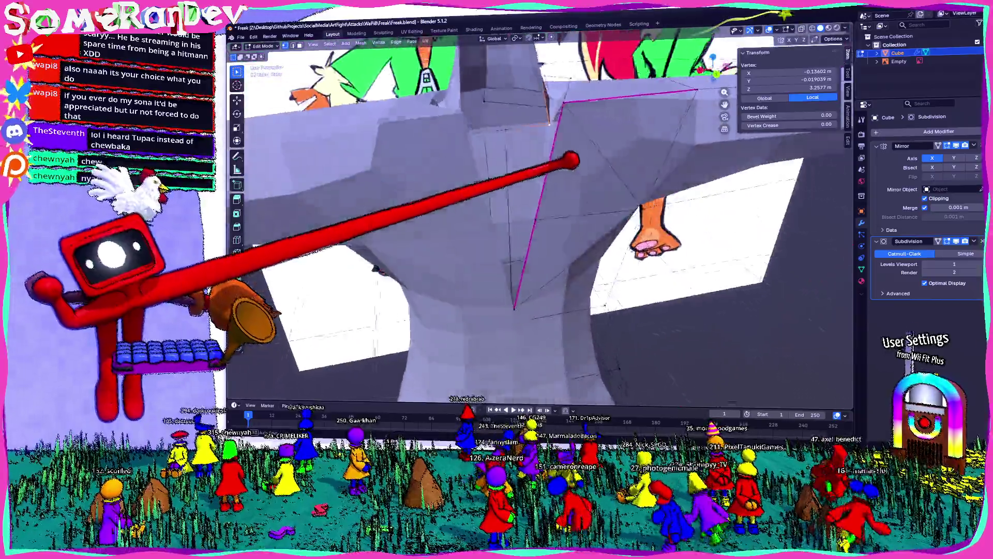
pyautogui.scroll(3, 575, 140)
pyautogui.hotkey('alt', 'z')
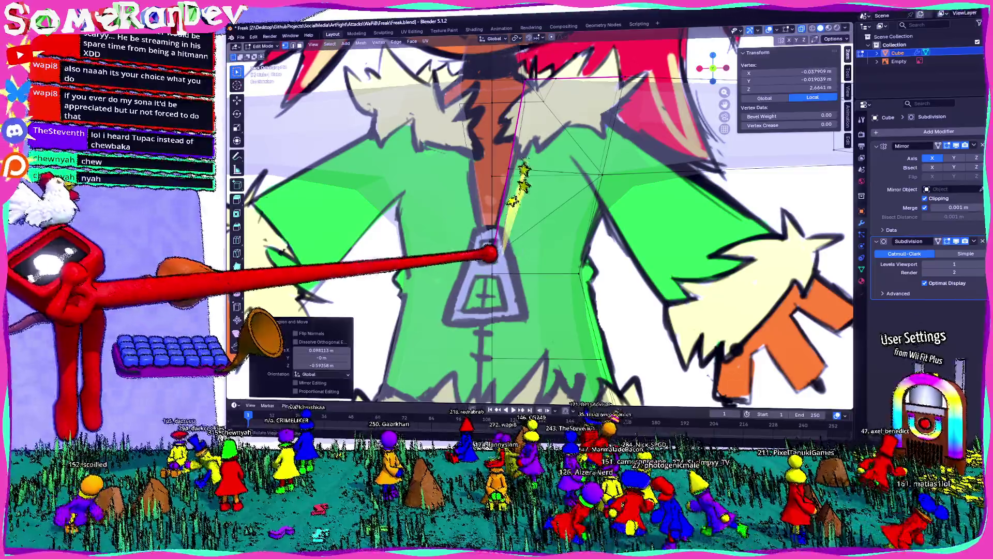
# Merge the selected front vertices at centre and select vertices along the shoulder edge.
pyautogui.press('m')
pyautogui.click(496, 268)
pyautogui.scroll(-4, 504, 233)
pyautogui.scroll(5, 505, 233)
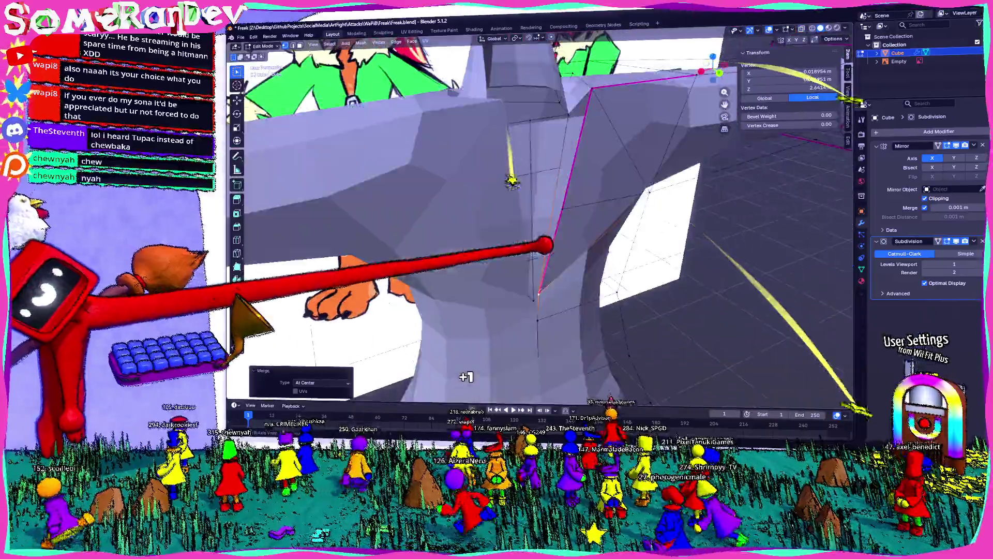
pyautogui.moveTo(504, 233); pyautogui.dragTo(544, 194, button='middle')
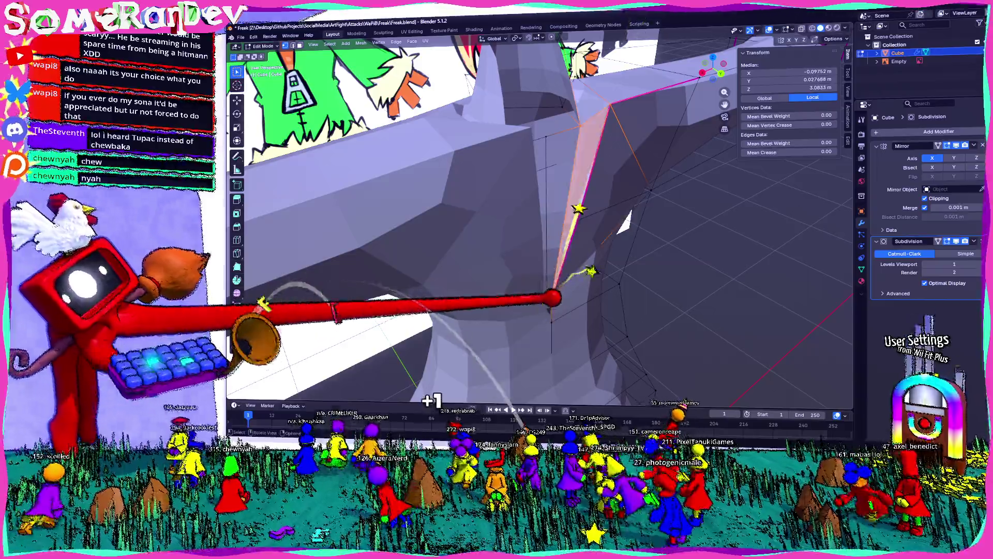
pyautogui.moveTo(555, 298)
pyautogui.mouseDown(button='middle')
pyautogui.moveTo(512, 320)
pyautogui.moveTo(555, 292)
pyautogui.mouseUp(button='middle')
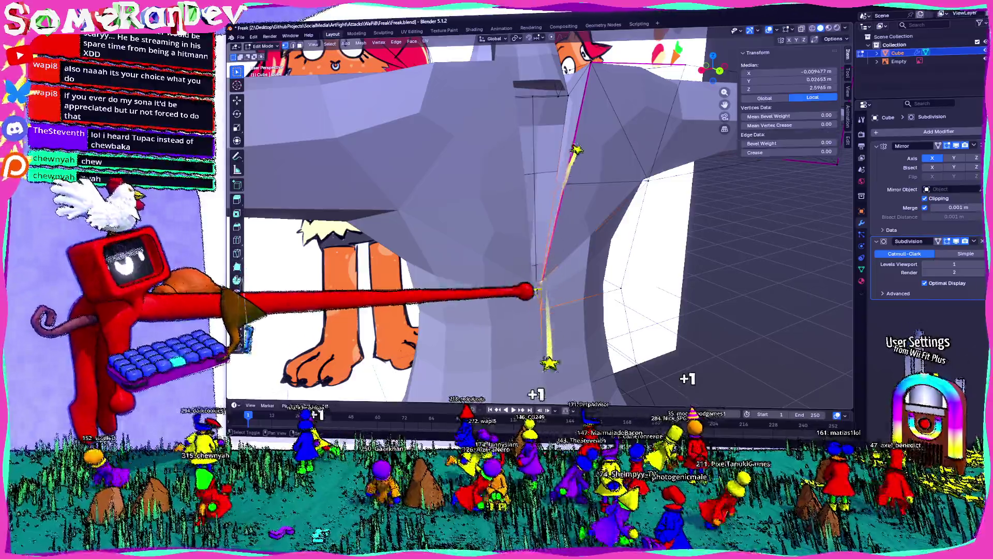
pyautogui.moveTo(547, 256); pyautogui.dragTo(613, 156)
pyautogui.moveTo(582, 233); pyautogui.dragTo(535, 304, button='middle')
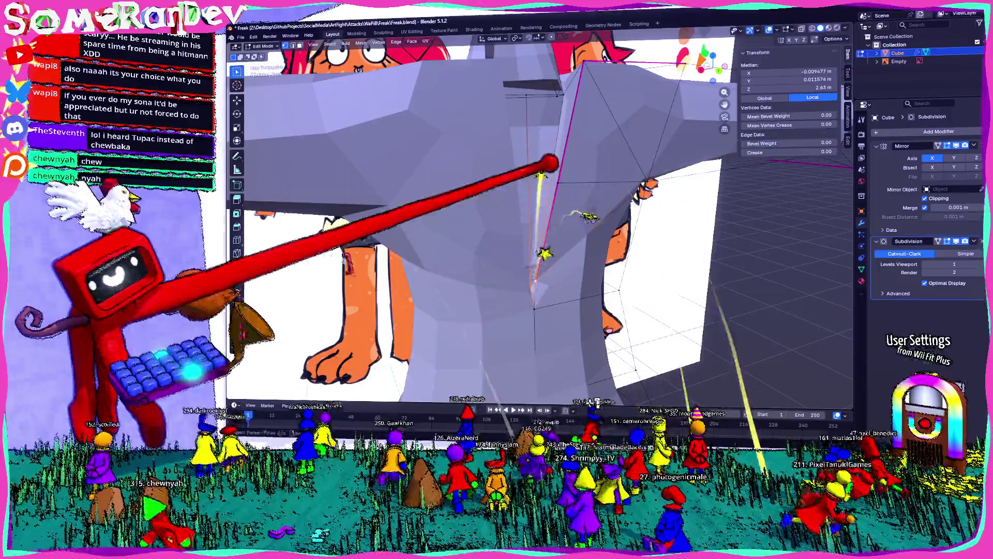
pyautogui.moveTo(535, 283)
pyautogui.mouseDown(button='middle')
pyautogui.moveTo(575, 159)
pyautogui.moveTo(515, 241)
pyautogui.moveTo(536, 246)
pyautogui.moveTo(575, 225)
pyautogui.moveTo(734, 35)
pyautogui.mouseUp(button='middle')
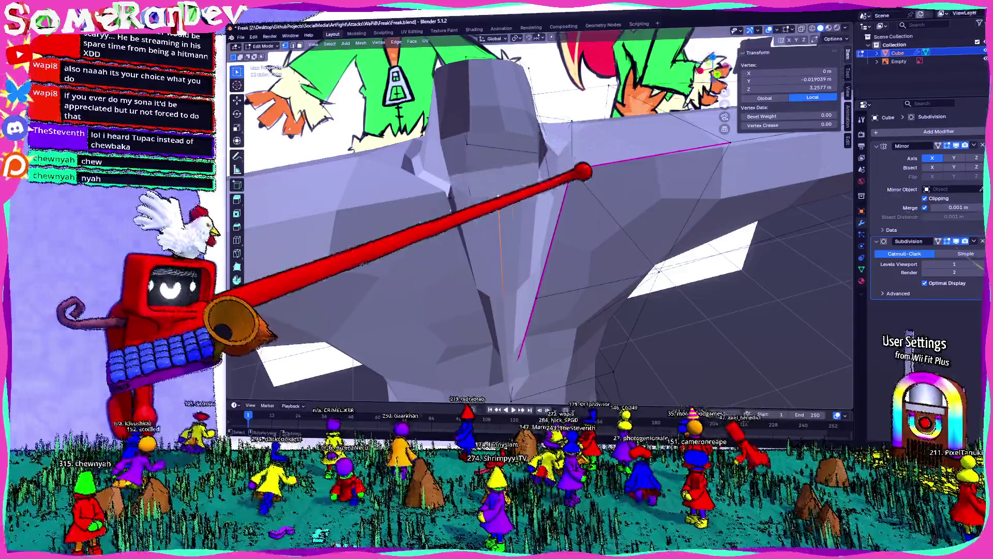
# Reposition a vertex at the neck opening along Y to match the reference.
pyautogui.moveTo(586, 172); pyautogui.dragTo(517, 203, button='middle')
pyautogui.moveTo(516, 143); pyautogui.dragTo(442, 248, button='middle')
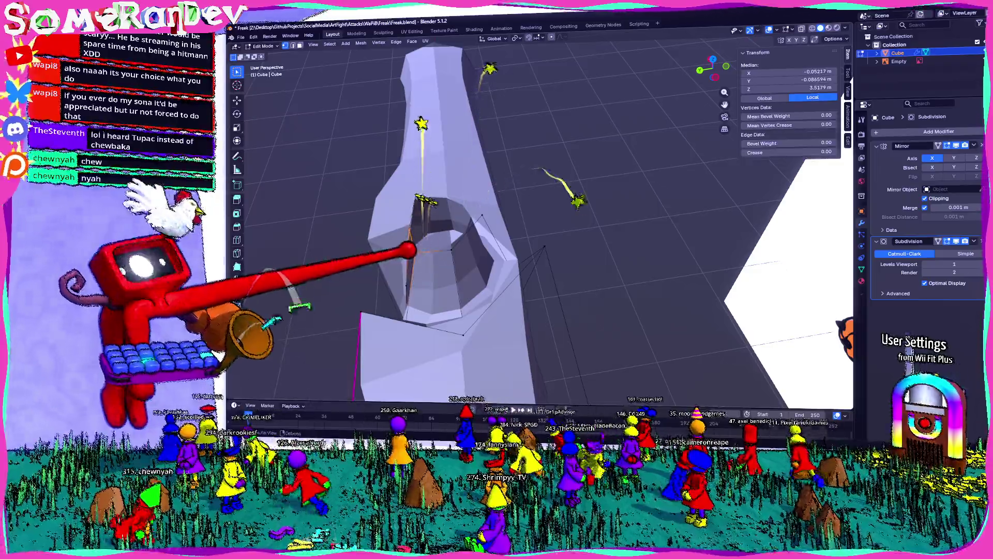
pyautogui.moveTo(426, 247); pyautogui.dragTo(443, 248, button='middle')
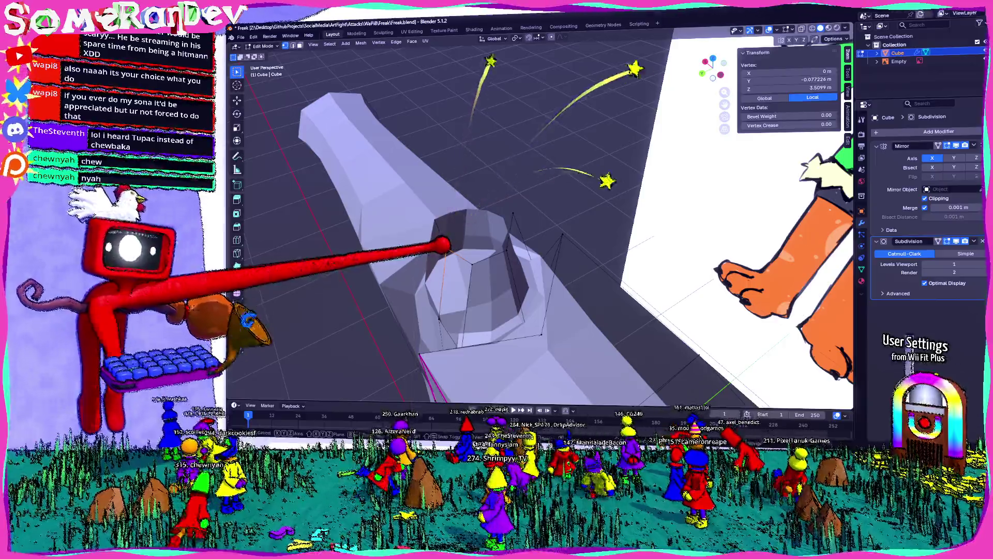
pyautogui.click(425, 256)
pyautogui.moveTo(426, 256)
pyautogui.mouseDown(button='middle')
pyautogui.moveTo(547, 272)
pyautogui.moveTo(590, 180)
pyautogui.moveTo(485, 198)
pyautogui.moveTo(683, 337)
pyautogui.moveTo(636, 233)
pyautogui.moveTo(613, 209)
pyautogui.mouseUp(button='middle')
pyautogui.scroll(4, 543, 233)
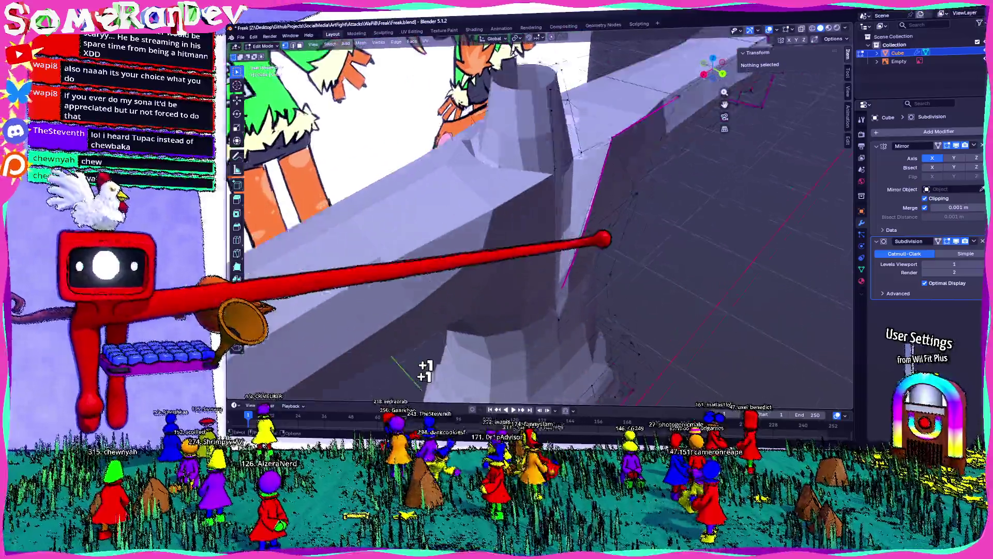
# Give the selected shoulder edge a crease of 1.00 in the N panel.
pyautogui.click(597, 155)
pyautogui.moveTo(598, 155); pyautogui.dragTo(589, 195, button='middle')
pyautogui.moveTo(629, 86); pyautogui.dragTo(591, 116, button='middle')
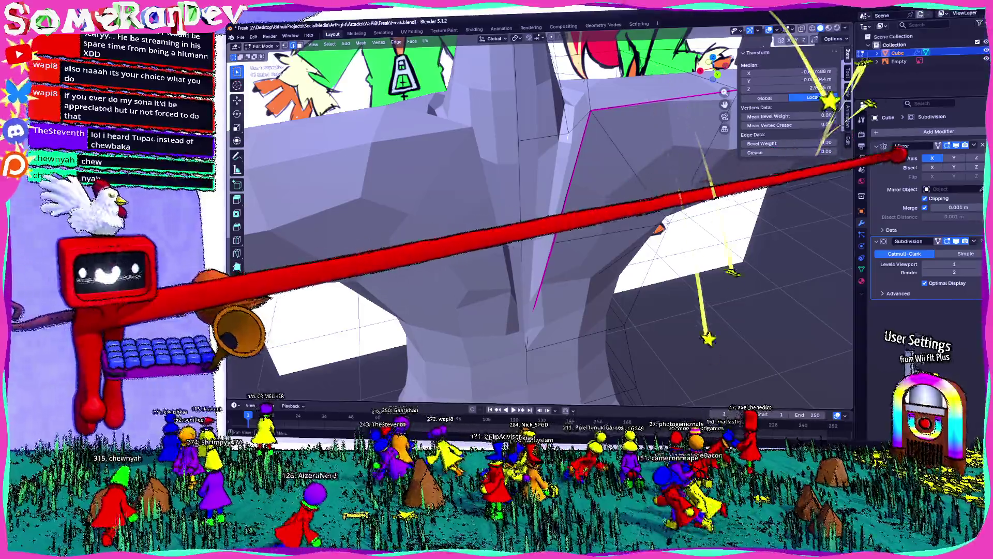
pyautogui.moveTo(543, 194)
pyautogui.mouseDown(button='middle')
pyautogui.moveTo(504, 217)
pyautogui.moveTo(544, 194)
pyautogui.mouseUp(button='middle')
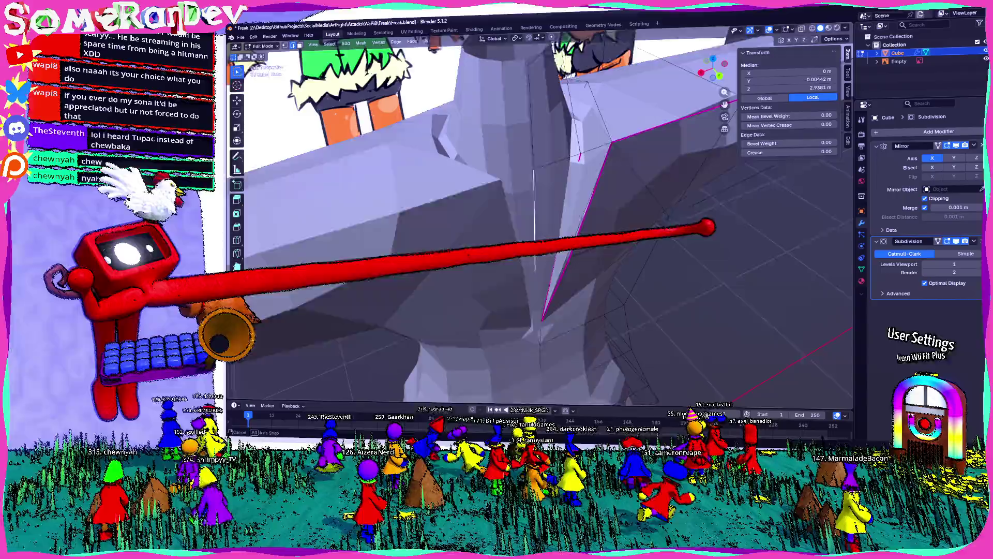
pyautogui.moveTo(695, 177)
pyautogui.mouseDown(button='middle')
pyautogui.moveTo(543, 210)
pyautogui.moveTo(637, 233)
pyautogui.moveTo(594, 136)
pyautogui.moveTo(553, 180)
pyautogui.mouseUp(button='middle')
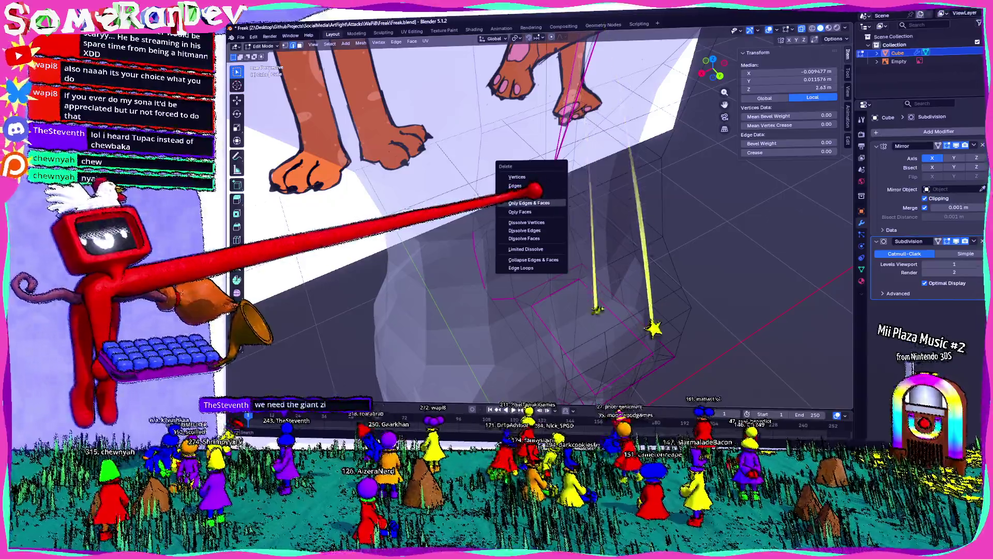
# Dissolve the selected torso-bottom edges and select a vertical edge near the feet.
pyautogui.click(534, 225)
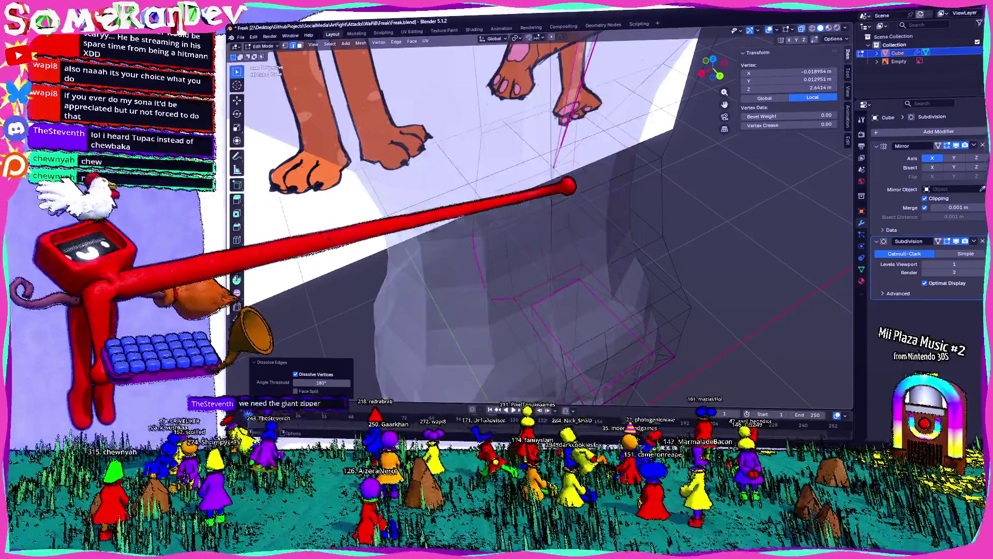
pyautogui.moveTo(562, 177)
pyautogui.mouseDown(button='middle')
pyautogui.moveTo(598, 156)
pyautogui.moveTo(574, 147)
pyautogui.moveTo(519, 159)
pyautogui.moveTo(569, 181)
pyautogui.mouseUp(button='middle')
pyautogui.click(588, 152)
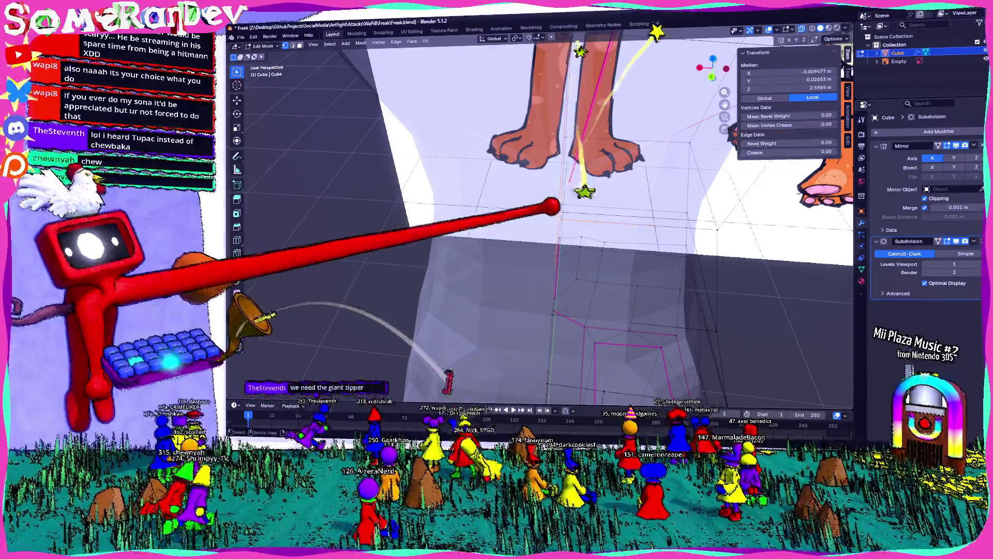
# Merge the leftover torso-bottom vertices At Last into a single point.
pyautogui.click(524, 233)
pyautogui.moveTo(544, 217)
pyautogui.mouseDown(button='middle')
pyautogui.moveTo(567, 201)
pyautogui.moveTo(543, 209)
pyautogui.mouseUp(button='middle')
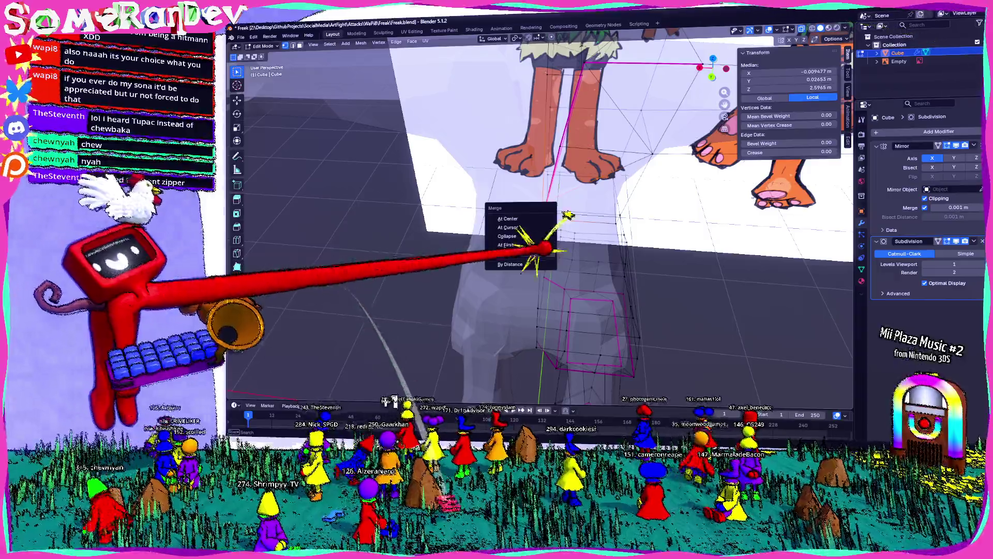
pyautogui.click(509, 244)
pyautogui.moveTo(544, 233)
pyautogui.mouseDown(button='middle')
pyautogui.moveTo(505, 195)
pyautogui.moveTo(543, 233)
pyautogui.moveTo(528, 218)
pyautogui.moveTo(558, 233)
pyautogui.moveTo(512, 268)
pyautogui.mouseUp(button='middle')
pyautogui.scroll(-3, 544, 233)
pyautogui.scroll(3, 512, 268)
# From front view, raise the centreline chest vertex about 0.16 m along Z.
pyautogui.press('KP_1')
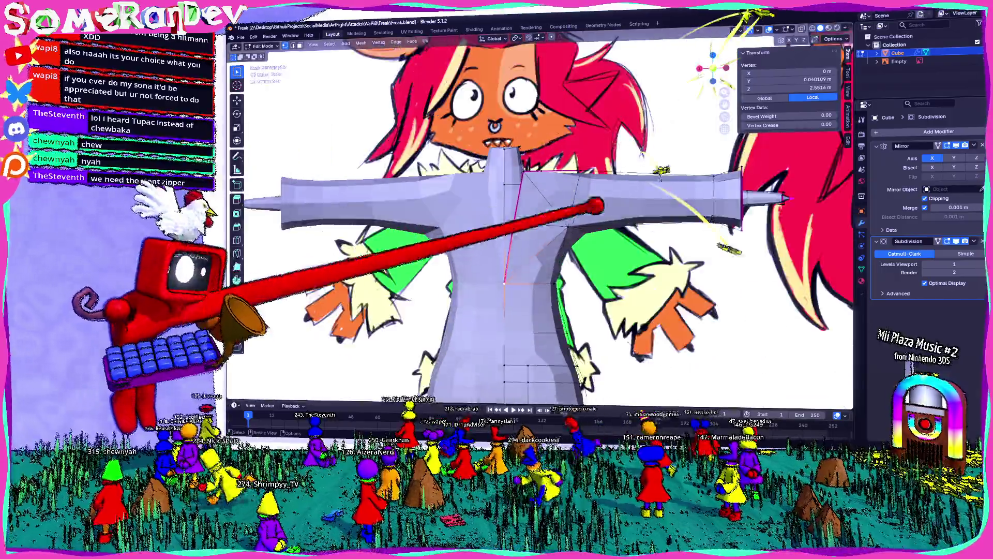
pyautogui.scroll(3, 513, 233)
pyautogui.click(487, 374)
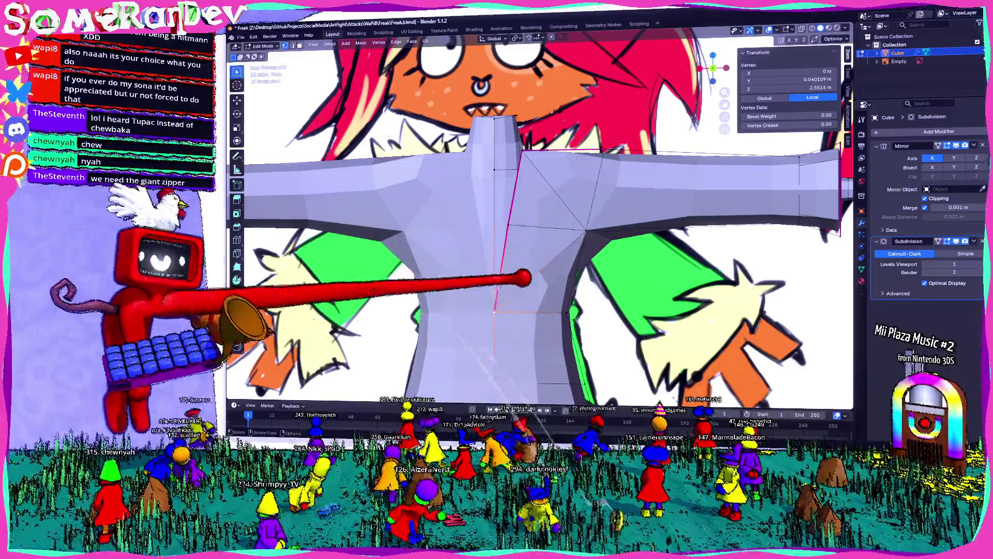
pyautogui.press('g')
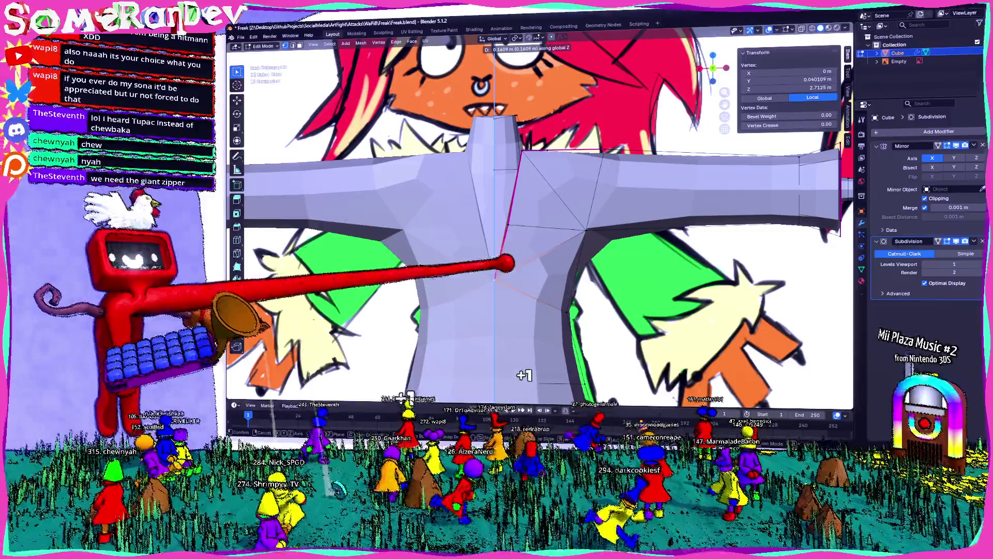
pyautogui.click(525, 375)
pyautogui.scroll(-3, 512, 233)
# Orbit the body to inspect the shoulder and armpit from below.
pyautogui.moveTo(512, 233)
pyautogui.mouseDown(button='middle')
pyautogui.moveTo(388, 295)
pyautogui.moveTo(435, 256)
pyautogui.mouseUp(button='middle')
pyautogui.scroll(3, 481, 248)
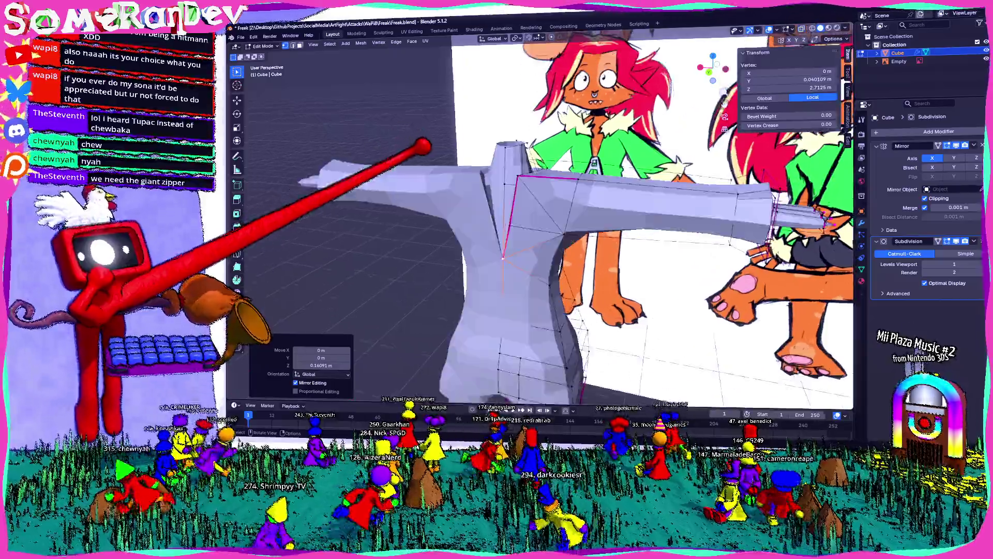
pyautogui.moveTo(512, 232); pyautogui.dragTo(419, 310, button='middle')
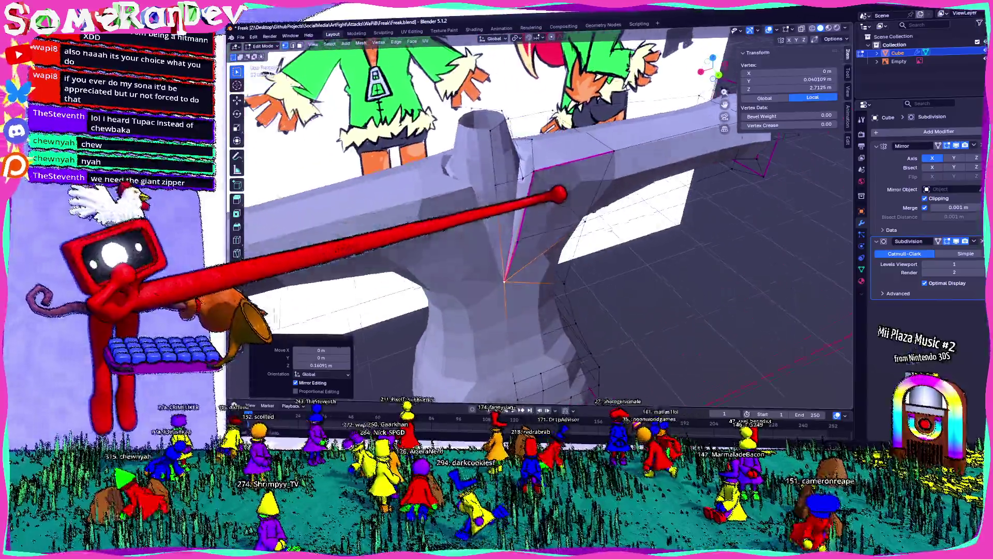
pyautogui.moveTo(513, 234); pyautogui.dragTo(466, 263, button='middle')
pyautogui.scroll(3, 505, 233)
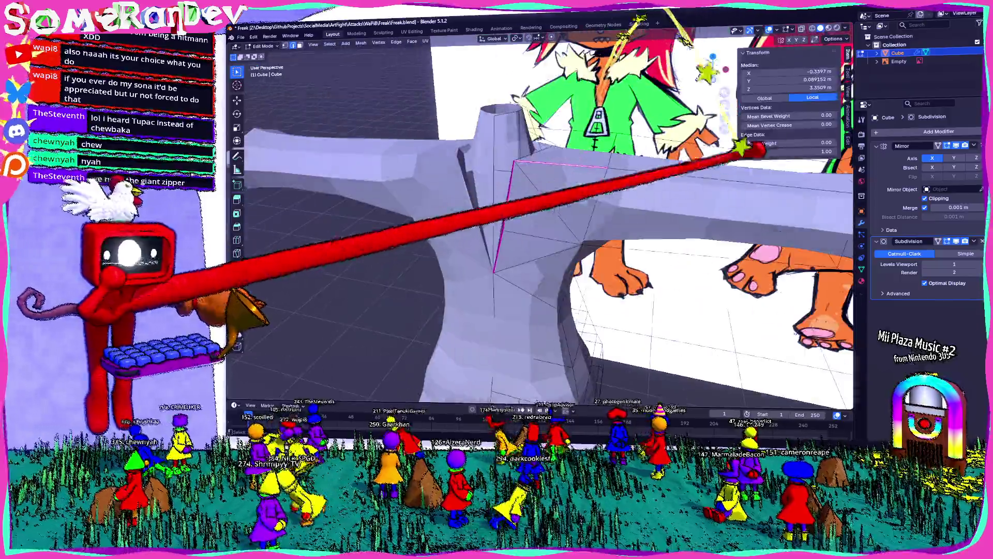
pyautogui.moveTo(513, 233)
pyautogui.mouseDown(button='middle')
pyautogui.moveTo(466, 265)
pyautogui.moveTo(489, 241)
pyautogui.moveTo(419, 264)
pyautogui.moveTo(482, 248)
pyautogui.moveTo(434, 264)
pyautogui.moveTo(481, 248)
pyautogui.moveTo(450, 264)
pyautogui.mouseUp(button='middle')
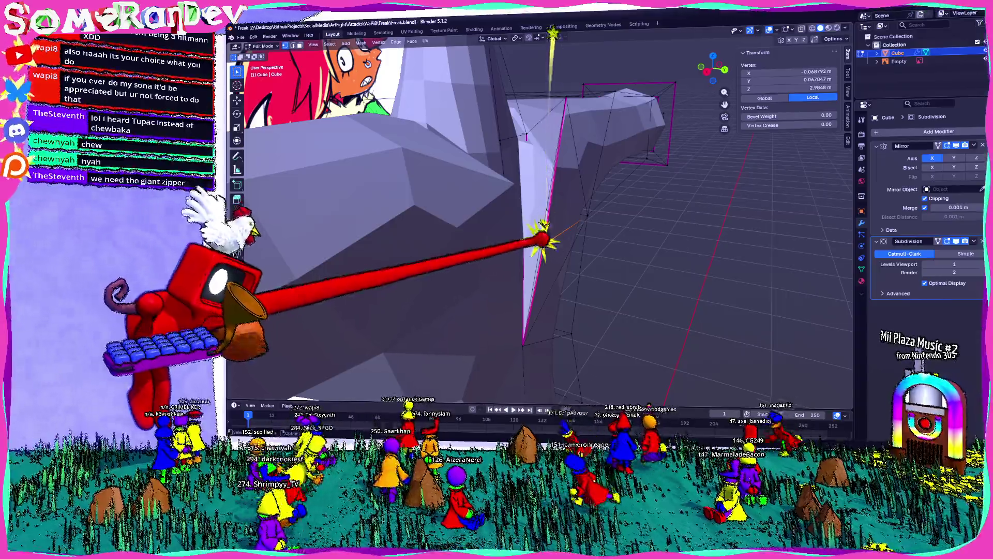
# Subdivide the armpit edge and merge its new vertex At Last into the neighbour.
pyautogui.click(571, 163)
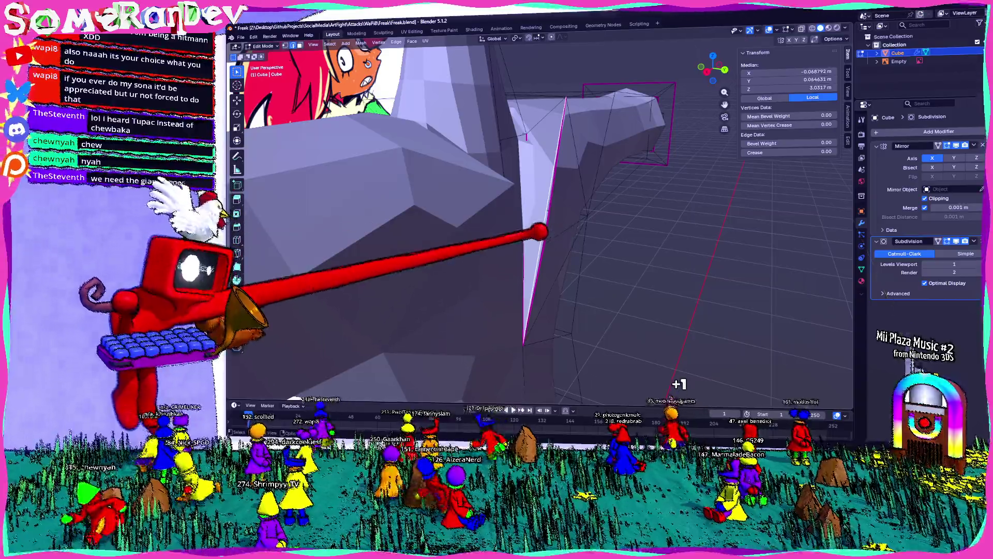
pyautogui.rightClick(488, 189)
pyautogui.click(497, 198)
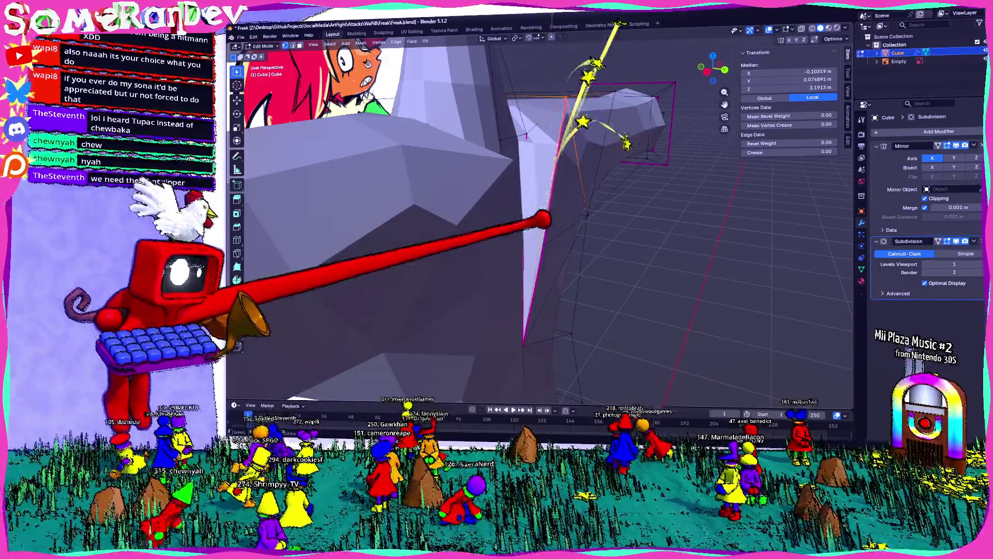
pyautogui.press('m')
pyautogui.click(555, 233)
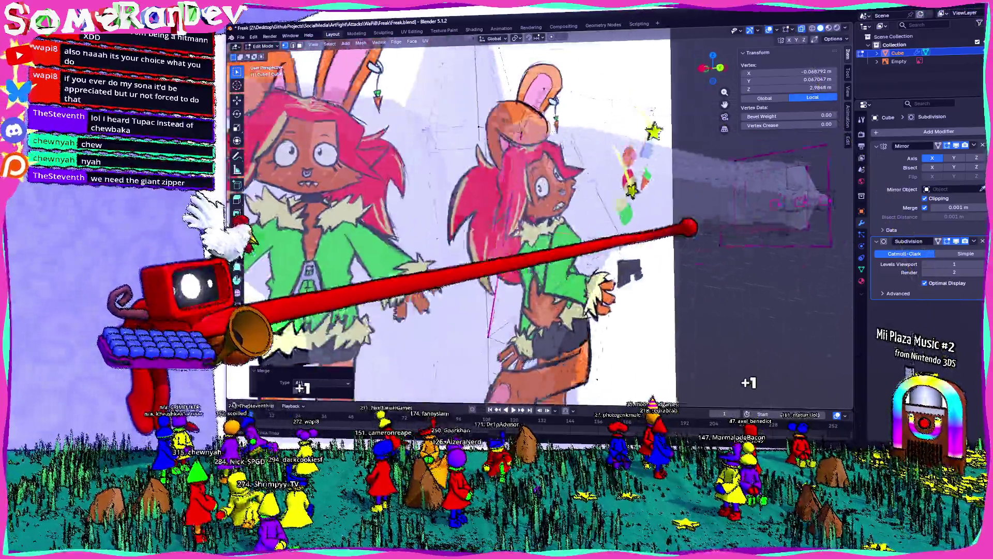
# Select an armpit vertex and orbit to view the underarm from below.
pyautogui.moveTo(543, 233); pyautogui.dragTo(465, 272, button='middle')
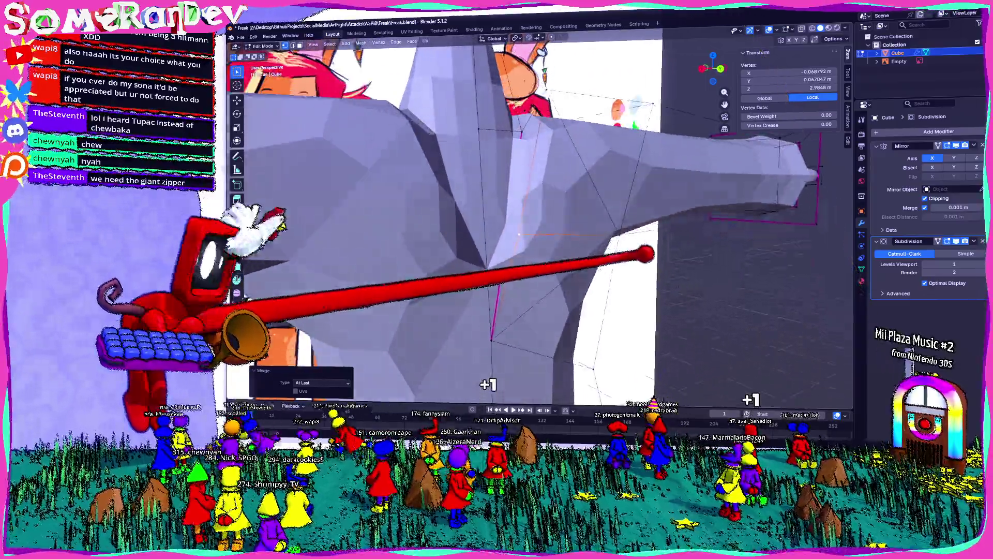
pyautogui.moveTo(644, 256); pyautogui.dragTo(544, 233, button='middle')
pyautogui.click(528, 187)
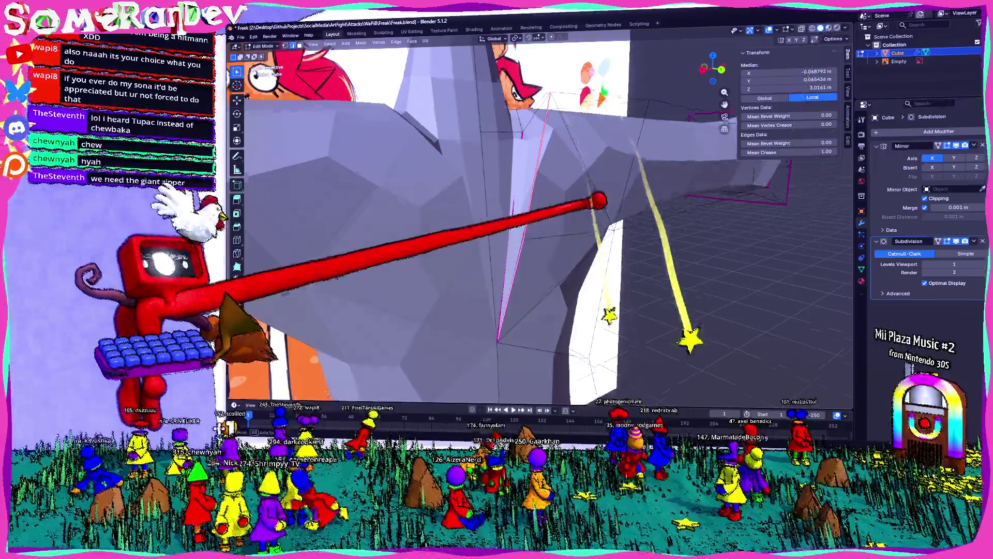
pyautogui.moveTo(543, 233)
pyautogui.mouseDown(button='middle')
pyautogui.moveTo(632, 390)
pyautogui.moveTo(635, 376)
pyautogui.mouseUp(button='middle')
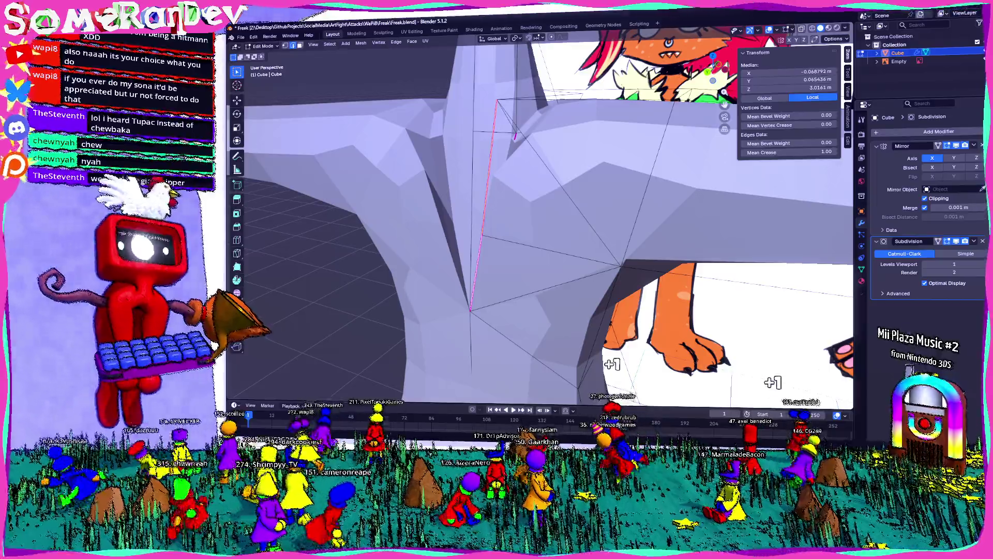
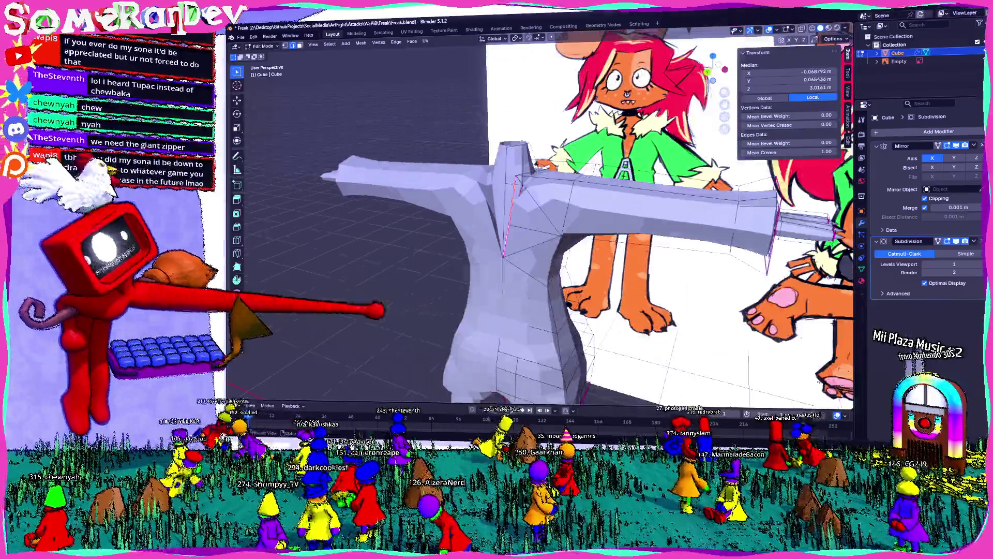
# Inspect the bunny mesh from several angles and return to Object Mode.
pyautogui.moveTo(543, 233); pyautogui.dragTo(467, 194, button='middle')
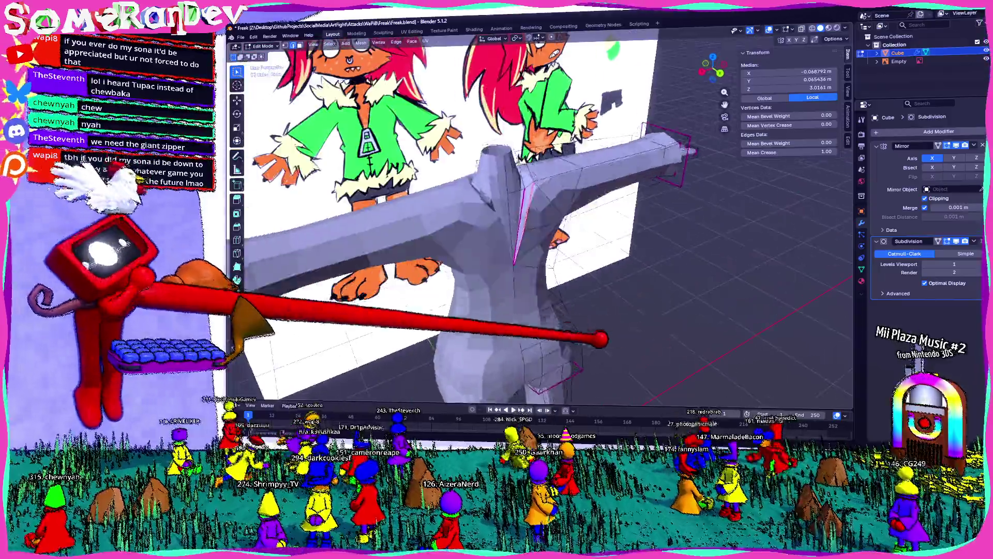
pyautogui.moveTo(544, 233); pyautogui.dragTo(427, 272, button='middle')
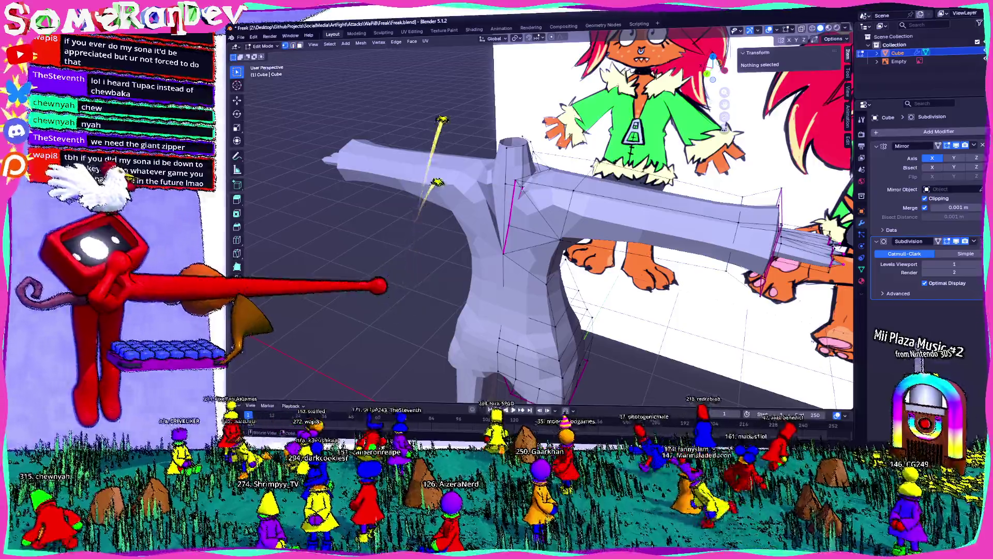
pyautogui.moveTo(544, 233); pyautogui.dragTo(466, 248, button='middle')
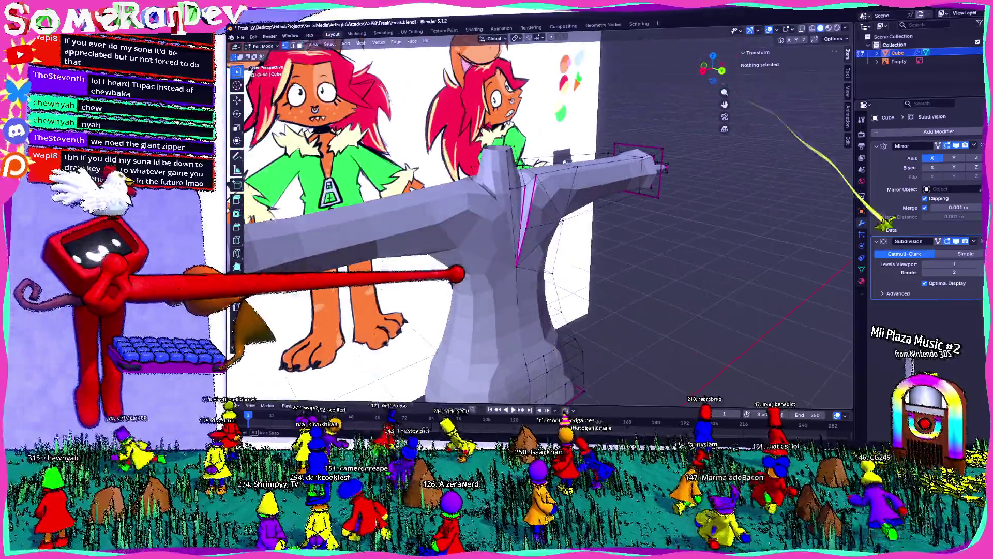
pyautogui.moveTo(544, 233); pyautogui.dragTo(482, 294, button='middle')
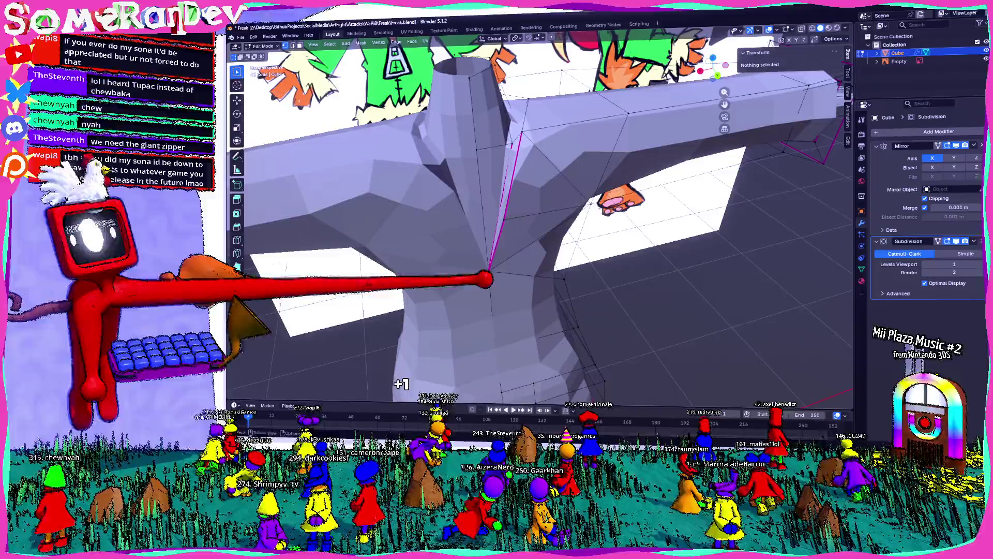
pyautogui.moveTo(505, 233); pyautogui.dragTo(559, 310, button='middle')
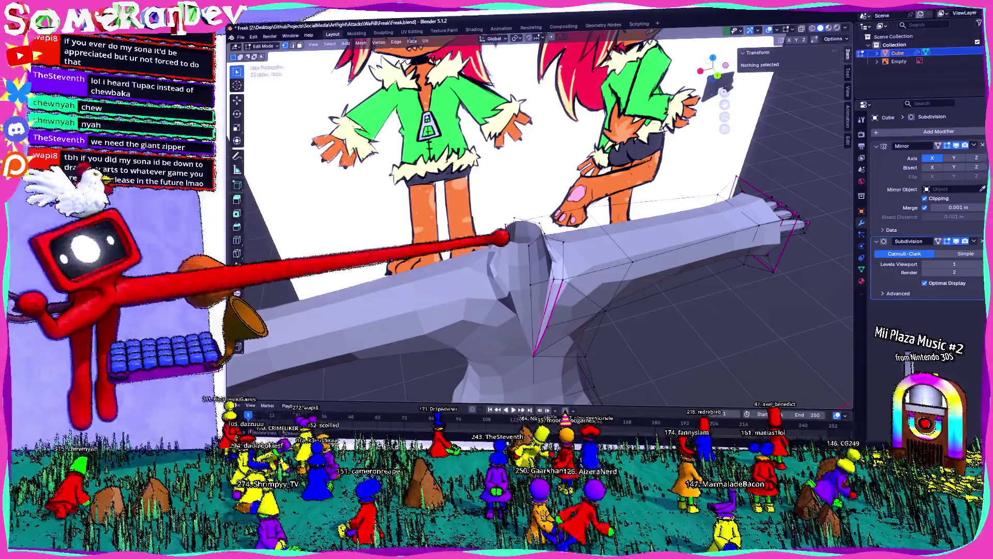
pyautogui.moveTo(543, 233); pyautogui.dragTo(467, 295, button='middle')
pyautogui.moveTo(505, 233)
pyautogui.mouseDown(button='middle')
pyautogui.moveTo(482, 279)
pyautogui.moveTo(481, 194)
pyautogui.moveTo(512, 248)
pyautogui.mouseUp(button='middle')
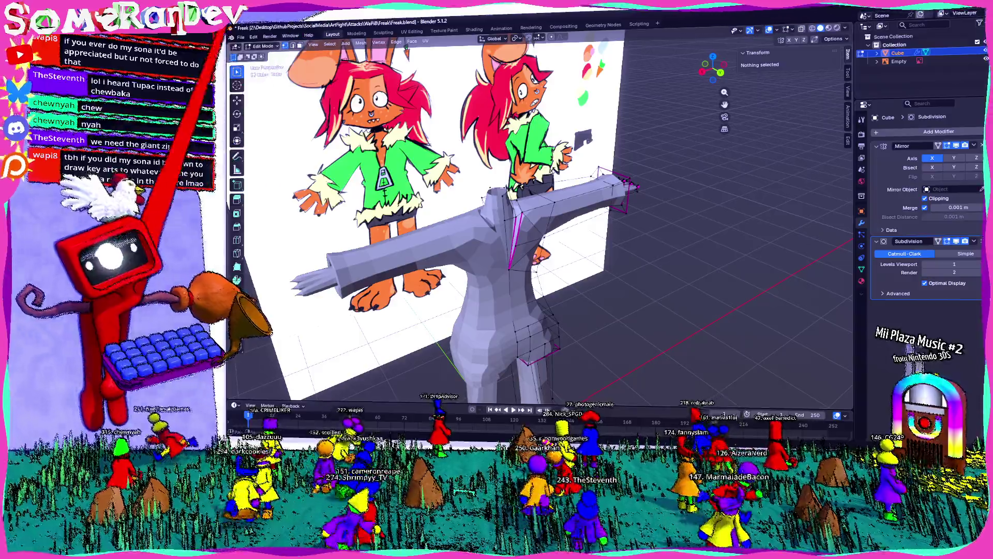
pyautogui.press('Tab')
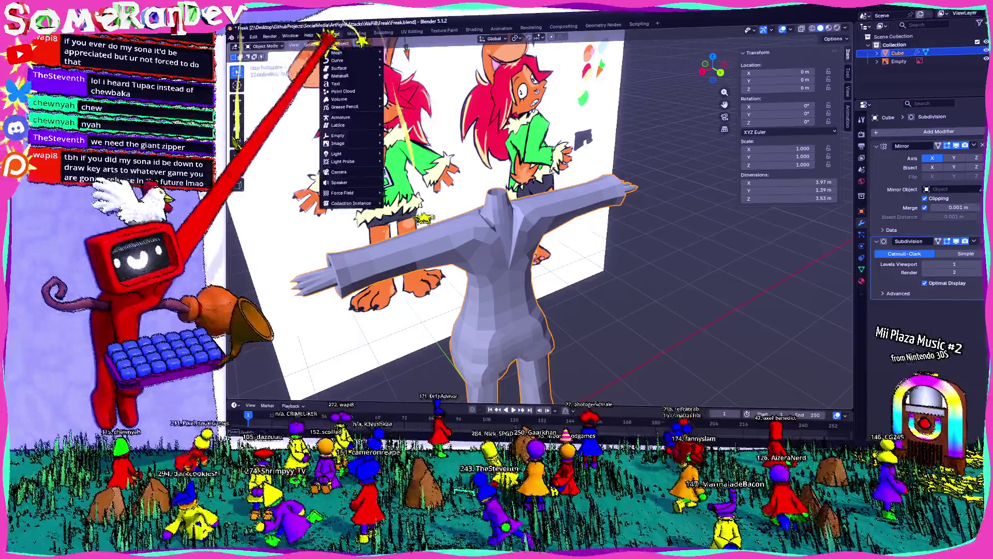
# Add a new cube at the origin and shrink it to a small size beside the bunny.
pyautogui.click(341, 44)
pyautogui.click(327, 43)
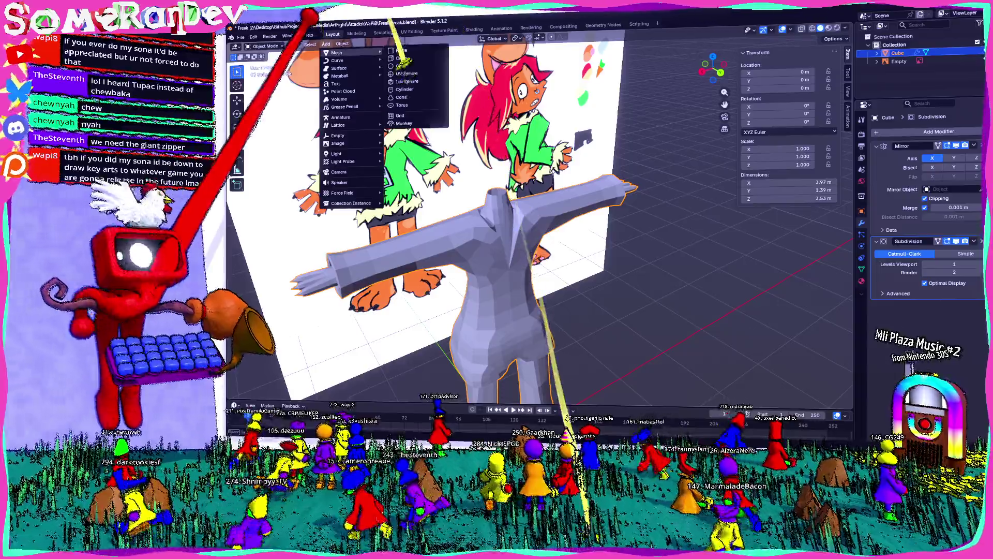
pyautogui.click(402, 58)
pyautogui.scroll(-4, 497, 233)
pyautogui.moveTo(466, 233); pyautogui.dragTo(528, 303, button='middle')
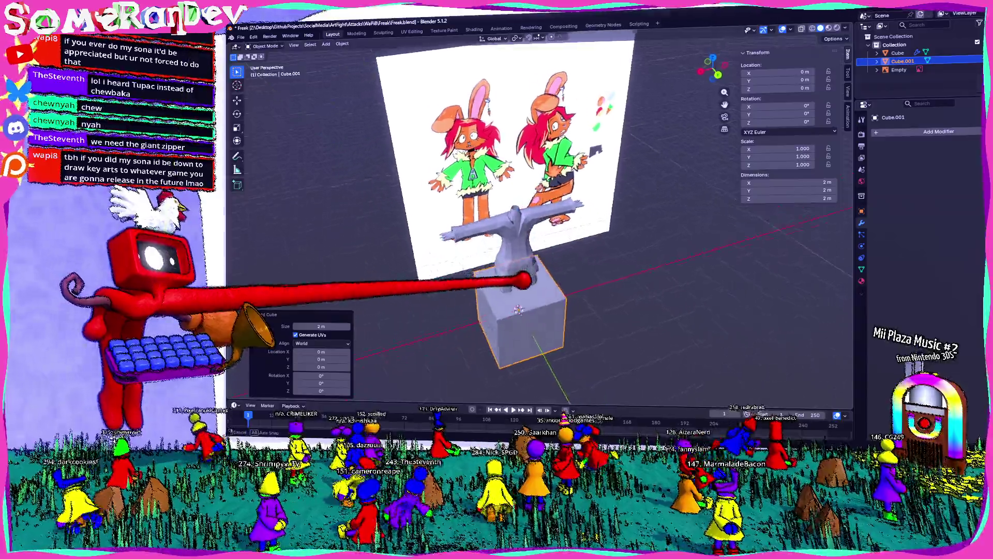
pyautogui.press('KP_7')
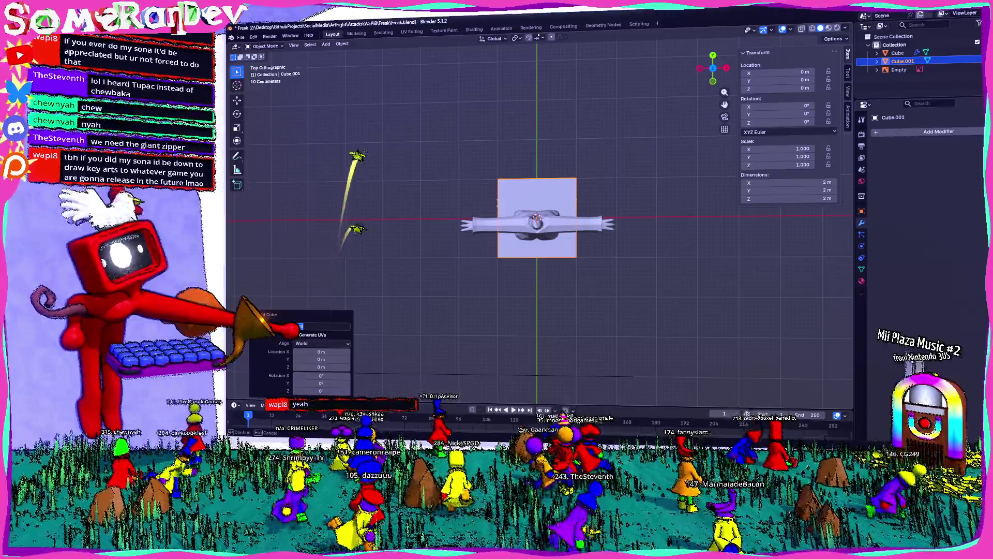
pyautogui.write('0.2 m')
pyautogui.moveTo(387, 302); pyautogui.dragTo(543, 233, button='middle')
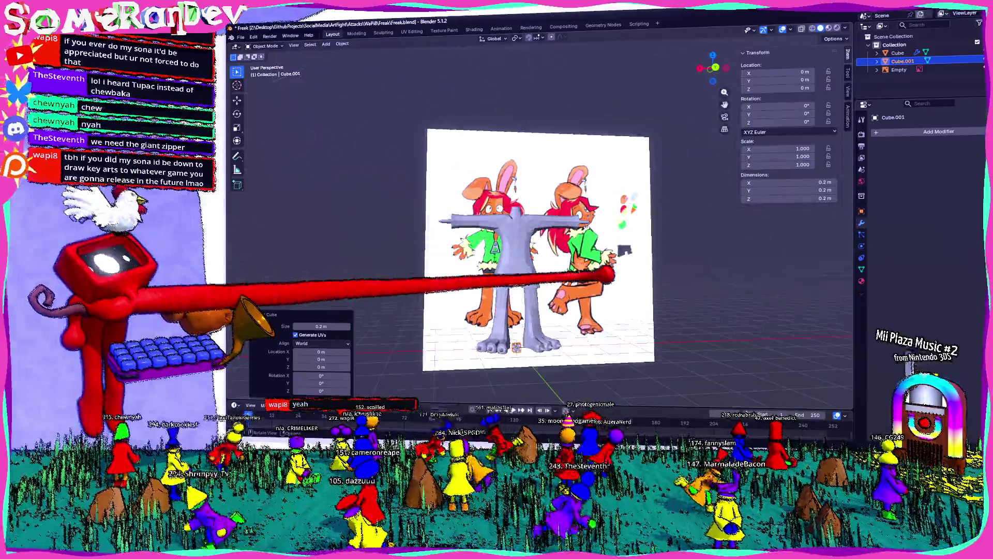
pyautogui.scroll(5, 543, 295)
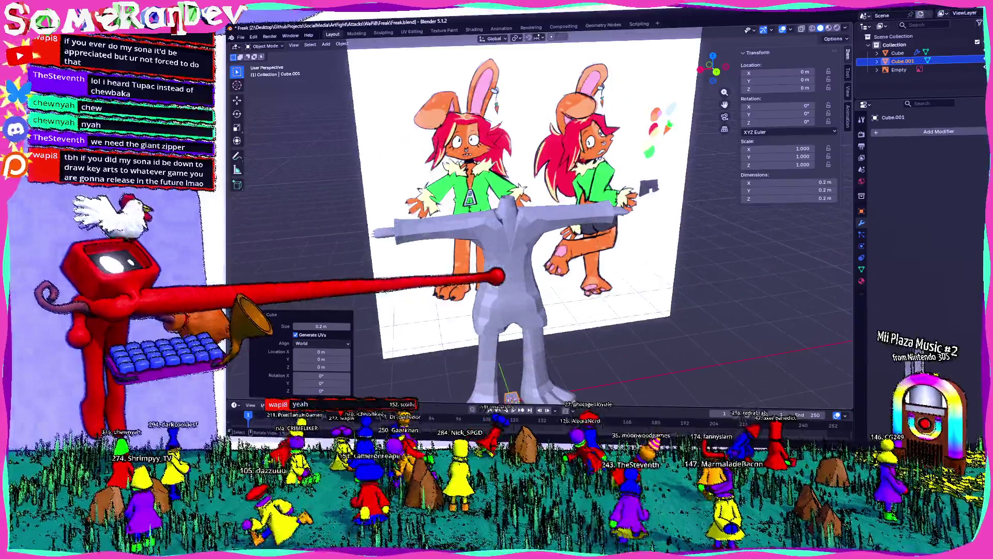
pyautogui.scroll(-4, 497, 267)
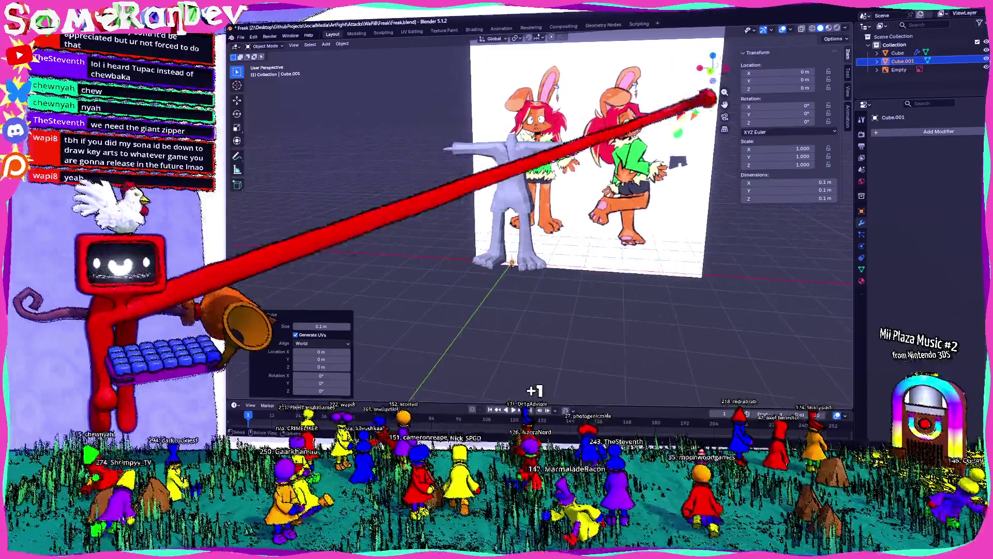
pyautogui.click(701, 68)
pyautogui.scroll(5, 543, 272)
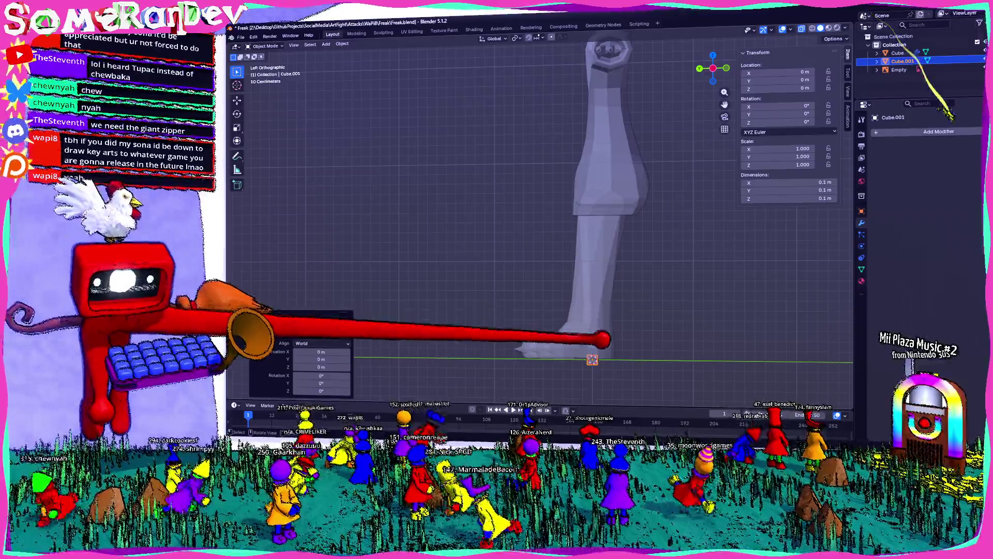
# Scale the small cube down to about three-quarters size near the bunny's upper body.
pyautogui.moveTo(605, 46); pyautogui.dragTo(513, 94, button='middle')
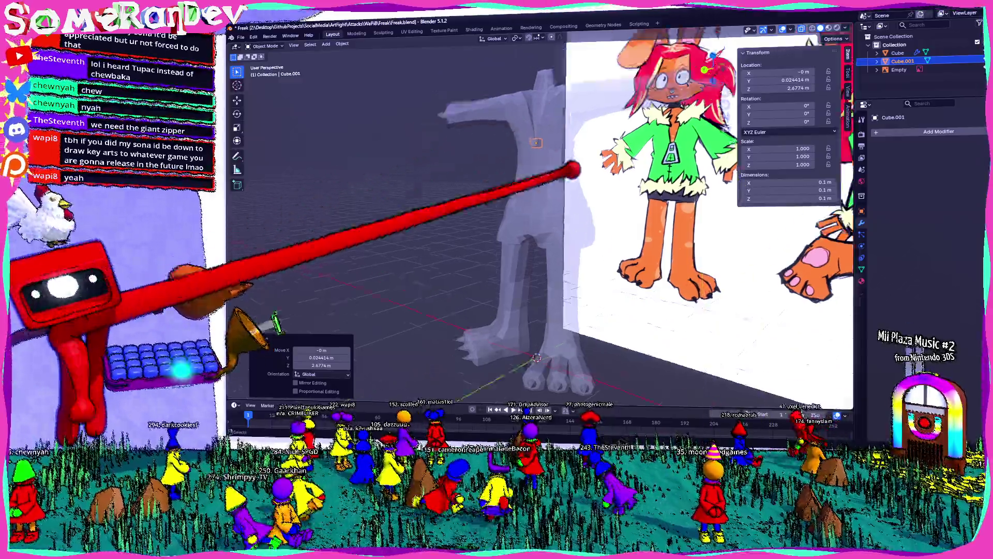
pyautogui.moveTo(513, 93)
pyautogui.mouseDown(button='middle')
pyautogui.moveTo(528, 229)
pyautogui.moveTo(517, 205)
pyautogui.moveTo(497, 204)
pyautogui.moveTo(535, 196)
pyautogui.mouseUp(button='middle')
pyautogui.scroll(3, 466, 202)
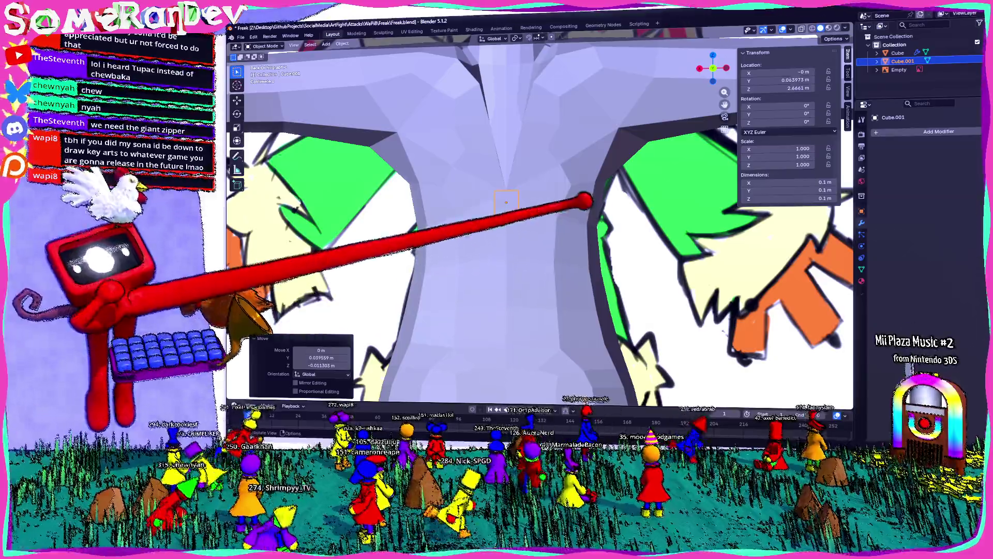
pyautogui.press('s')
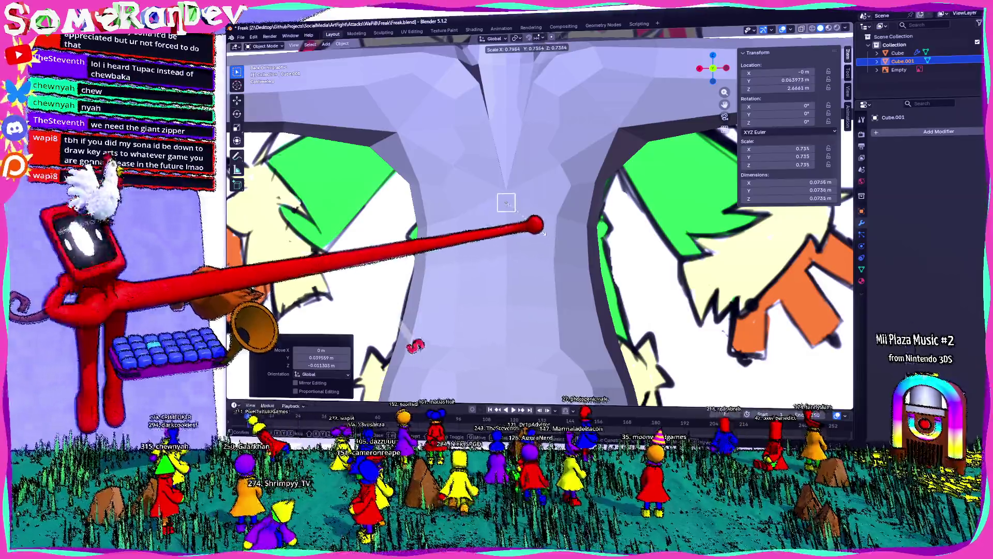
pyautogui.click(506, 202)
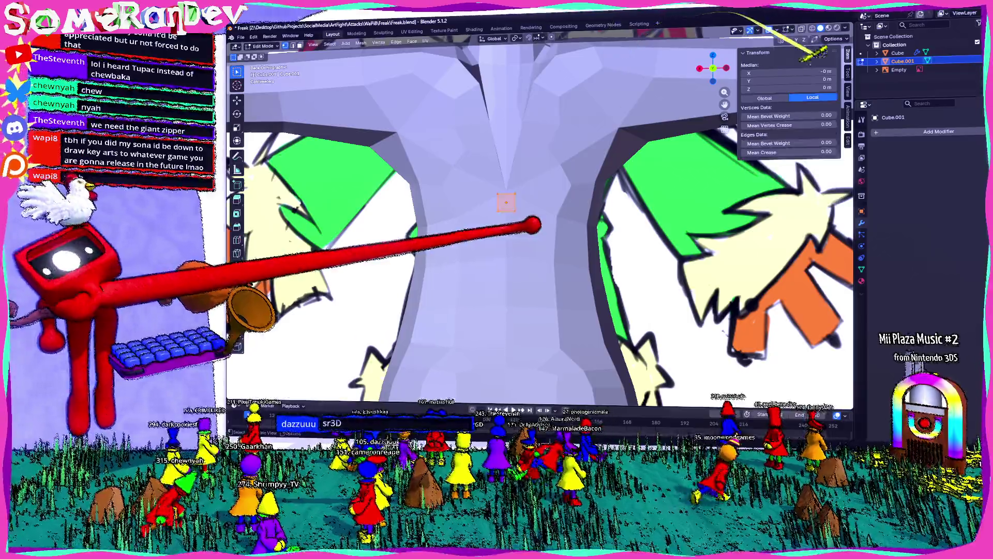
# Edit the cube, extrude a face and move and widen the extruded part sideways.
pyautogui.press('Tab')
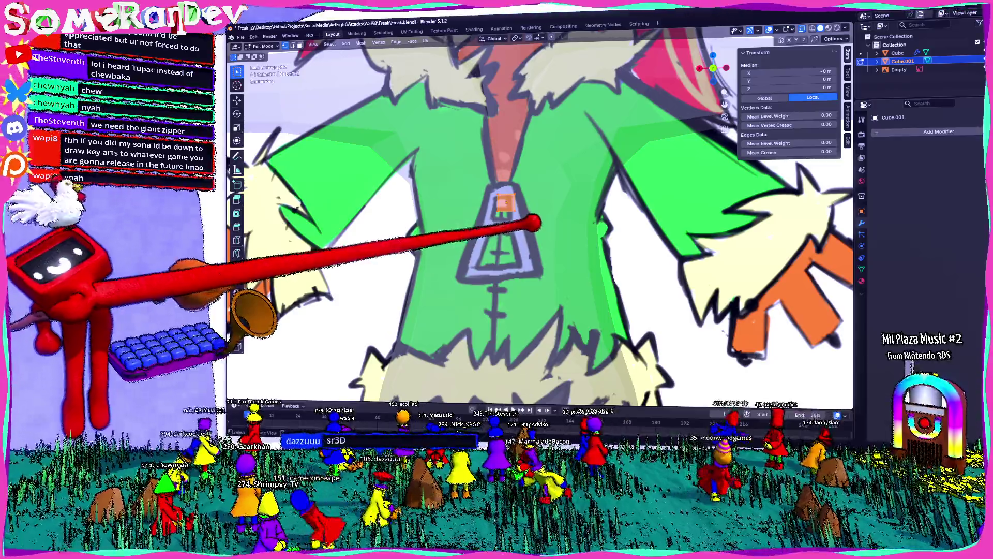
pyautogui.scroll(-5, 536, 225)
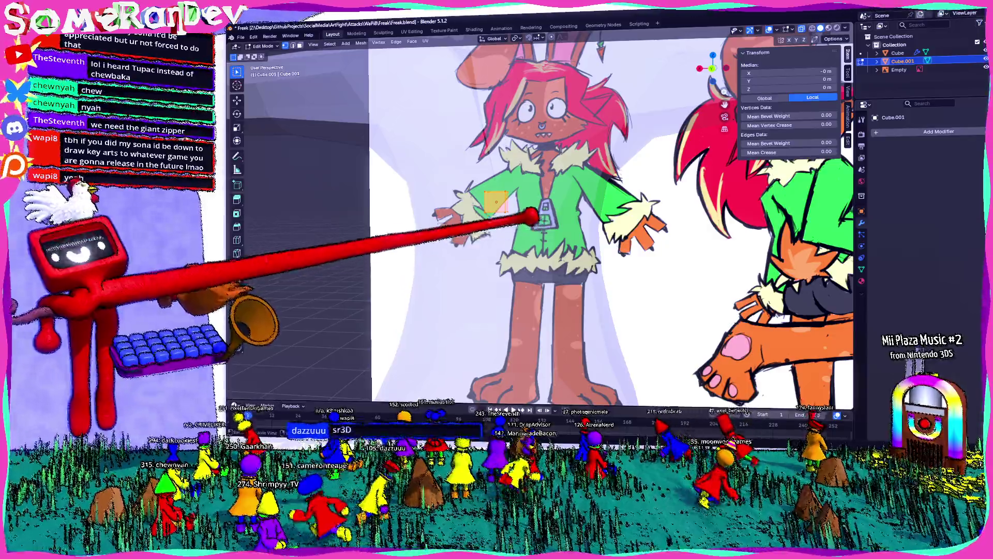
pyautogui.moveTo(536, 218); pyautogui.dragTo(504, 233, button='middle')
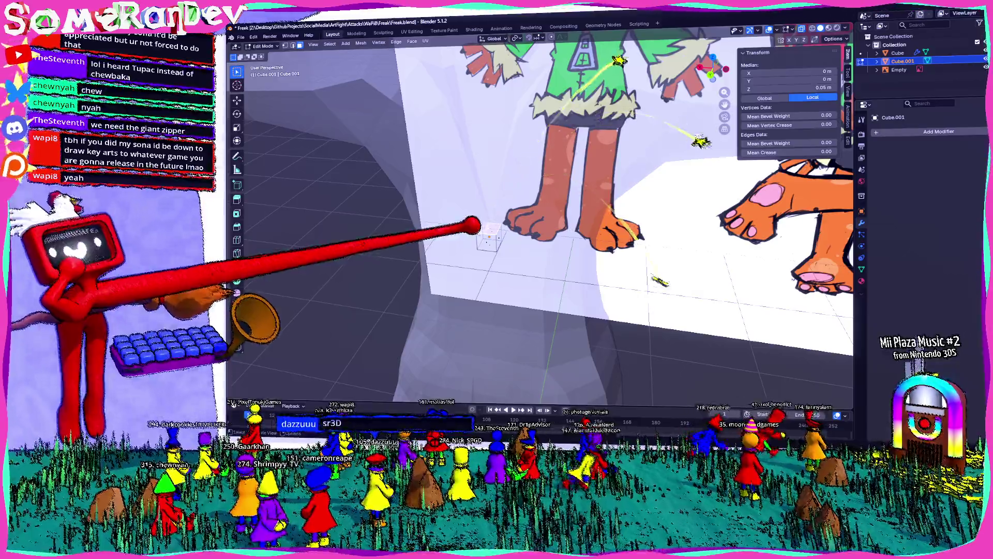
pyautogui.press('g')
pyautogui.click(490, 210)
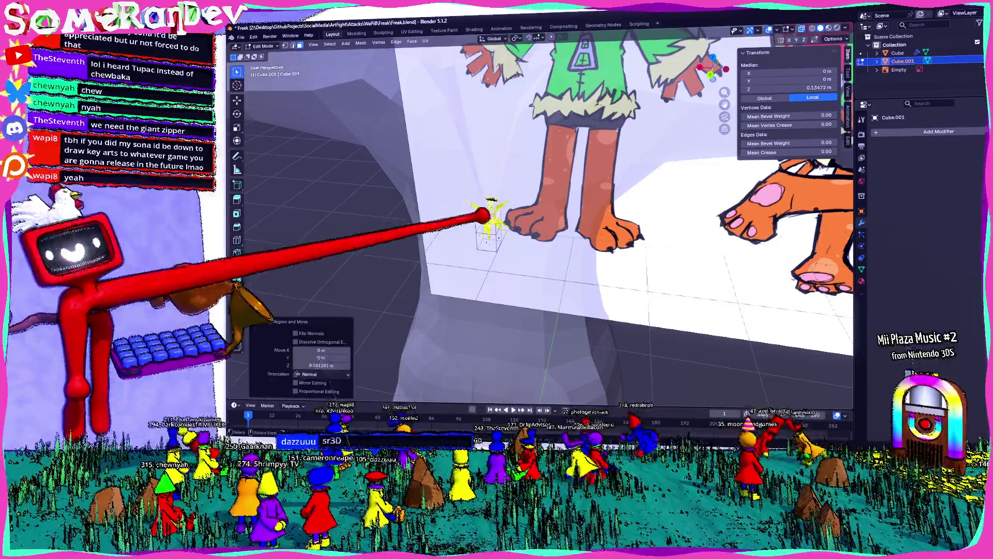
pyautogui.moveTo(504, 224)
pyautogui.mouseDown(button='middle')
pyautogui.moveTo(509, 207)
pyautogui.moveTo(543, 210)
pyautogui.mouseUp(button='middle')
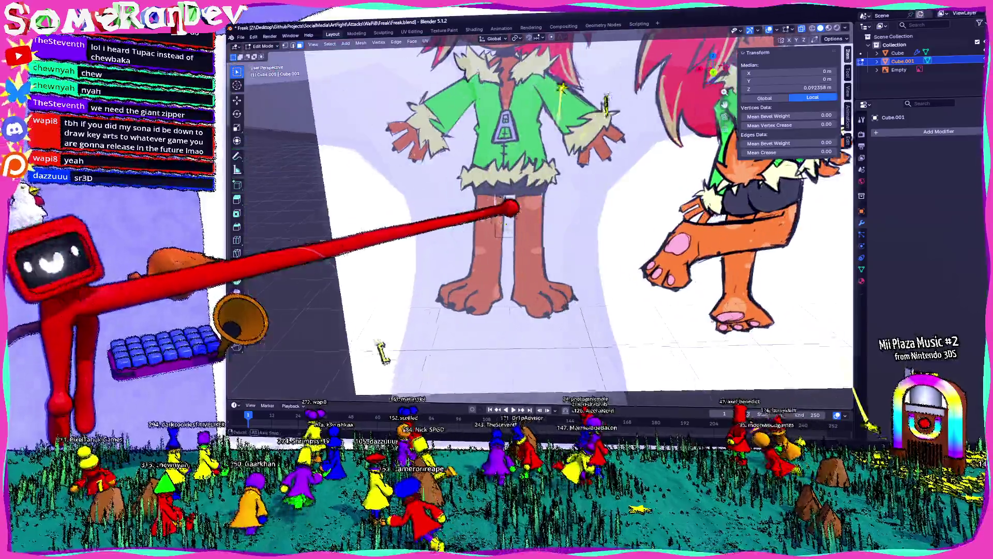
pyautogui.click(543, 214)
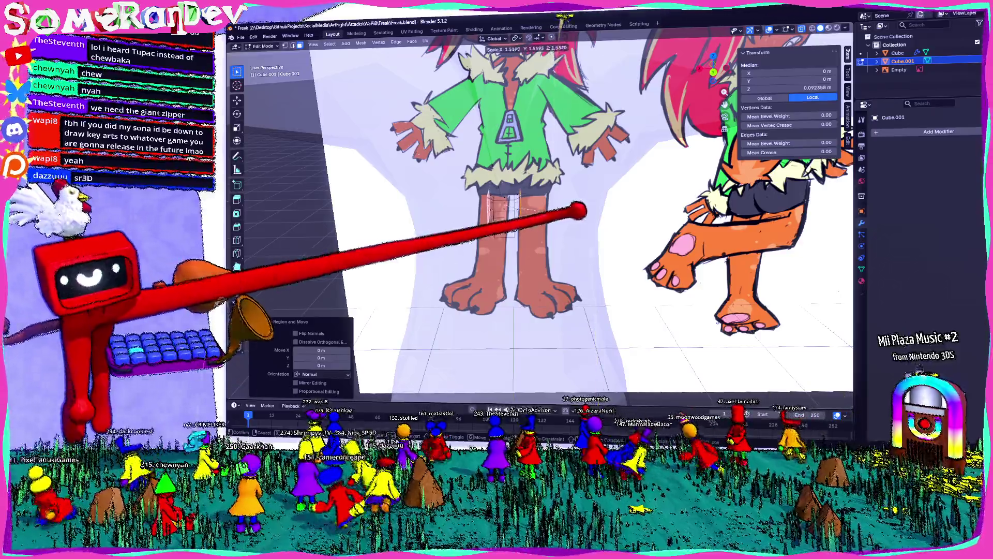
pyautogui.click(579, 211)
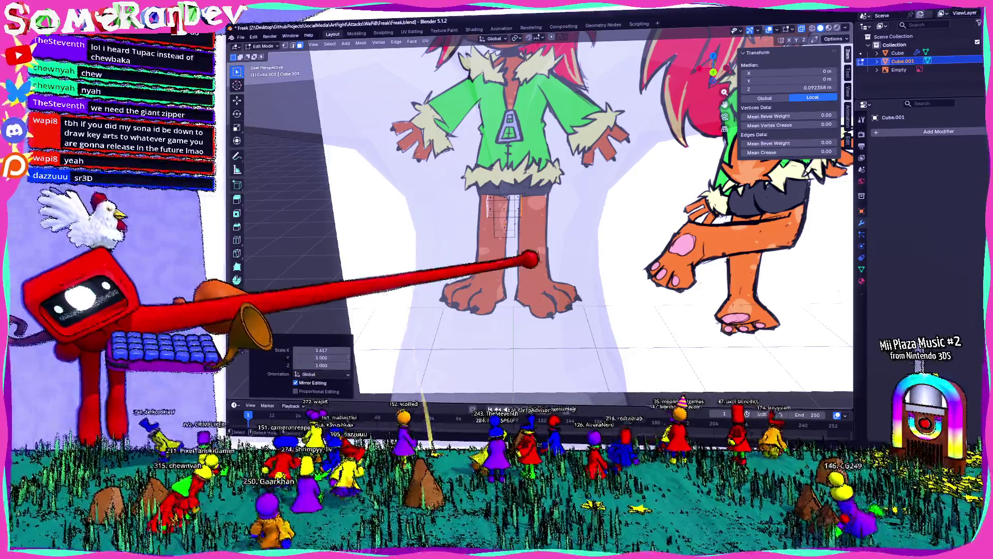
pyautogui.scroll(-3, 543, 217)
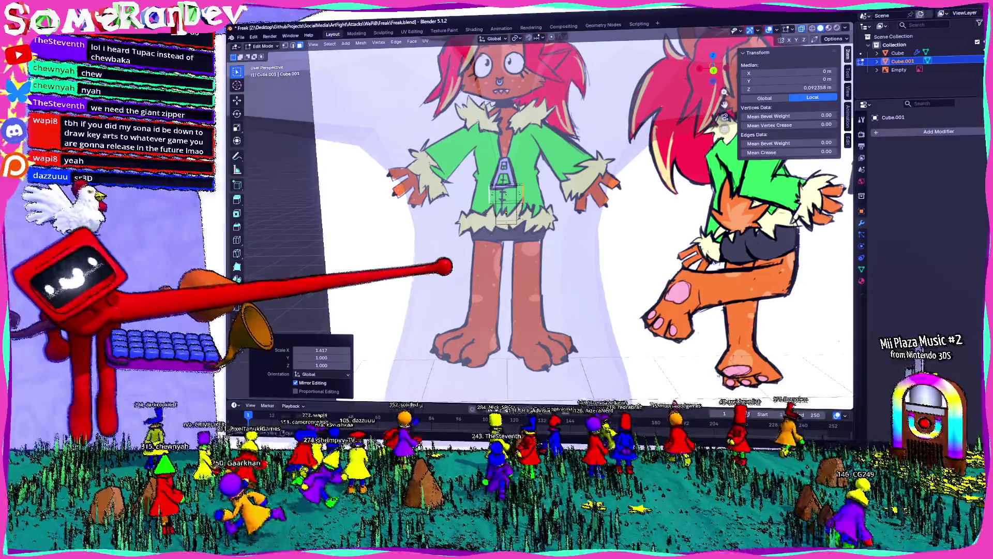
pyautogui.moveTo(543, 218); pyautogui.dragTo(505, 233, button='middle')
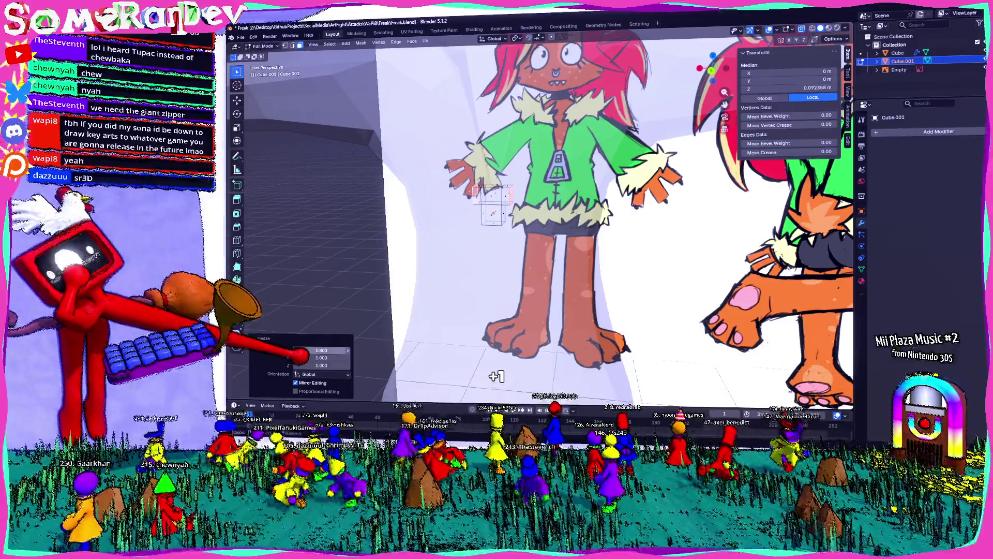
pyautogui.scroll(3, 516, 201)
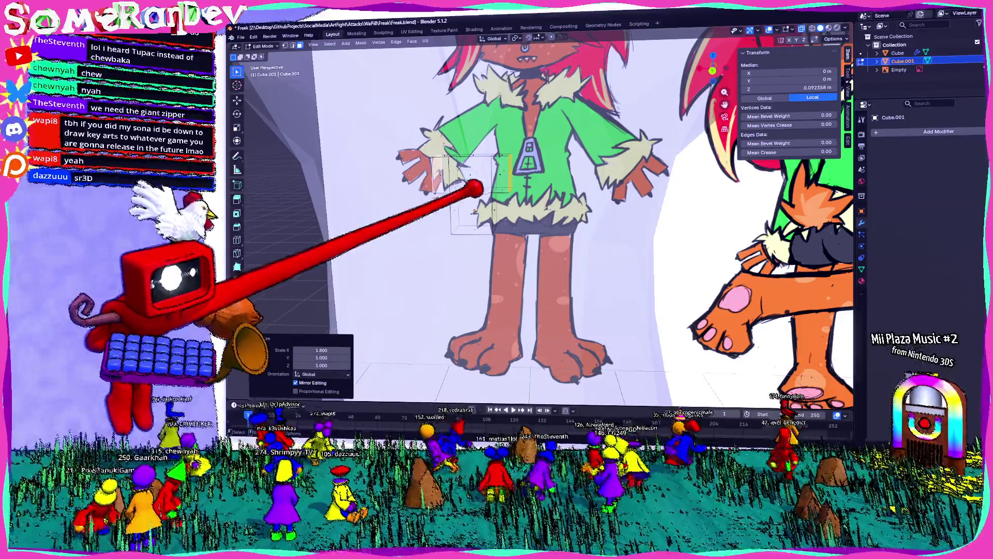
pyautogui.scroll(4, 477, 187)
pyautogui.scroll(-2, 504, 198)
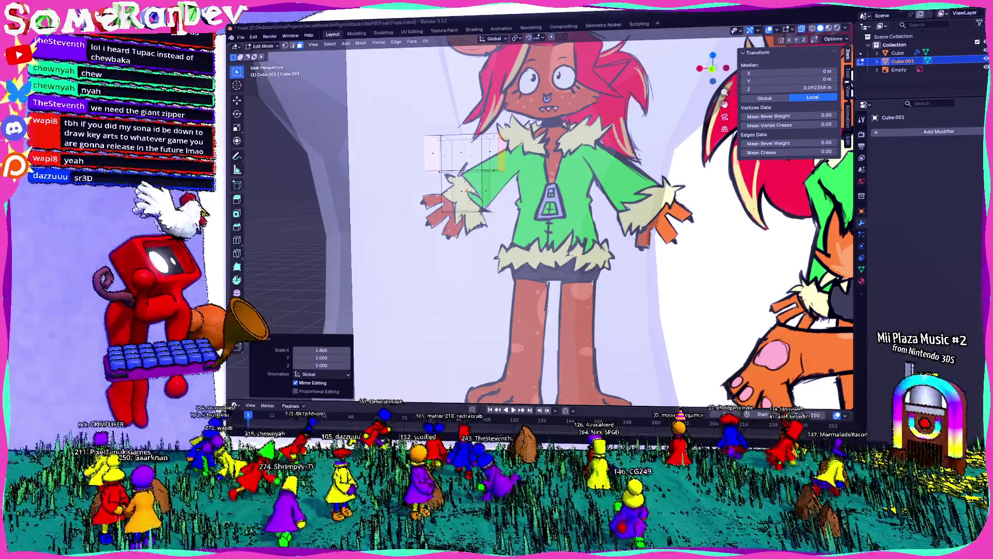
# Extrude the block in stacked sections downward along Z over the zipper area of the drawing.
pyautogui.moveTo(497, 168)
pyautogui.keyDown('shift'); pyautogui.mouseDown(button='middle')
pyautogui.moveTo(505, 233)
pyautogui.moveTo(538, 180)
pyautogui.moveTo(535, 257)
pyautogui.mouseUp(button='middle'); pyautogui.keyUp('shift')
pyautogui.scroll(-2, 531, 171)
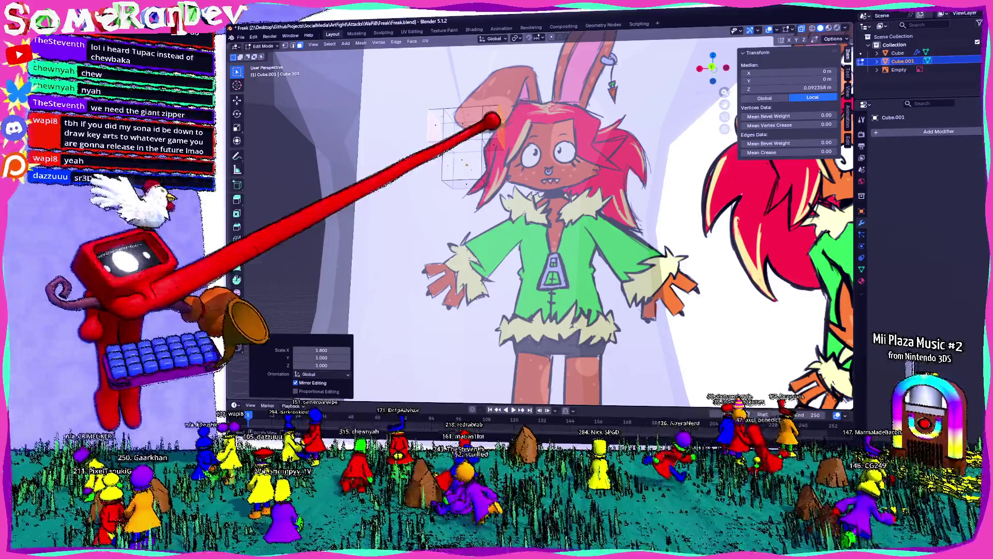
pyautogui.click(493, 116)
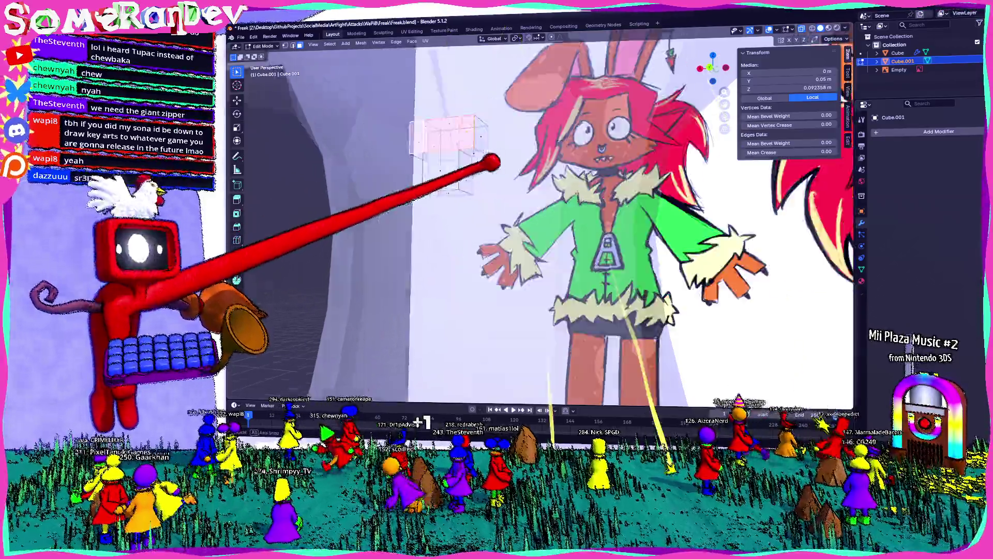
pyautogui.moveTo(508, 156)
pyautogui.mouseDown(button='middle')
pyautogui.moveTo(466, 179)
pyautogui.moveTo(477, 159)
pyautogui.mouseUp(button='middle')
pyautogui.press('e')
pyautogui.click(440, 163)
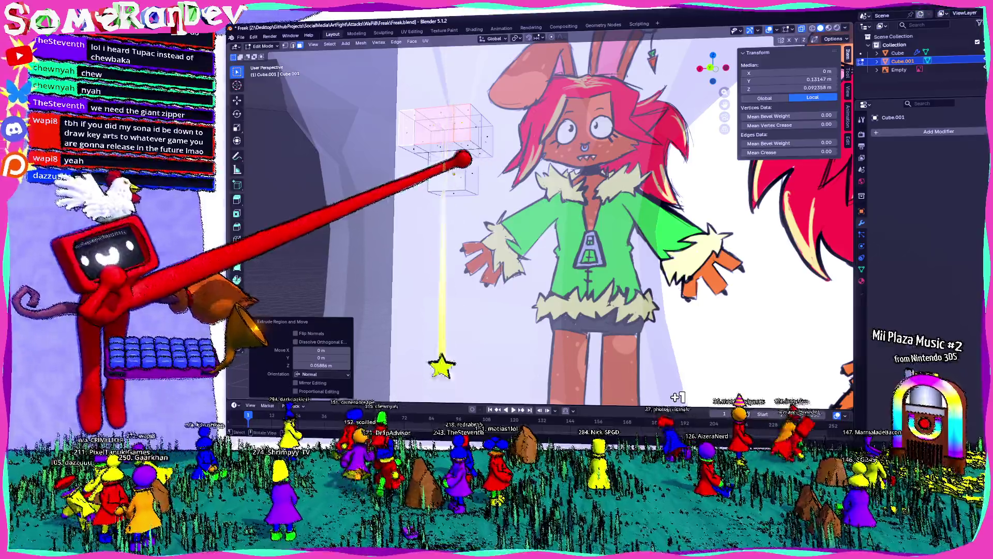
pyautogui.click(446, 151)
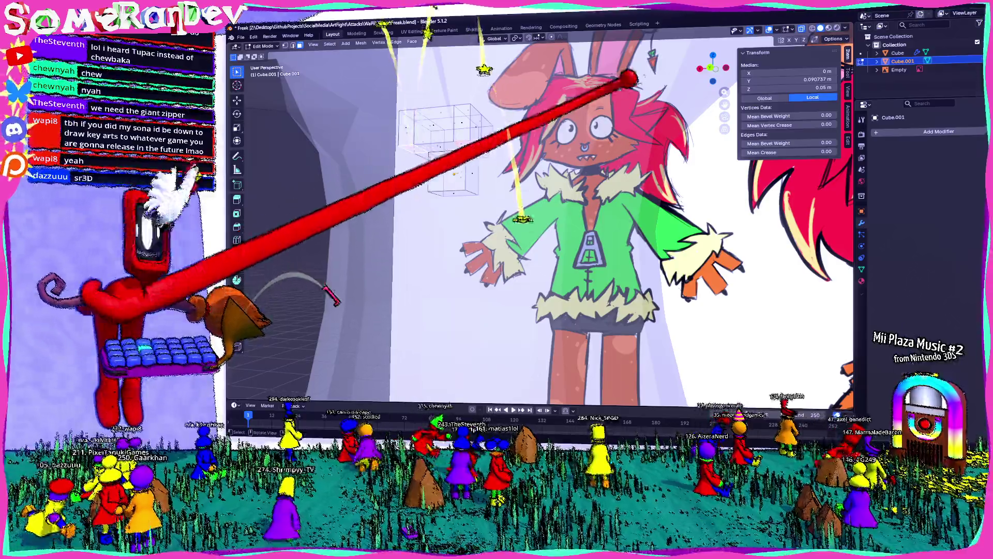
pyautogui.press('ctrl+KP_1')
pyautogui.press('e')
pyautogui.click(507, 246)
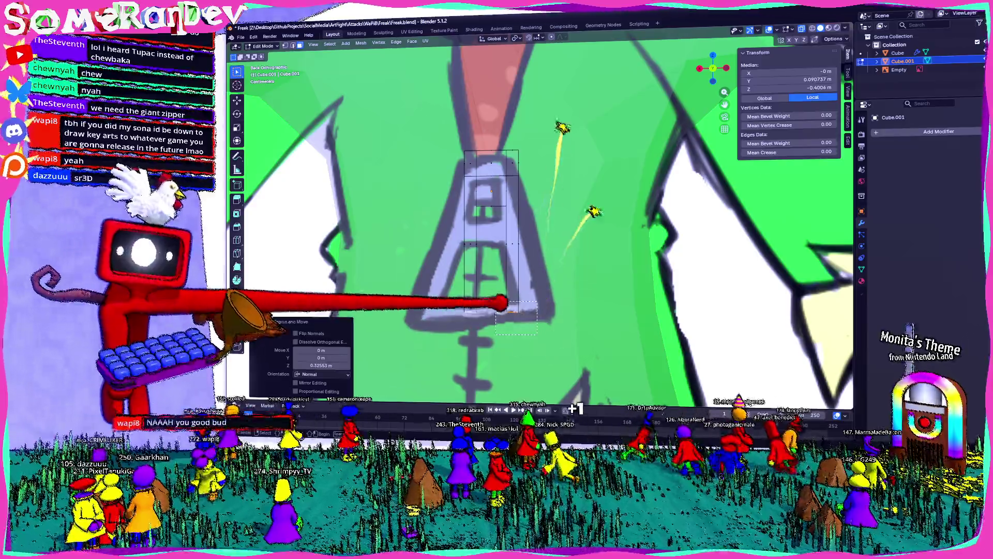
# Scale the bottom loop wider along X and move its edges to follow the jacket's flared outline.
pyautogui.press('s')
pyautogui.press('x')
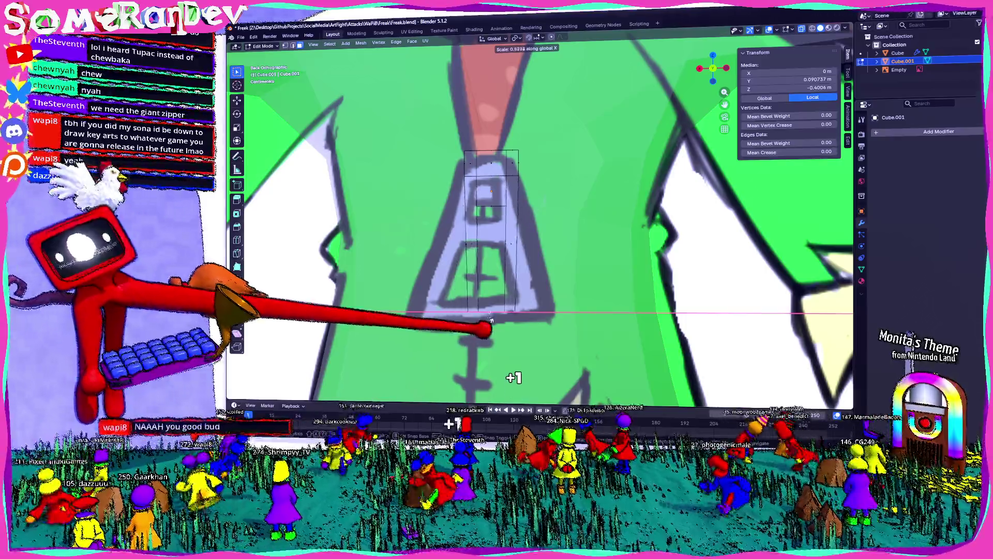
pyautogui.click(444, 314)
pyautogui.hotkey('alt', 'z')
pyautogui.hotkey('alt', 'z')
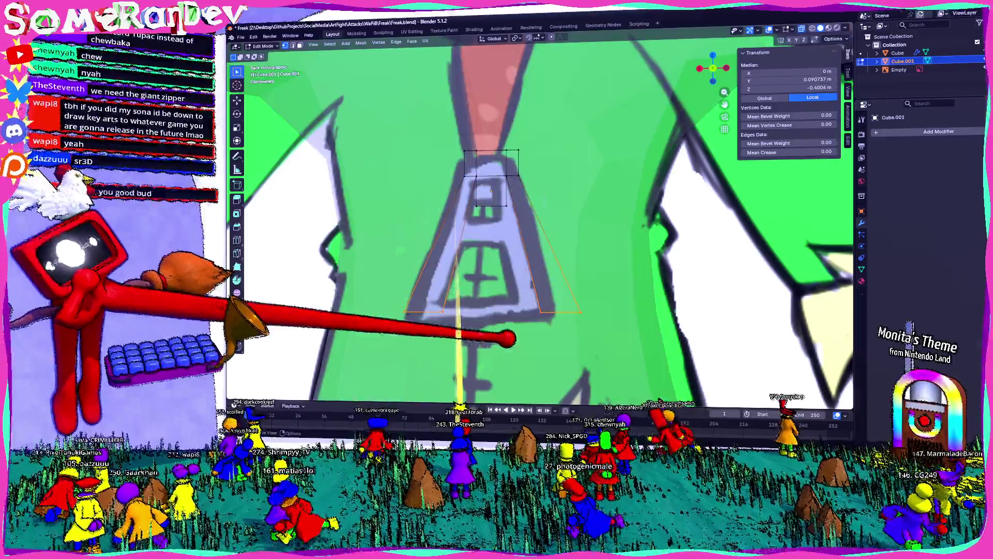
pyautogui.press('g')
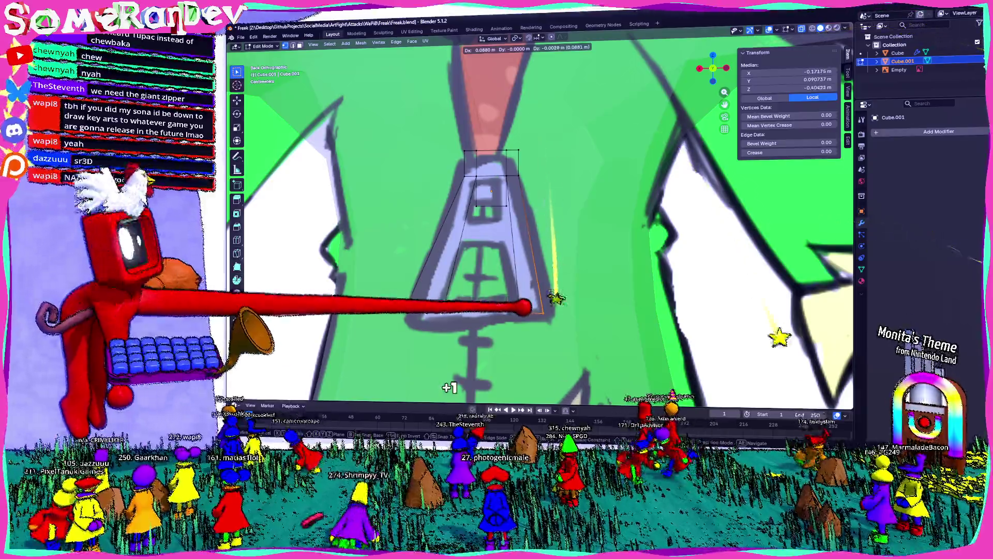
pyautogui.click(535, 311)
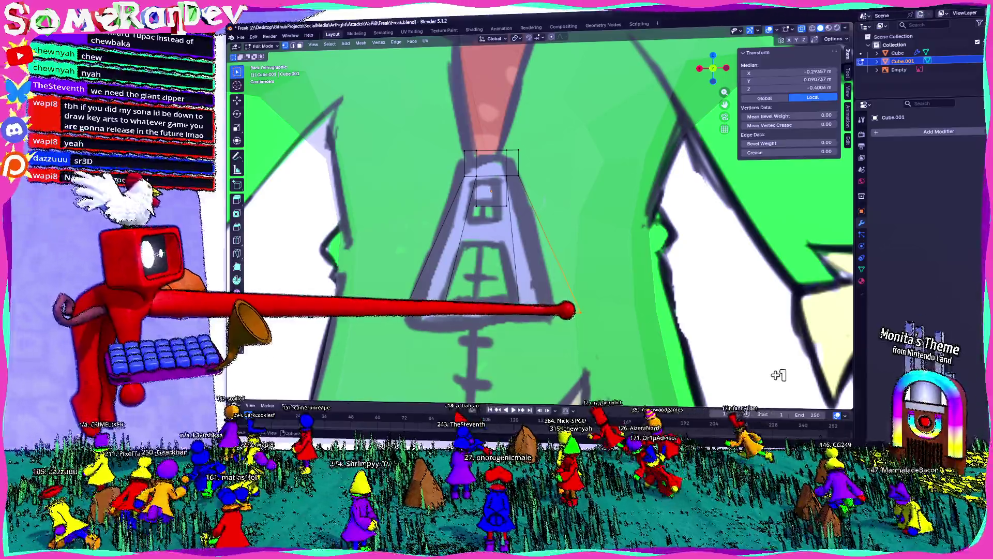
pyautogui.press('g')
pyautogui.press('x')
pyautogui.click(524, 307)
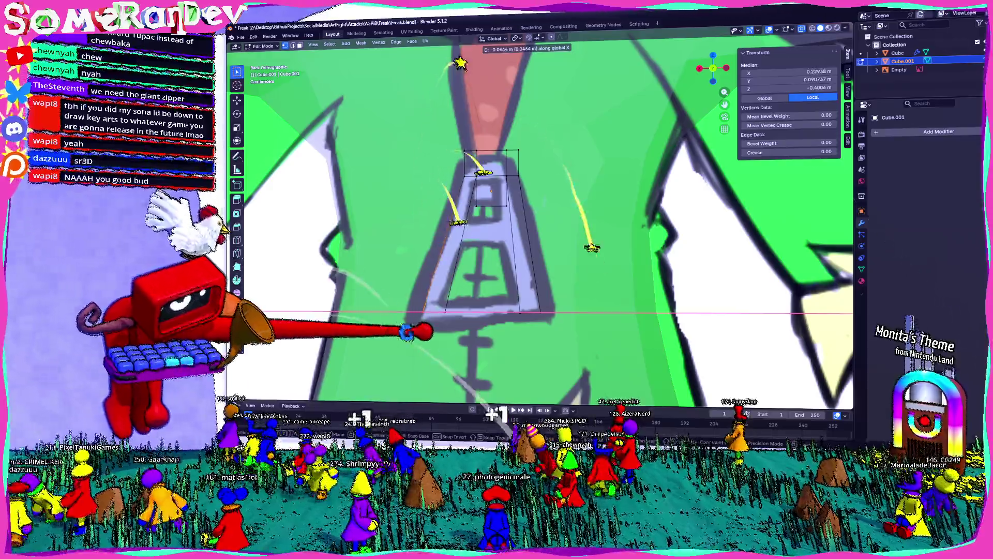
pyautogui.moveTo(543, 233); pyautogui.dragTo(426, 232, button='middle')
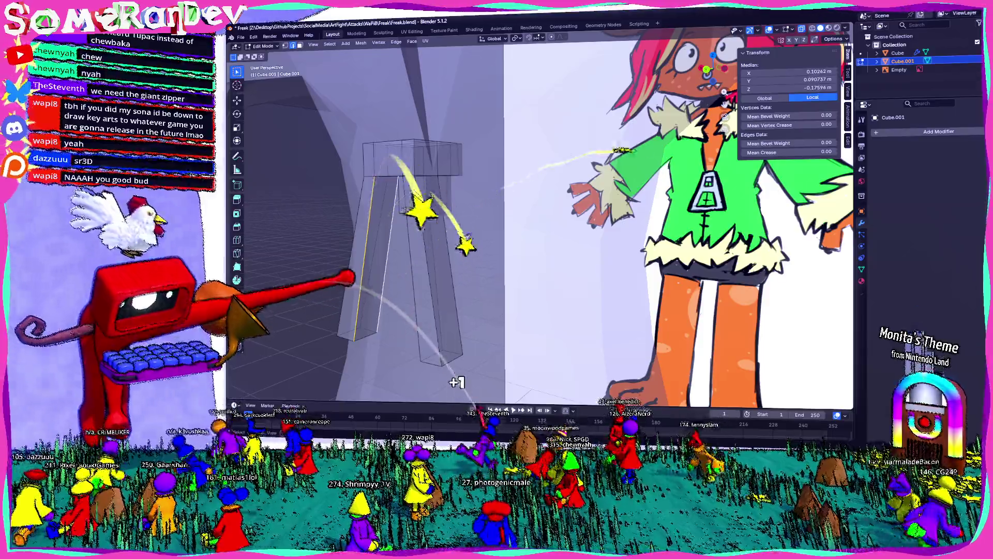
# Subdivide the edges twice and slide the new edge loops into place.
pyautogui.hotkey('ctrl', 'e')
pyautogui.click(332, 203)
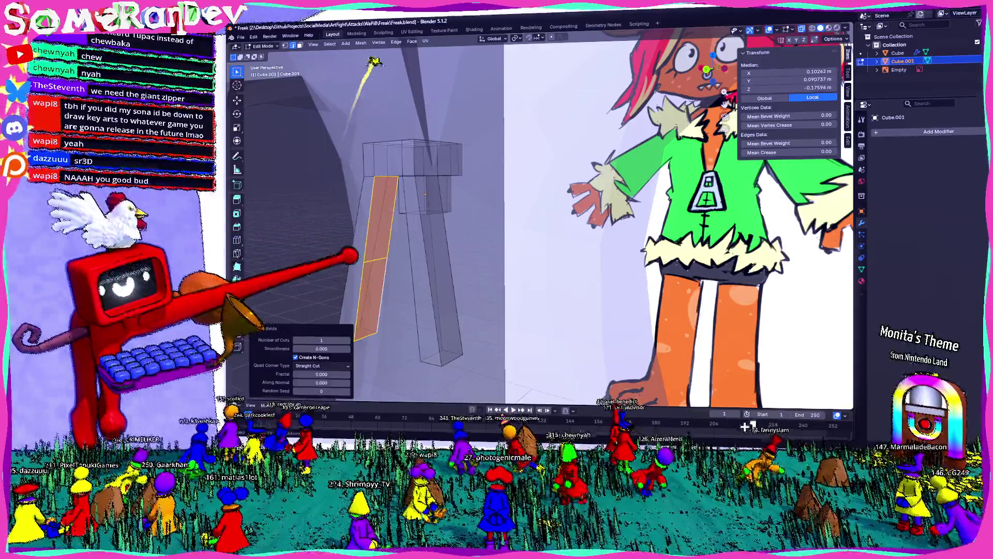
pyautogui.press('g')
pyautogui.press('g')
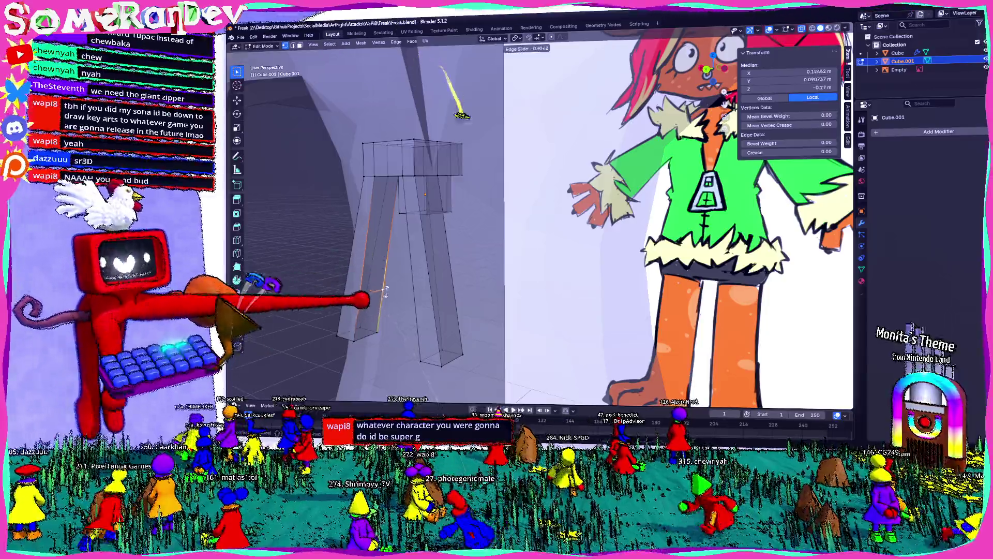
pyautogui.click(497, 291)
pyautogui.moveTo(497, 291); pyautogui.dragTo(652, 292, button='middle')
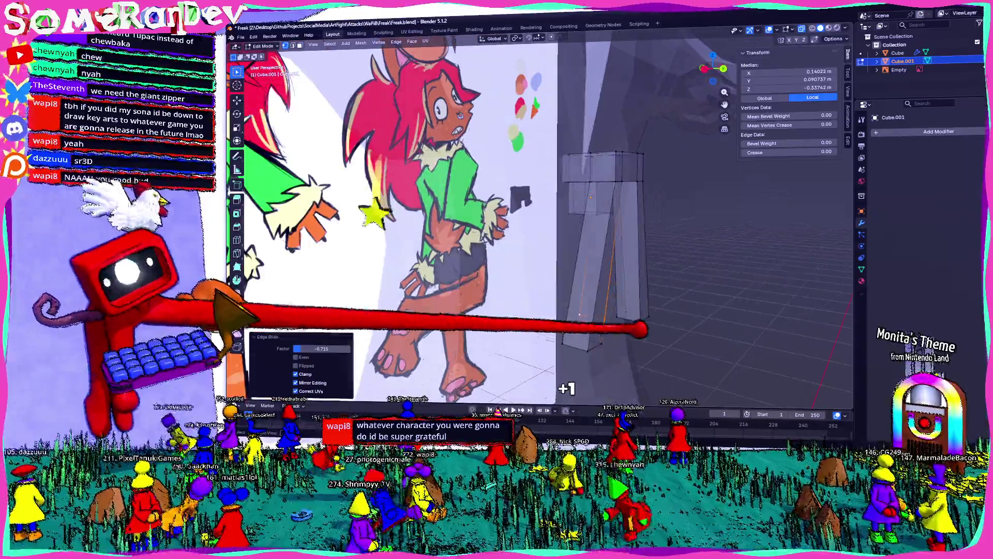
pyautogui.rightClick(641, 206)
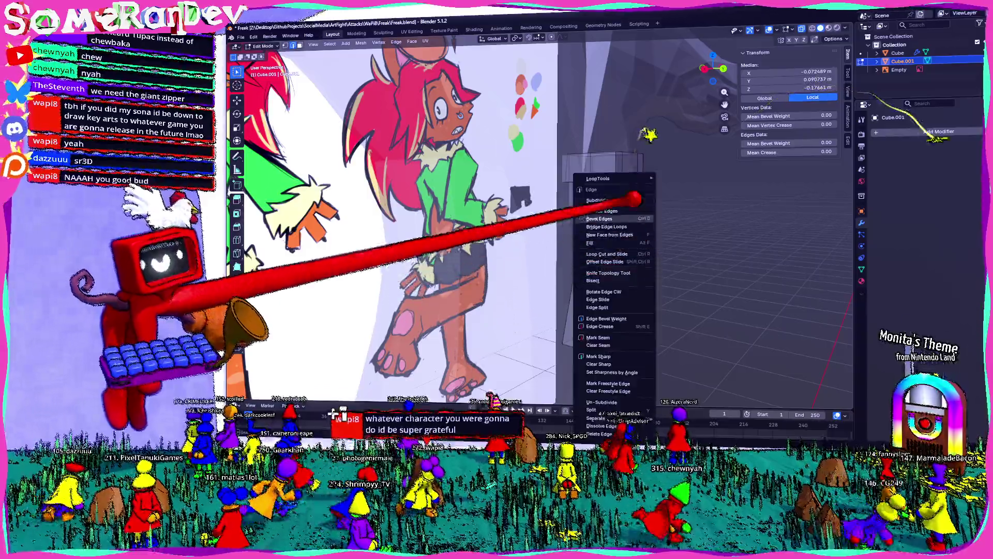
pyautogui.click(640, 226)
pyautogui.moveTo(640, 206); pyautogui.dragTo(590, 226, button='middle')
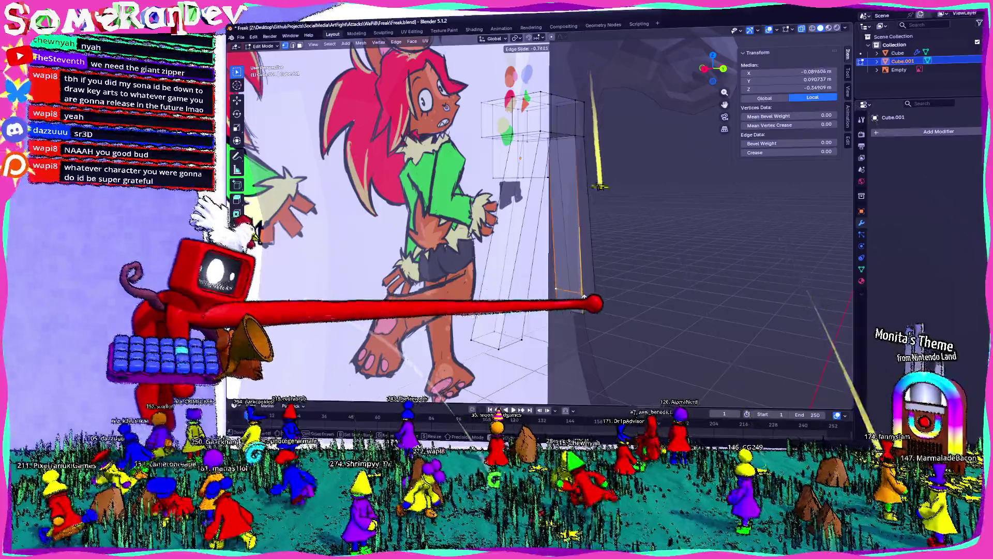
pyautogui.moveTo(590, 227)
pyautogui.mouseDown(button='middle')
pyautogui.moveTo(555, 309)
pyautogui.moveTo(513, 310)
pyautogui.mouseUp(button='middle')
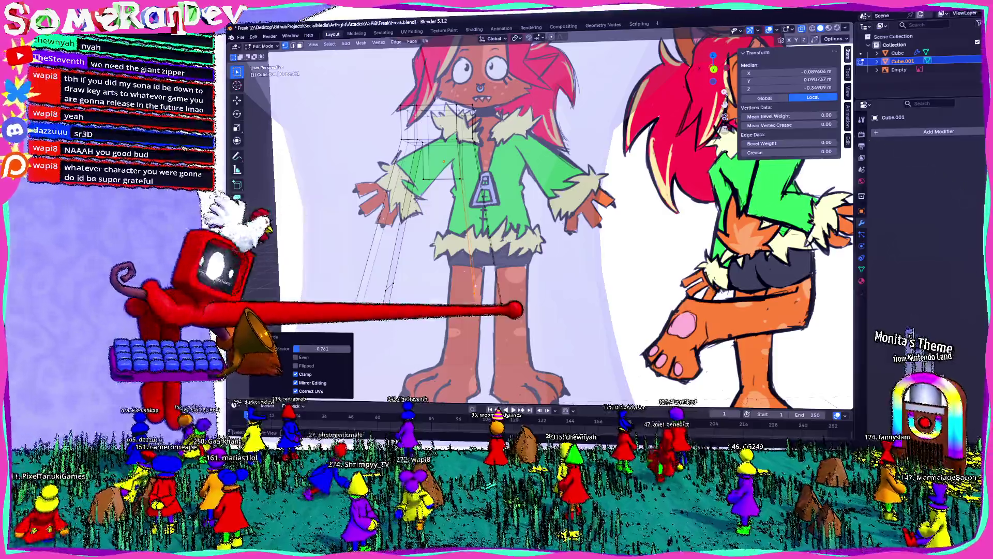
pyautogui.click(497, 303)
# Delete selected faces to open the lower section, move vertices to the drawing and show solid shading.
pyautogui.click(348, 399)
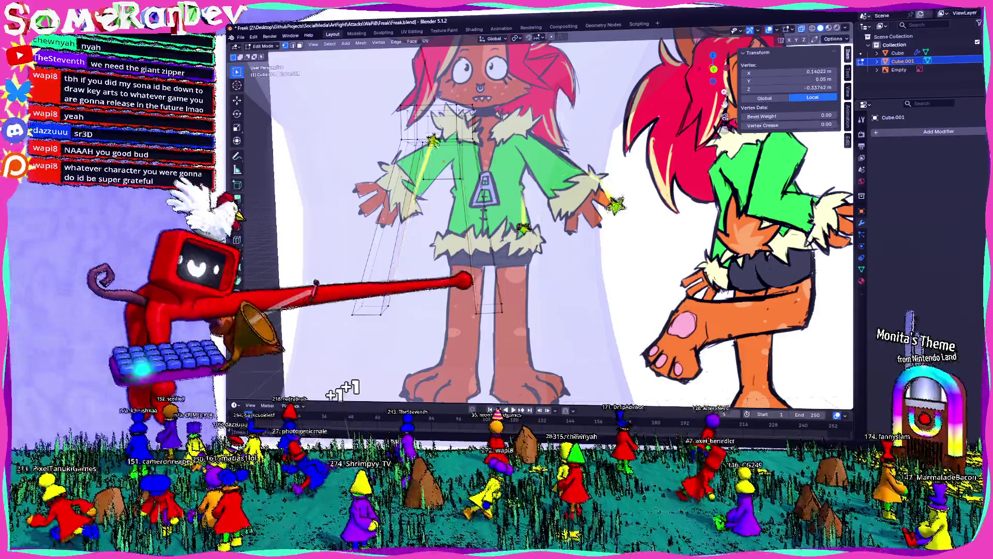
pyautogui.click(497, 402)
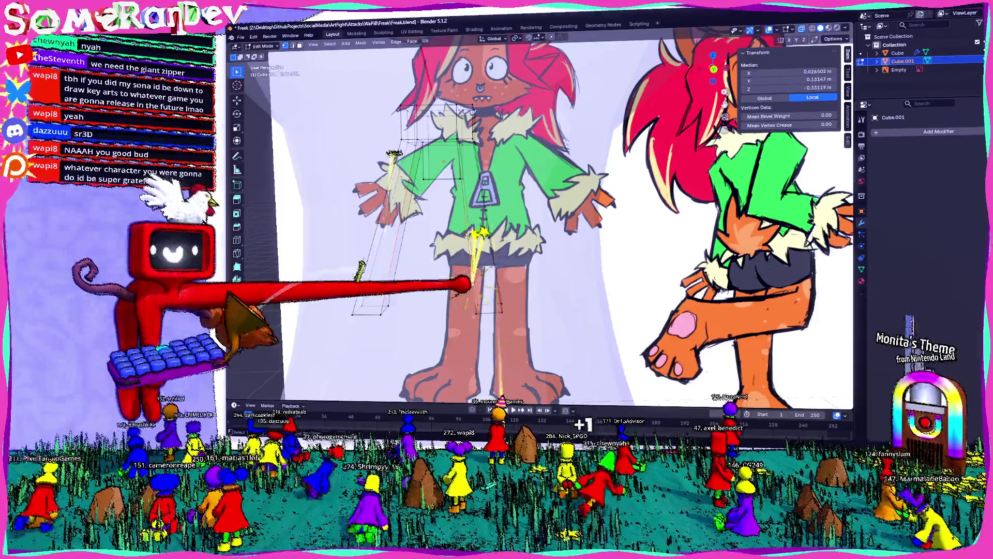
pyautogui.moveTo(497, 233); pyautogui.dragTo(544, 248, button='middle')
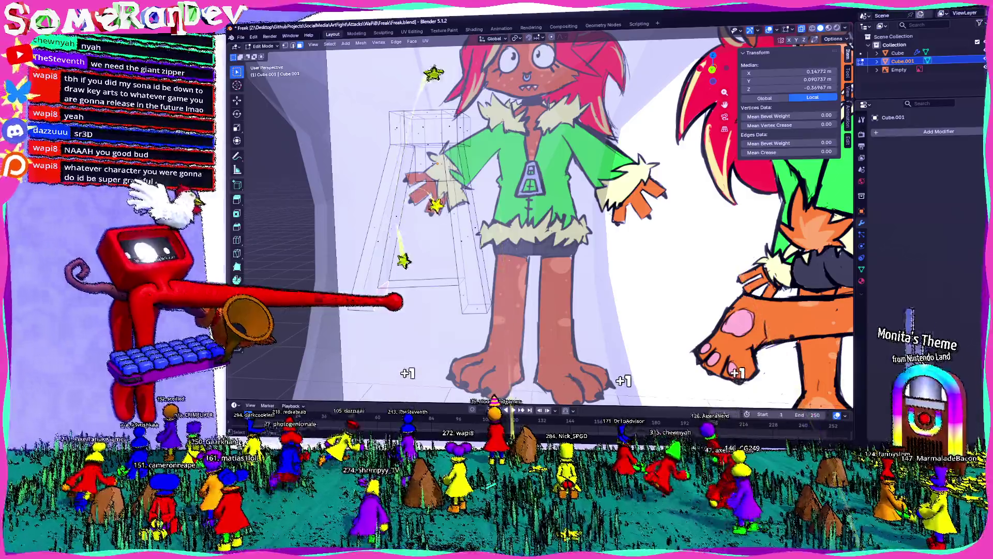
pyautogui.click(379, 281)
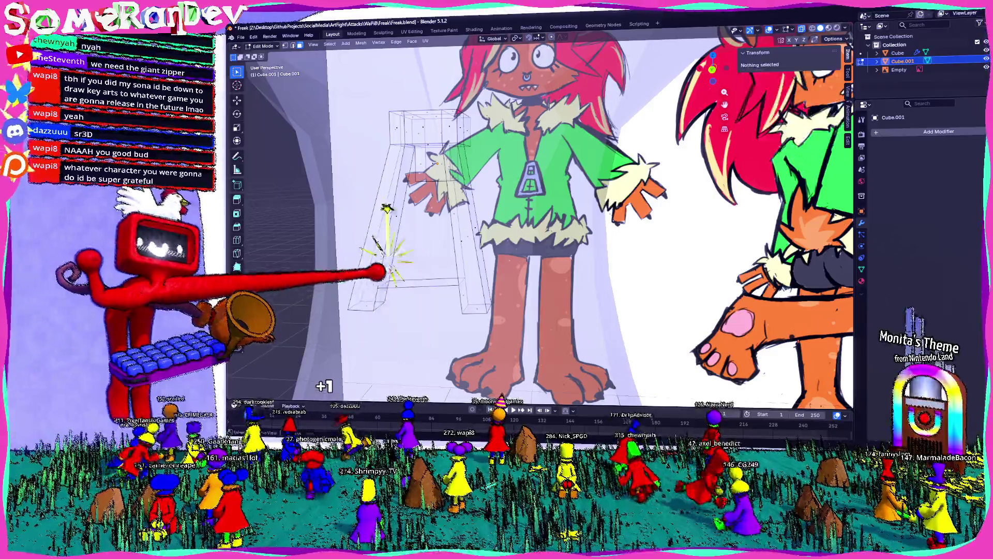
pyautogui.moveTo(403, 280); pyautogui.dragTo(658, 352, button='middle')
pyautogui.rightClick(508, 306)
pyautogui.click(372, 191)
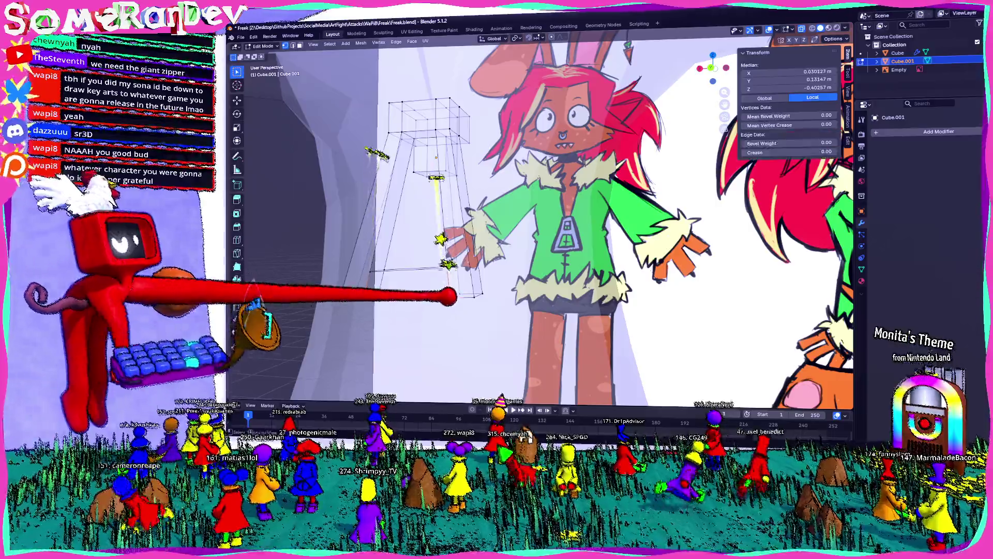
pyautogui.press('g')
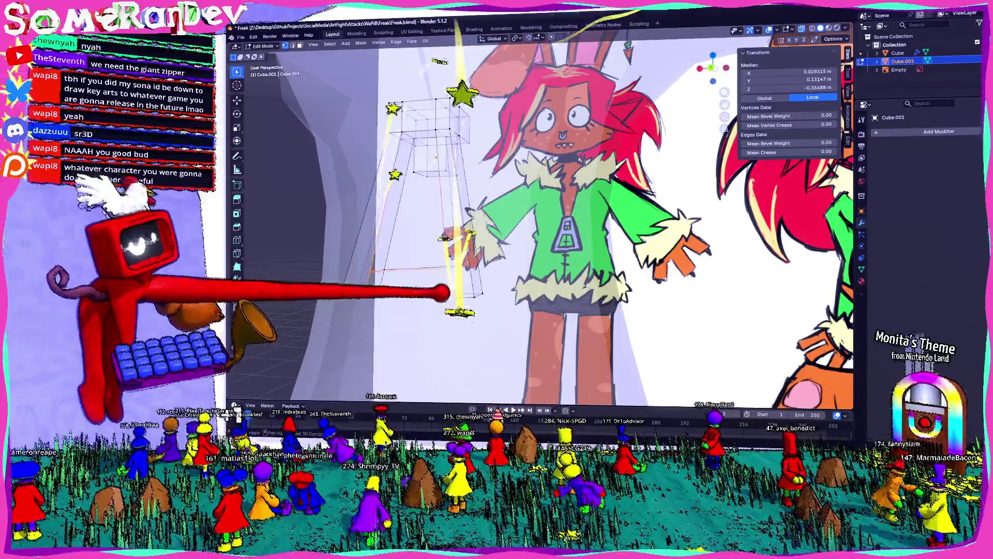
pyautogui.moveTo(373, 271); pyautogui.dragTo(435, 270)
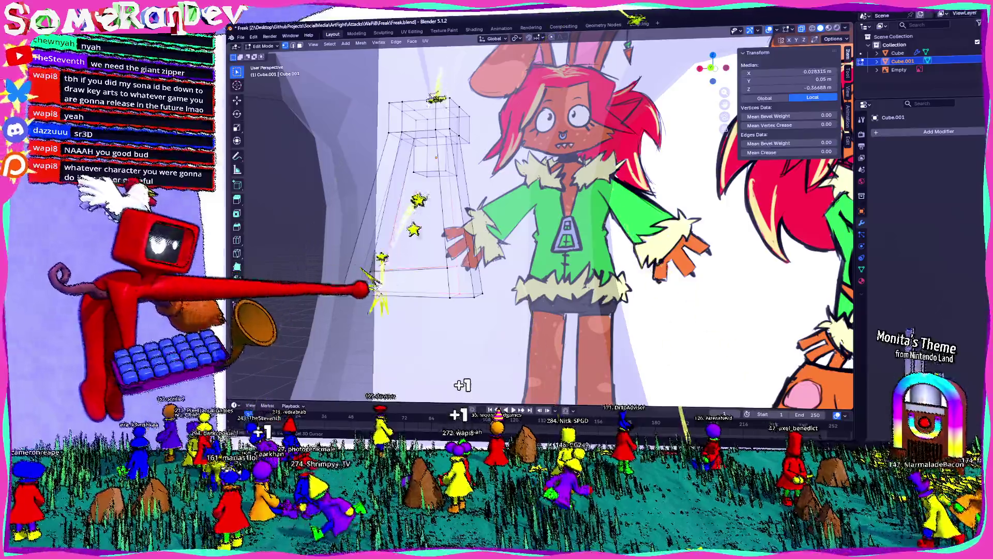
pyautogui.moveTo(396, 305)
pyautogui.mouseDown(button='middle')
pyautogui.moveTo(481, 319)
pyautogui.moveTo(365, 314)
pyautogui.moveTo(457, 229)
pyautogui.mouseUp(button='middle')
pyautogui.hotkey('alt', 'z')
pyautogui.moveTo(314, 276)
pyautogui.mouseDown(button='middle')
pyautogui.moveTo(466, 232)
pyautogui.moveTo(434, 256)
pyautogui.moveTo(466, 241)
pyautogui.mouseUp(button='middle')
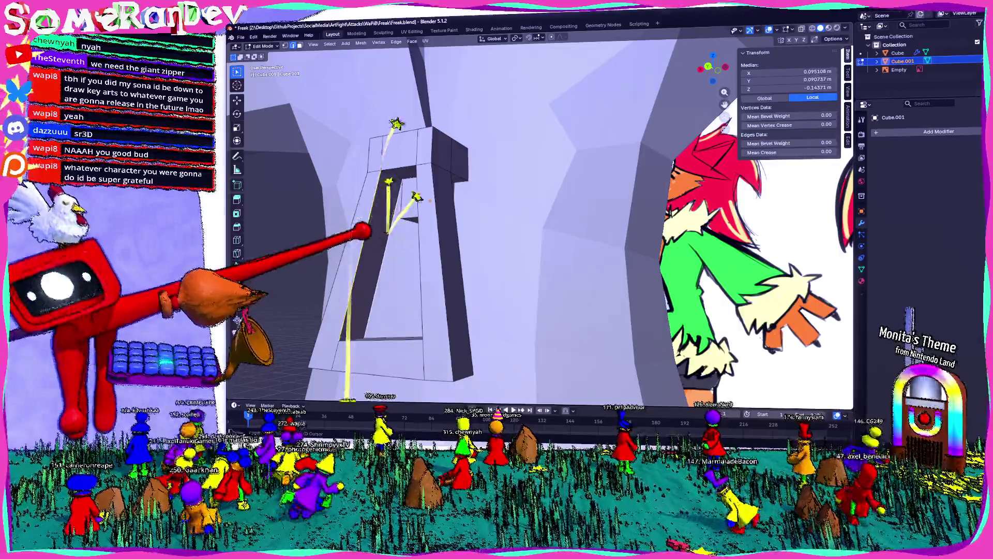
# Subdivide again and slide the pendant's inner edges into new positions.
pyautogui.moveTo(423, 155)
pyautogui.mouseDown(button='middle')
pyautogui.moveTo(481, 217)
pyautogui.moveTo(508, 267)
pyautogui.mouseUp(button='middle')
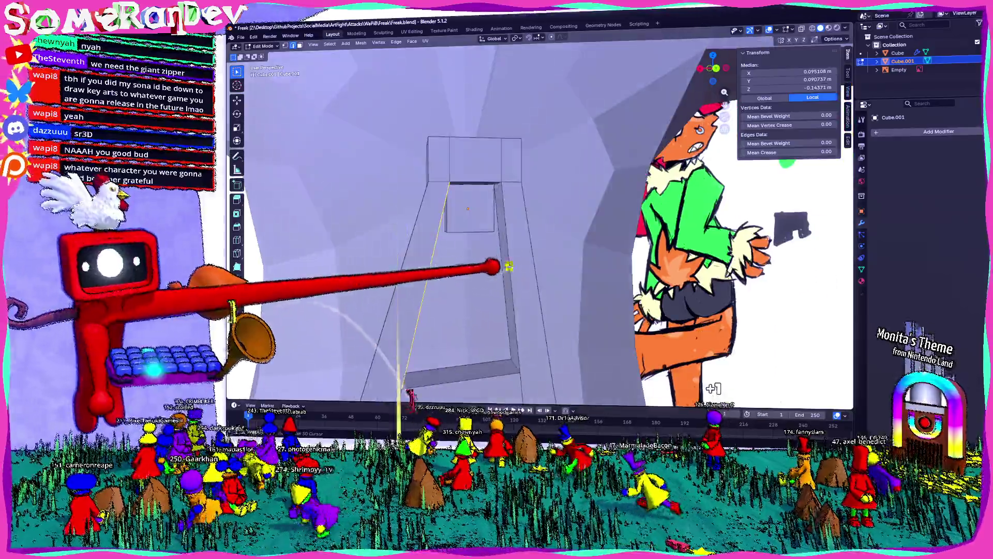
pyautogui.rightClick(468, 210)
pyautogui.click(478, 225)
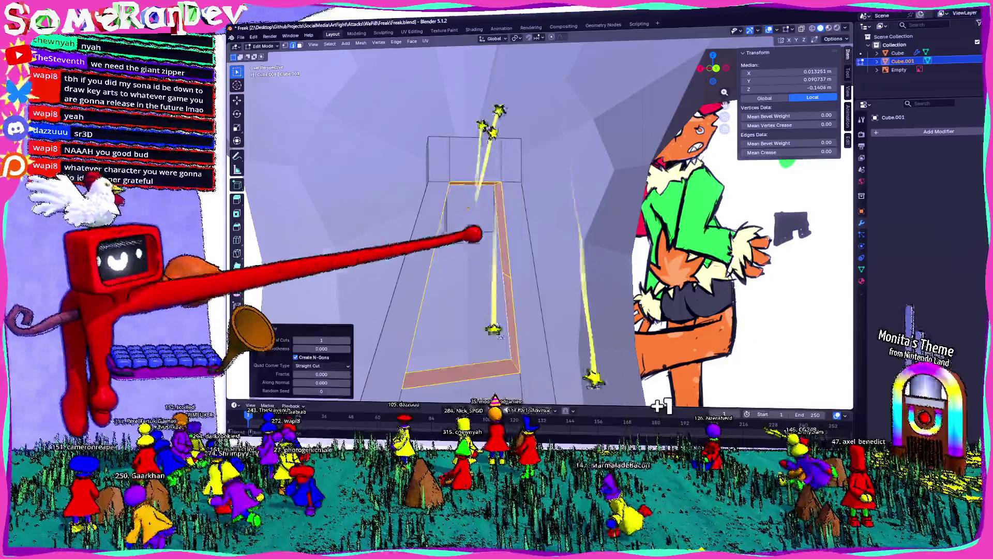
pyautogui.moveTo(481, 233)
pyautogui.mouseDown(button='middle')
pyautogui.moveTo(512, 257)
pyautogui.moveTo(543, 256)
pyautogui.mouseUp(button='middle')
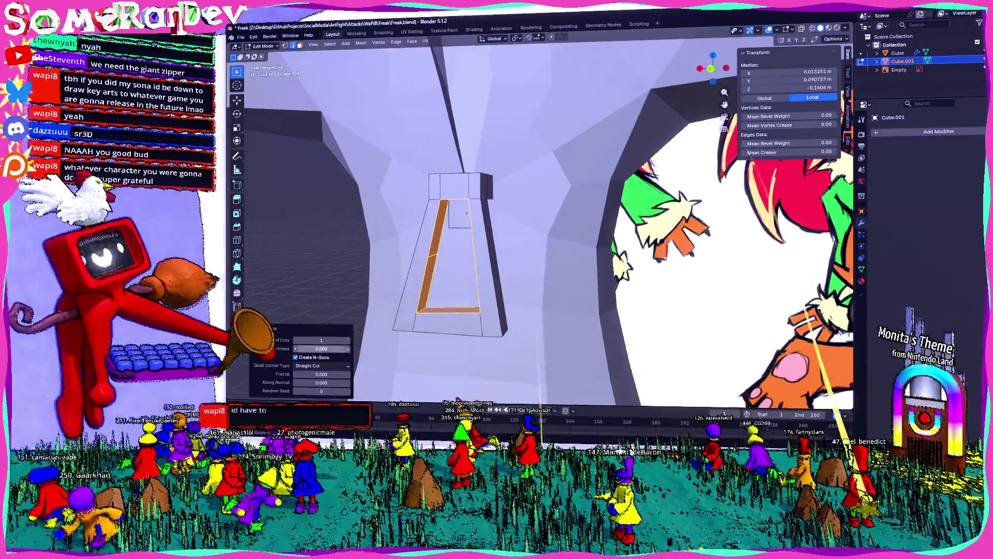
pyautogui.moveTo(481, 233); pyautogui.dragTo(512, 248, button='middle')
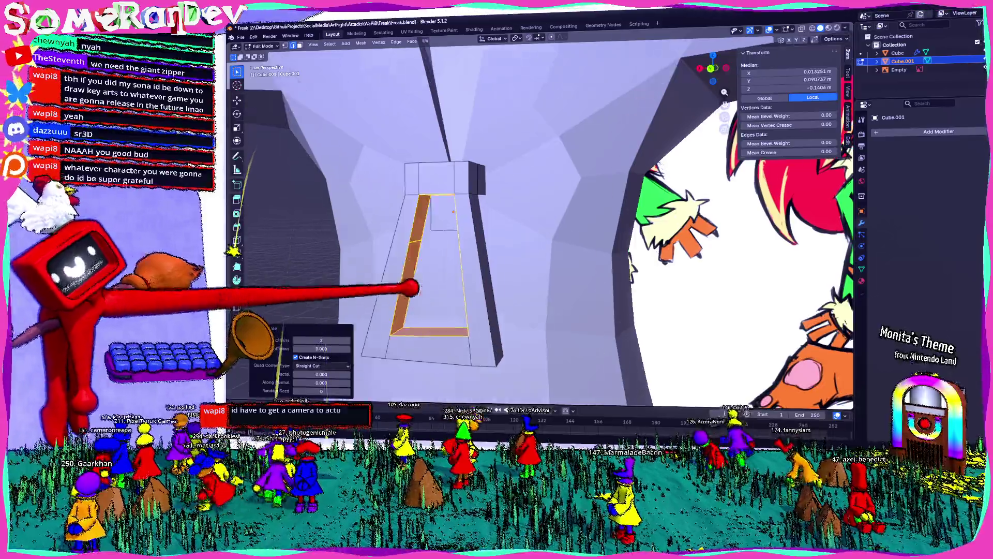
pyautogui.click(426, 178)
pyautogui.press('g')
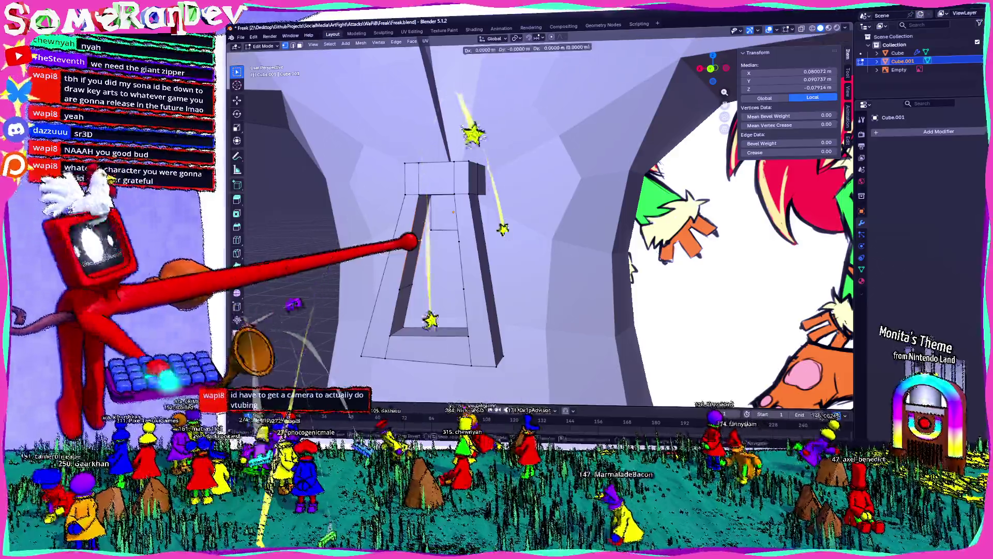
pyautogui.moveTo(481, 233); pyautogui.dragTo(544, 248, button='middle')
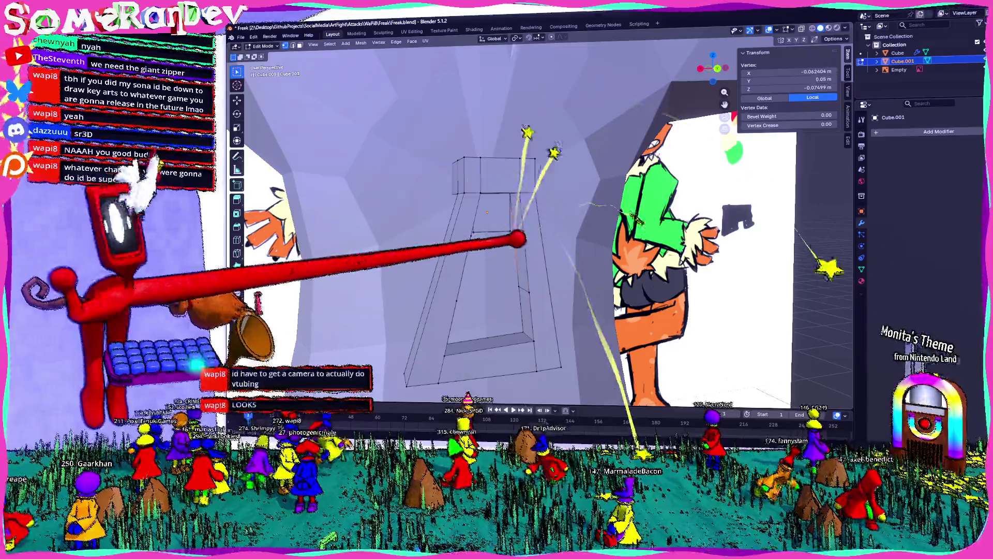
pyautogui.press('g')
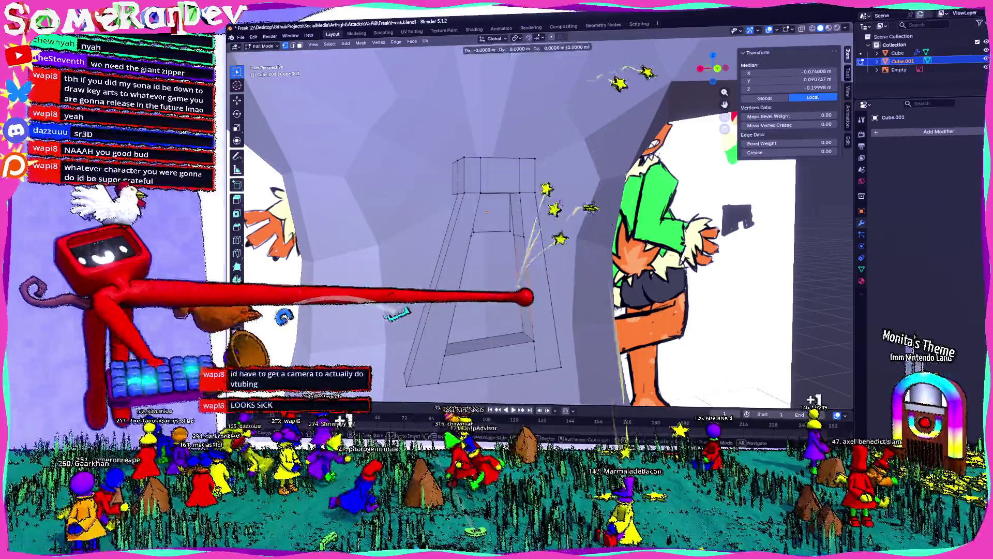
pyautogui.click(496, 232)
pyautogui.moveTo(497, 233); pyautogui.dragTo(434, 249, button='middle')
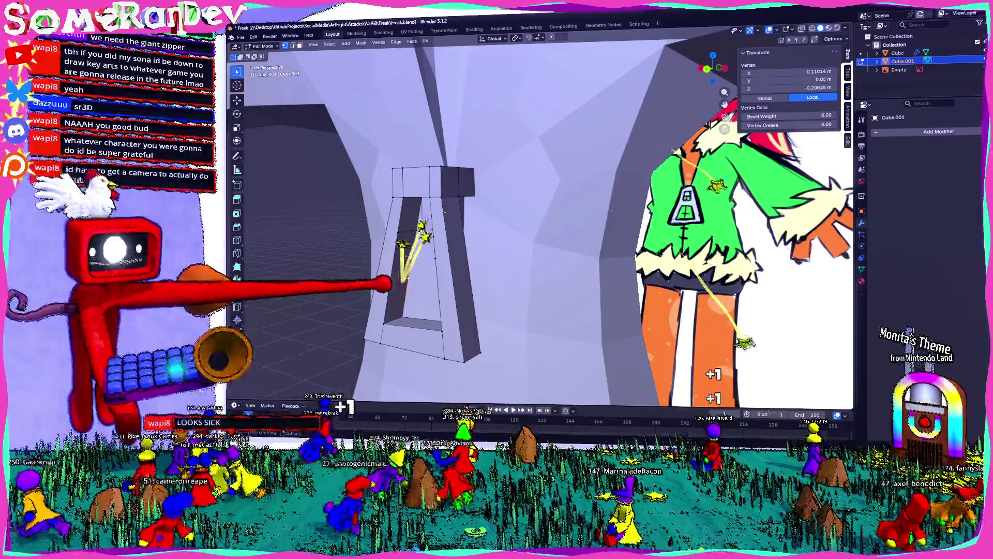
pyautogui.press('g')
pyautogui.click(365, 354)
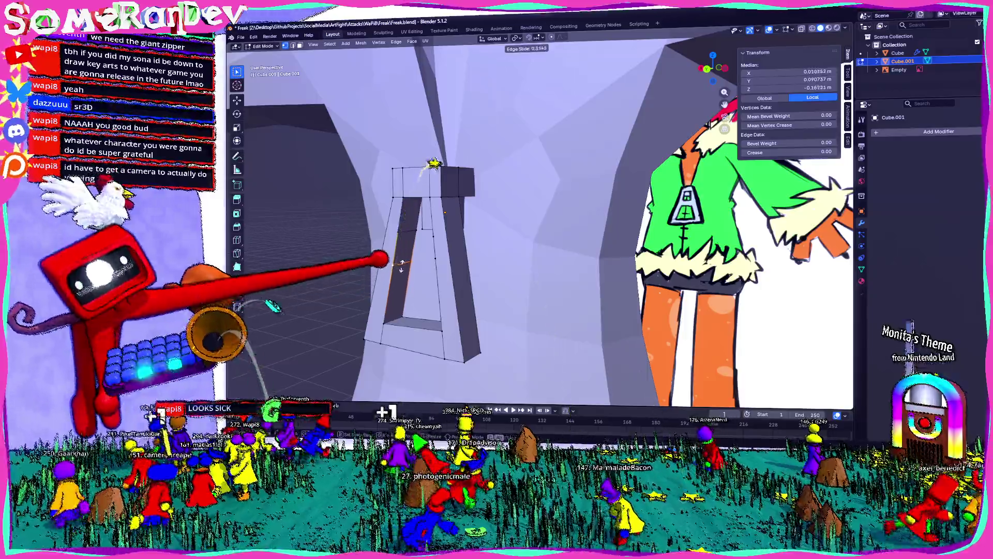
pyautogui.click(403, 265)
# Delete geometry to leave an open inner hole and select the edge loop around it.
pyautogui.moveTo(403, 260); pyautogui.dragTo(498, 194, button='middle')
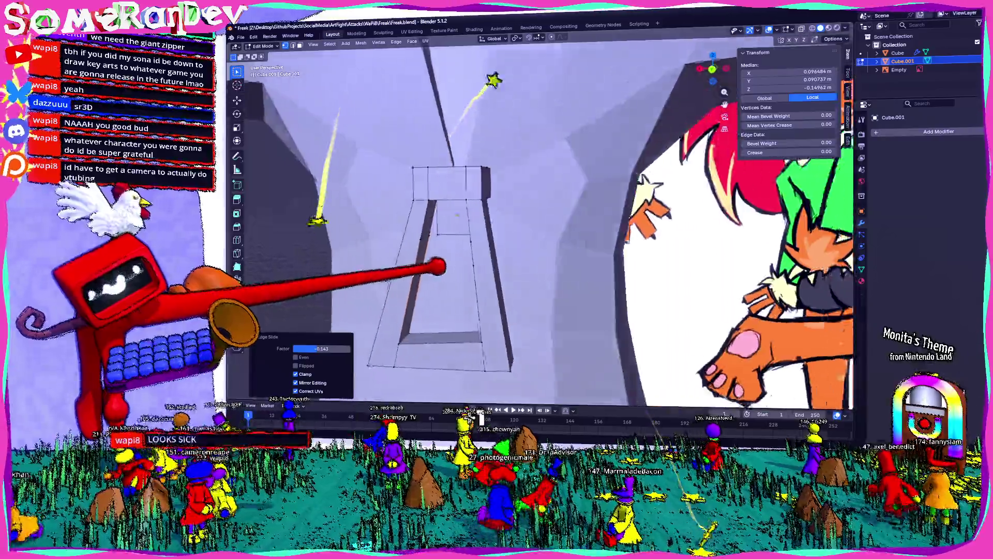
pyautogui.moveTo(481, 263)
pyautogui.mouseDown(button='middle')
pyautogui.moveTo(389, 248)
pyautogui.moveTo(536, 248)
pyautogui.moveTo(434, 233)
pyautogui.mouseUp(button='middle')
pyautogui.click(388, 238)
pyautogui.click(540, 248)
pyautogui.keyDown('alt'); pyautogui.click(435, 248); pyautogui.keyUp('alt')
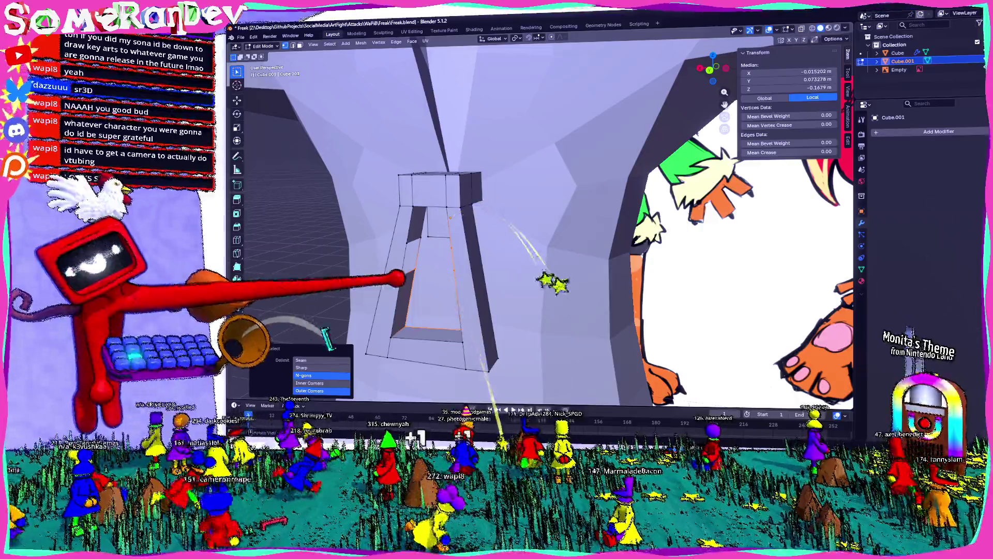
pyautogui.click(322, 386)
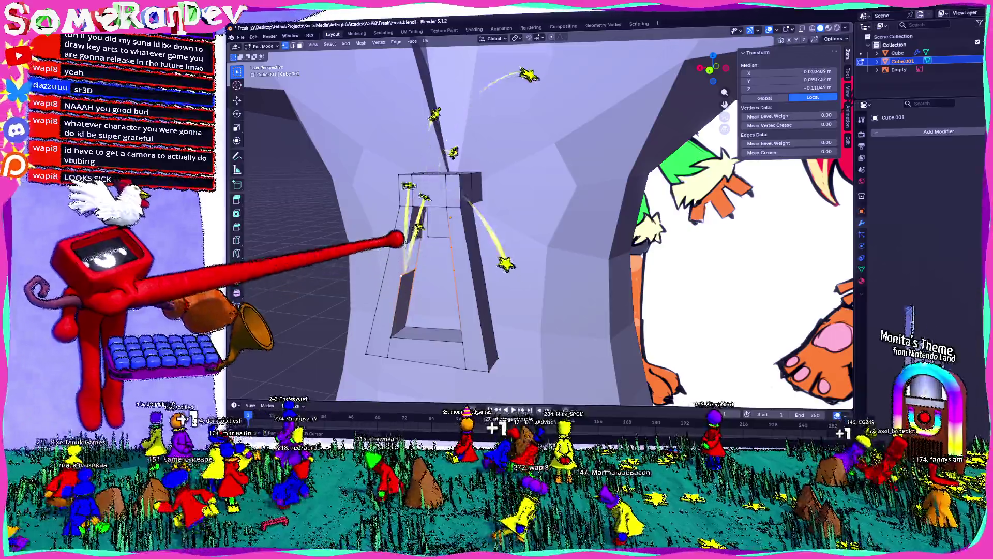
pyautogui.click(398, 43)
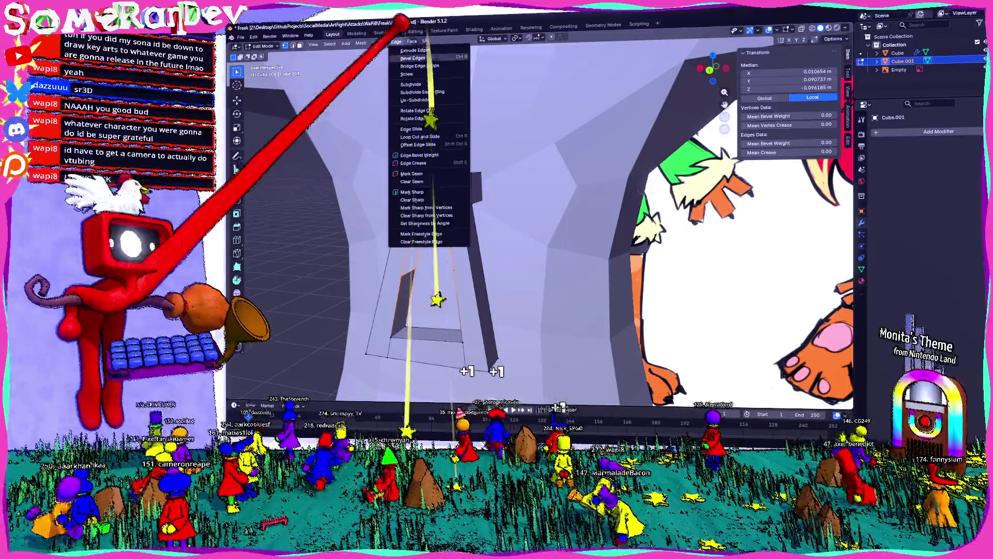
# Bridge the hole's edge loops with a new face and slide inner edges to match the zipper pull in front view.
pyautogui.click(419, 66)
pyautogui.moveTo(435, 234); pyautogui.dragTo(439, 236, button='middle')
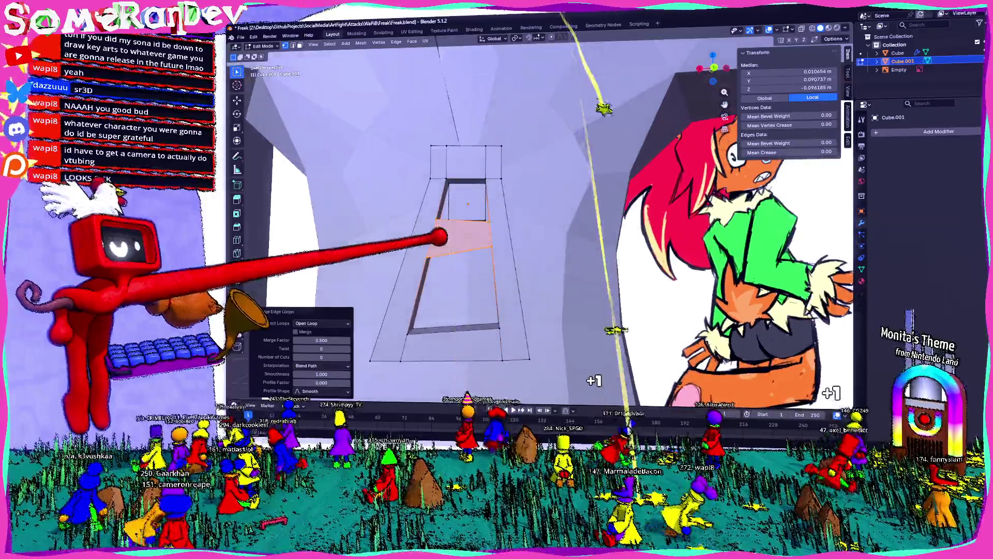
pyautogui.scroll(-3, 438, 237)
pyautogui.scroll(3, 439, 237)
pyautogui.press('KP_1')
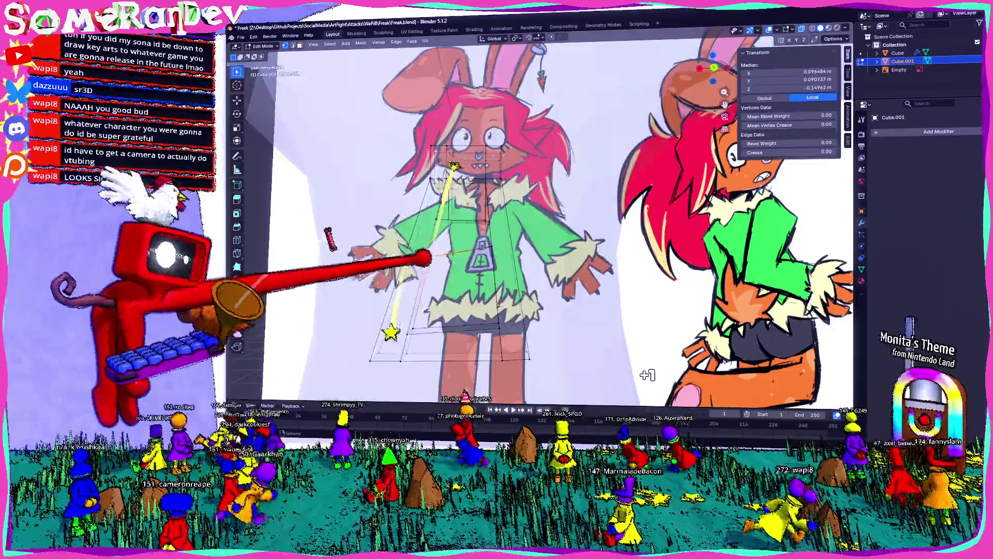
pyautogui.scroll(6, 543, 94)
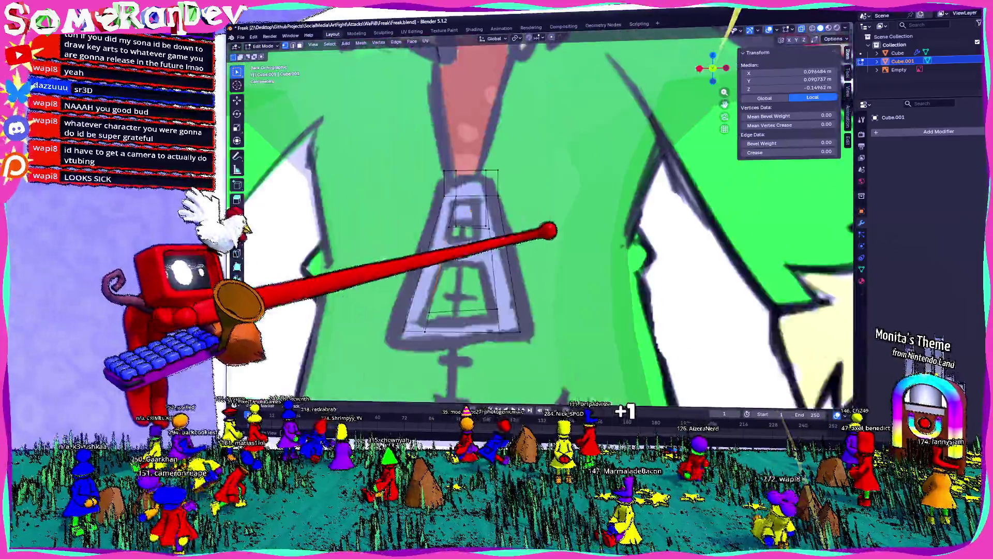
pyautogui.scroll(2, 466, 233)
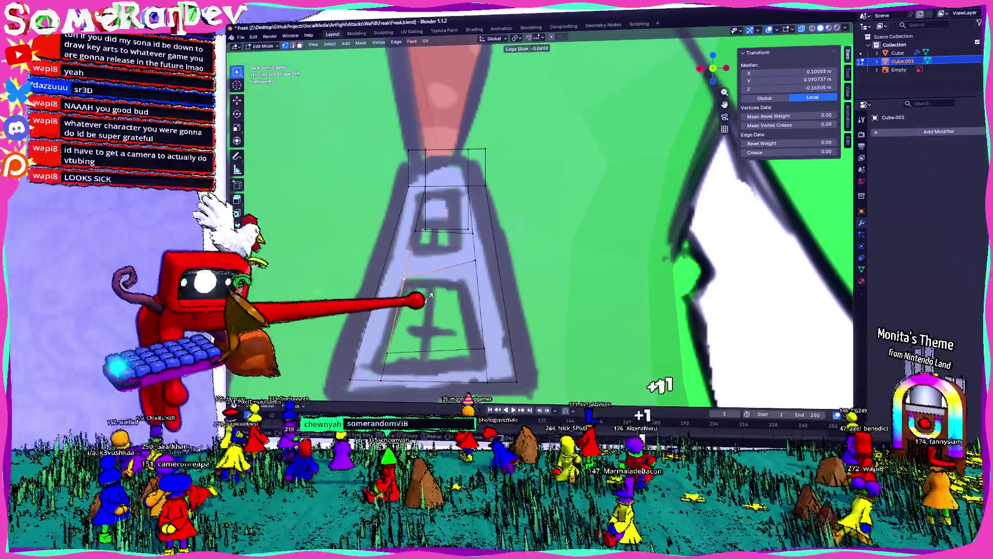
pyautogui.press('g')
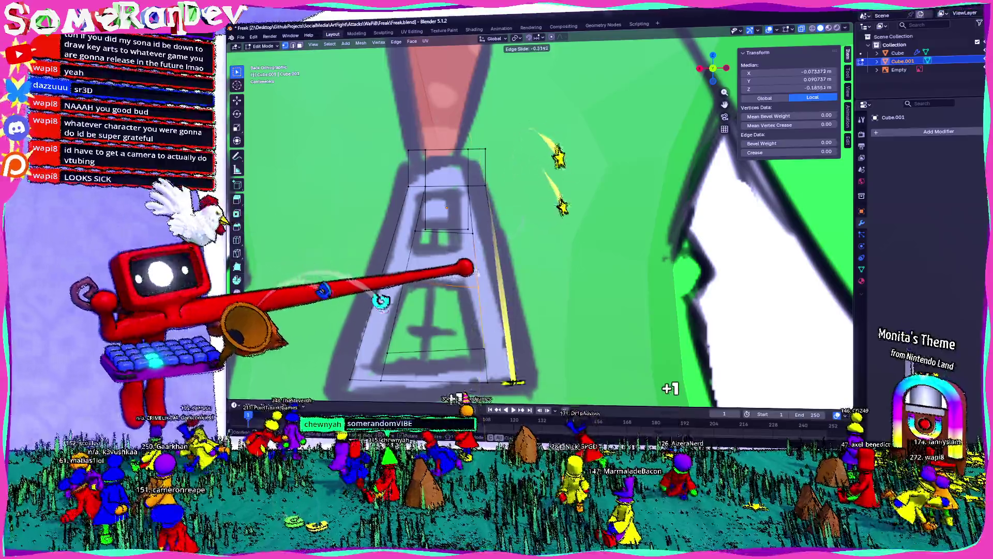
pyautogui.click(381, 302)
pyautogui.press('g')
pyautogui.press('g')
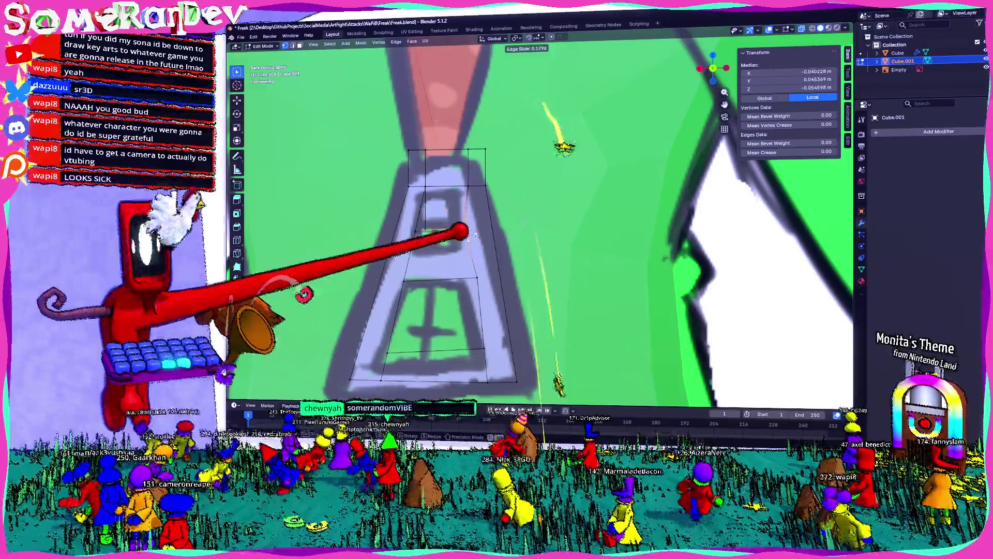
pyautogui.click(305, 295)
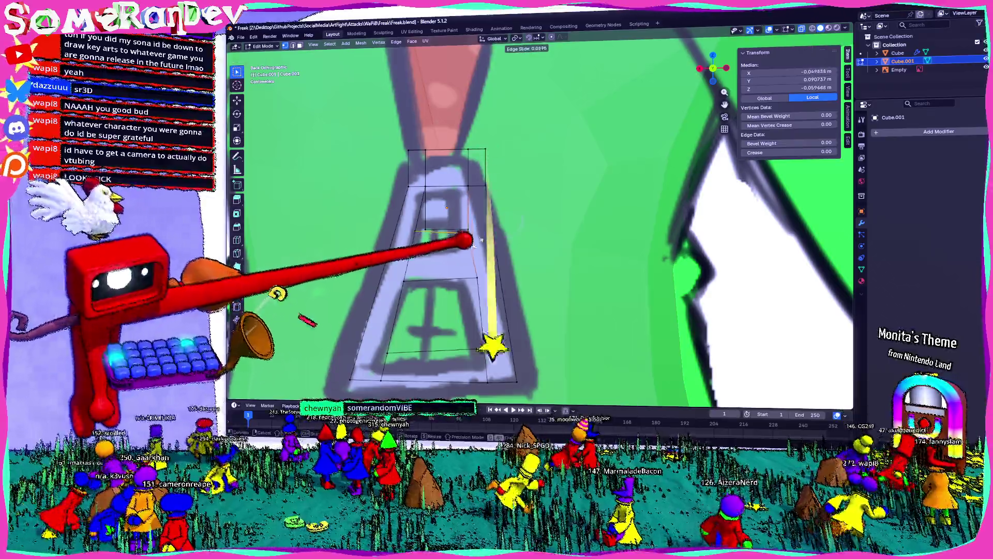
pyautogui.scroll(-5, 466, 244)
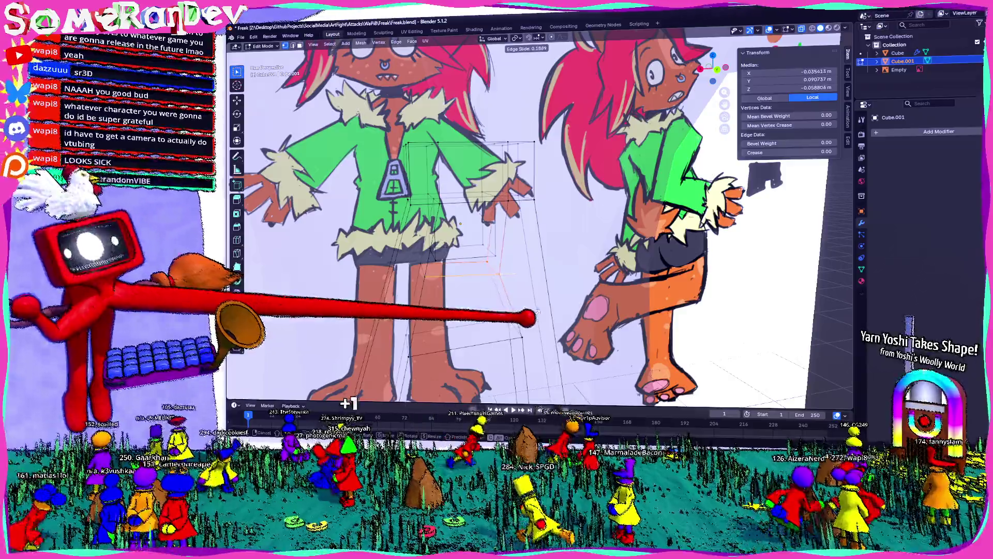
pyautogui.hotkey('alt', 'z')
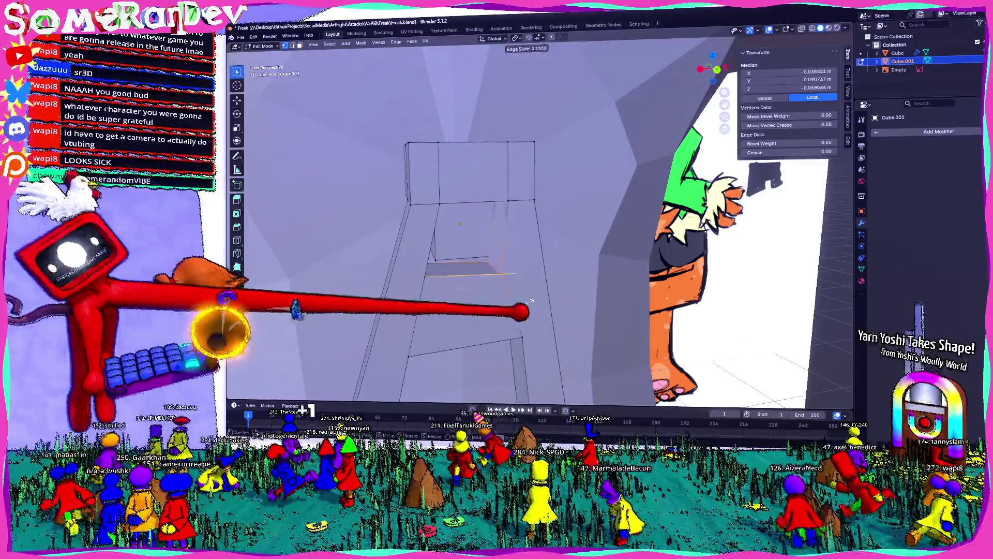
# Move the pendant's inner faces and vertices so its sections line up with the reference zipper pull.
pyautogui.click(299, 310)
pyautogui.moveTo(466, 234)
pyautogui.mouseDown(button='middle')
pyautogui.moveTo(544, 194)
pyautogui.moveTo(427, 233)
pyautogui.moveTo(528, 218)
pyautogui.mouseUp(button='middle')
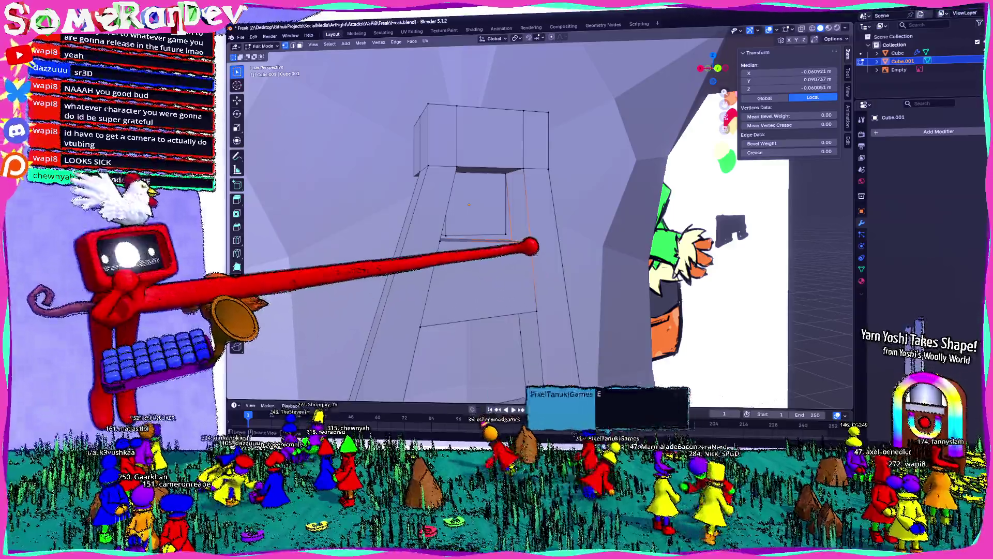
pyautogui.moveTo(466, 233); pyautogui.dragTo(389, 218, button='middle')
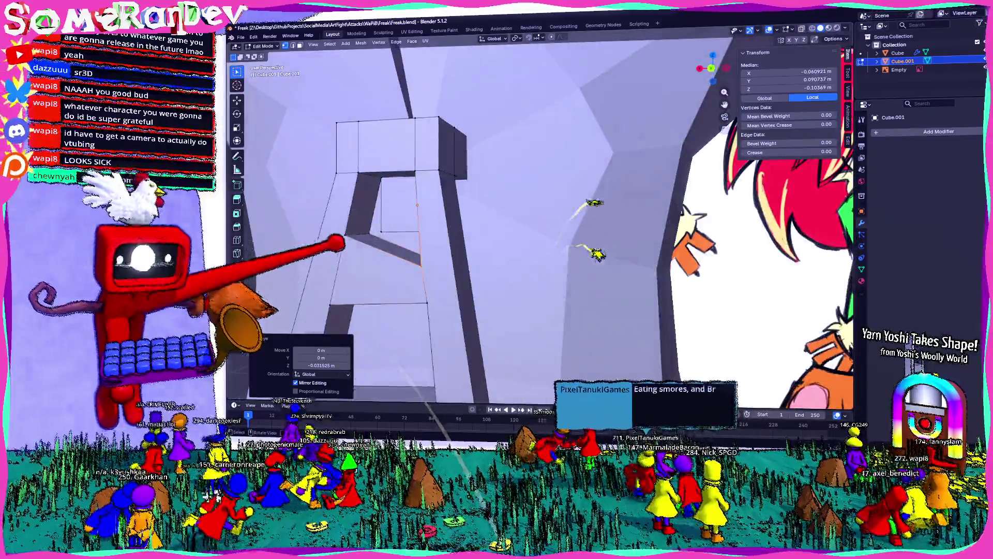
pyautogui.press('g')
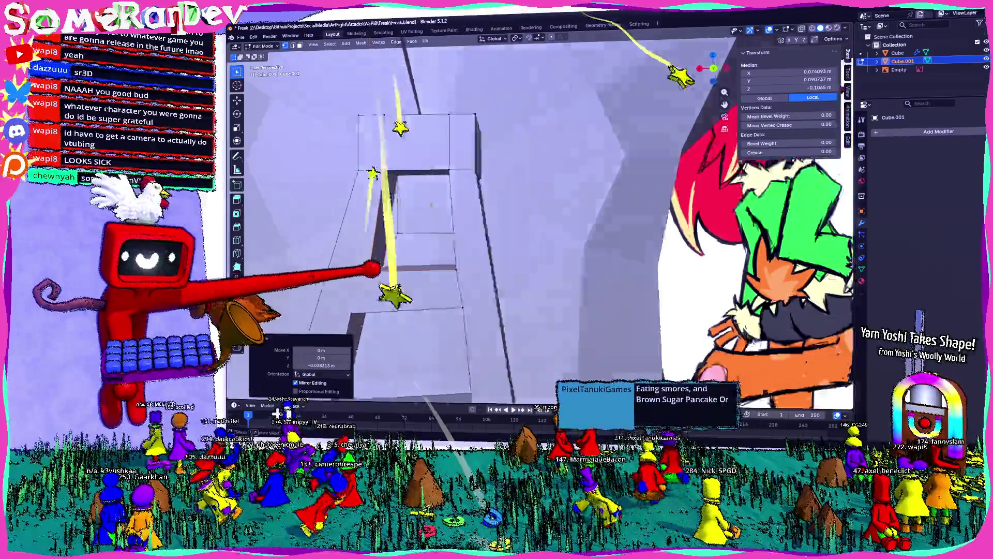
pyautogui.moveTo(467, 232)
pyautogui.mouseDown(button='middle')
pyautogui.moveTo(543, 201)
pyautogui.moveTo(435, 256)
pyautogui.moveTo(504, 194)
pyautogui.mouseUp(button='middle')
pyautogui.press('g')
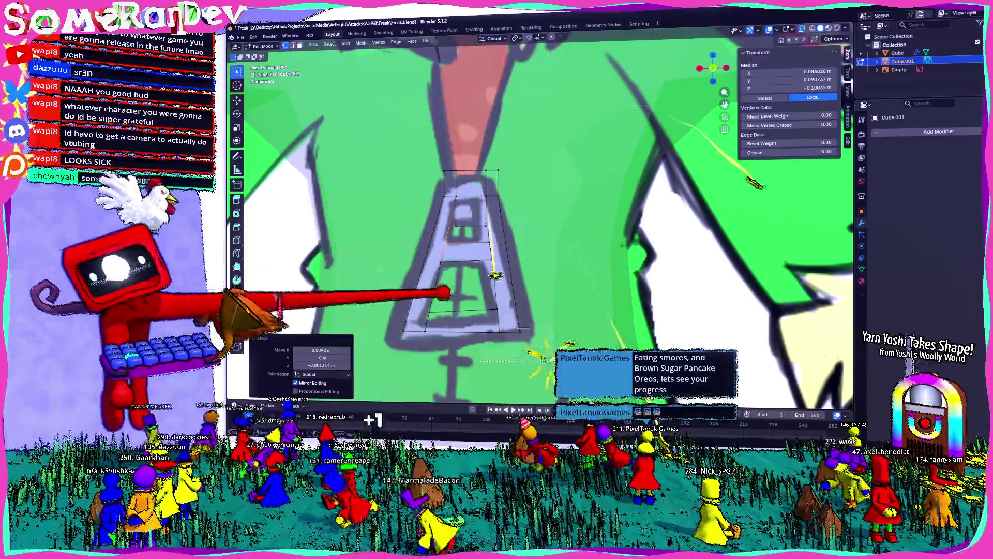
pyautogui.press('g')
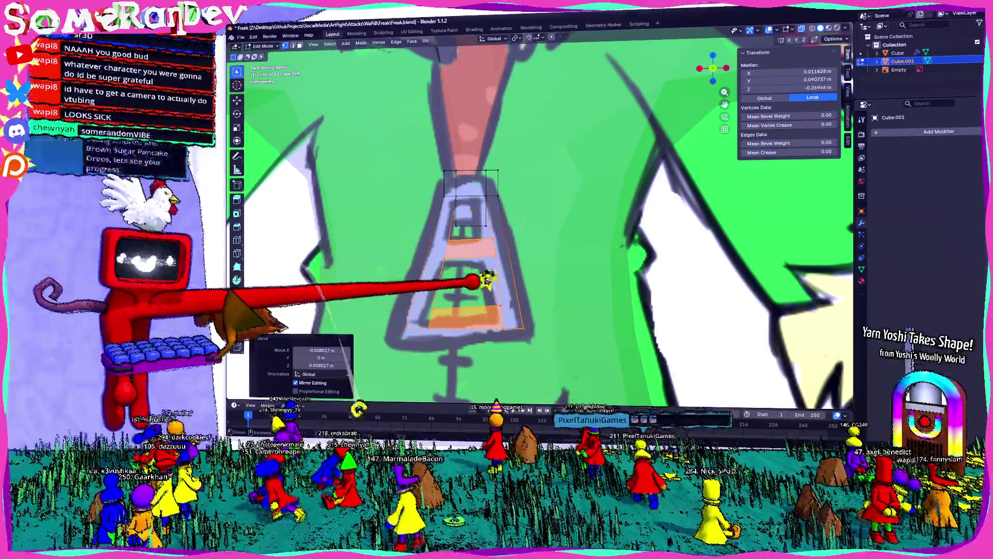
pyautogui.click(505, 312)
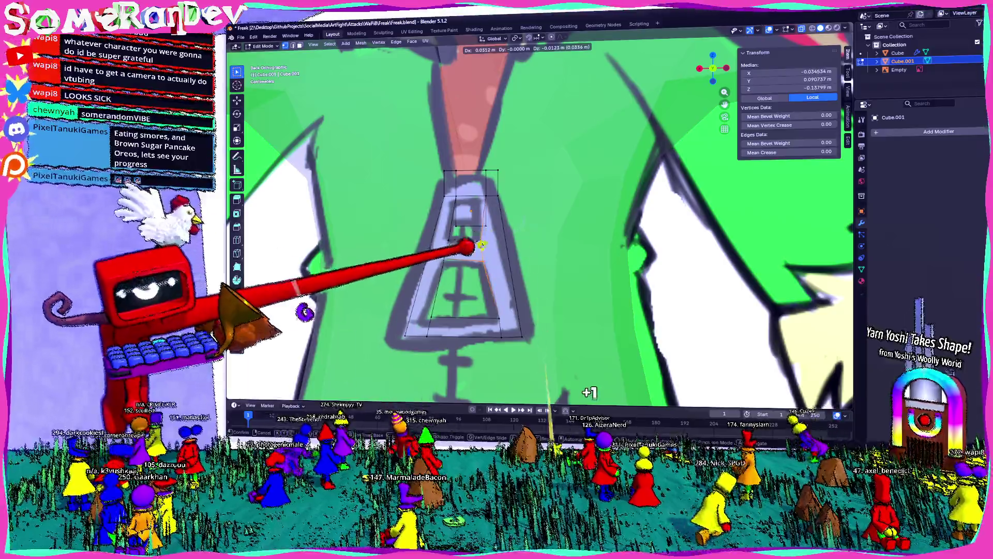
pyautogui.click(482, 247)
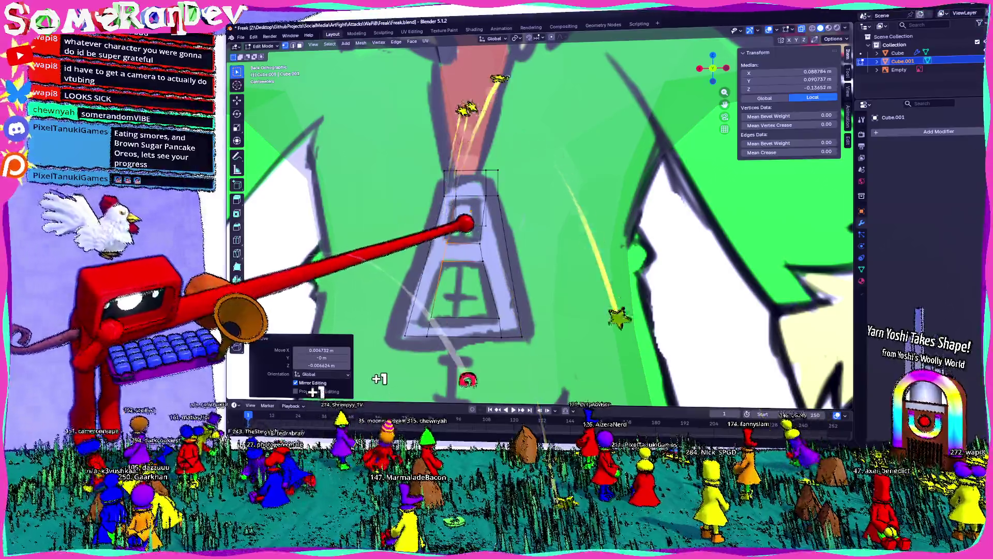
pyautogui.press('g')
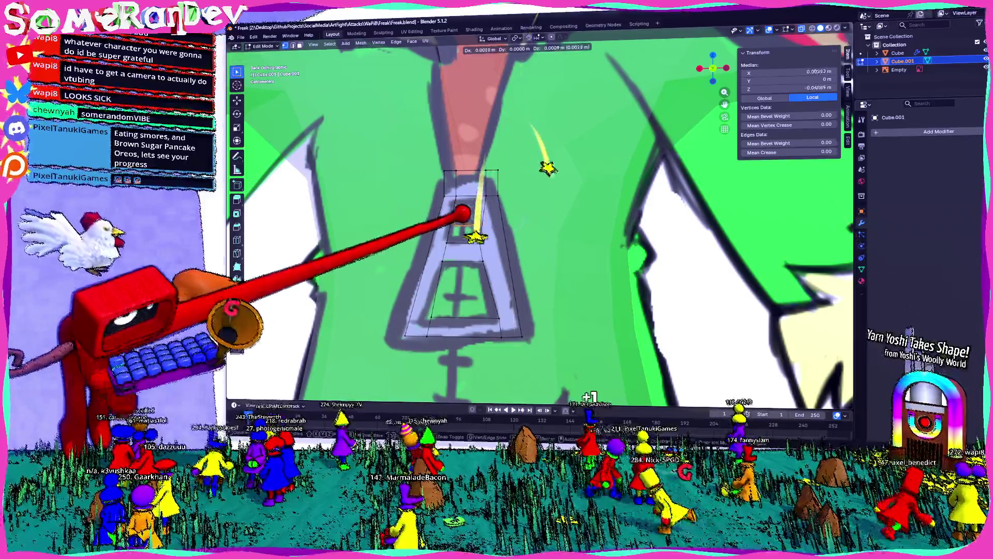
pyautogui.click(462, 213)
pyautogui.moveTo(477, 197)
pyautogui.mouseDown(button='middle')
pyautogui.moveTo(454, 255)
pyautogui.moveTo(483, 267)
pyautogui.moveTo(497, 233)
pyautogui.mouseUp(button='middle')
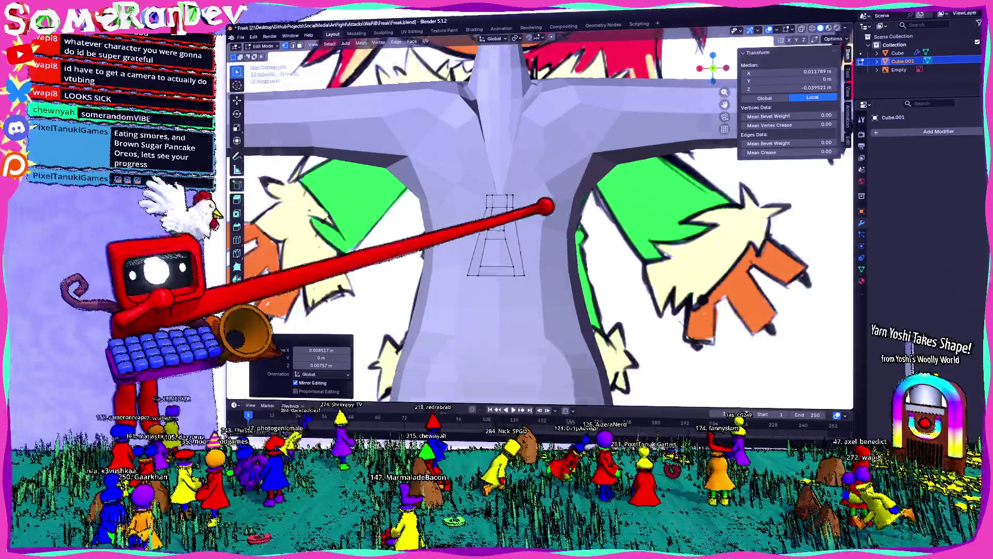
pyautogui.scroll(2, 526, 226)
pyautogui.scroll(2, 526, 225)
pyautogui.scroll(2, 526, 226)
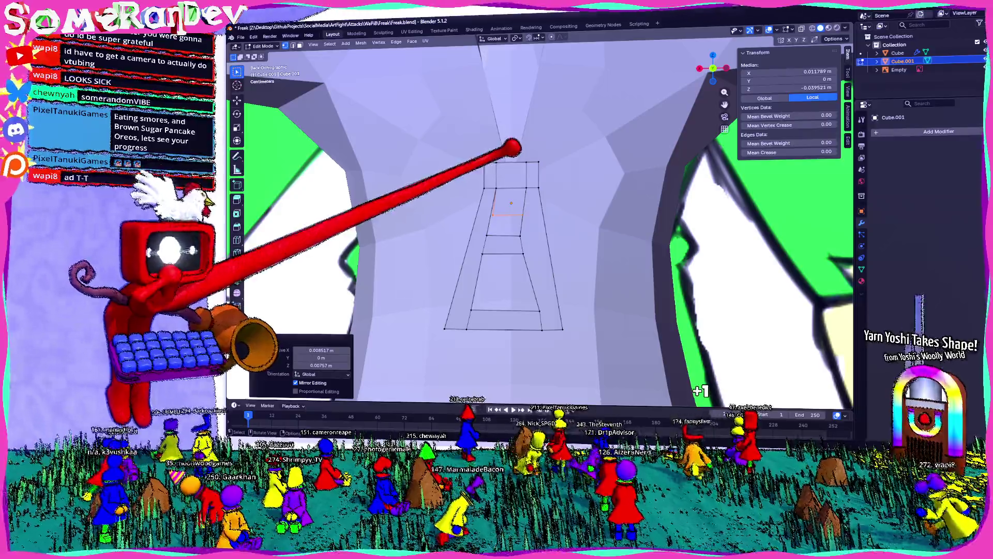
# Add three horizontal loop cuts and flatten the centre vertices to X = 0.
pyautogui.hotkey('ctrl', 'r')
pyautogui.click(509, 156)
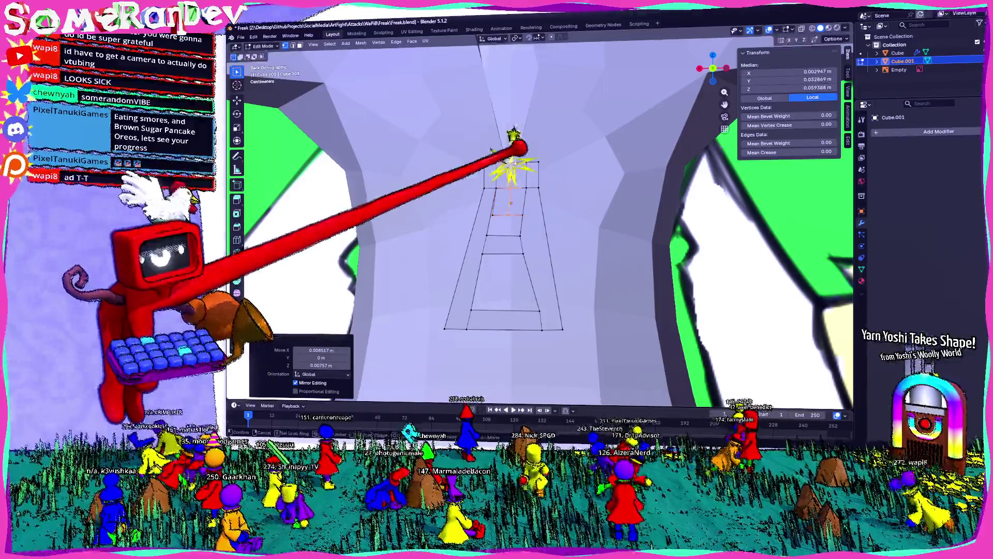
pyautogui.hotkey('ctrl', 'r')
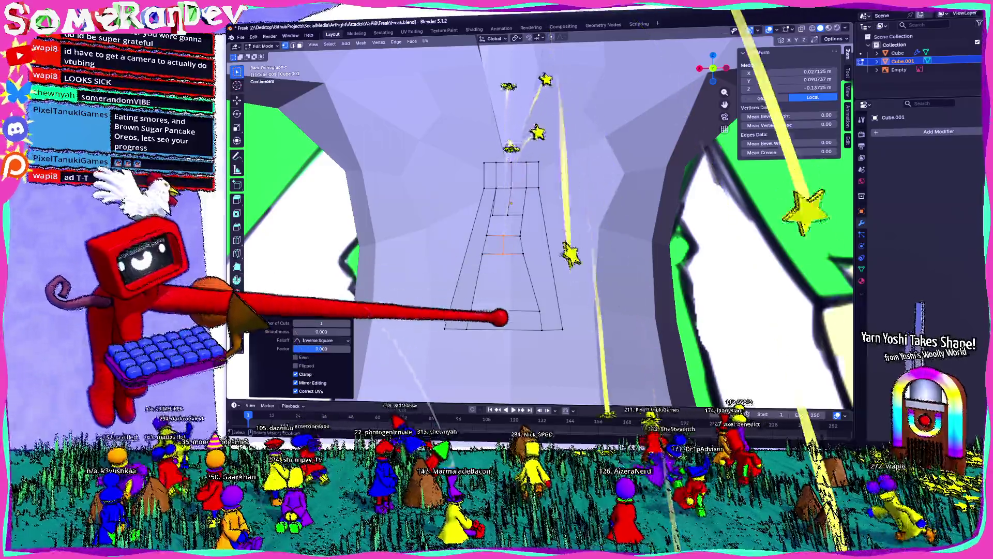
pyautogui.click(504, 256)
pyautogui.click(504, 317)
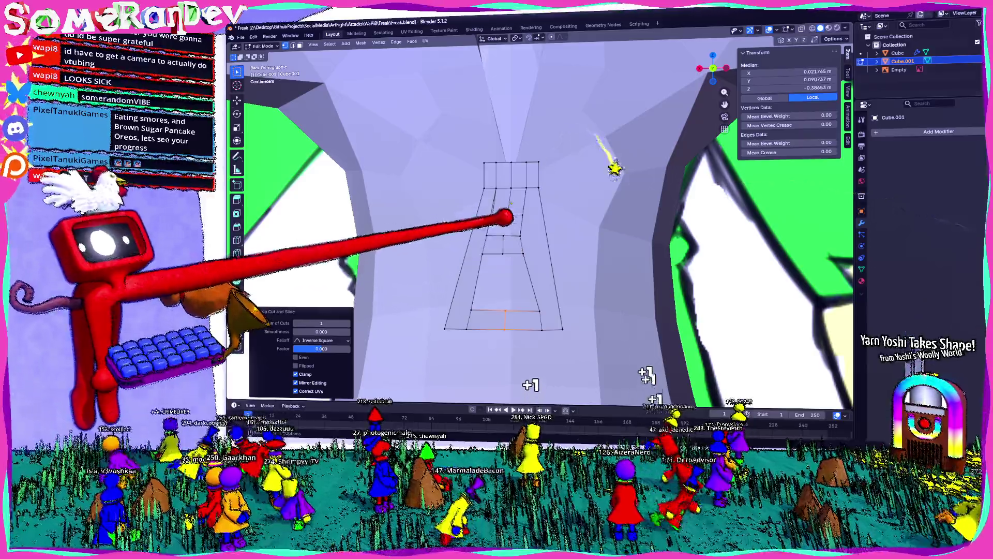
pyautogui.press('z')
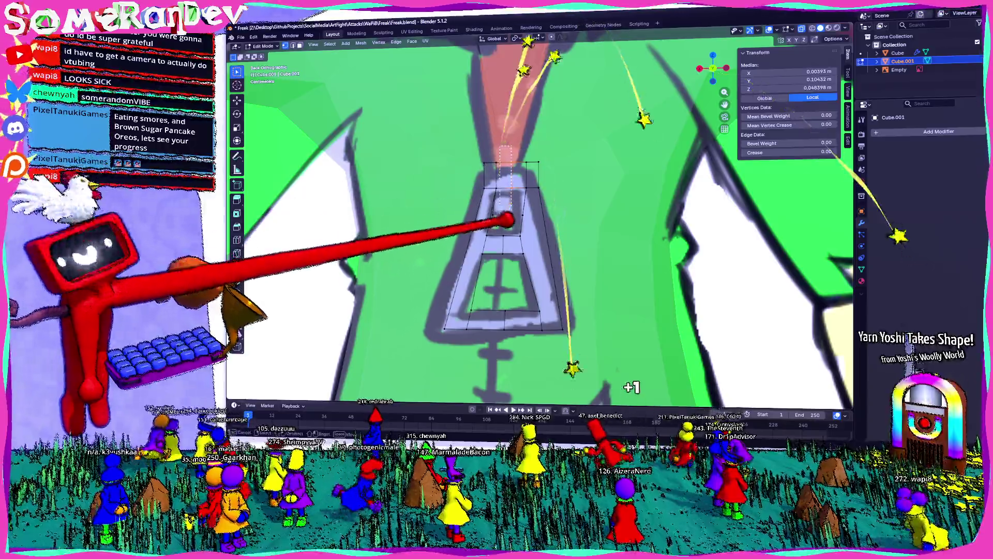
pyautogui.click(503, 225)
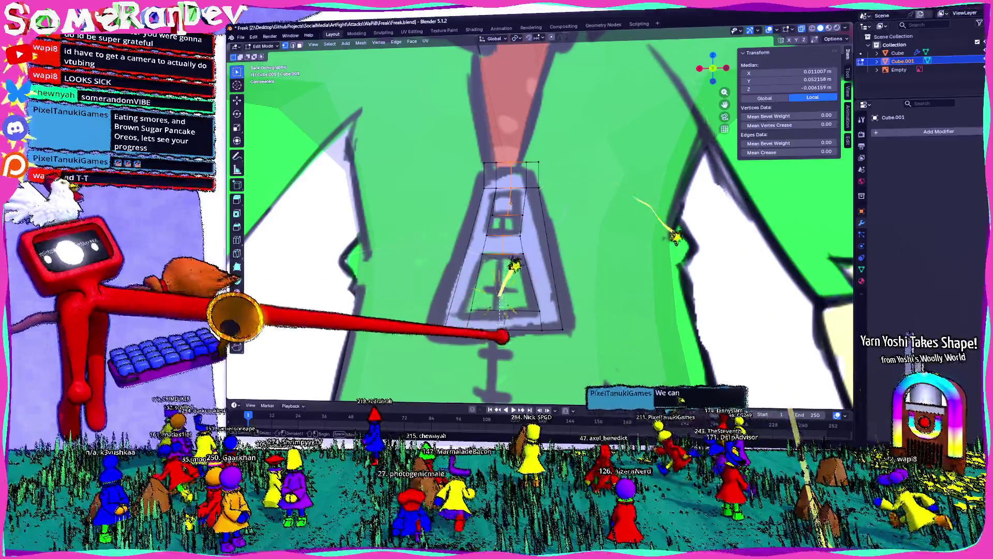
pyautogui.click(505, 315)
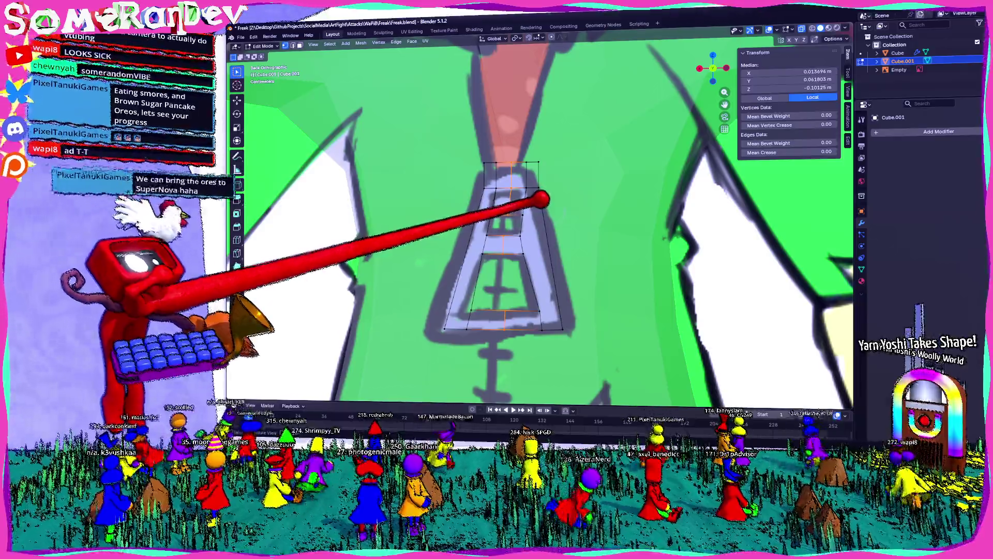
pyautogui.press('s')
pyautogui.press('x')
pyautogui.press('0')
pyautogui.press('Return')
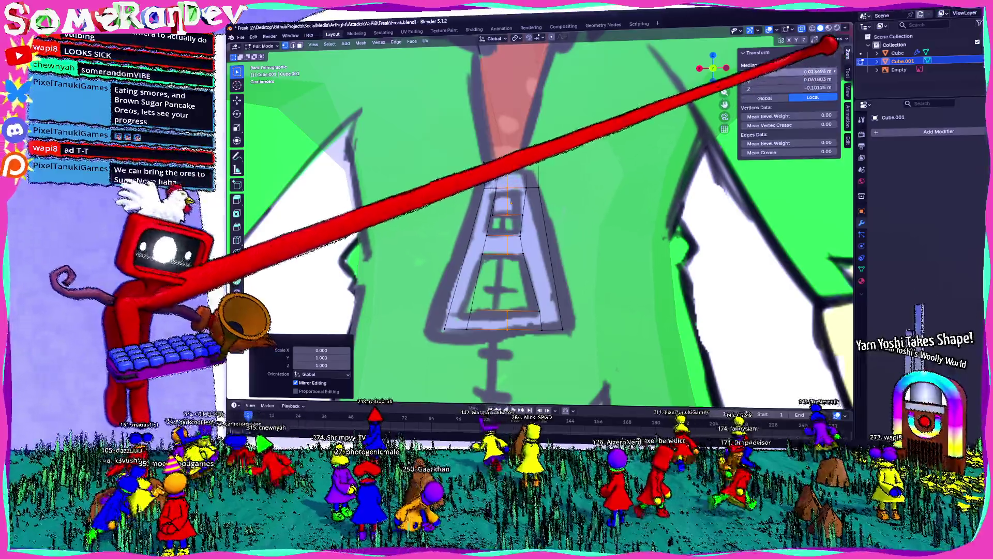
pyautogui.click(815, 72)
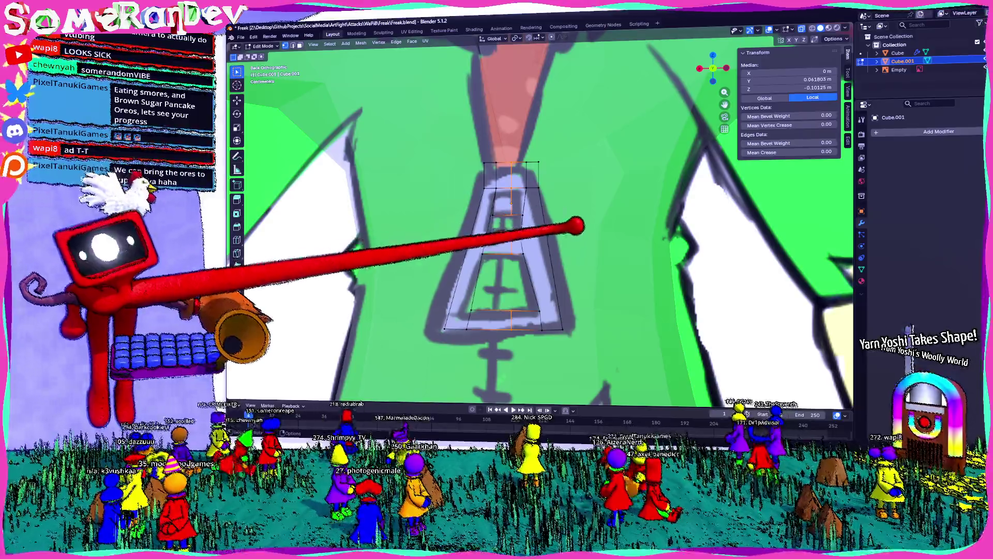
pyautogui.scroll(-3, 570, 208)
# Box-select the vertices on one side of the emblem and delete them.
pyautogui.moveTo(570, 217); pyautogui.dragTo(527, 189, button='middle')
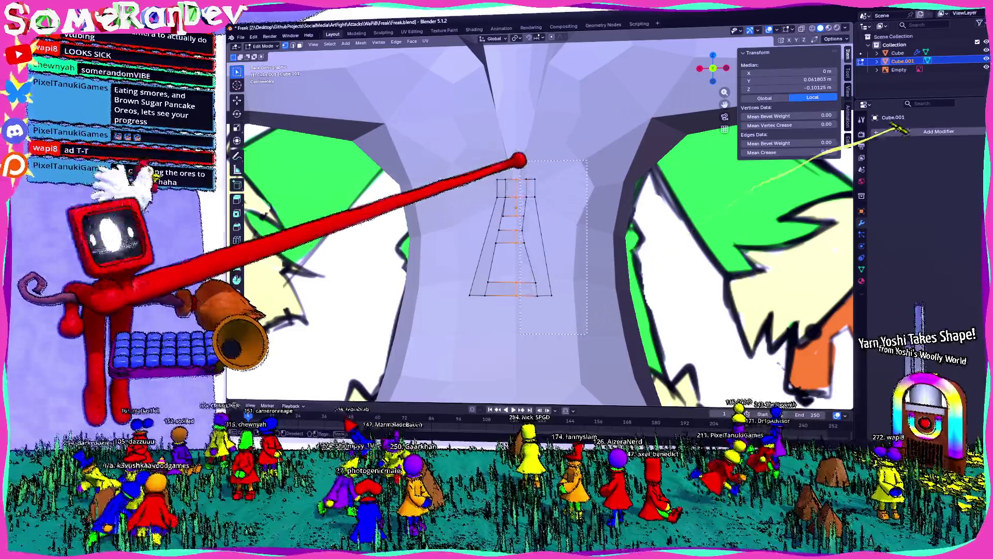
pyautogui.rightClick(528, 179)
pyautogui.click(512, 140)
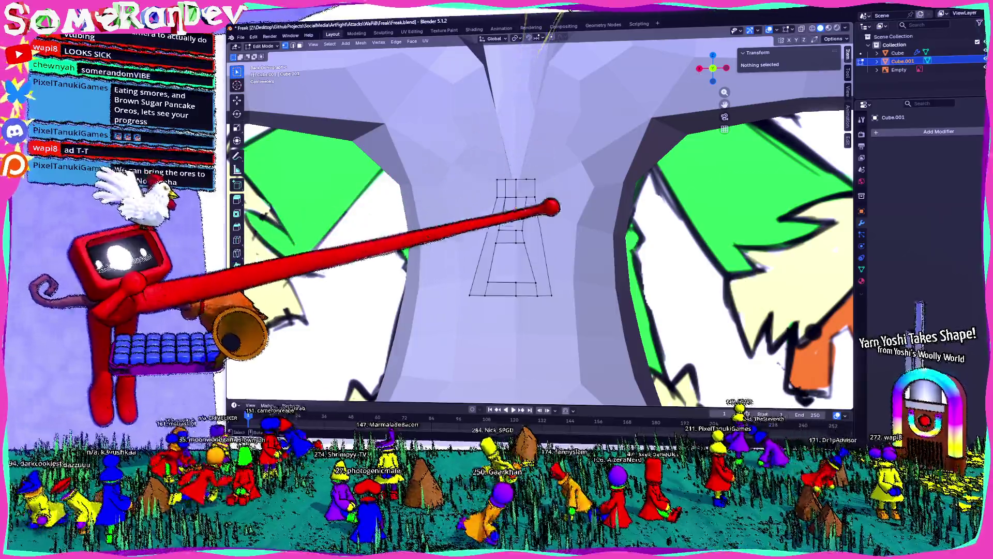
pyautogui.moveTo(594, 341); pyautogui.dragTo(522, 163)
pyautogui.rightClick(521, 164)
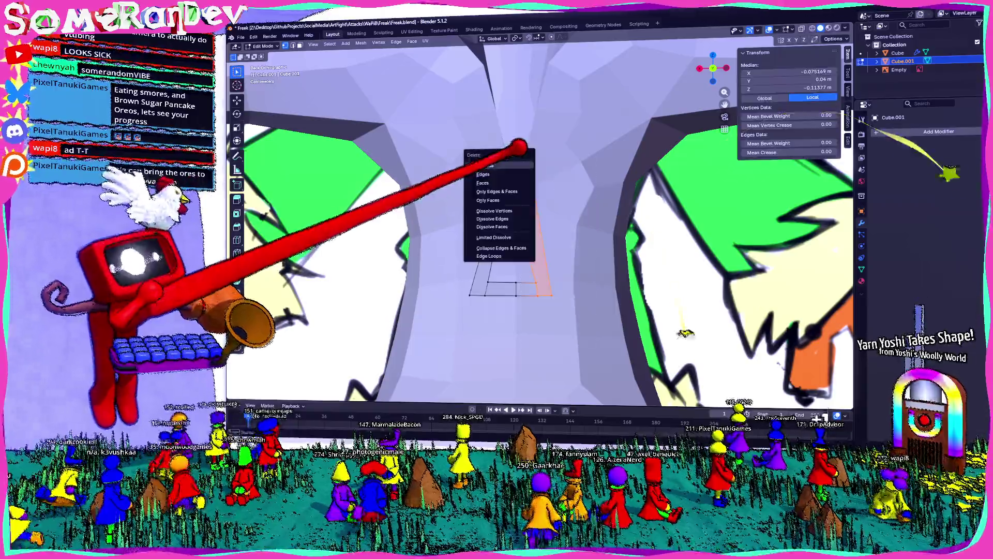
pyautogui.click(536, 186)
pyautogui.moveTo(544, 182); pyautogui.dragTo(466, 233, button='middle')
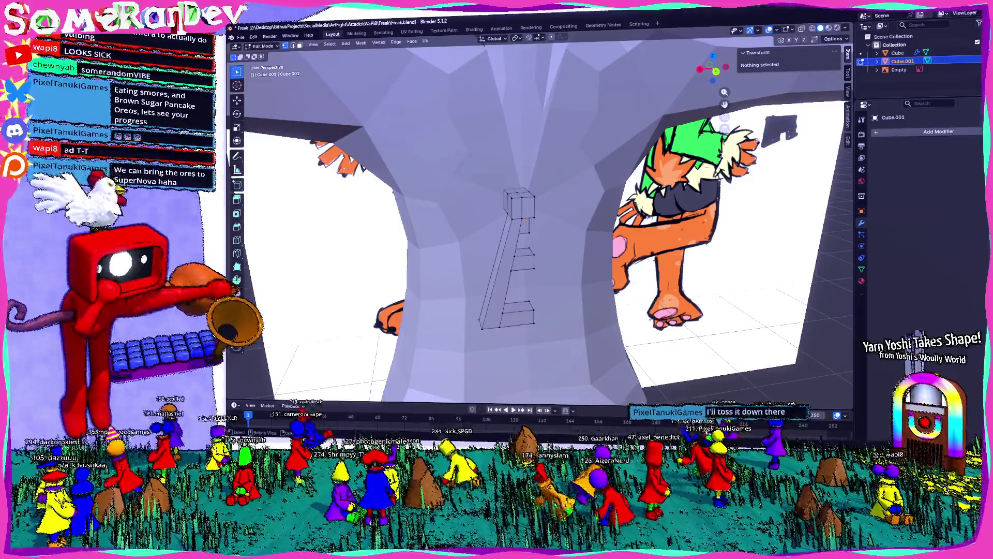
pyautogui.moveTo(520, 218); pyautogui.dragTo(481, 248, button='middle')
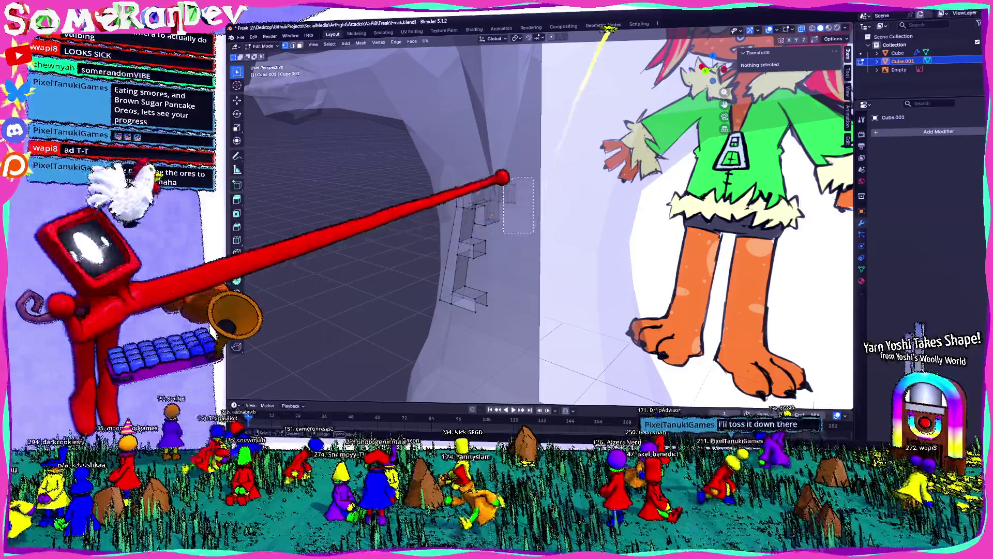
pyautogui.moveTo(503, 181); pyautogui.dragTo(533, 233)
pyautogui.click(474, 180)
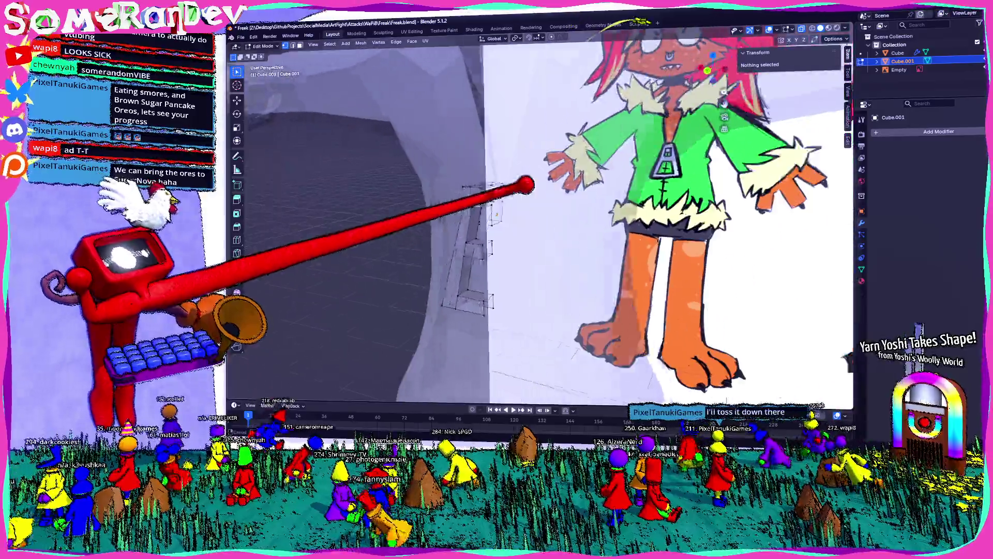
pyautogui.moveTo(528, 195); pyautogui.dragTo(481, 248, button='middle')
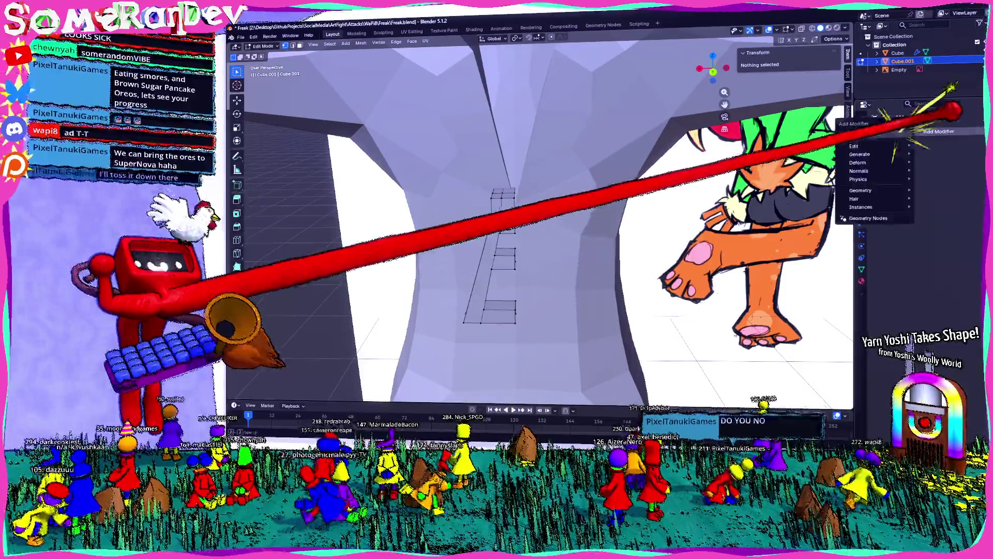
# Add a Mirror modifier to the emblem and inspect the full symmetric shape on the chest.
pyautogui.click(940, 131)
pyautogui.write('mi')
pyautogui.click(830, 157)
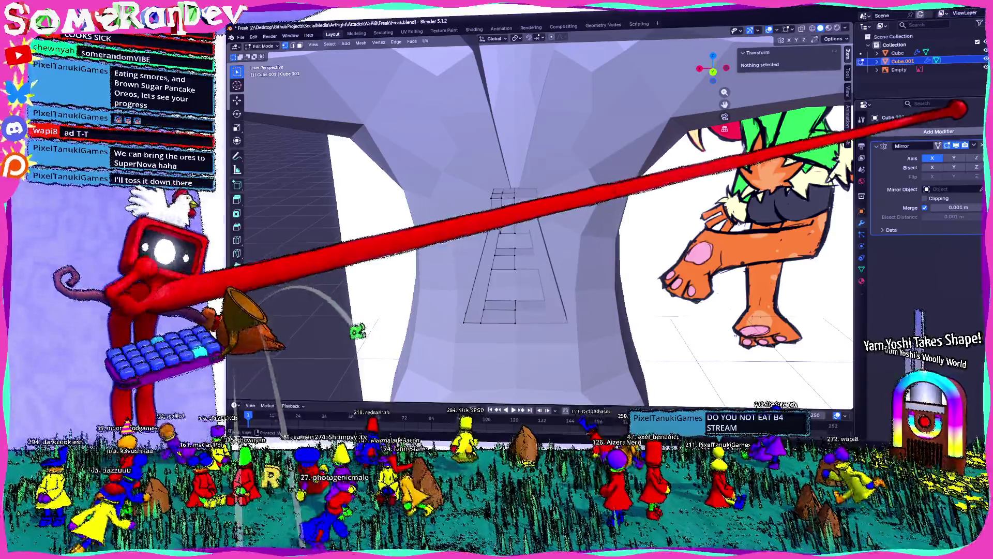
pyautogui.moveTo(543, 233); pyautogui.dragTo(466, 194, button='middle')
pyautogui.scroll(3, 505, 232)
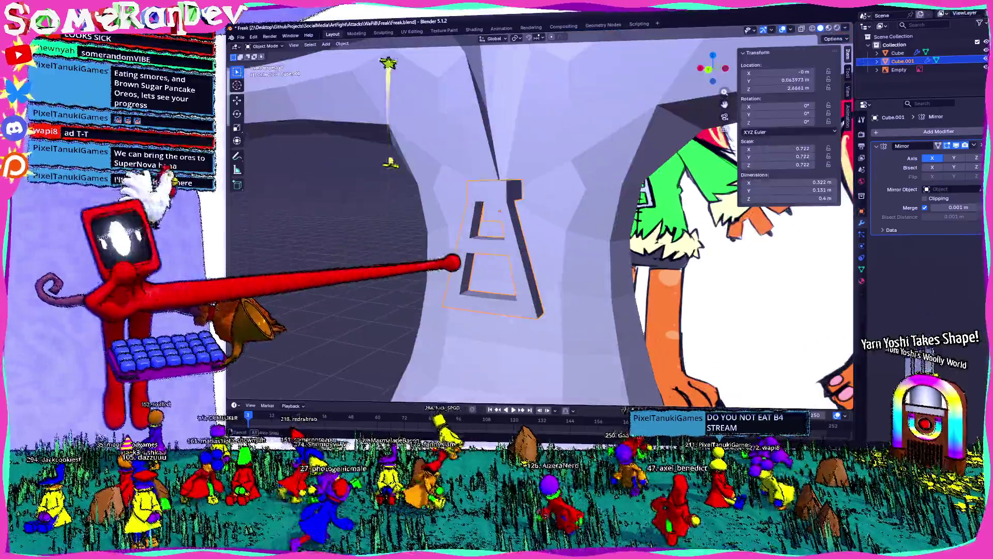
pyautogui.moveTo(505, 233); pyautogui.dragTo(466, 202, button='middle')
pyautogui.scroll(2, 505, 234)
pyautogui.scroll(-4, 505, 233)
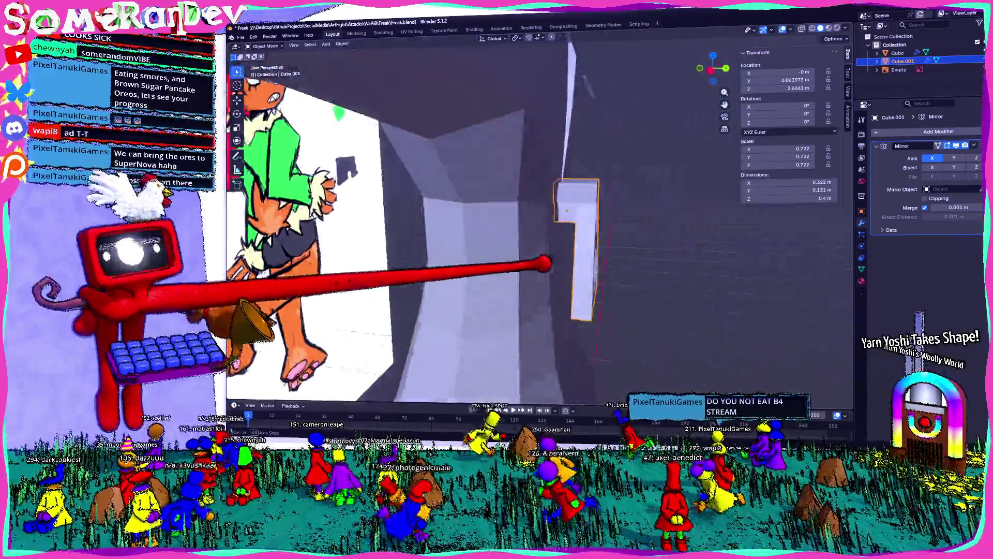
pyautogui.moveTo(504, 233)
pyautogui.mouseDown(button='middle')
pyautogui.moveTo(544, 249)
pyautogui.moveTo(466, 218)
pyautogui.moveTo(543, 218)
pyautogui.moveTo(497, 234)
pyautogui.moveTo(481, 226)
pyautogui.moveTo(559, 232)
pyautogui.moveTo(497, 232)
pyautogui.mouseUp(button='middle')
pyautogui.scroll(3, 504, 233)
pyautogui.scroll(3, 504, 233)
pyautogui.scroll(3, 504, 233)
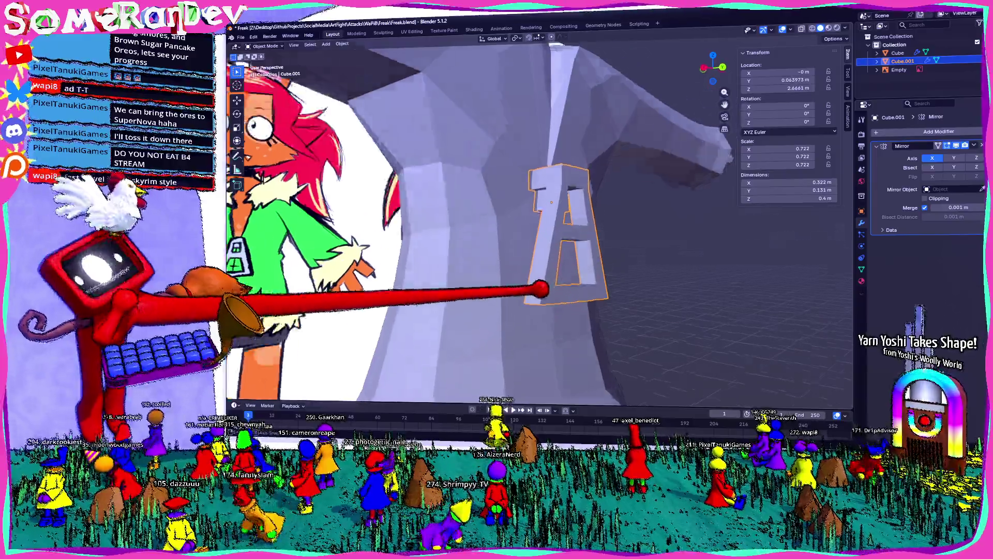
# Bevel the emblem's selected corner edges (Ctrl+B) to cut off its outer corners.
pyautogui.moveTo(598, 270)
pyautogui.mouseDown(button='middle')
pyautogui.moveTo(525, 210)
pyautogui.moveTo(535, 202)
pyautogui.mouseUp(button='middle')
pyautogui.press('Tab')
pyautogui.press('g')
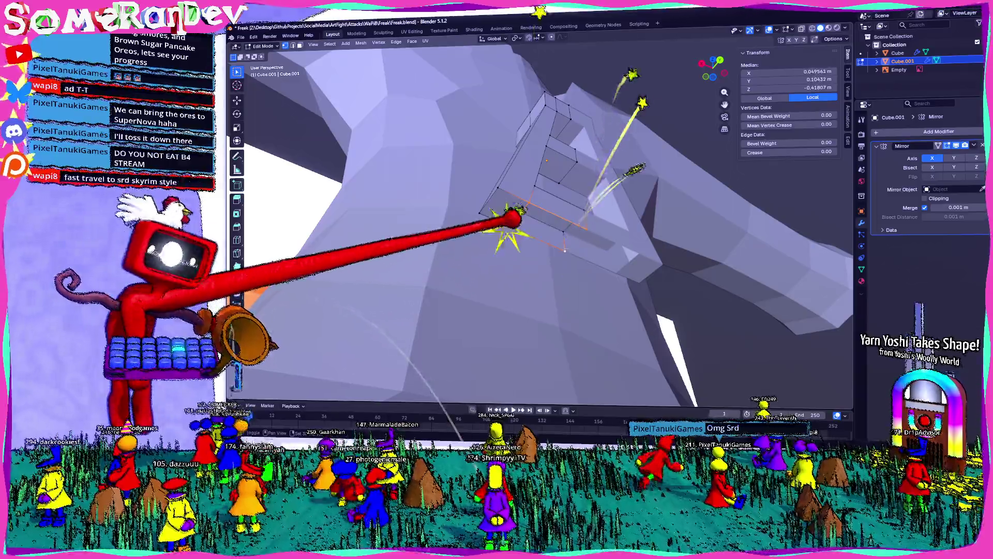
pyautogui.moveTo(573, 249)
pyautogui.mouseDown(button='middle')
pyautogui.moveTo(560, 287)
pyautogui.moveTo(497, 233)
pyautogui.mouseUp(button='middle')
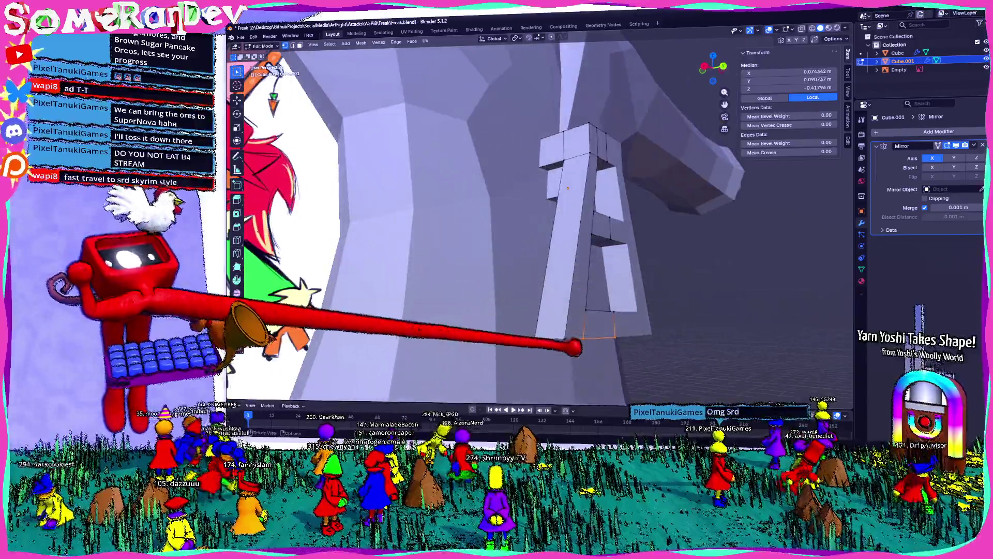
pyautogui.moveTo(566, 191)
pyautogui.mouseDown(button='middle')
pyautogui.moveTo(543, 233)
pyautogui.moveTo(535, 167)
pyautogui.mouseUp(button='middle')
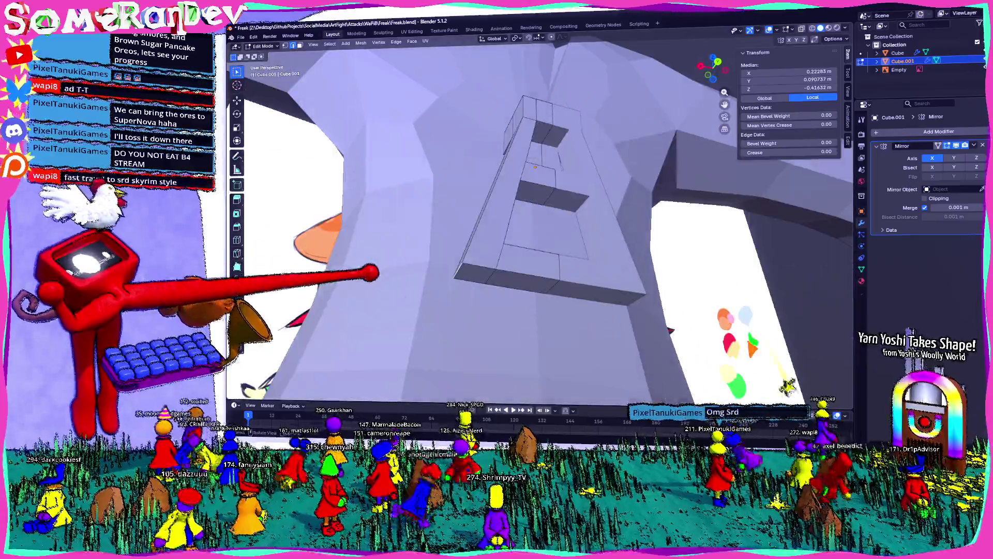
pyautogui.hotkey('ctrl', 'b')
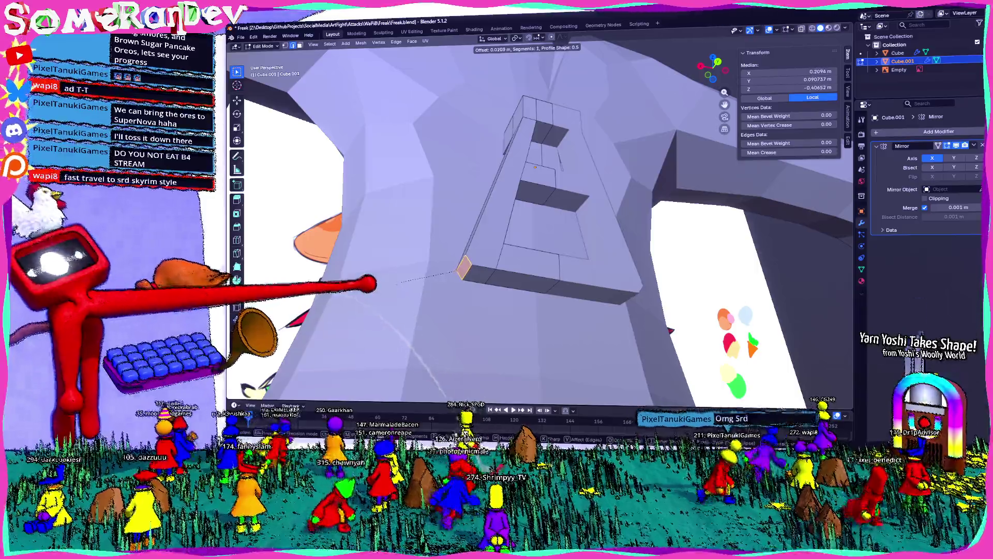
pyautogui.click(536, 167)
# Bevel the remaining corner edge after checking against the reference, then return to Object Mode.
pyautogui.moveTo(535, 194); pyautogui.dragTo(543, 221, button='middle')
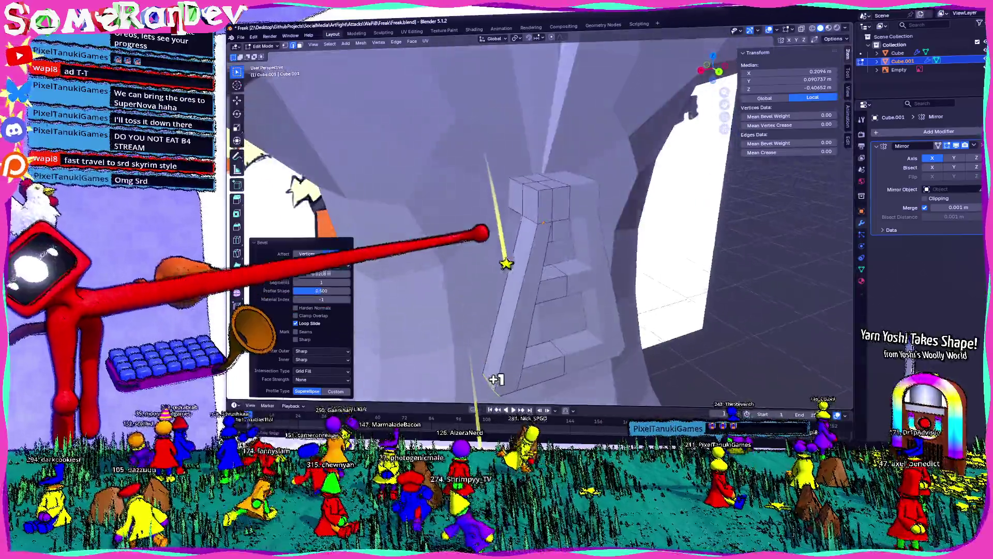
pyautogui.moveTo(505, 263)
pyautogui.mouseDown(button='middle')
pyautogui.moveTo(466, 295)
pyautogui.moveTo(508, 326)
pyautogui.mouseUp(button='middle')
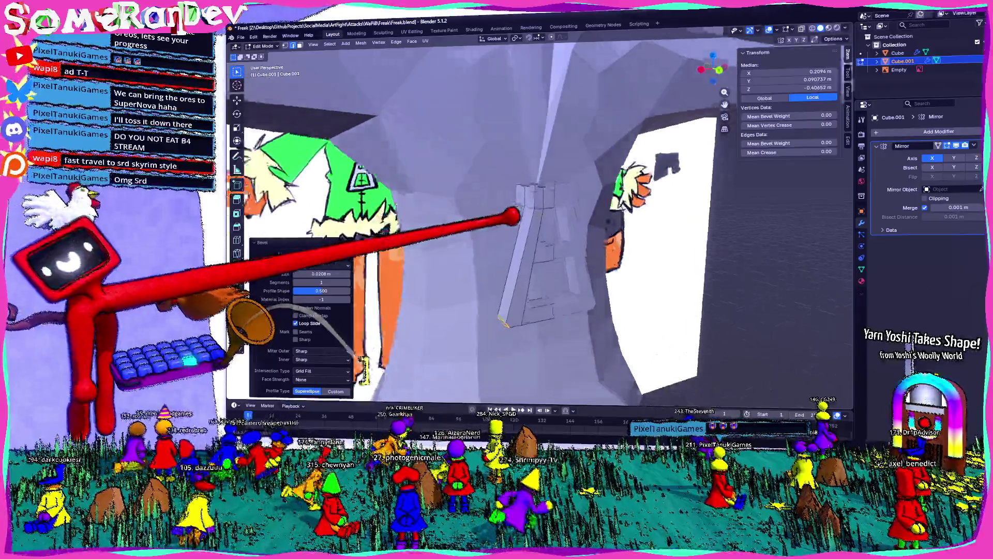
pyautogui.moveTo(513, 217)
pyautogui.mouseDown(button='middle')
pyautogui.moveTo(528, 194)
pyautogui.moveTo(520, 178)
pyautogui.moveTo(540, 208)
pyautogui.mouseUp(button='middle')
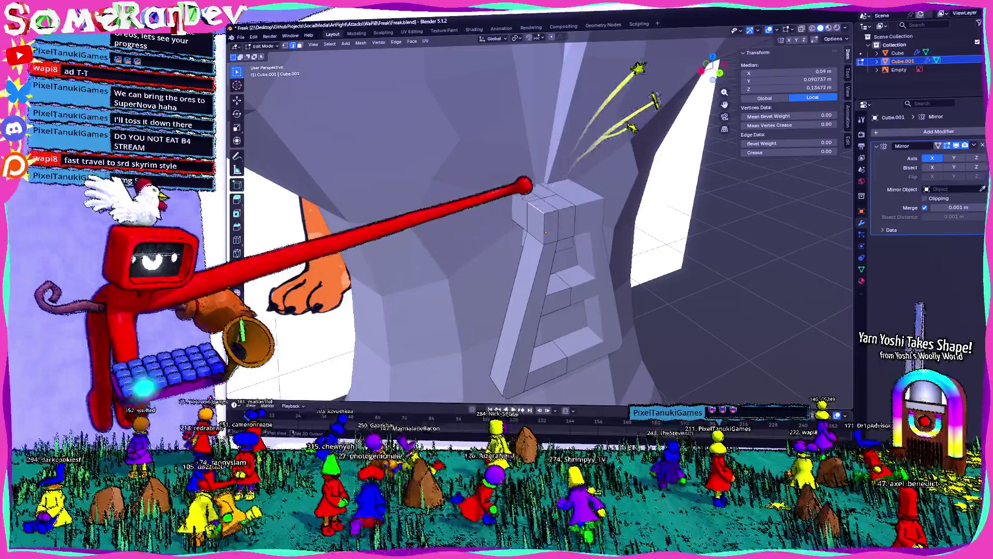
pyautogui.hotkey('ctrl', 'b')
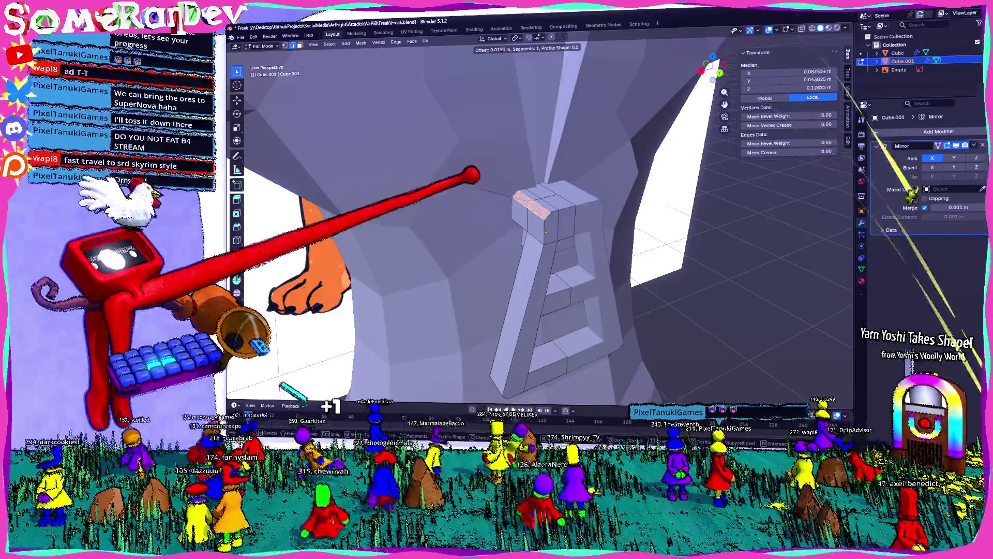
pyautogui.click(547, 233)
pyautogui.moveTo(504, 217)
pyautogui.mouseDown(button='middle')
pyautogui.moveTo(536, 264)
pyautogui.moveTo(527, 375)
pyautogui.mouseUp(button='middle')
pyautogui.press('Tab')
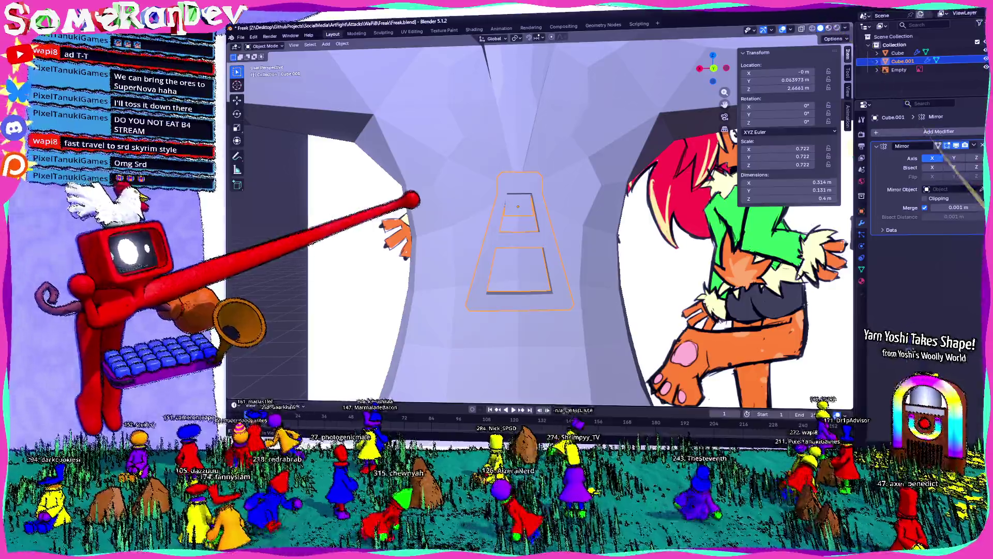
pyautogui.scroll(4, 520, 256)
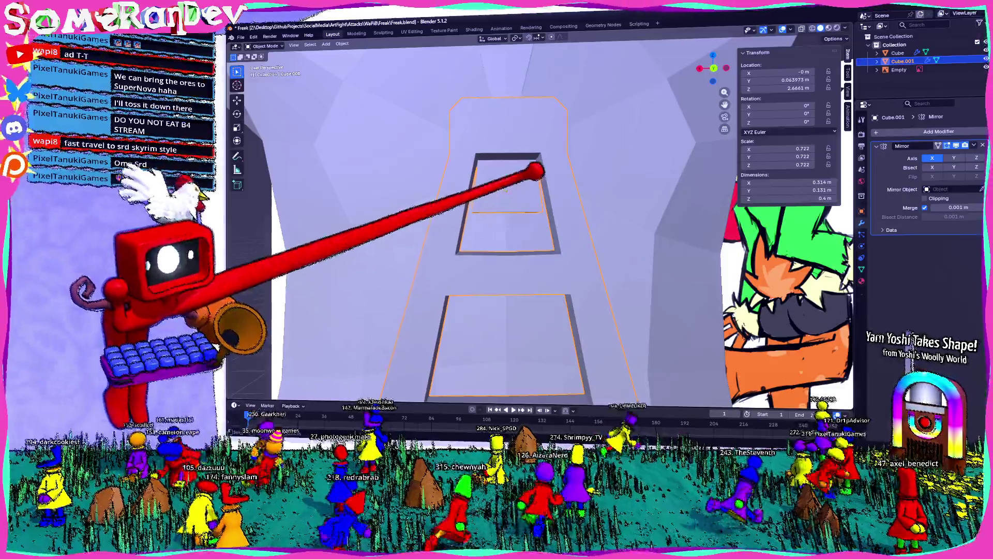
pyautogui.scroll(-6, 535, 173)
# Select the belt buckle piece and set it to Shade Smooth.
pyautogui.moveTo(527, 186)
pyautogui.mouseDown(button='middle')
pyautogui.moveTo(516, 211)
pyautogui.moveTo(466, 232)
pyautogui.moveTo(474, 225)
pyautogui.mouseUp(button='middle')
pyautogui.scroll(5, 520, 217)
pyautogui.press('Tab')
pyautogui.scroll(-5, 474, 226)
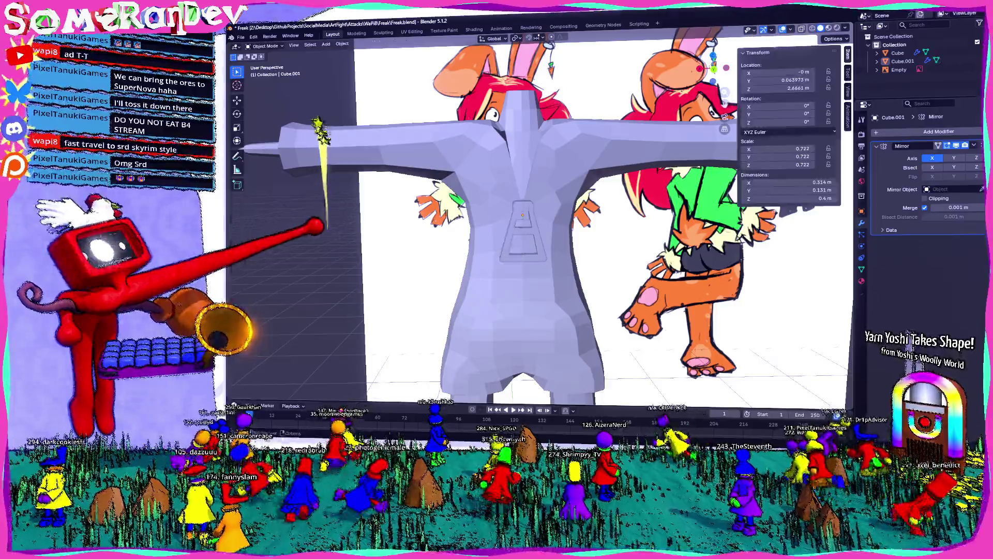
pyautogui.scroll(-4, 520, 217)
pyautogui.click(521, 233)
pyautogui.scroll(5, 519, 232)
pyautogui.moveTo(504, 233)
pyautogui.mouseDown(button='middle')
pyautogui.moveTo(434, 225)
pyautogui.moveTo(505, 218)
pyautogui.moveTo(497, 233)
pyautogui.mouseUp(button='middle')
pyautogui.rightClick(432, 215)
pyautogui.click(465, 227)
pyautogui.rightClick(434, 210)
pyautogui.click(465, 225)
# Apply Shade Auto Smooth (Smooth by Angle, 30°) to the buckle and enter its mesh with the Normals menu up.
pyautogui.rightClick(505, 218)
pyautogui.click(497, 233)
pyautogui.scroll(5, 497, 233)
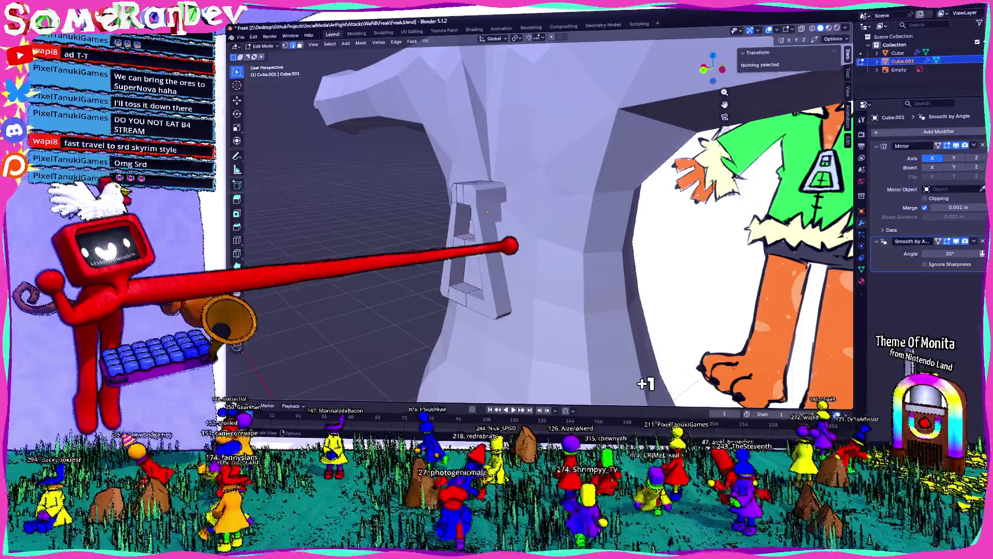
pyautogui.press('Tab')
pyautogui.click(362, 42)
pyautogui.moveTo(375, 174)
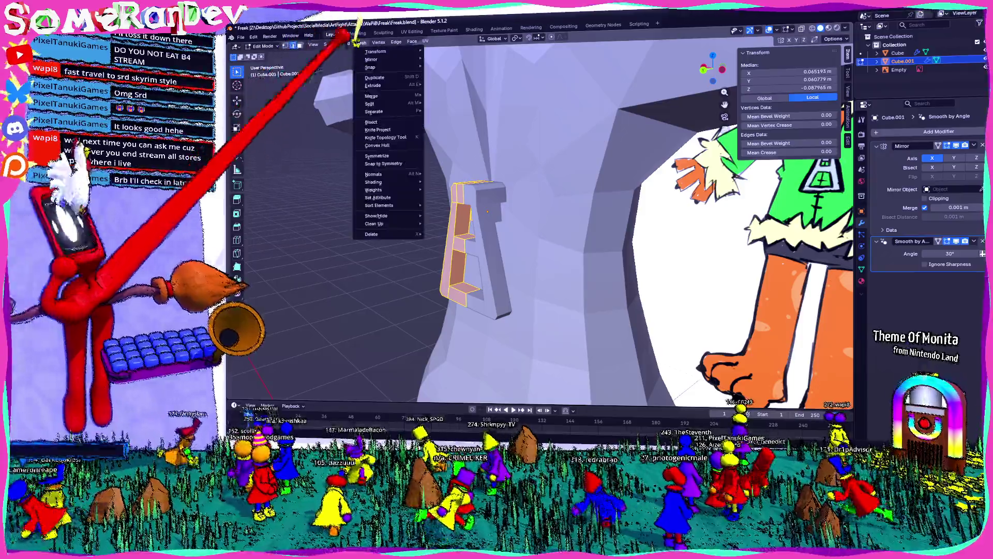
# Recalculate the buckle's normals to face outside and return to Object Mode.
pyautogui.click(353, 43)
pyautogui.rightClick(466, 178)
pyautogui.click(490, 210)
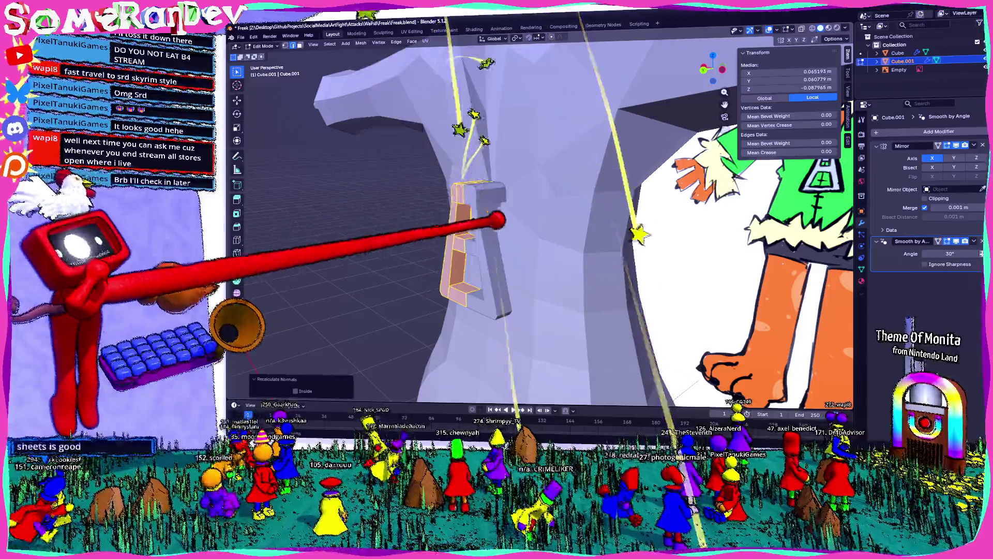
pyautogui.press('Tab')
# Reapply Shade Auto Smooth to the buckle, then switch over to the browser window.
pyautogui.rightClick(435, 204)
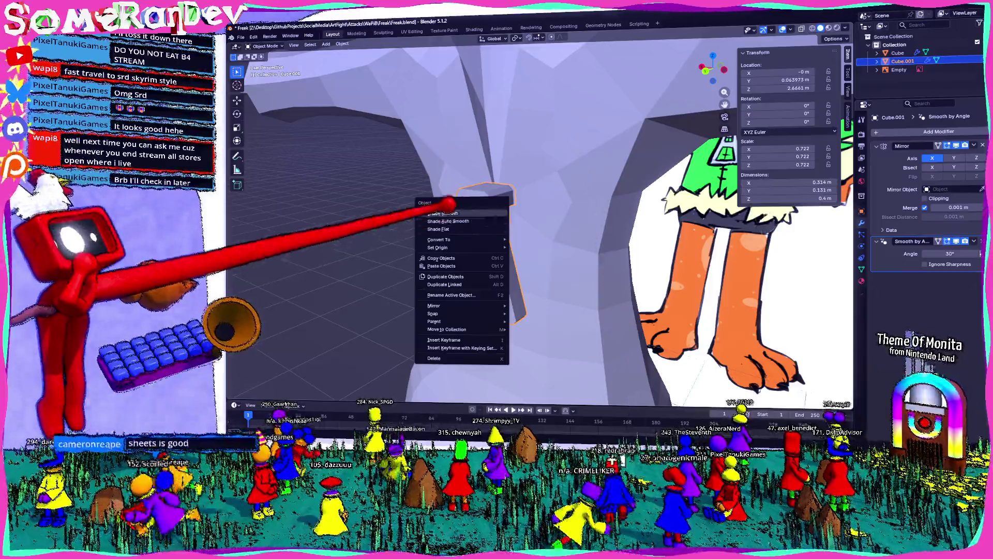
pyautogui.click(451, 220)
pyautogui.moveTo(466, 218)
pyautogui.mouseDown(button='middle')
pyautogui.moveTo(512, 202)
pyautogui.moveTo(540, 208)
pyautogui.mouseUp(button='middle')
pyautogui.rightClick(482, 201)
pyautogui.click(496, 218)
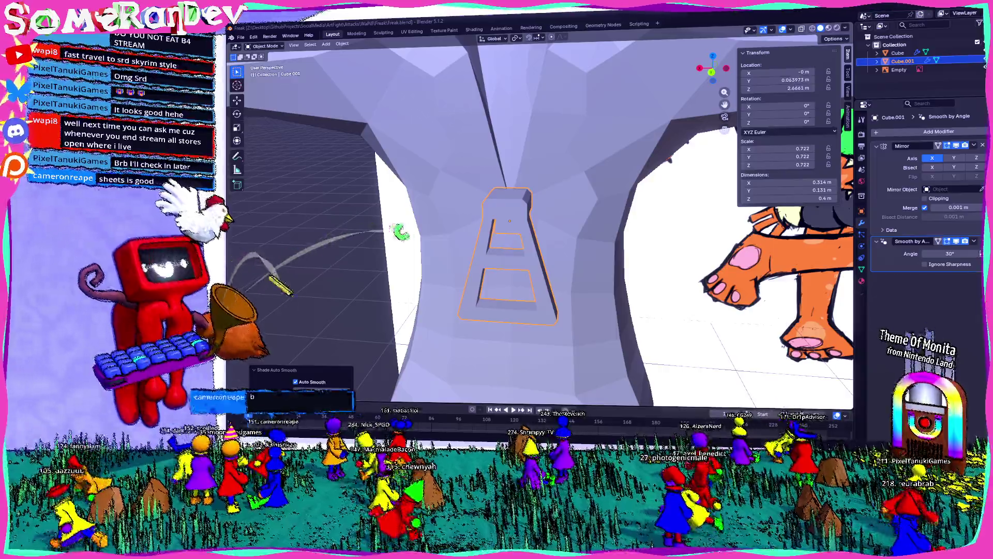
pyautogui.hotkey('alt', 'Tab')
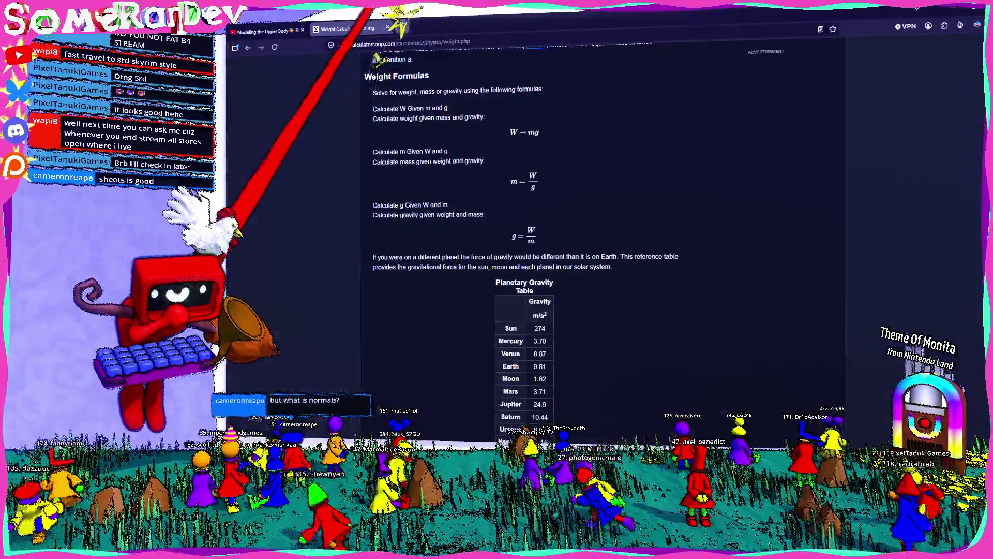
# Search for brown sugar pancake Oreos in a new tab, open the Target product result, then return to Blender.
pyautogui.hotkey('ctrl', 't')
pyautogui.press('Return')
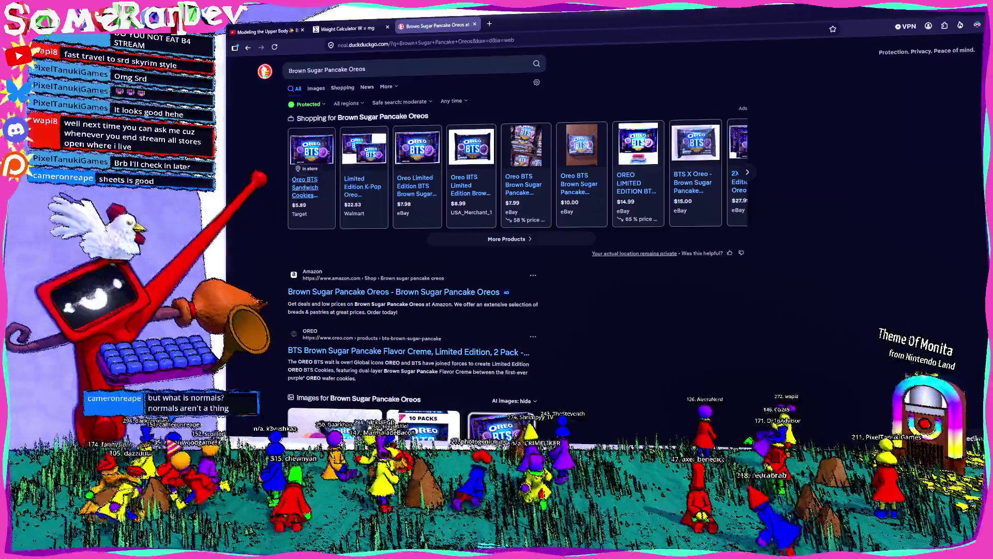
pyautogui.click(313, 155)
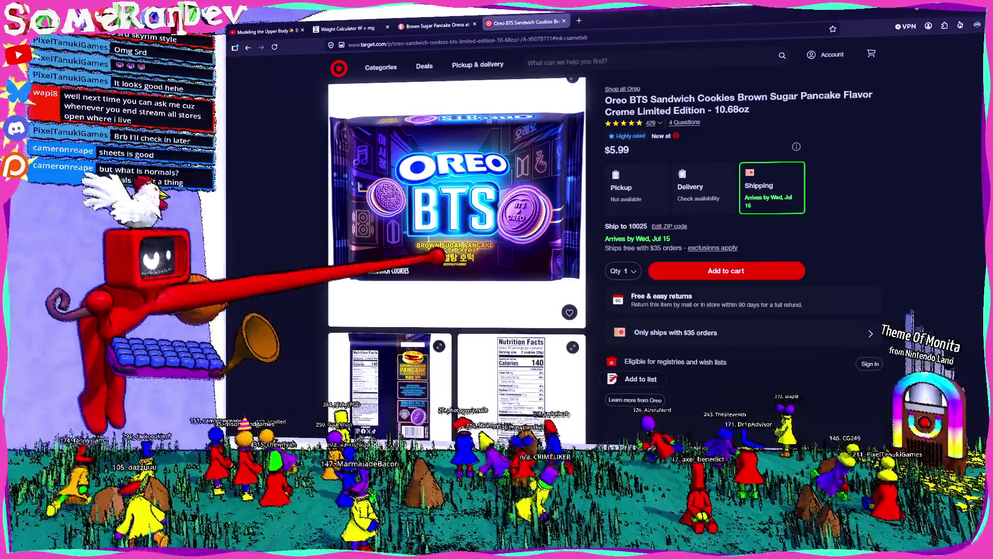
pyautogui.scroll(-2, 512, 213)
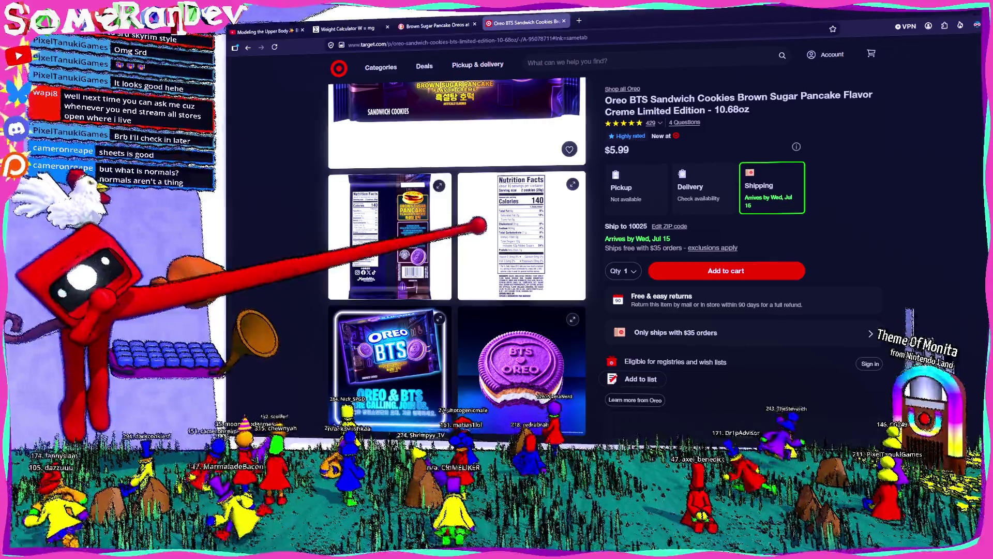
pyautogui.scroll(3, 482, 226)
pyautogui.scroll(3, 481, 227)
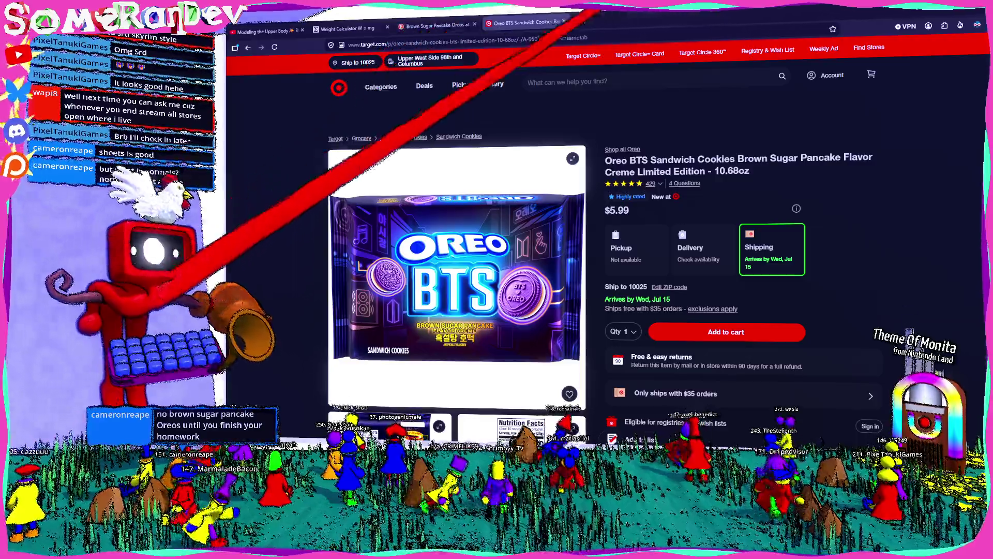
pyautogui.hotkey('alt', 'Tab')
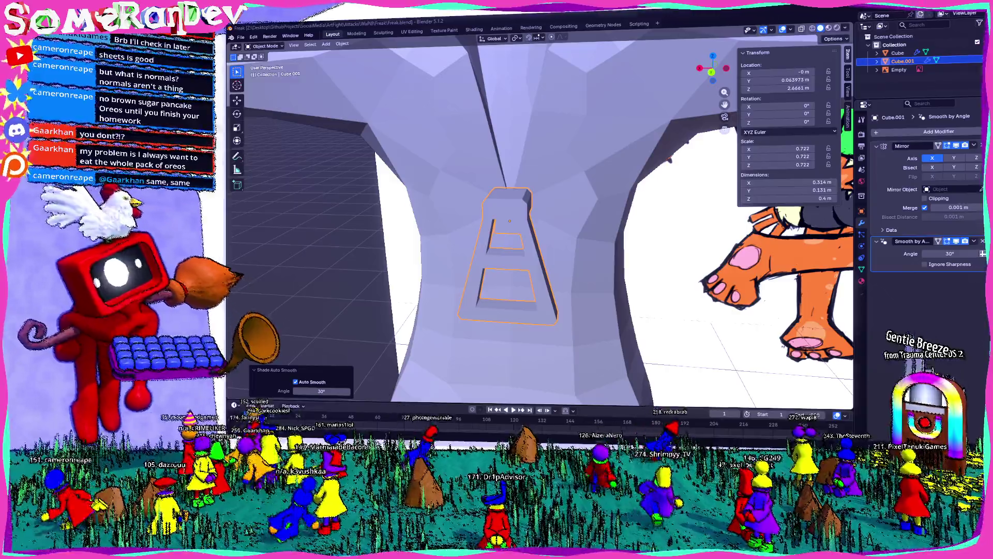
pyautogui.scroll(-4, 512, 194)
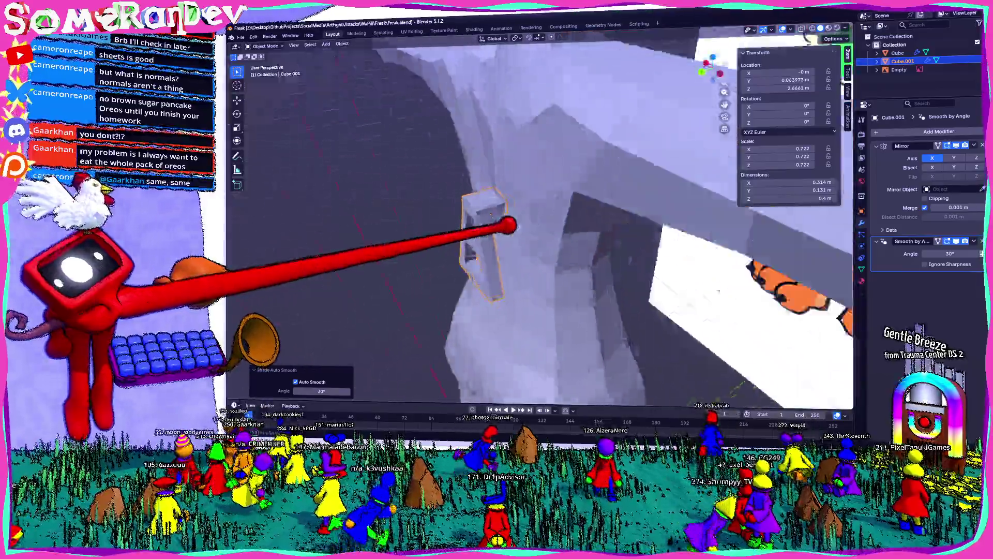
# Leave the buckle edit, give the body its Subdivision (Ctrl+1), and shade it Smooth then Auto Smooth.
pyautogui.moveTo(504, 225); pyautogui.dragTo(570, 237, button='middle')
pyautogui.press('Tab')
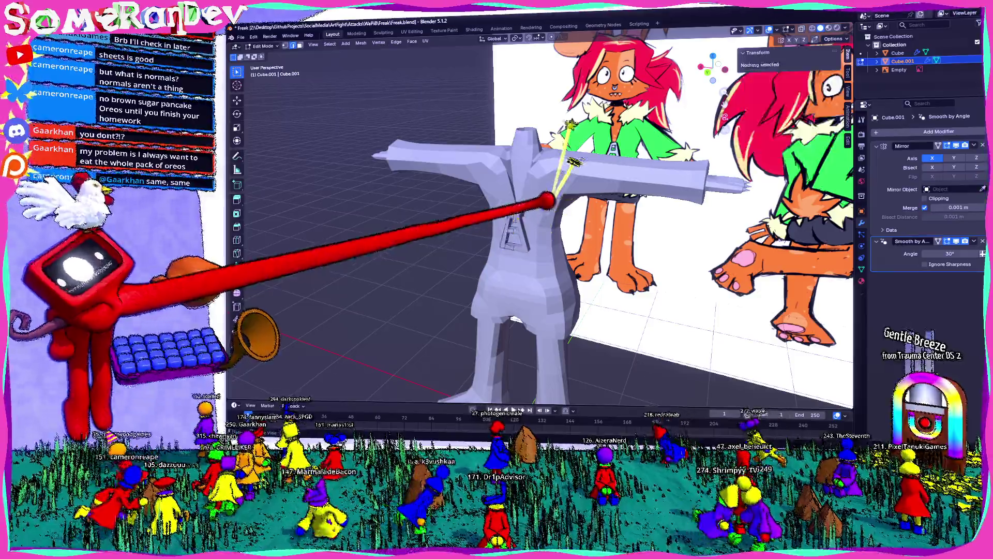
pyautogui.hotkey('ctrl', '1')
pyautogui.scroll(4, 570, 185)
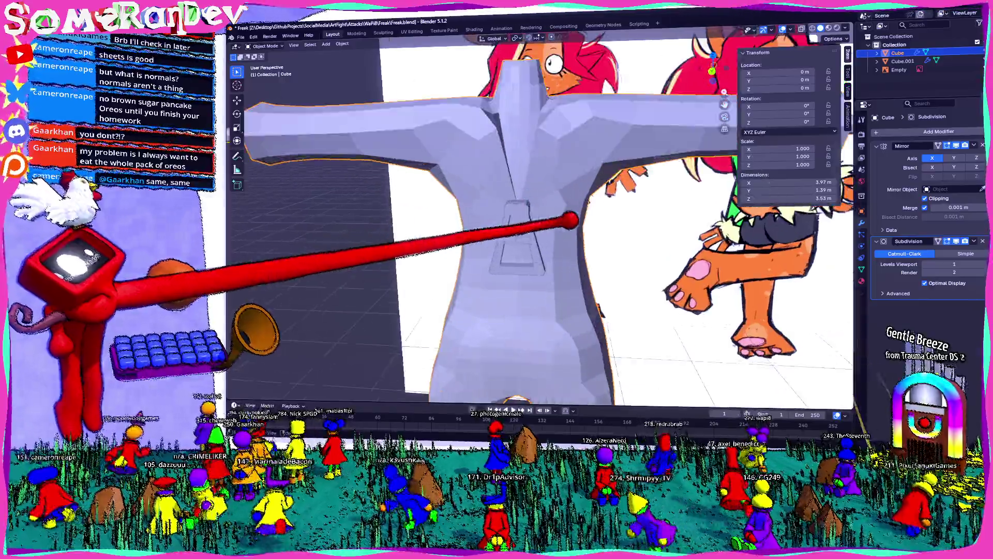
pyautogui.moveTo(570, 185)
pyautogui.mouseDown(button='middle')
pyautogui.moveTo(518, 193)
pyautogui.moveTo(544, 218)
pyautogui.mouseUp(button='middle')
pyautogui.rightClick(544, 195)
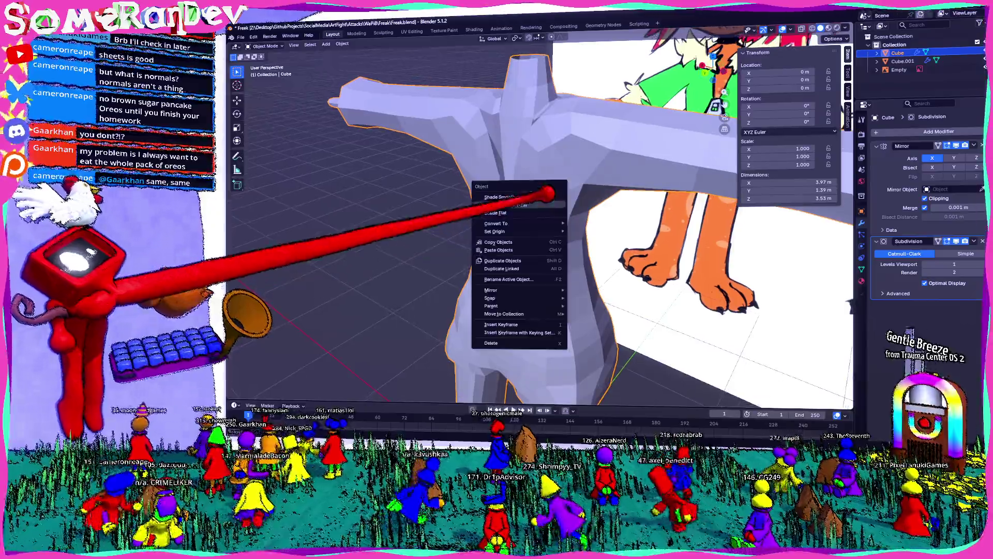
pyautogui.click(552, 204)
pyautogui.rightClick(398, 128)
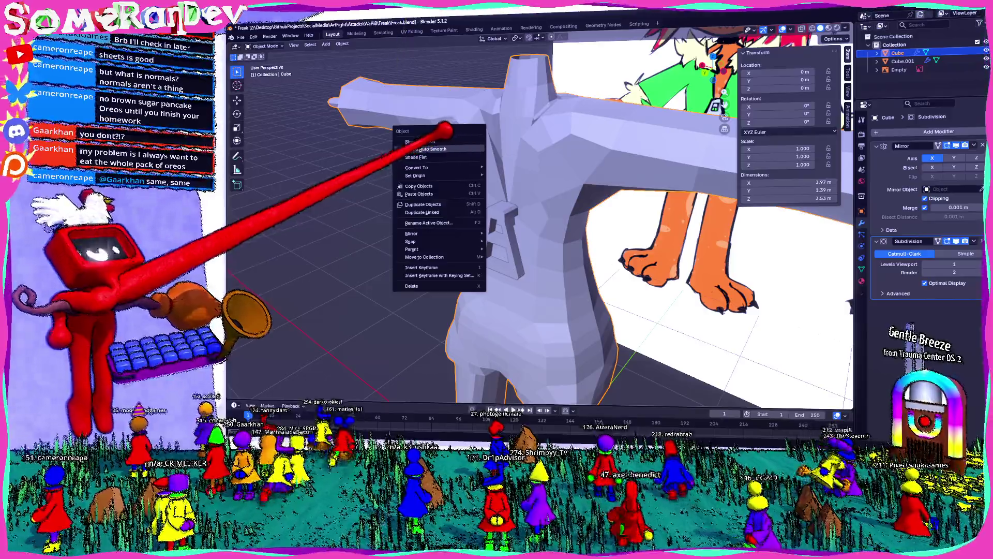
pyautogui.click(423, 149)
pyautogui.scroll(4, 497, 194)
# Compare Smooth, Flat and Auto Smooth shading on the body from several angles, settling on Auto Smooth.
pyautogui.moveTo(497, 194)
pyautogui.mouseDown(button='middle')
pyautogui.moveTo(543, 213)
pyautogui.moveTo(465, 194)
pyautogui.moveTo(582, 248)
pyautogui.moveTo(610, 136)
pyautogui.mouseUp(button='middle')
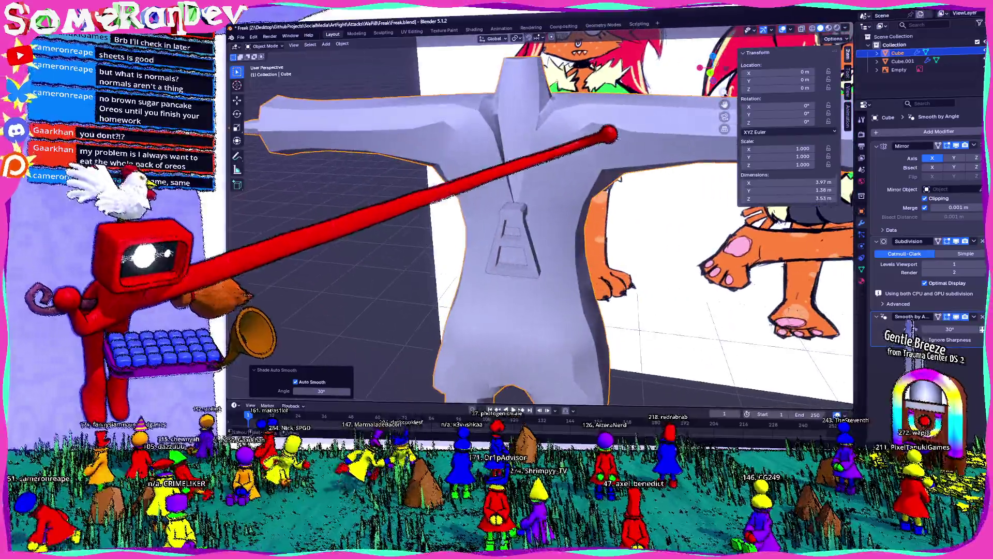
pyautogui.scroll(-4, 610, 136)
pyautogui.moveTo(543, 194)
pyautogui.mouseDown(button='middle')
pyautogui.moveTo(575, 237)
pyautogui.moveTo(505, 287)
pyautogui.moveTo(527, 218)
pyautogui.moveTo(509, 210)
pyautogui.moveTo(543, 249)
pyautogui.moveTo(574, 225)
pyautogui.moveTo(497, 226)
pyautogui.mouseUp(button='middle')
pyautogui.scroll(5, 574, 237)
pyautogui.rightClick(528, 217)
pyautogui.click(536, 198)
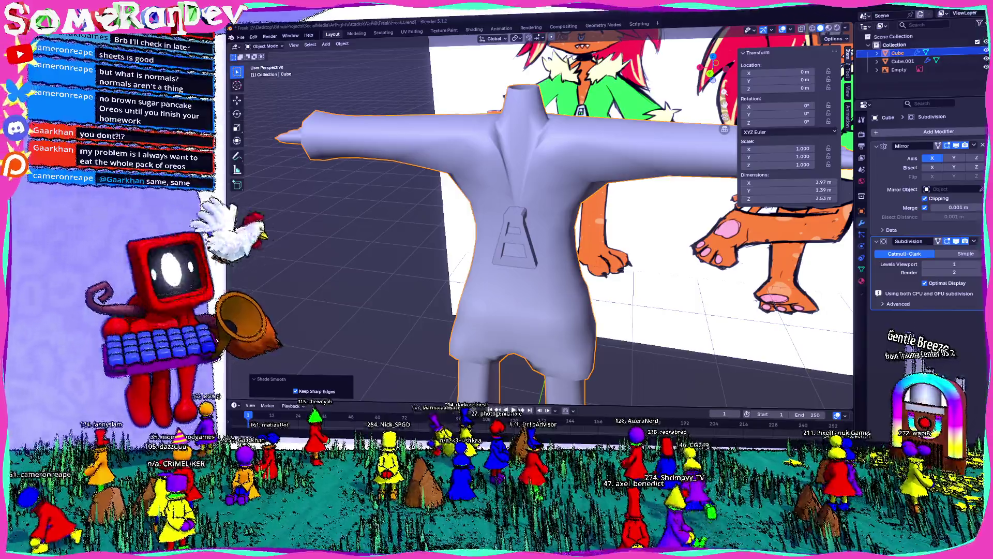
pyautogui.rightClick(570, 138)
pyautogui.click(554, 162)
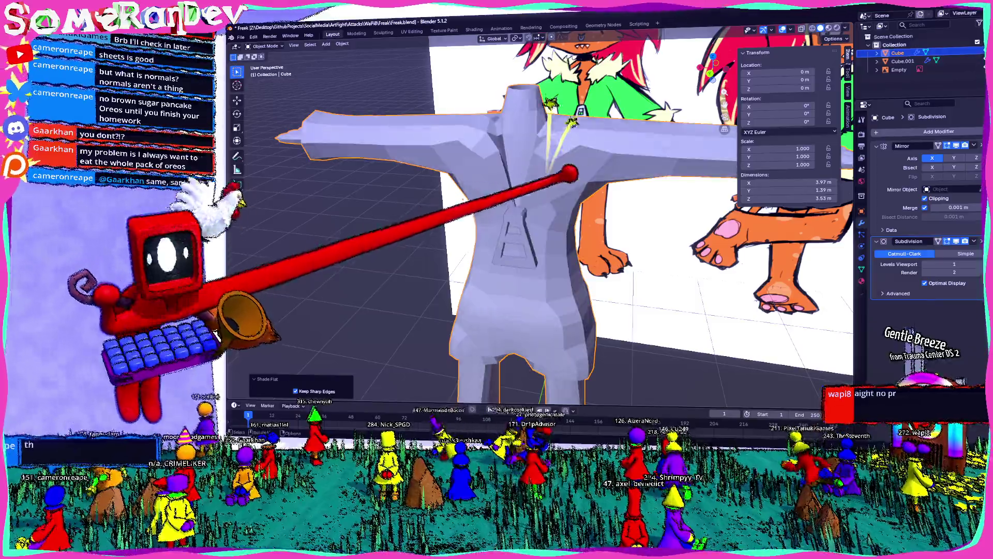
pyautogui.moveTo(544, 179)
pyautogui.mouseDown(button='middle')
pyautogui.moveTo(565, 162)
pyautogui.moveTo(544, 186)
pyautogui.moveTo(570, 219)
pyautogui.mouseUp(button='middle')
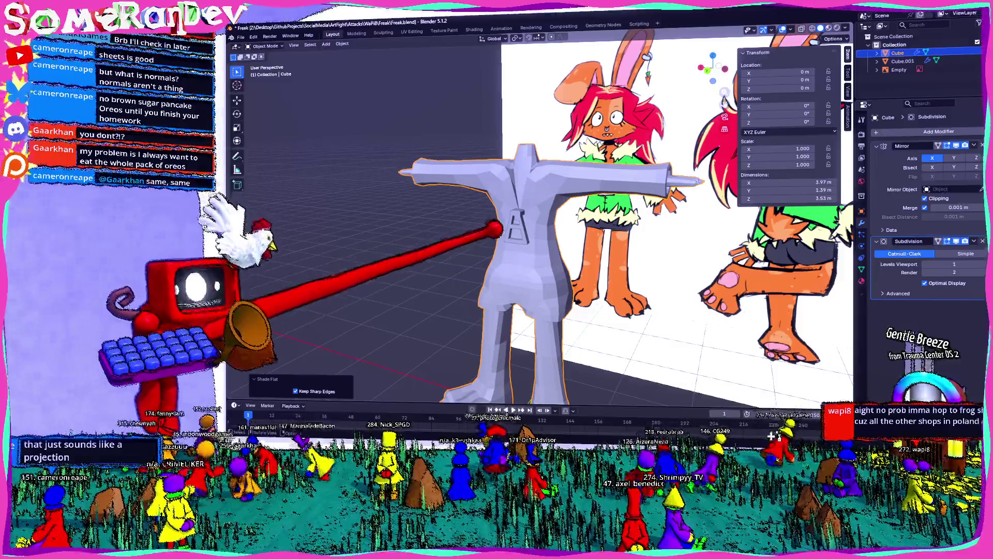
pyautogui.rightClick(536, 237)
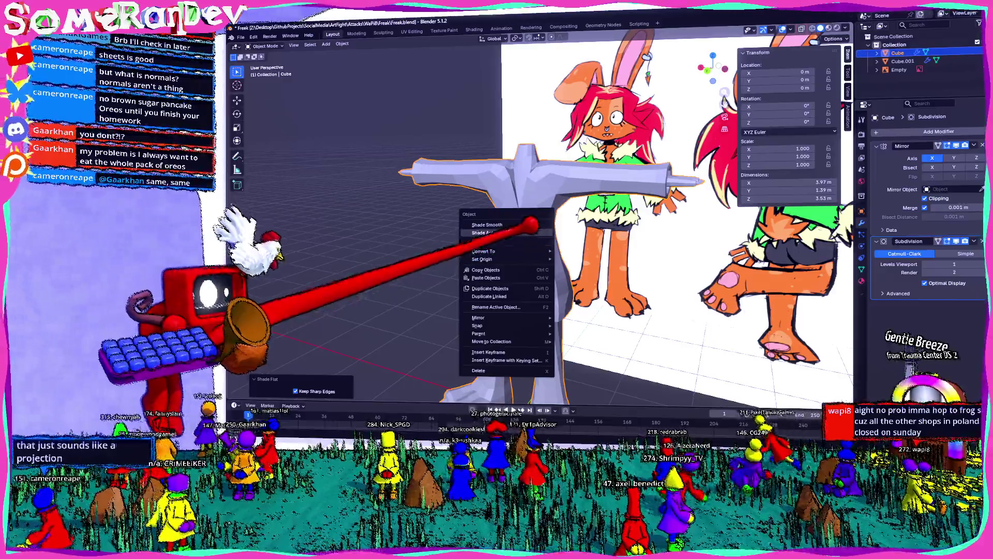
pyautogui.click(534, 233)
# Inspect the body all around, then enter its mesh for editing and close in on the neck area.
pyautogui.moveTo(536, 233)
pyautogui.mouseDown(button='middle')
pyautogui.moveTo(547, 243)
pyautogui.moveTo(435, 233)
pyautogui.moveTo(497, 225)
pyautogui.moveTo(553, 257)
pyautogui.mouseUp(button='middle')
pyautogui.moveTo(535, 388); pyautogui.dragTo(544, 380, button='middle')
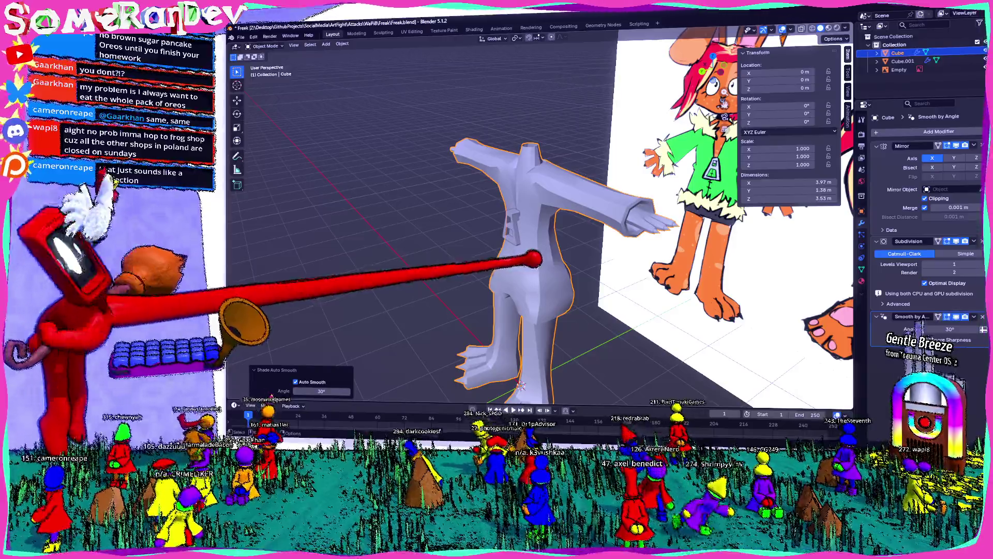
pyautogui.moveTo(543, 257)
pyautogui.mouseDown(button='middle')
pyautogui.moveTo(388, 232)
pyautogui.moveTo(543, 249)
pyautogui.moveTo(505, 233)
pyautogui.moveTo(450, 233)
pyautogui.moveTo(527, 241)
pyautogui.moveTo(512, 226)
pyautogui.moveTo(466, 234)
pyautogui.moveTo(544, 256)
pyautogui.moveTo(466, 233)
pyautogui.mouseUp(button='middle')
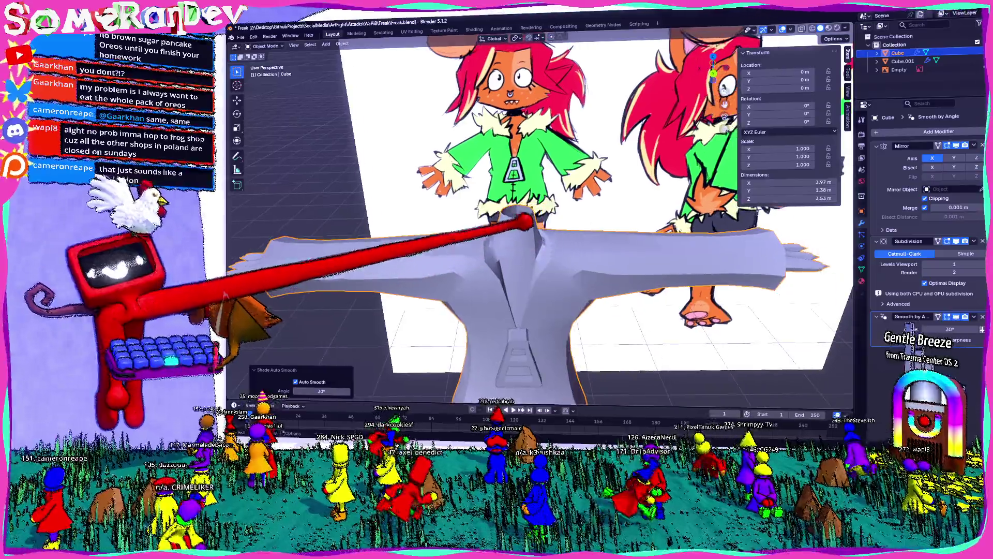
pyautogui.press('Tab')
pyautogui.moveTo(543, 233)
pyautogui.mouseDown(button='middle')
pyautogui.moveTo(466, 233)
pyautogui.moveTo(543, 233)
pyautogui.moveTo(512, 234)
pyautogui.mouseUp(button='middle')
pyautogui.moveTo(574, 190); pyautogui.dragTo(544, 233, button='middle')
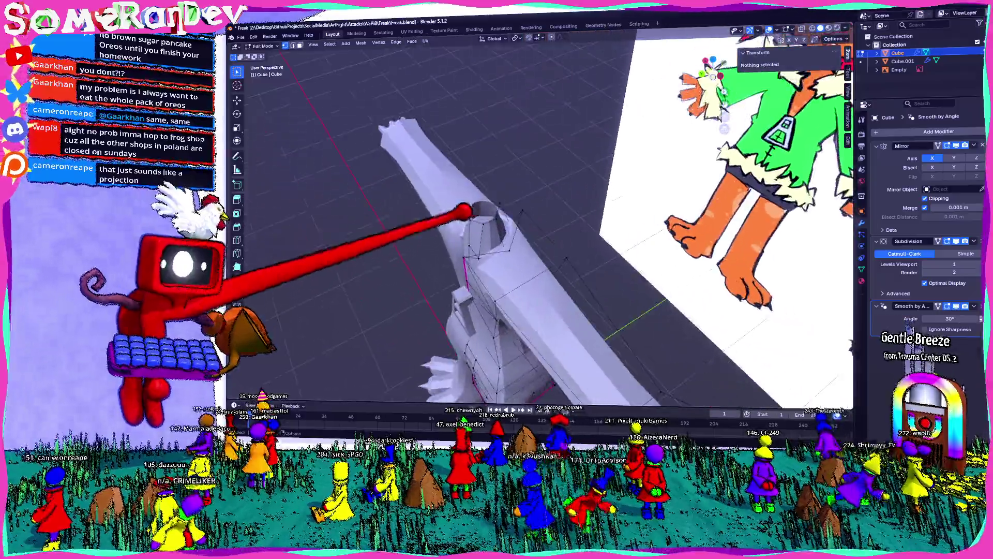
pyautogui.scroll(3, 543, 233)
# In side ortho view, move the neck's top vertices upward to start the head outline.
pyautogui.click(536, 267)
pyautogui.press('KP_1')
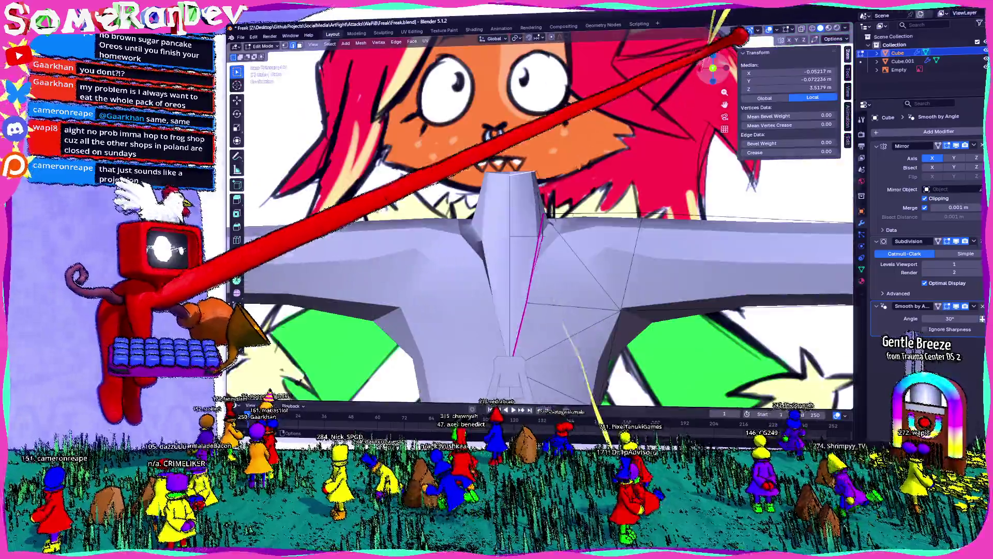
pyautogui.press('KP_3')
pyautogui.moveTo(349, 299); pyautogui.dragTo(508, 372, button='middle')
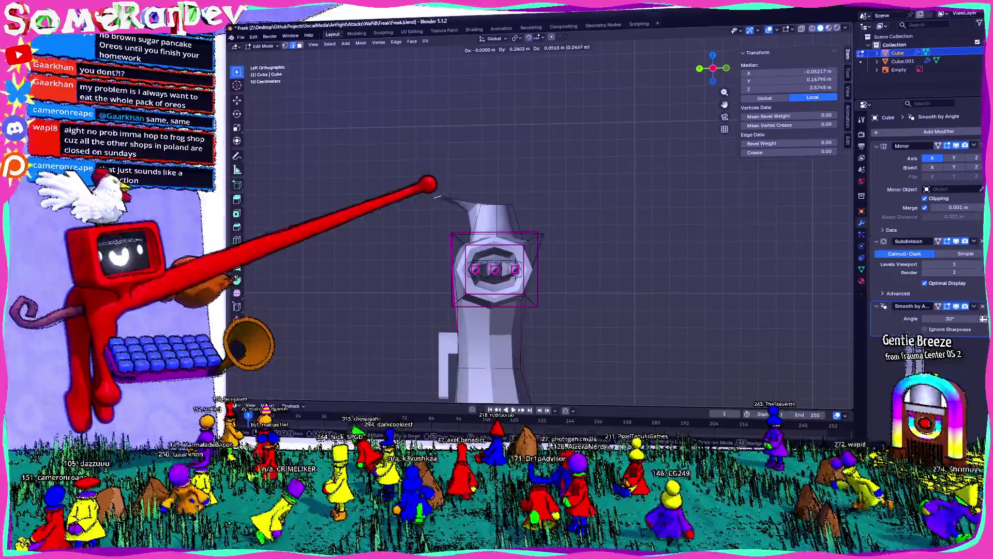
pyautogui.press('g')
pyautogui.click(498, 272)
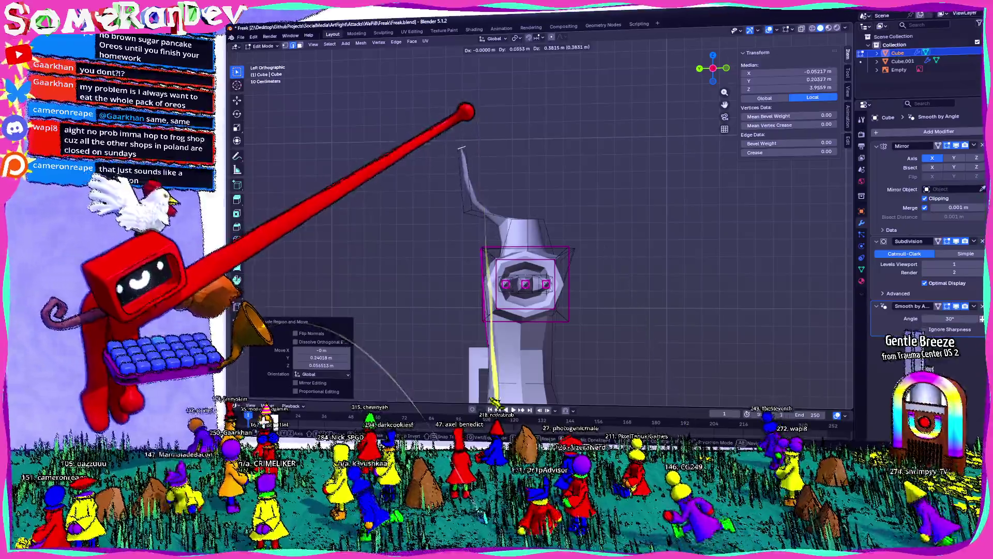
# Extend the curve and close it into a ring, checking it against the reference drawing from several angles.
pyautogui.keyDown('shift'); pyautogui.moveTo(497, 232); pyautogui.dragTo(512, 310, button='middle'); pyautogui.keyUp('shift')
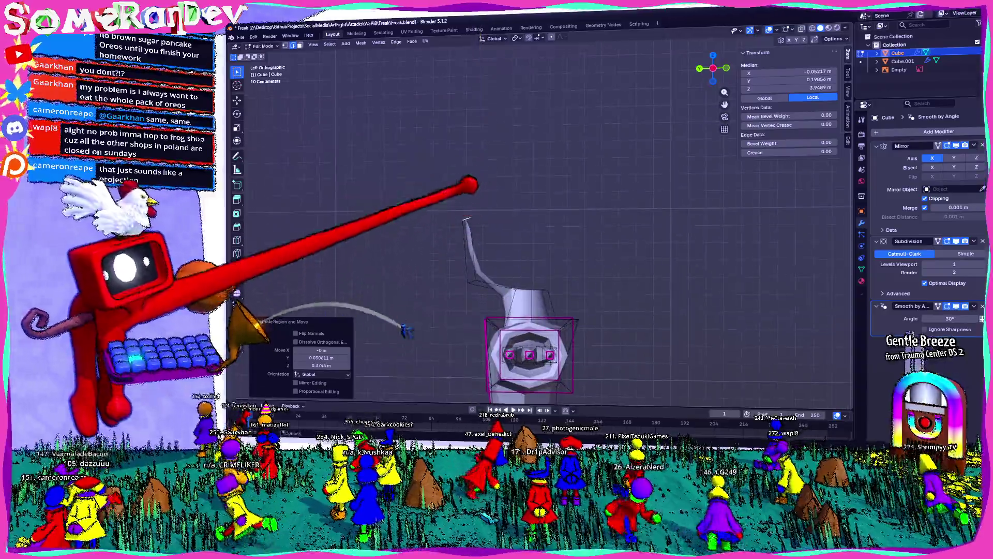
pyautogui.press('g')
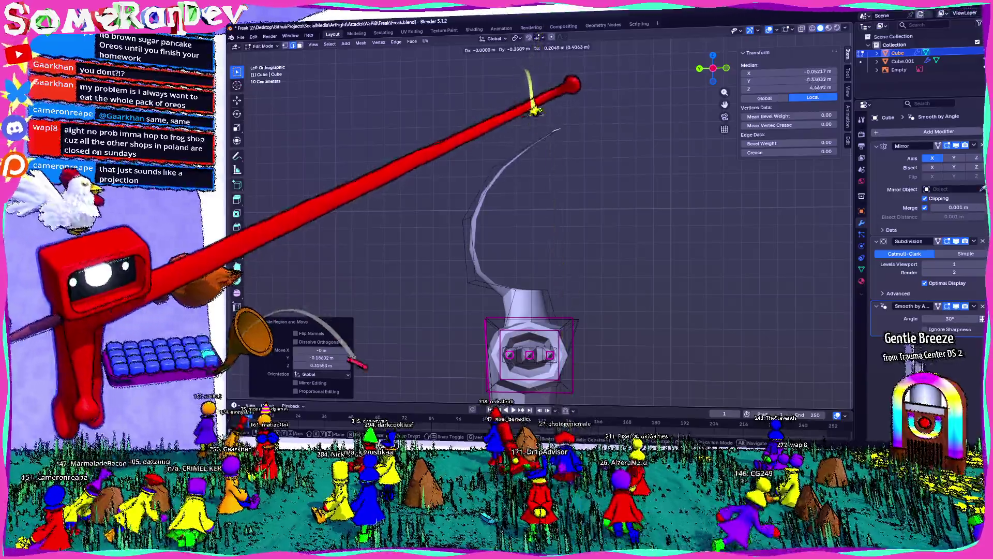
pyautogui.press('e')
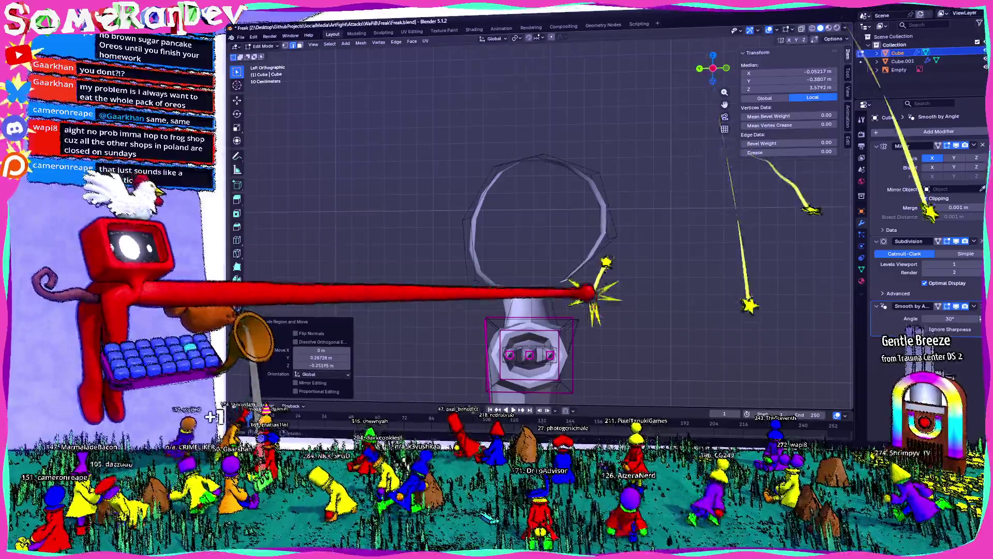
pyautogui.moveTo(543, 233); pyautogui.dragTo(590, 326, button='middle')
pyautogui.moveTo(543, 233); pyautogui.dragTo(636, 195, button='middle')
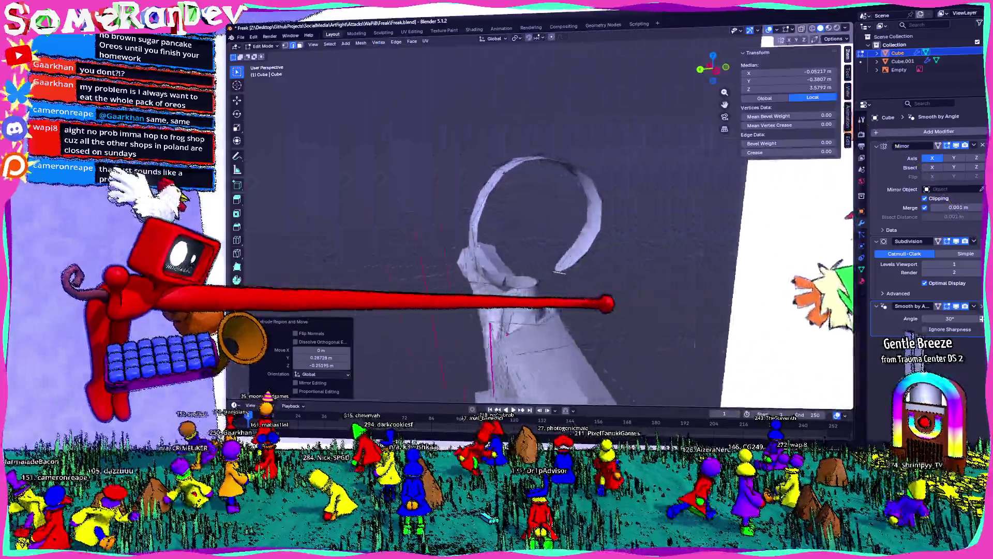
pyautogui.moveTo(544, 233); pyautogui.dragTo(465, 295, button='middle')
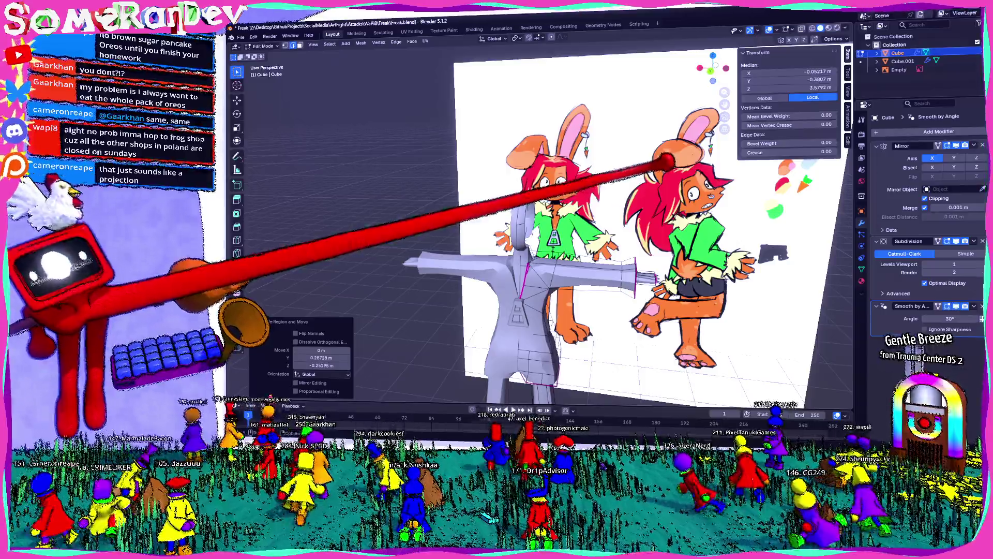
pyautogui.moveTo(544, 232); pyautogui.dragTo(388, 233, button='middle')
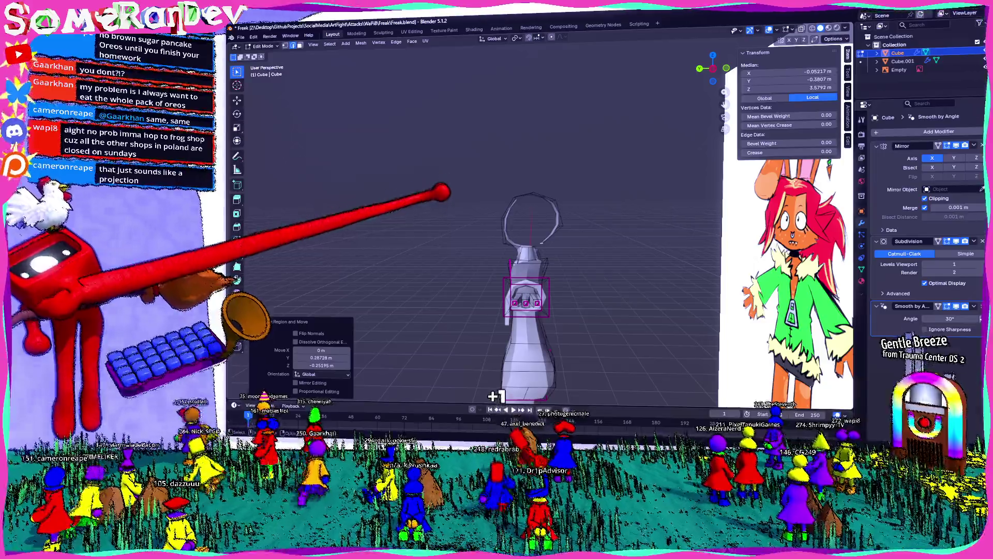
pyautogui.moveTo(582, 233); pyautogui.dragTo(504, 249, button='middle')
pyautogui.press('KP_3')
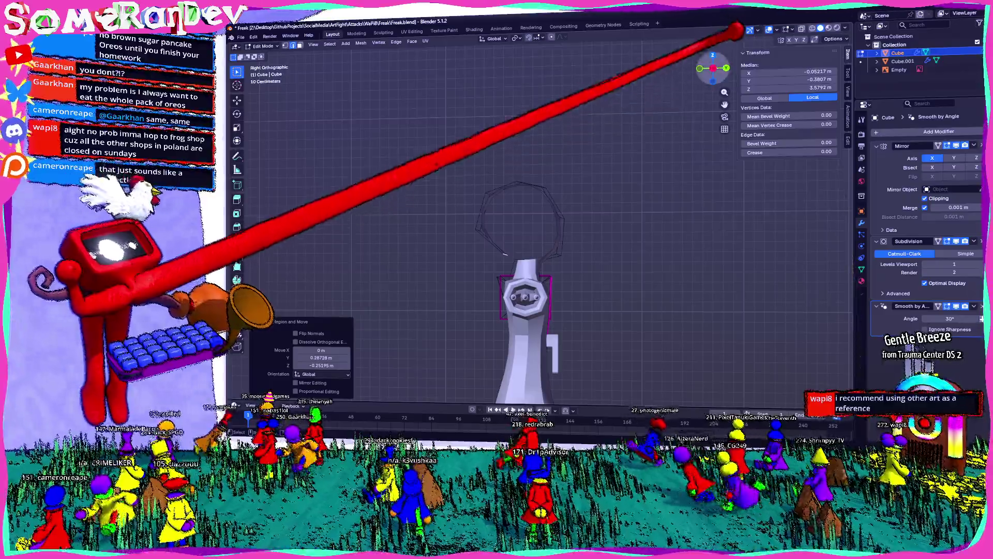
# Merge the first pair of overlapping ring vertices At Last from the left side view.
pyautogui.press('ctrl+KP_3')
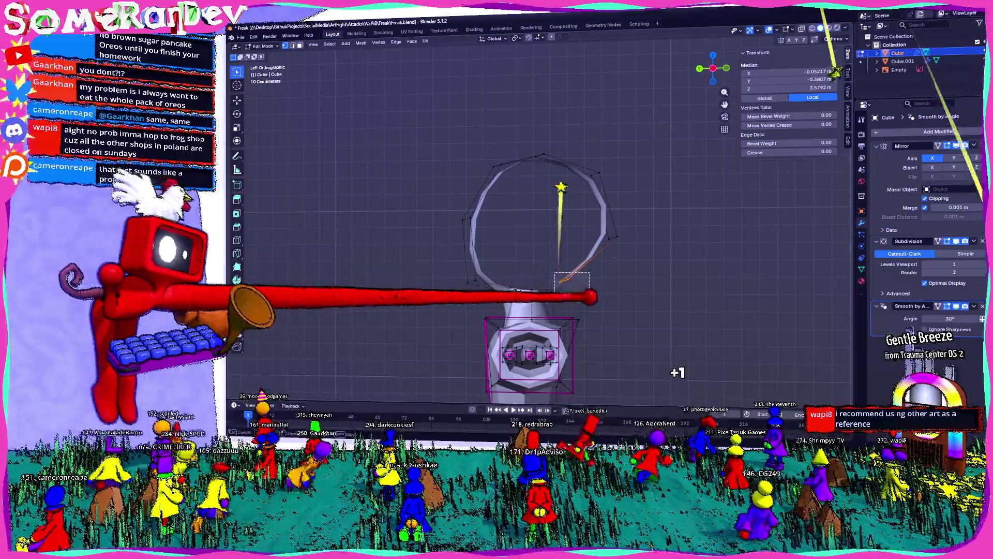
pyautogui.moveTo(571, 271); pyautogui.dragTo(544, 256, button='middle')
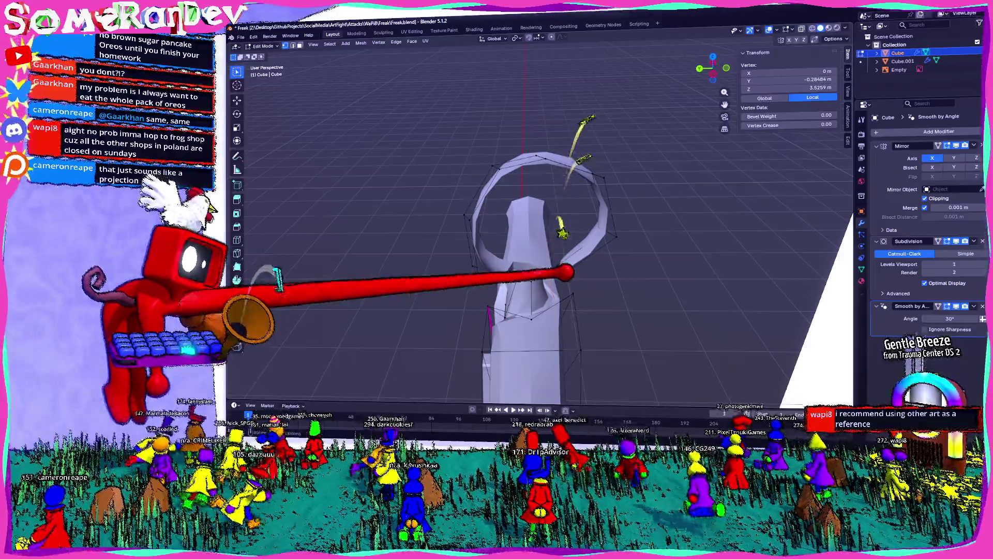
pyautogui.press('m')
pyautogui.click(535, 240)
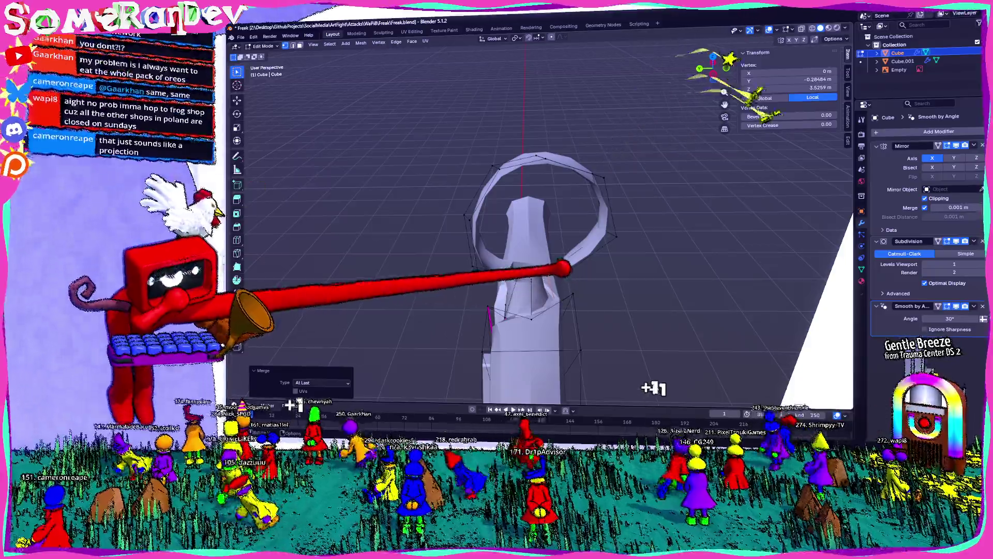
# Merge the second vertex pair At Last and inspect the joined ring from below.
pyautogui.moveTo(570, 270); pyautogui.dragTo(555, 292, button='middle')
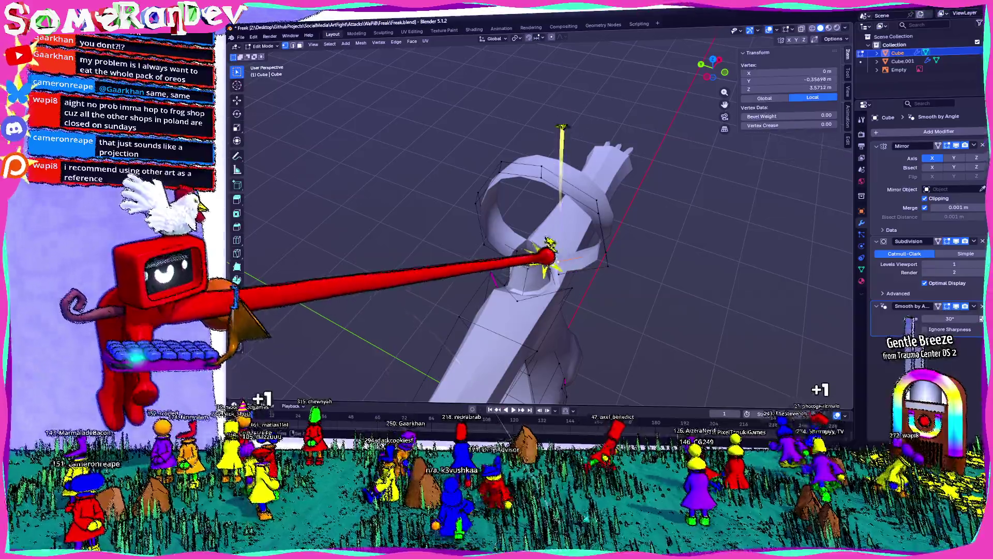
pyautogui.press('m')
pyautogui.click(555, 268)
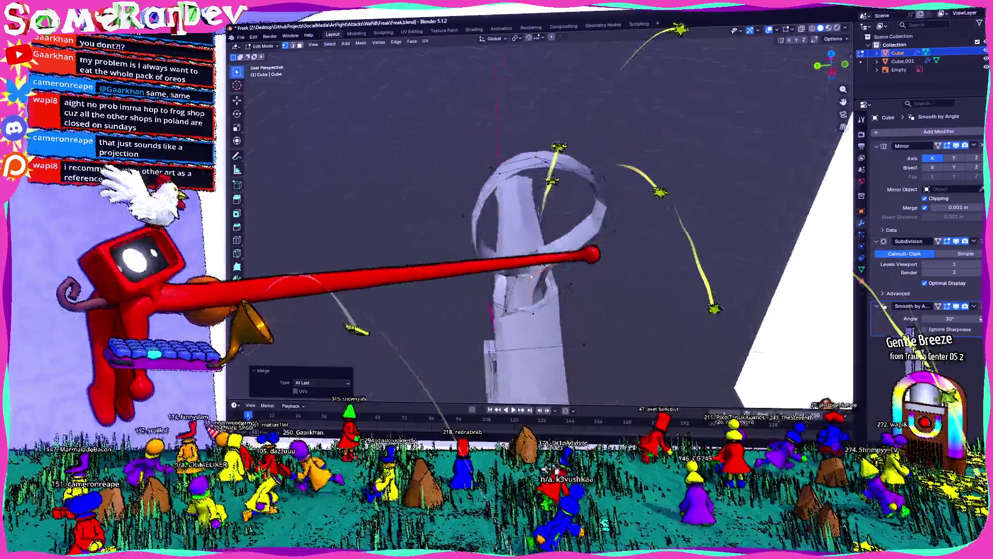
pyautogui.moveTo(535, 264)
pyautogui.mouseDown(button='middle')
pyautogui.moveTo(625, 222)
pyautogui.moveTo(589, 264)
pyautogui.mouseUp(button='middle')
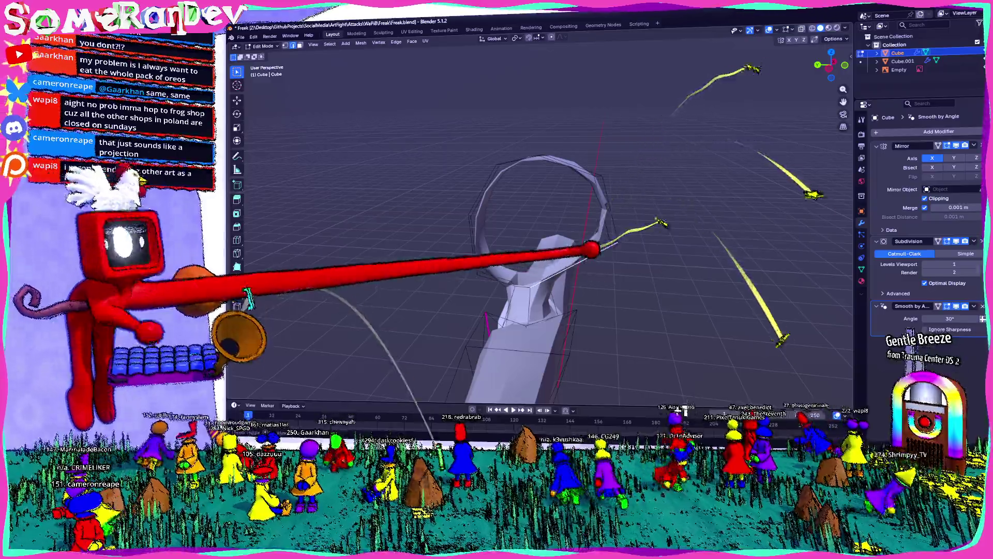
pyautogui.moveTo(590, 256); pyautogui.dragTo(570, 247, button='middle')
pyautogui.rightClick(543, 260)
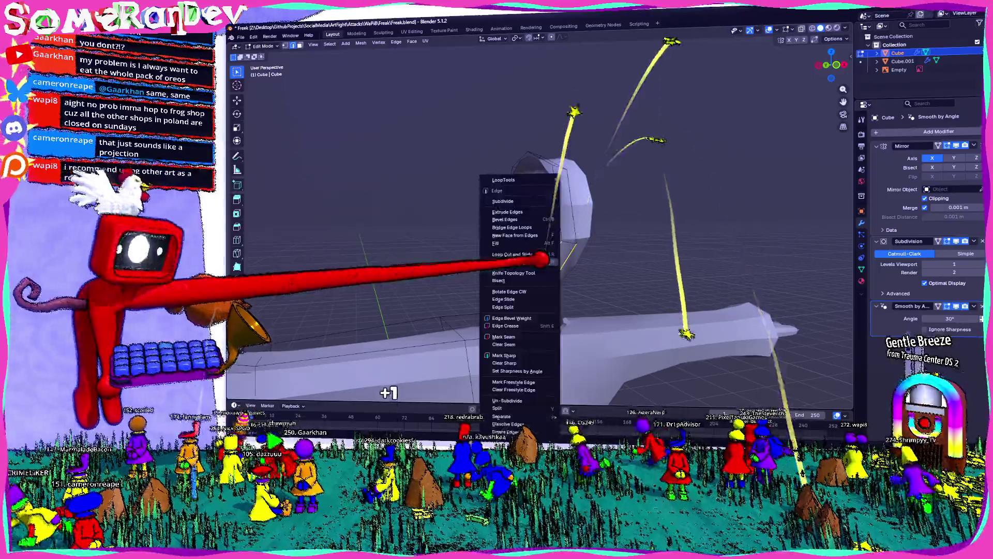
# Orbit around the head ring and settle back into the left side ortho view.
pyautogui.press('Escape')
pyautogui.moveTo(535, 263); pyautogui.dragTo(586, 289, button='middle')
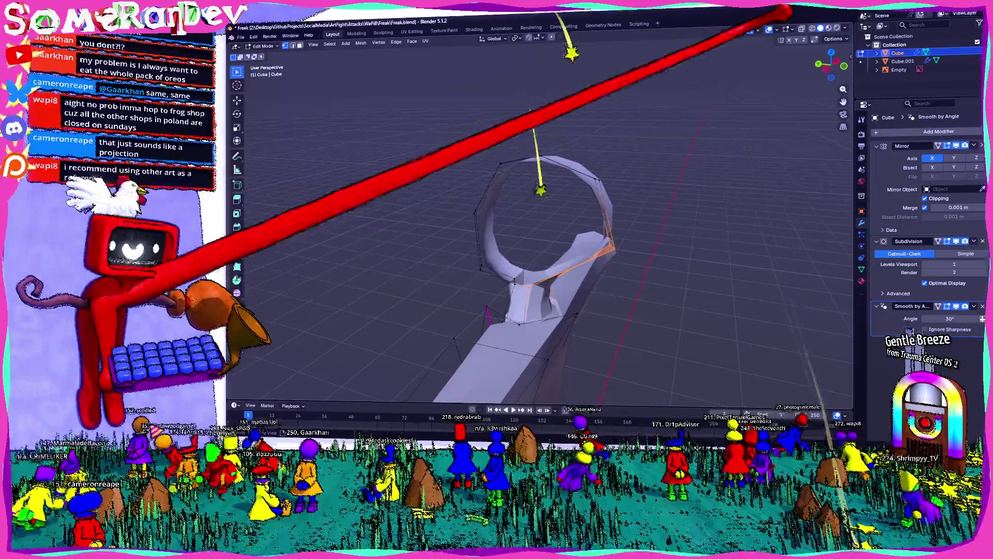
pyautogui.moveTo(525, 89); pyautogui.dragTo(590, 257, button='middle')
pyautogui.press('KP_3')
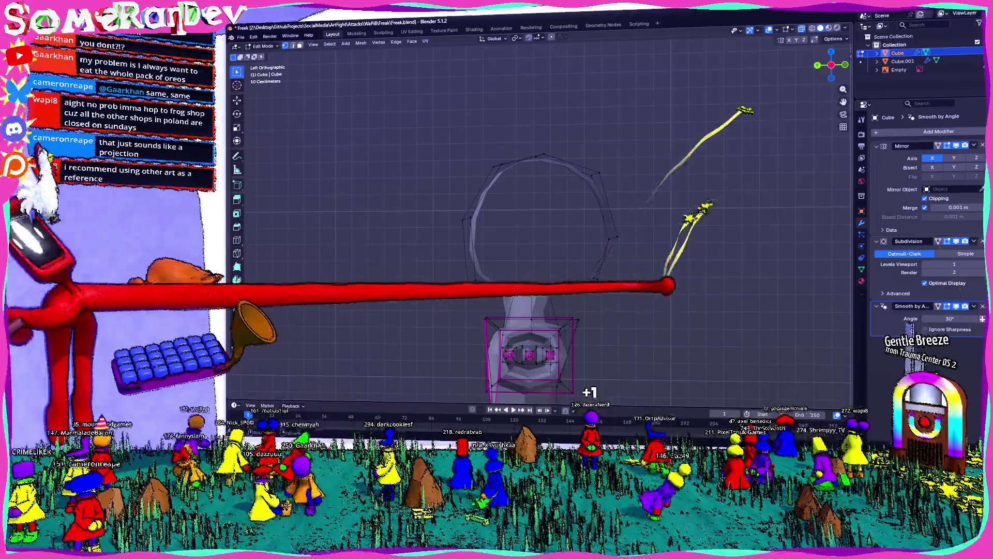
pyautogui.moveTo(567, 268); pyautogui.dragTo(589, 273, button='middle')
pyautogui.scroll(2, 535, 272)
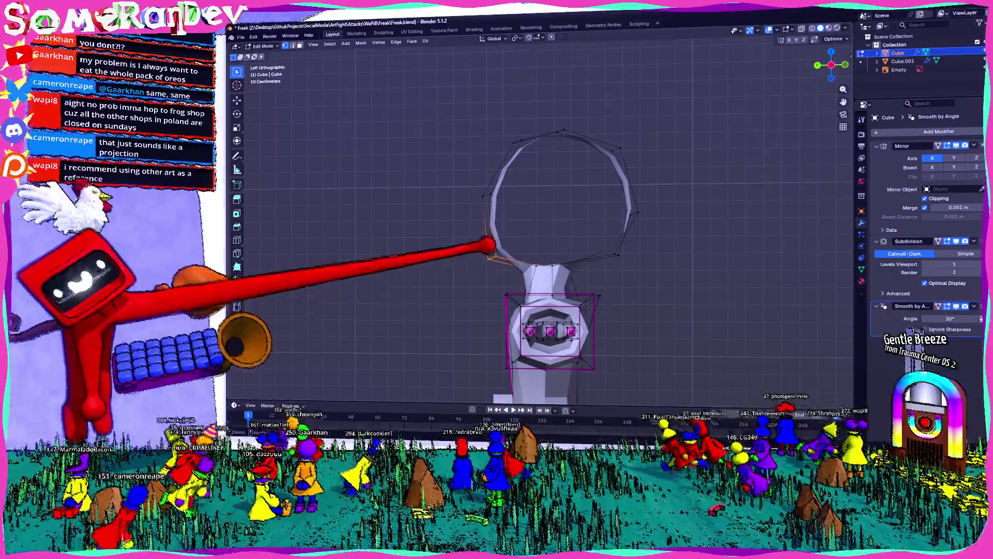
pyautogui.moveTo(490, 250); pyautogui.dragTo(534, 203, button='middle')
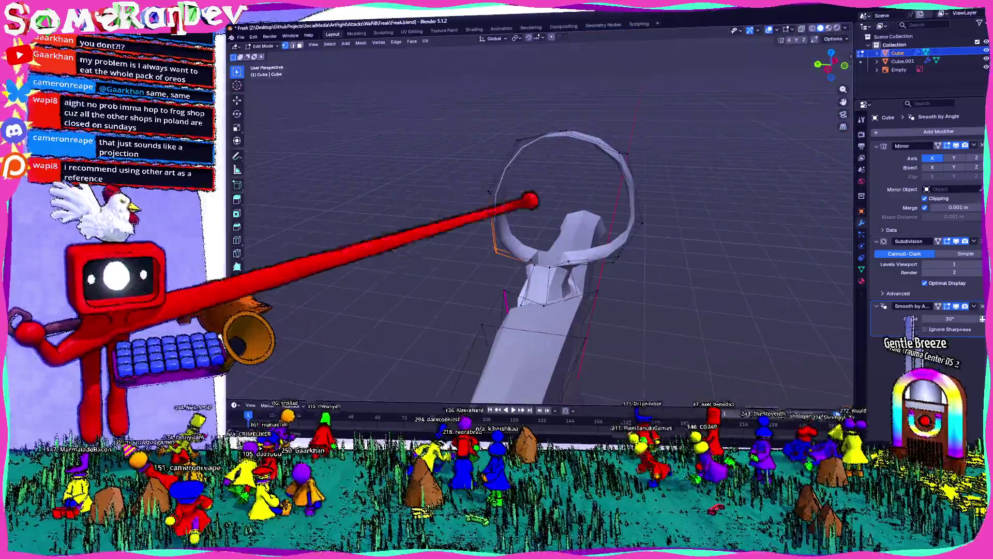
pyautogui.click(831, 64)
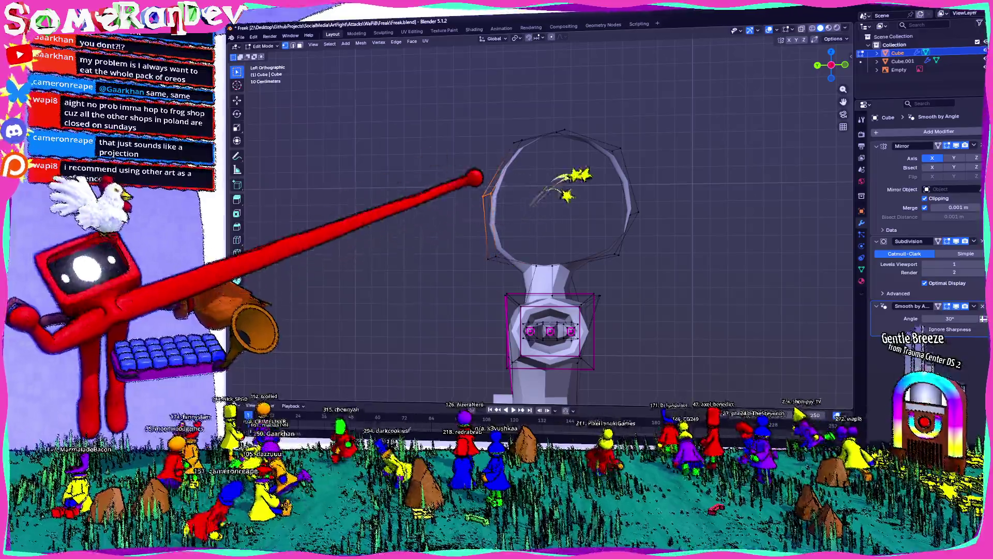
# Move a ring vertex higher and forward so the outline follows the reference head shape.
pyautogui.press('g')
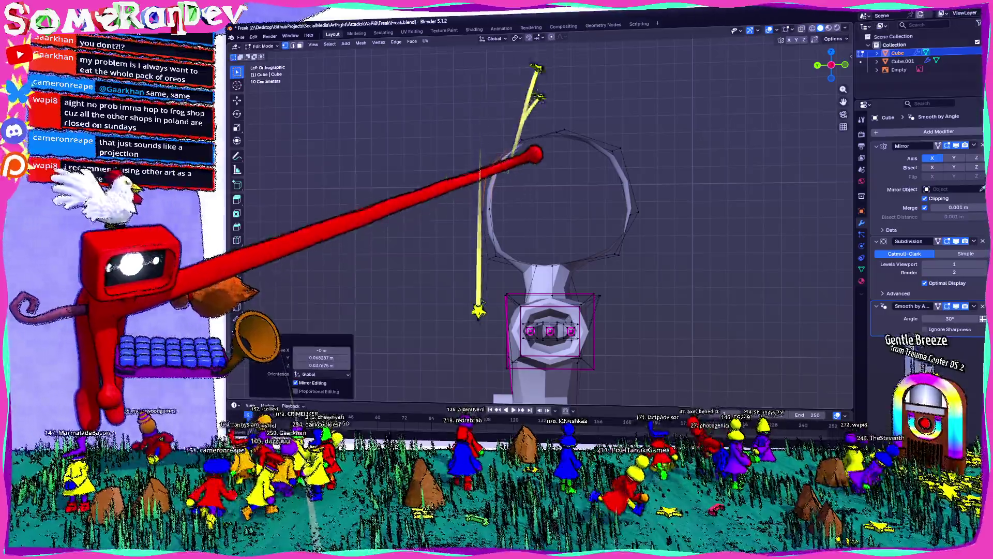
pyautogui.moveTo(543, 194); pyautogui.dragTo(466, 271, button='middle')
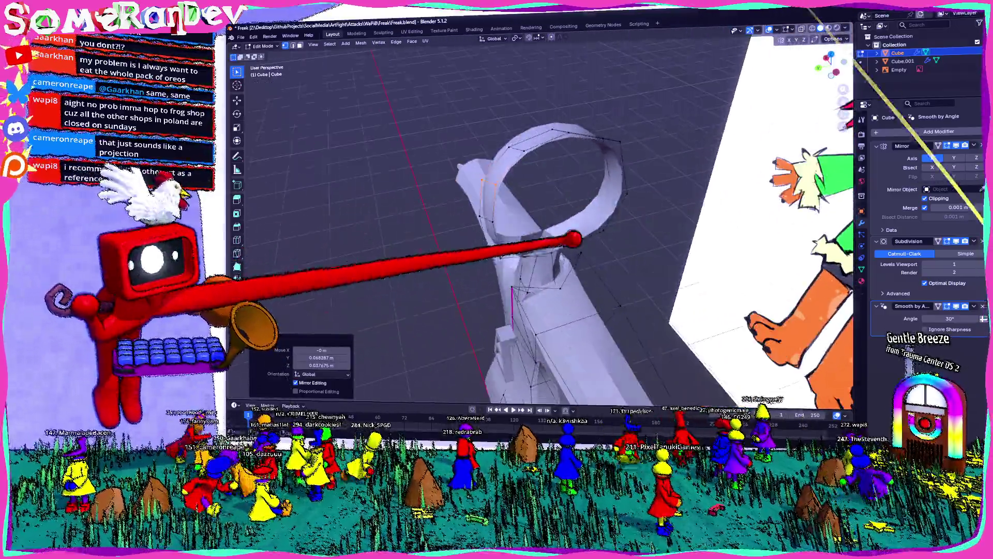
pyautogui.moveTo(543, 234); pyautogui.dragTo(466, 233, button='middle')
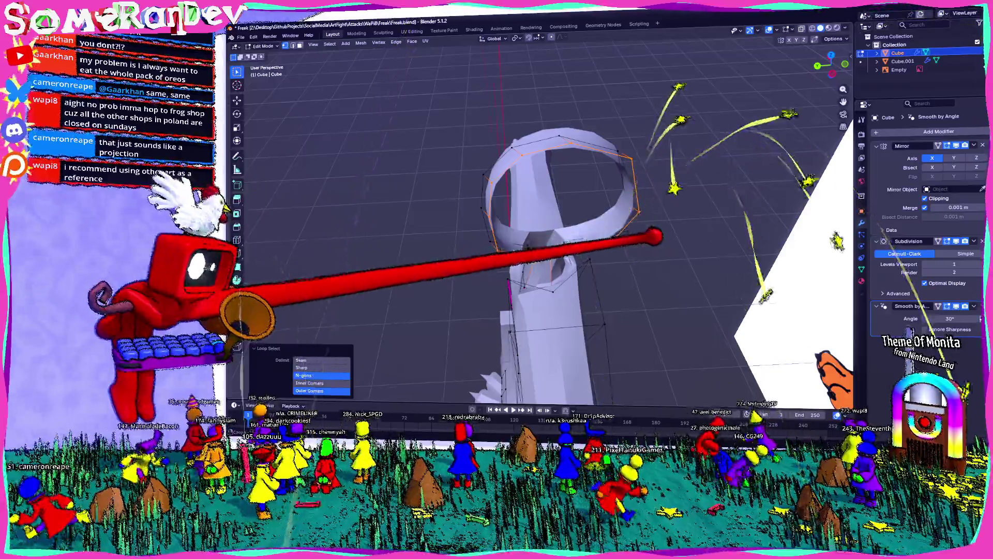
pyautogui.moveTo(543, 232)
pyautogui.mouseDown(button='middle')
pyautogui.moveTo(582, 233)
pyautogui.moveTo(504, 249)
pyautogui.moveTo(559, 156)
pyautogui.mouseUp(button='middle')
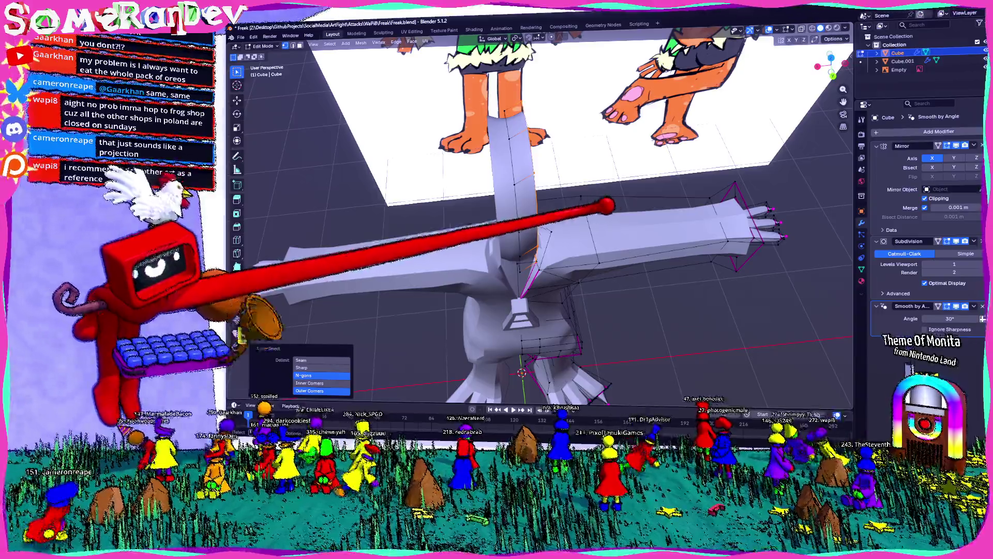
# Extrude the head ring upward and collapse the new loop to a single point At Center.
pyautogui.click(322, 377)
pyautogui.click(543, 156)
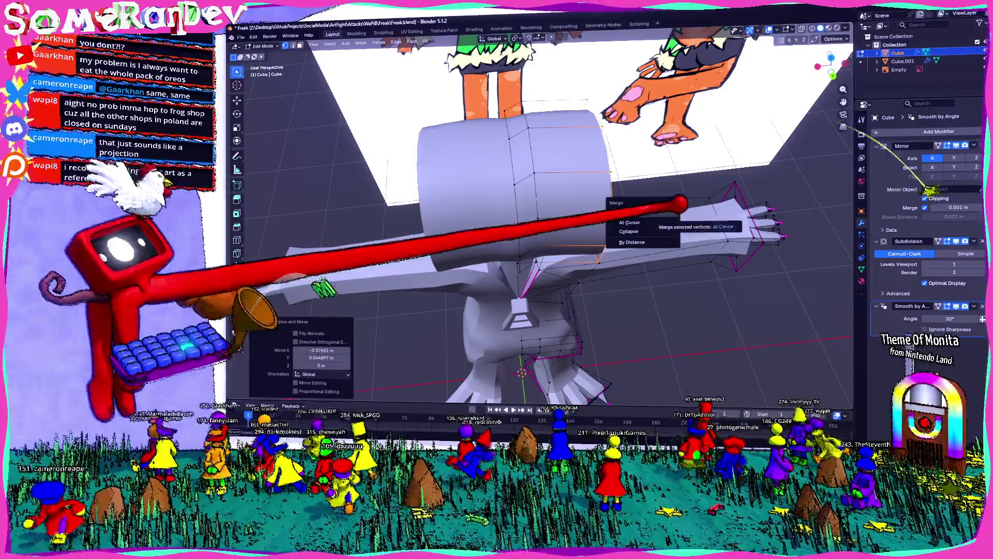
pyautogui.click(631, 222)
pyautogui.moveTo(543, 233); pyautogui.dragTo(465, 271, button='middle')
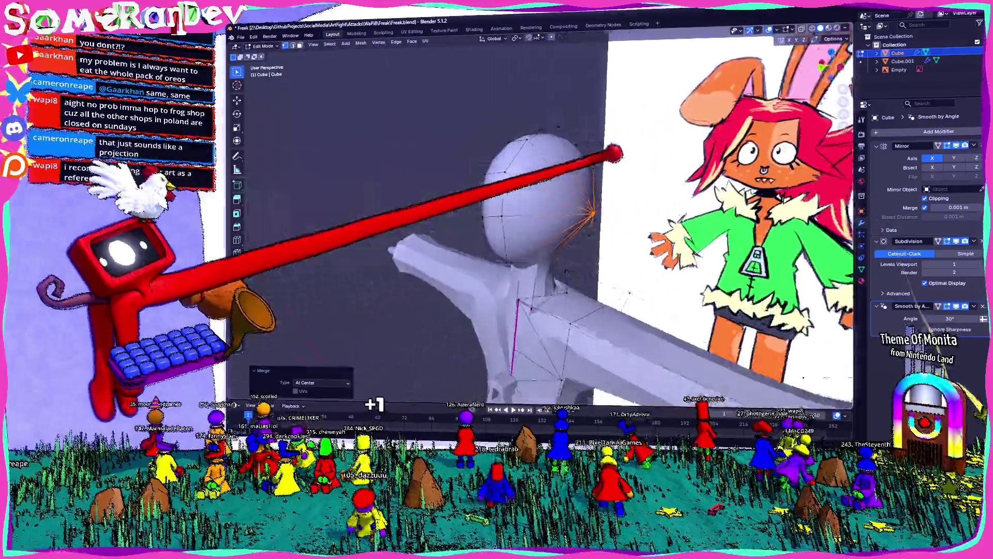
pyautogui.moveTo(544, 233); pyautogui.dragTo(466, 233, button='middle')
# From the front view, shift the head vertices outward along the X axis.
pyautogui.press('1')
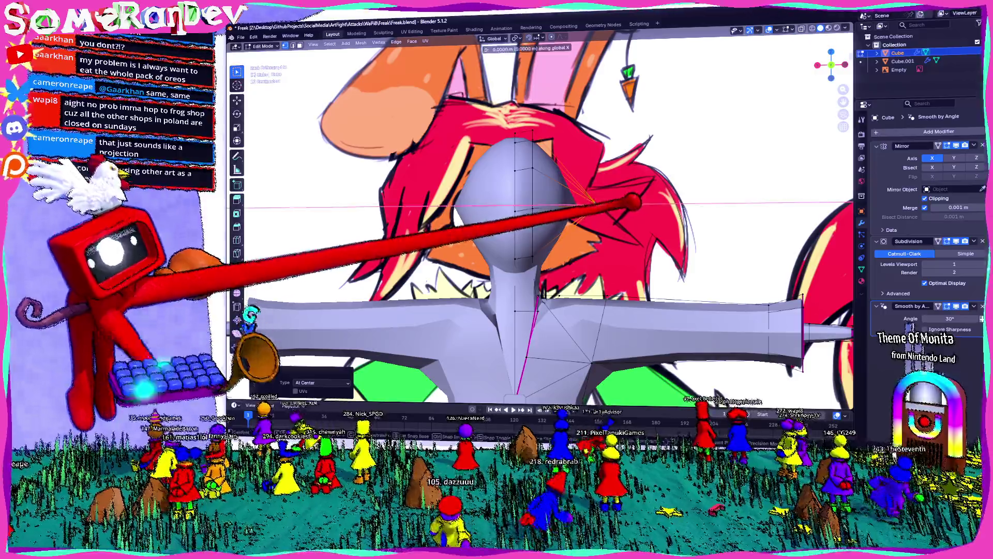
pyautogui.press('g')
pyautogui.press('x')
pyautogui.click(543, 233)
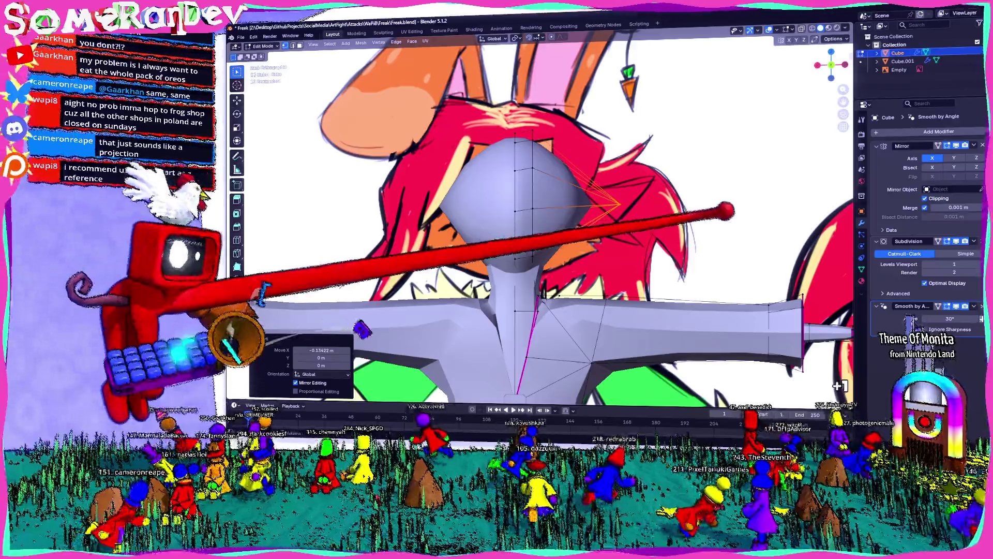
# Bevel the selected head vertices and move them along X, checking the result from side and front.
pyautogui.hotkey('ctrl', 'b')
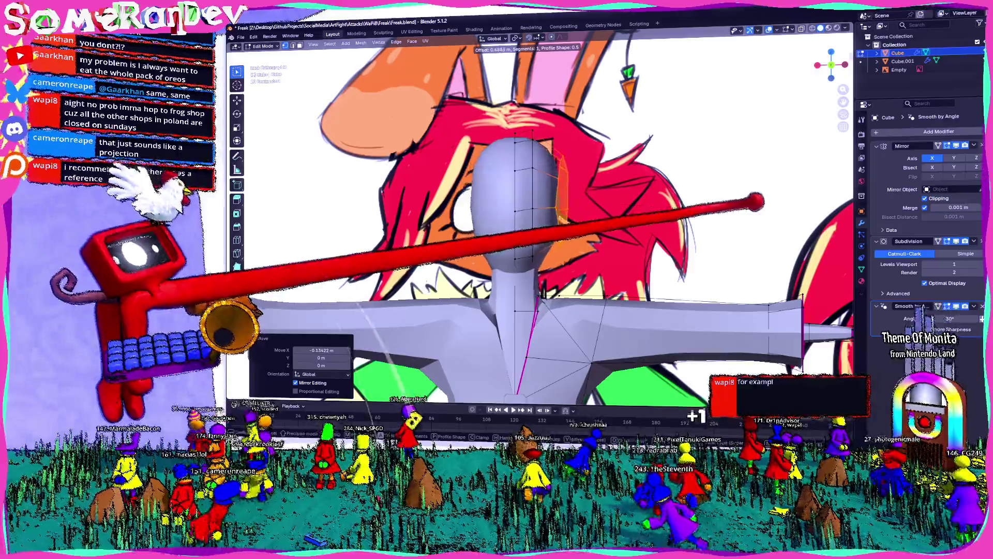
pyautogui.press('Return')
pyautogui.press('g')
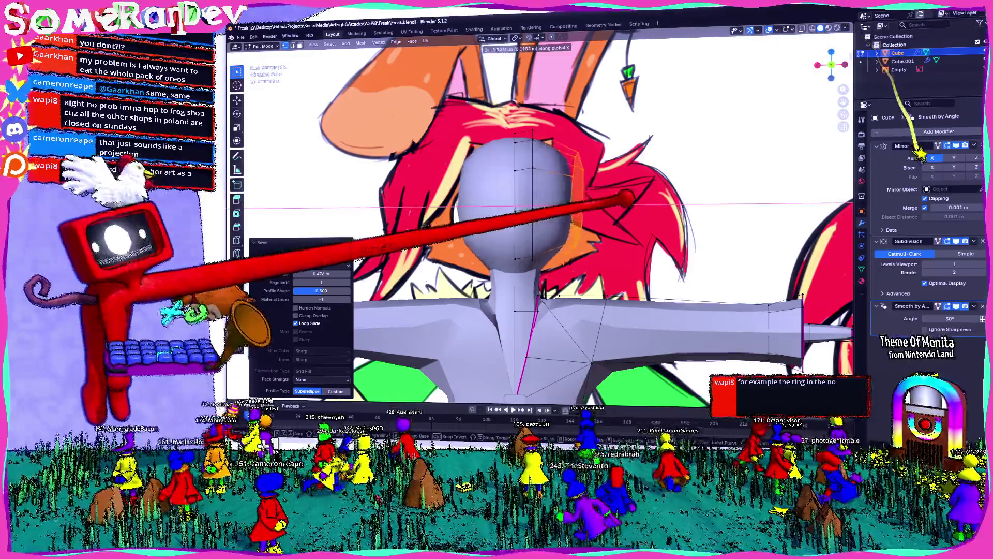
pyautogui.click(543, 233)
pyautogui.moveTo(543, 233); pyautogui.dragTo(388, 232, button='middle')
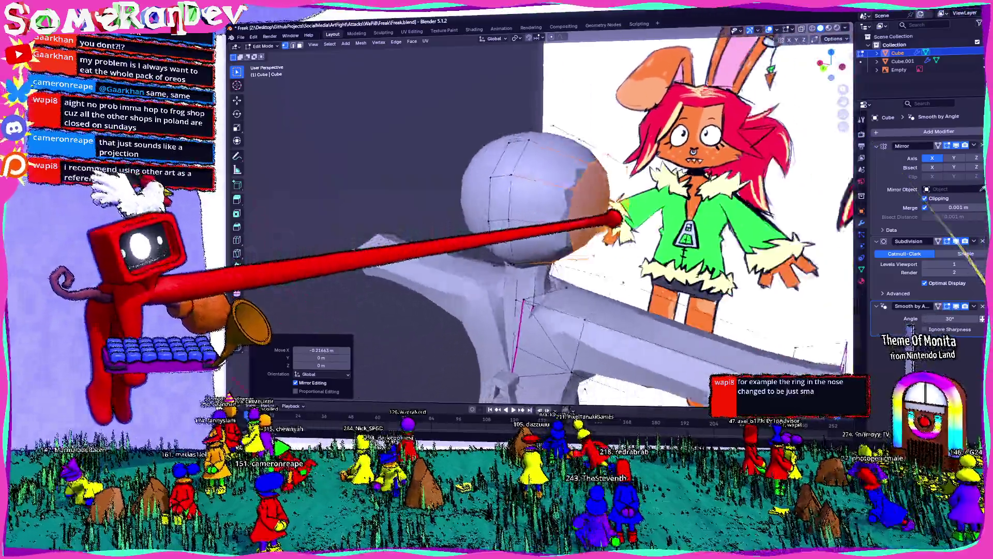
pyautogui.moveTo(466, 233)
pyautogui.mouseDown(button='middle')
pyautogui.moveTo(544, 234)
pyautogui.moveTo(482, 233)
pyautogui.mouseUp(button='middle')
pyautogui.moveTo(543, 233); pyautogui.dragTo(466, 233, button='middle')
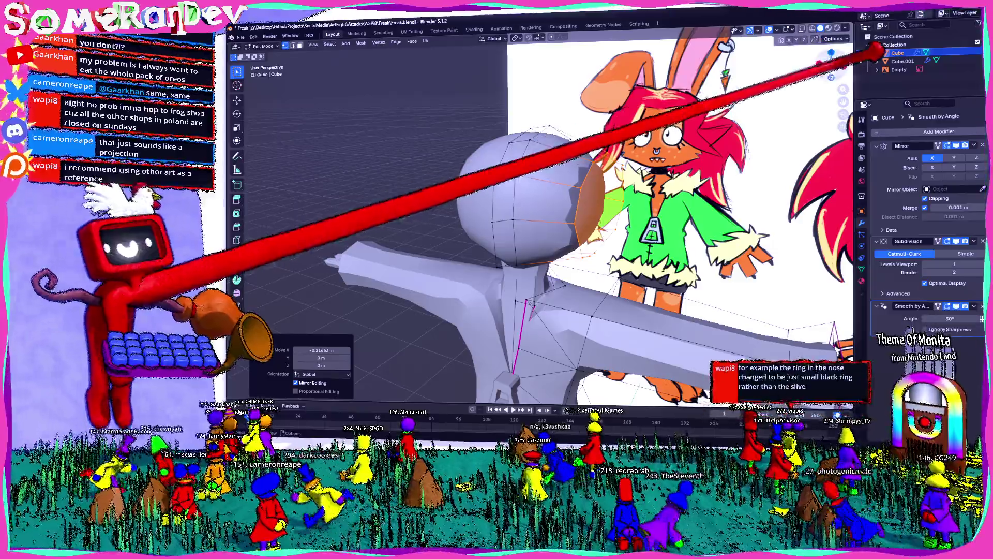
pyautogui.scroll(3, 543, 233)
pyautogui.moveTo(543, 234); pyautogui.dragTo(497, 233, button='middle')
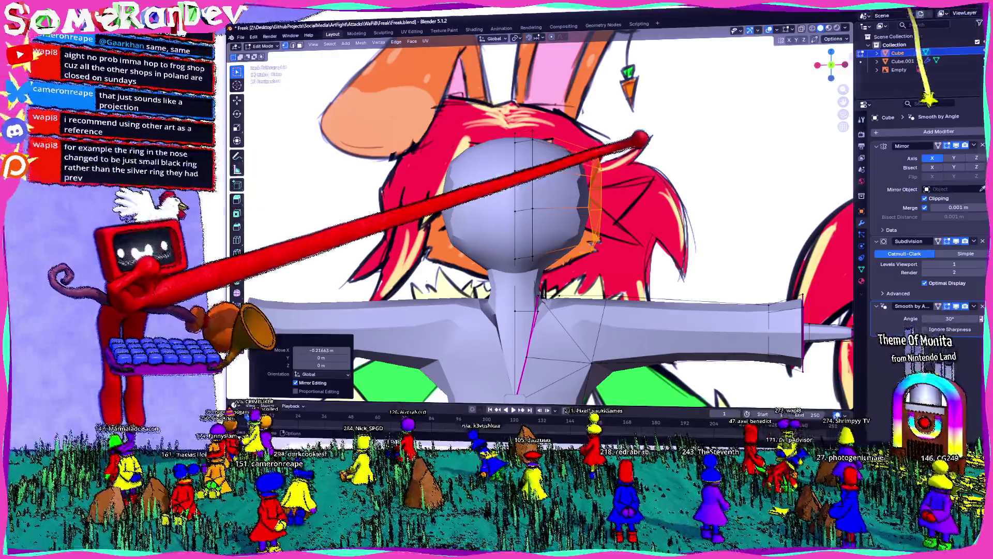
# Stretch the head taller vertically and nudge it to match the reference drawing.
pyautogui.press('g')
pyautogui.click(376, 375)
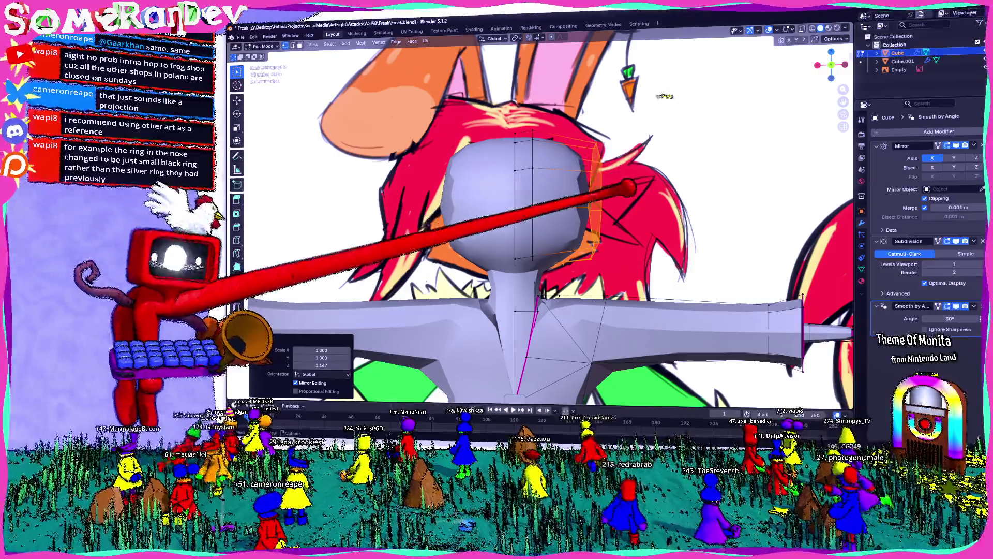
pyautogui.press('g')
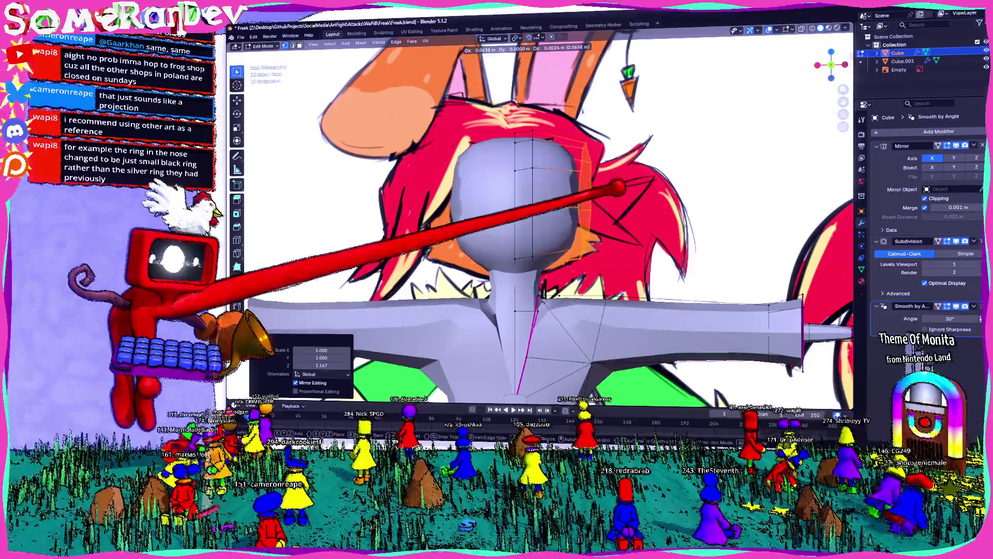
pyautogui.moveTo(544, 233)
pyautogui.mouseDown(button='middle')
pyautogui.moveTo(466, 234)
pyautogui.moveTo(582, 233)
pyautogui.mouseUp(button='middle')
pyautogui.moveTo(620, 175)
pyautogui.mouseDown(button='middle')
pyautogui.moveTo(544, 179)
pyautogui.moveTo(527, 202)
pyautogui.moveTo(632, 209)
pyautogui.moveTo(497, 248)
pyautogui.mouseUp(button='middle')
# Extrude a new ring around the head, position it from top view and merge its vertices At Last.
pyautogui.press('e')
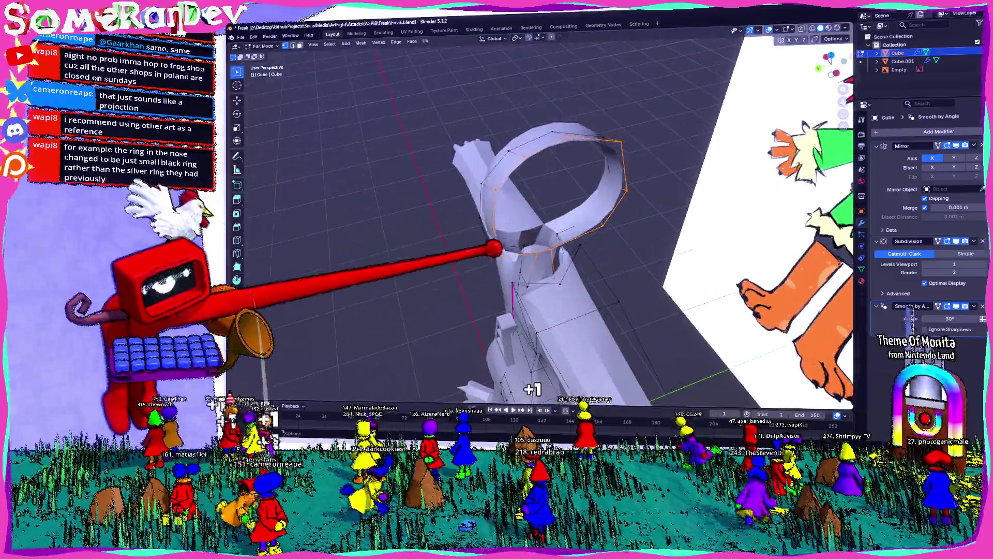
pyautogui.keyDown('ctrl'); pyautogui.click(535, 85); pyautogui.keyUp('ctrl')
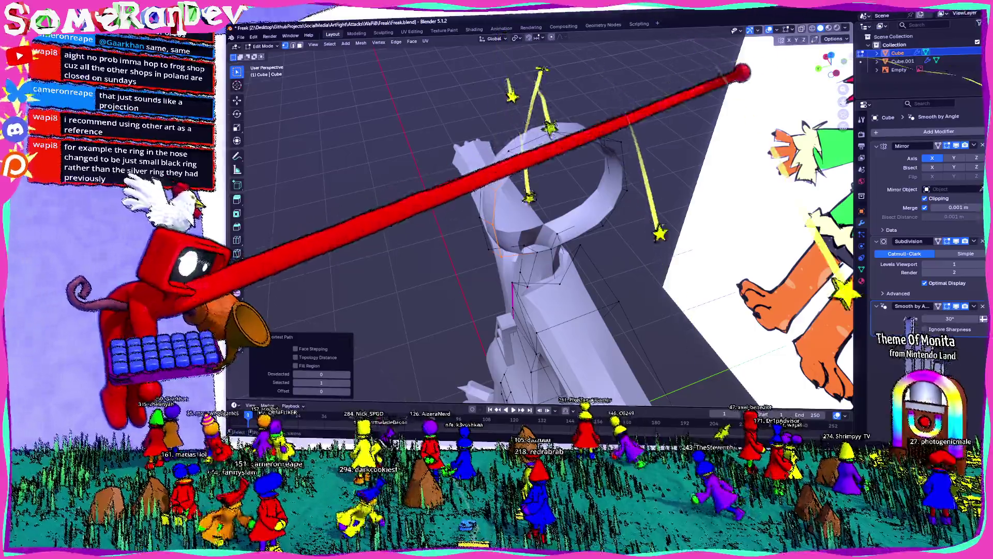
pyautogui.press('KP_7')
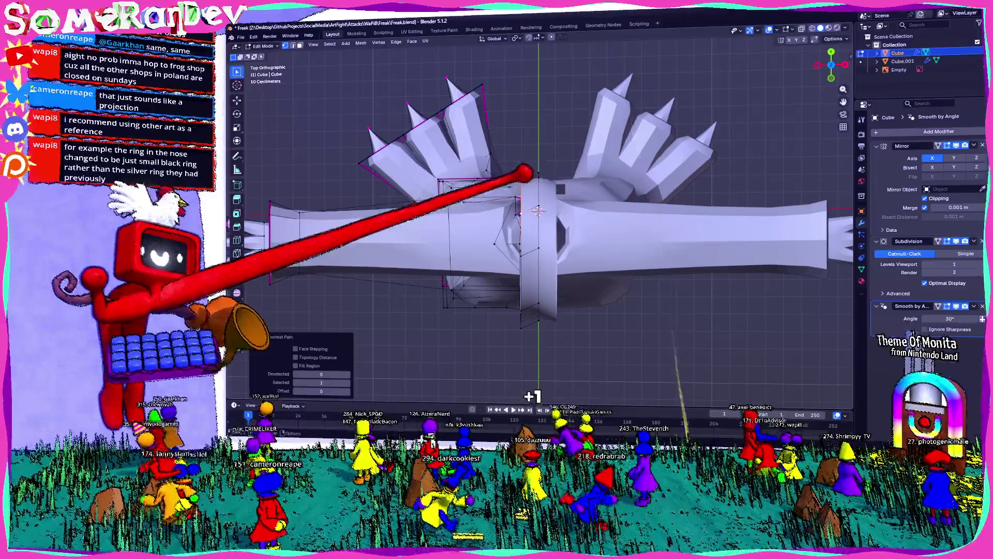
pyautogui.moveTo(462, 198); pyautogui.dragTo(497, 194)
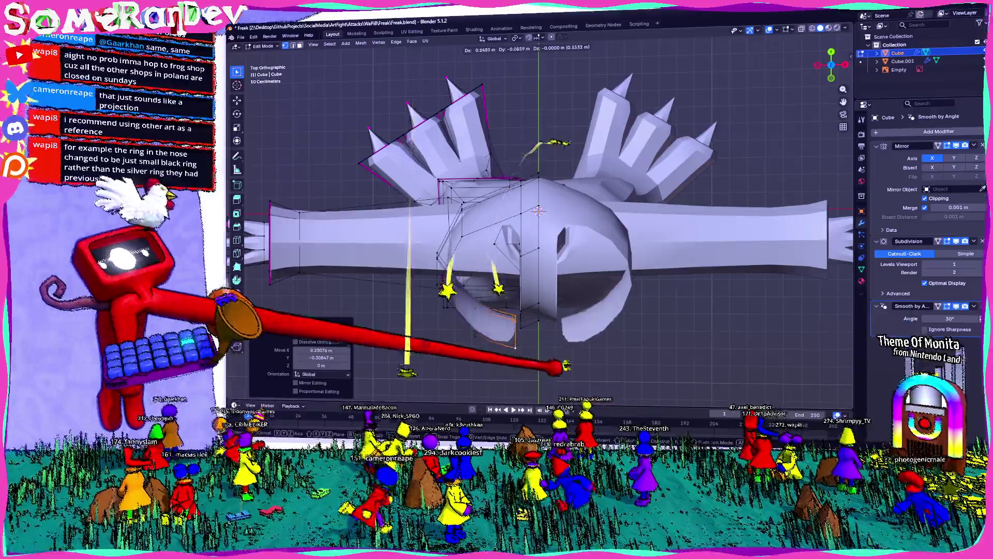
pyautogui.moveTo(537, 233); pyautogui.dragTo(636, 296, button='middle')
pyautogui.scroll(4, 544, 256)
pyautogui.moveTo(543, 233); pyautogui.dragTo(605, 194, button='middle')
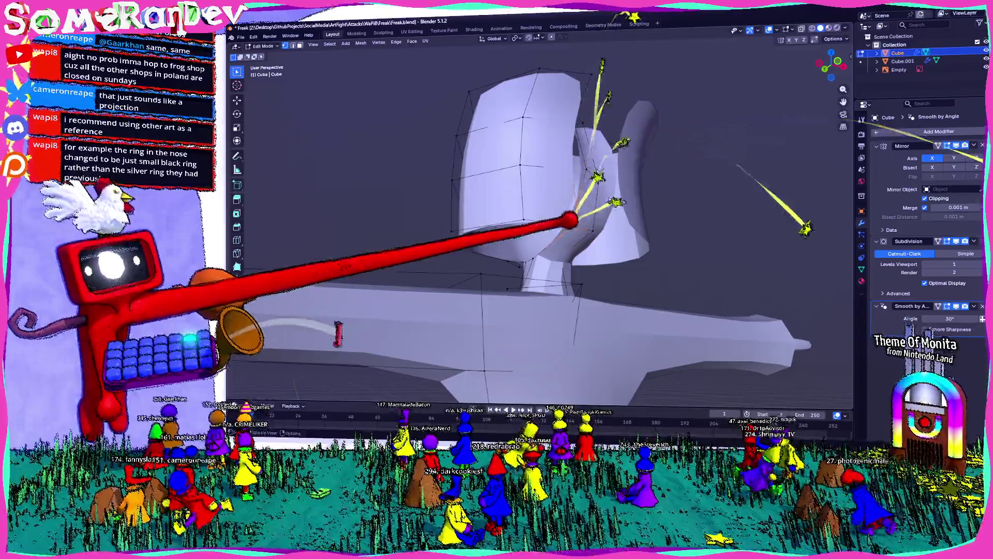
pyautogui.rightClick(571, 223)
pyautogui.moveTo(590, 232)
pyautogui.mouseDown(button='middle')
pyautogui.moveTo(536, 209)
pyautogui.moveTo(508, 210)
pyautogui.moveTo(559, 191)
pyautogui.moveTo(520, 184)
pyautogui.moveTo(590, 233)
pyautogui.moveTo(668, 241)
pyautogui.moveTo(846, 53)
pyautogui.mouseUp(button='middle')
pyautogui.click(511, 218)
# Hide part of the mesh and move two head vertices with G, checking the shape from several angles.
pyautogui.click(846, 52)
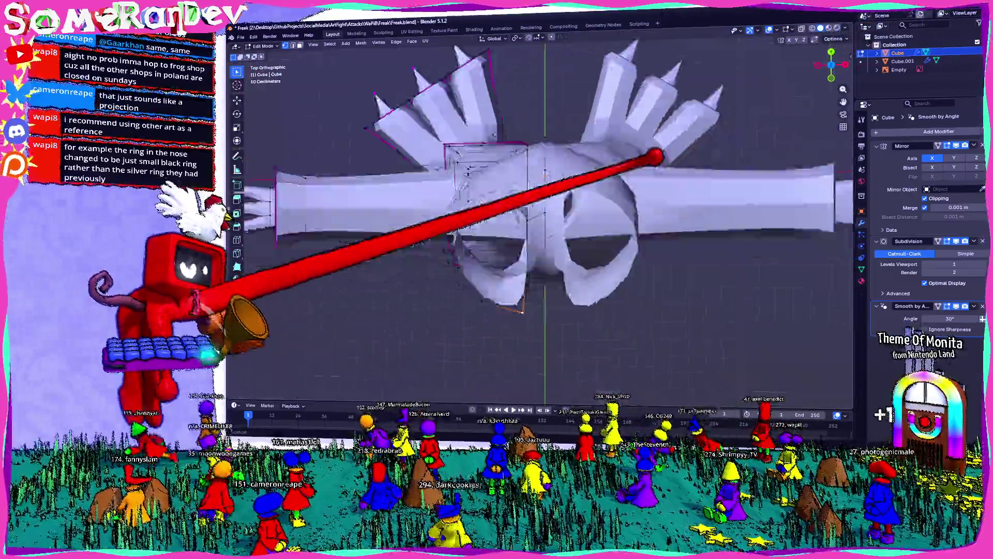
pyautogui.keyDown('shift'); pyautogui.moveTo(736, 172); pyautogui.dragTo(543, 155, button='middle'); pyautogui.keyUp('shift')
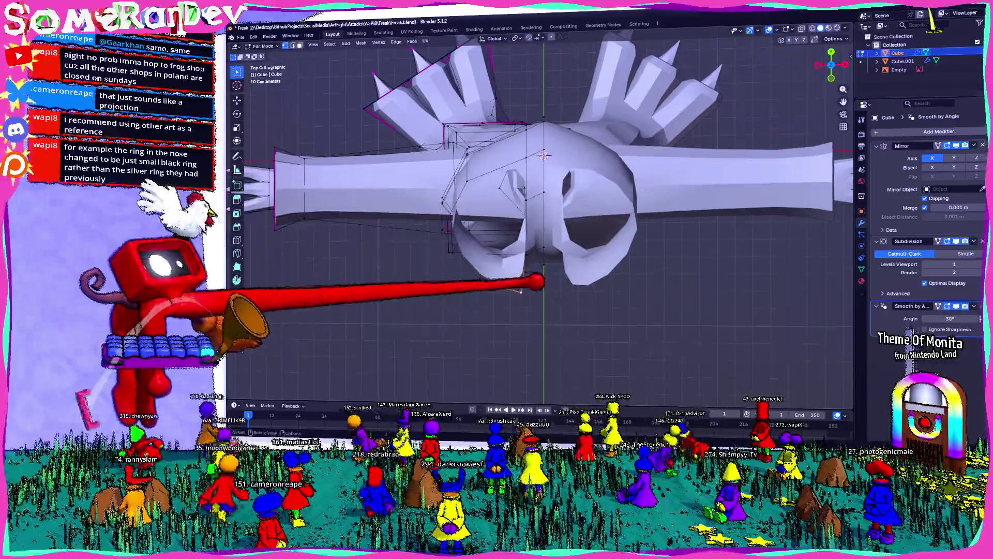
pyautogui.press('h')
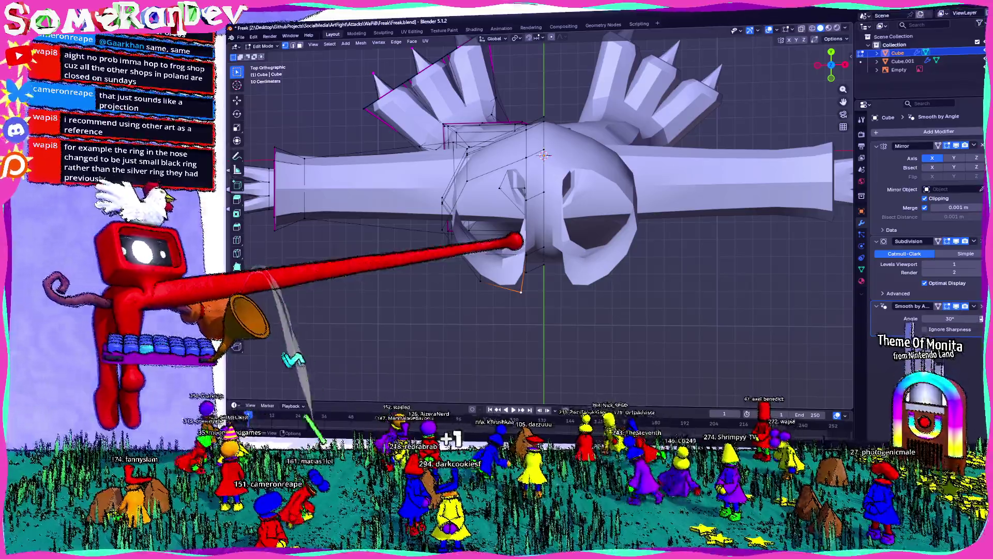
pyautogui.press('g')
pyautogui.click(512, 179)
pyautogui.moveTo(543, 233)
pyautogui.mouseDown(button='middle')
pyautogui.moveTo(559, 47)
pyautogui.moveTo(590, 101)
pyautogui.mouseUp(button='middle')
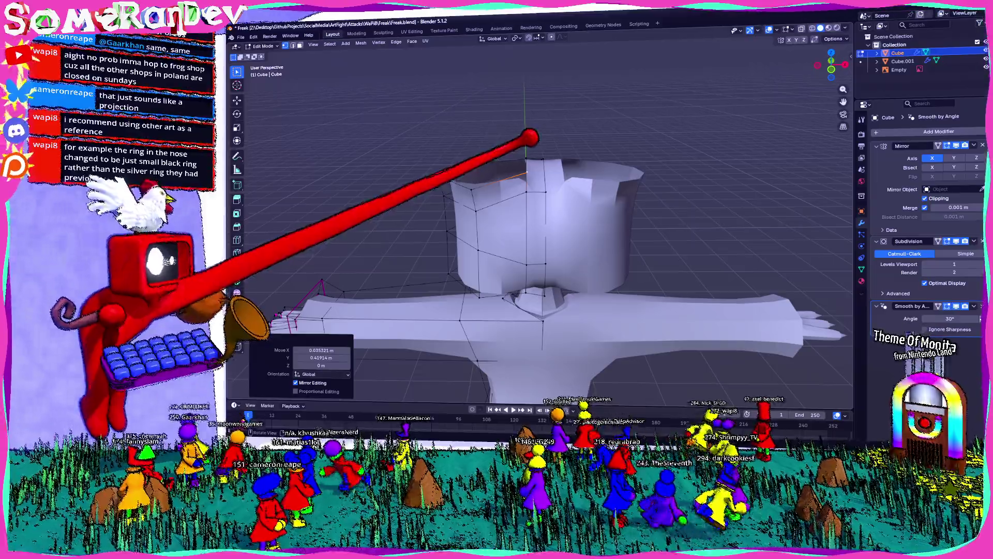
pyautogui.moveTo(539, 156)
pyautogui.mouseDown(button='middle')
pyautogui.moveTo(465, 208)
pyautogui.moveTo(543, 210)
pyautogui.moveTo(503, 235)
pyautogui.moveTo(496, 256)
pyautogui.moveTo(528, 266)
pyautogui.mouseUp(button='middle')
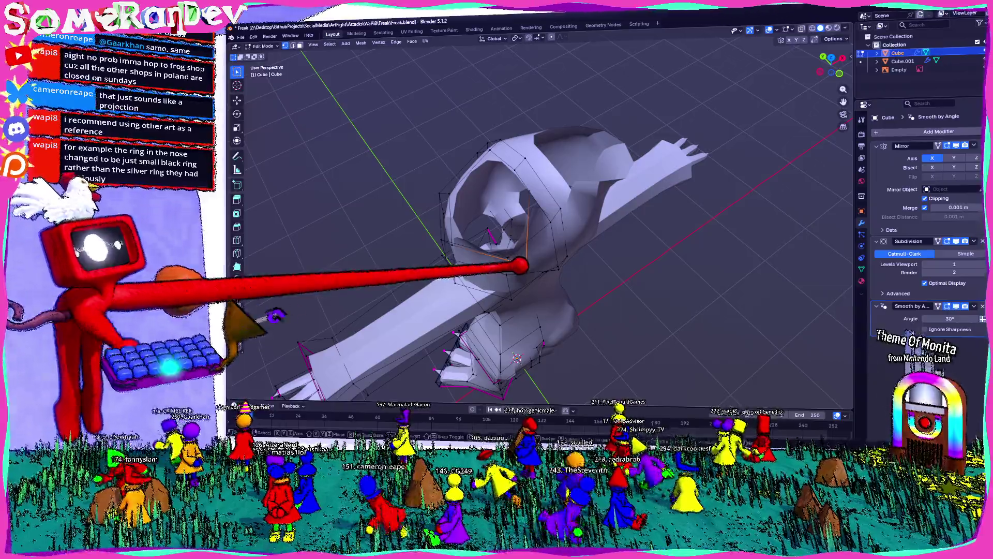
pyautogui.press('g')
pyautogui.click(512, 257)
pyautogui.moveTo(512, 256)
pyautogui.mouseDown(button='middle')
pyautogui.moveTo(475, 155)
pyautogui.moveTo(543, 233)
pyautogui.moveTo(644, 225)
pyautogui.mouseUp(button='middle')
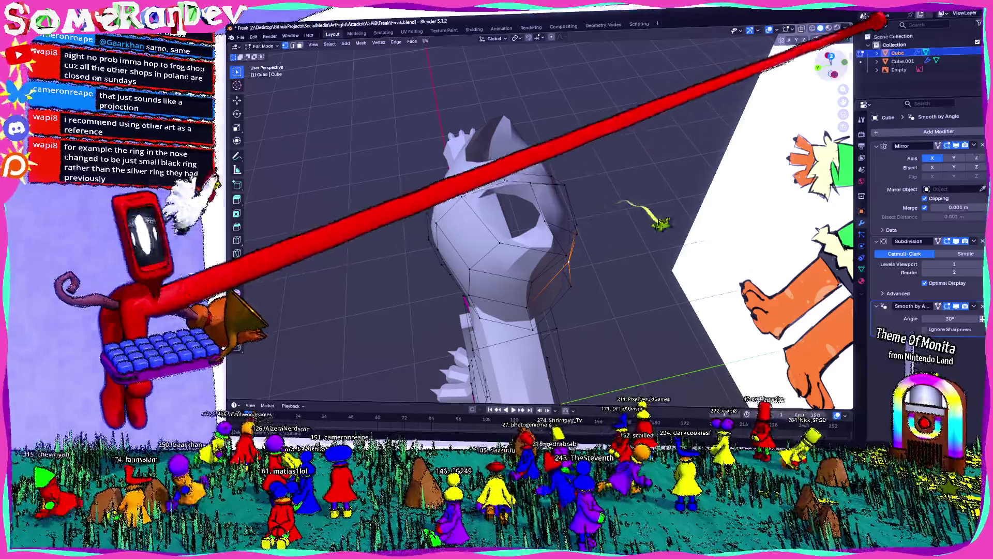
# Reposition a head-outline vertex from the top view and review the head against the front reference.
pyautogui.press('KP_7')
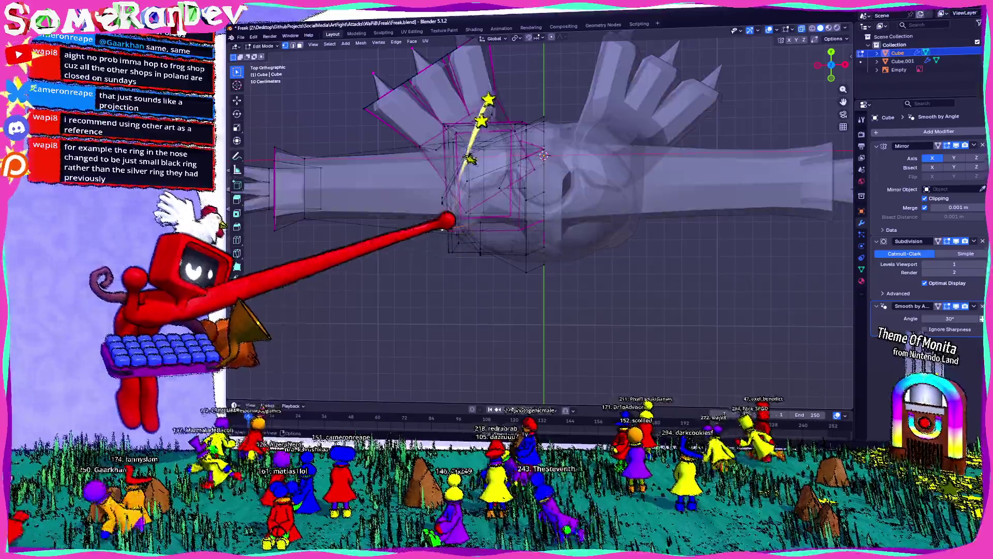
pyautogui.keyDown('ctrl'); pyautogui.click(447, 234); pyautogui.keyUp('ctrl')
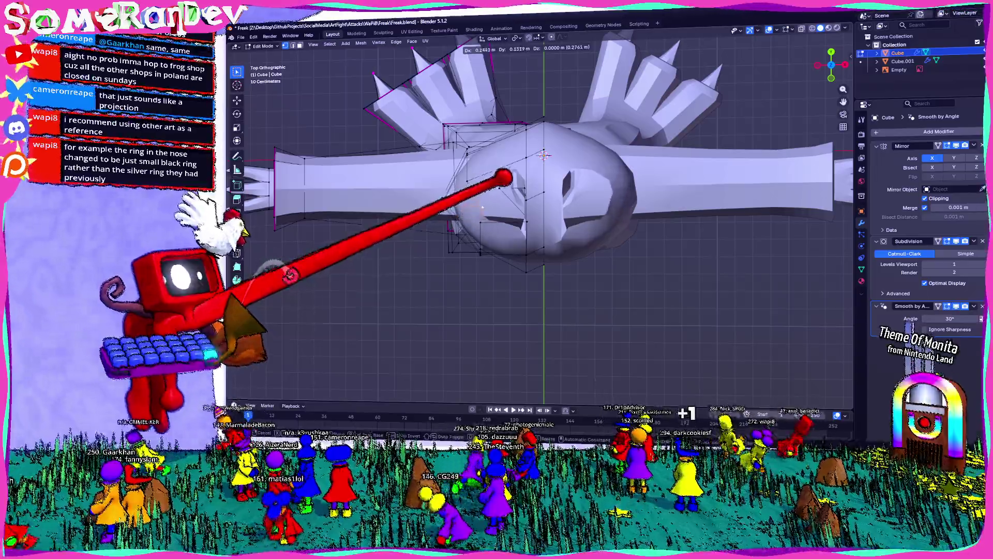
pyautogui.moveTo(503, 181)
pyautogui.mouseDown(button='middle')
pyautogui.moveTo(559, 201)
pyautogui.moveTo(698, 94)
pyautogui.mouseUp(button='middle')
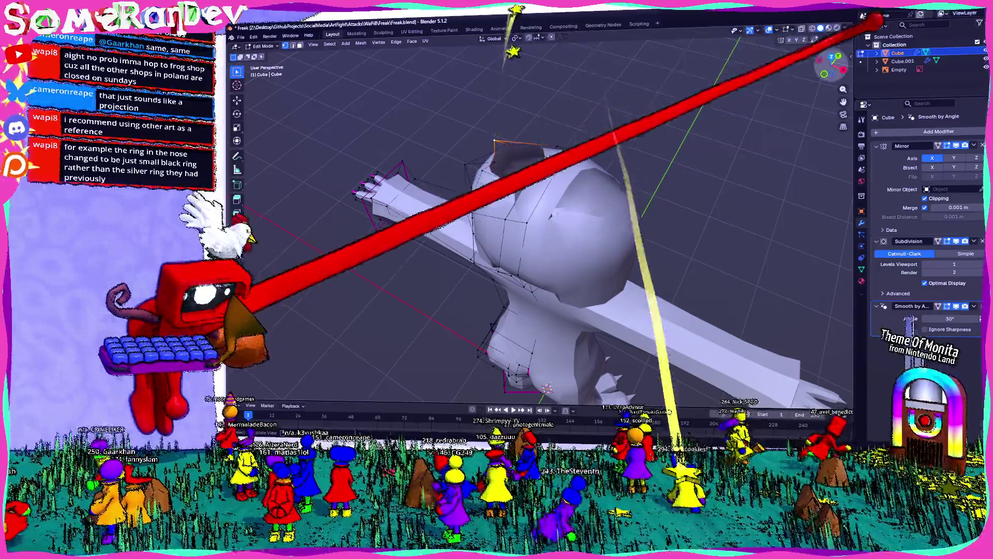
pyautogui.press('KP_7')
pyautogui.moveTo(543, 140); pyautogui.dragTo(582, 148)
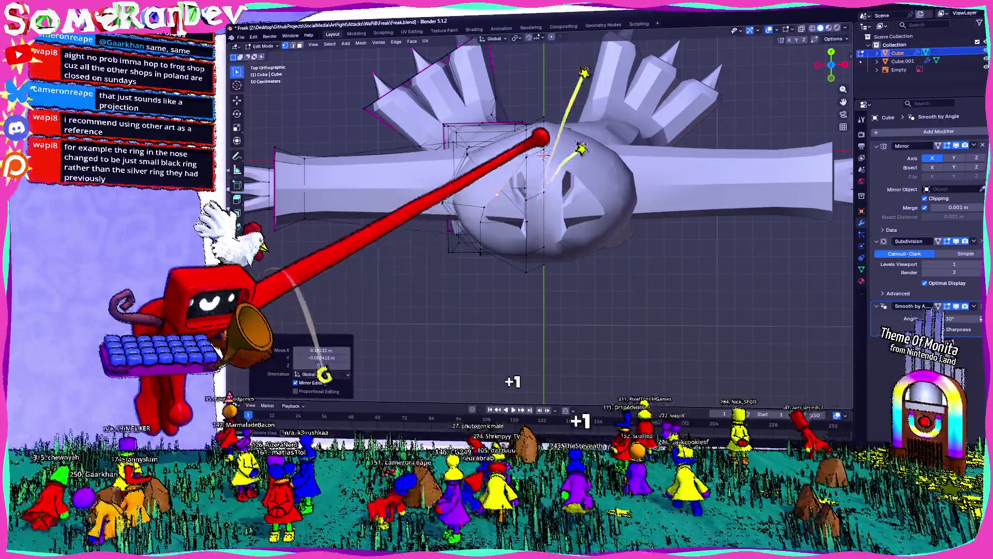
pyautogui.scroll(-3, 543, 140)
pyautogui.moveTo(544, 140)
pyautogui.mouseDown(button='middle')
pyautogui.moveTo(496, 233)
pyautogui.moveTo(517, 204)
pyautogui.mouseUp(button='middle')
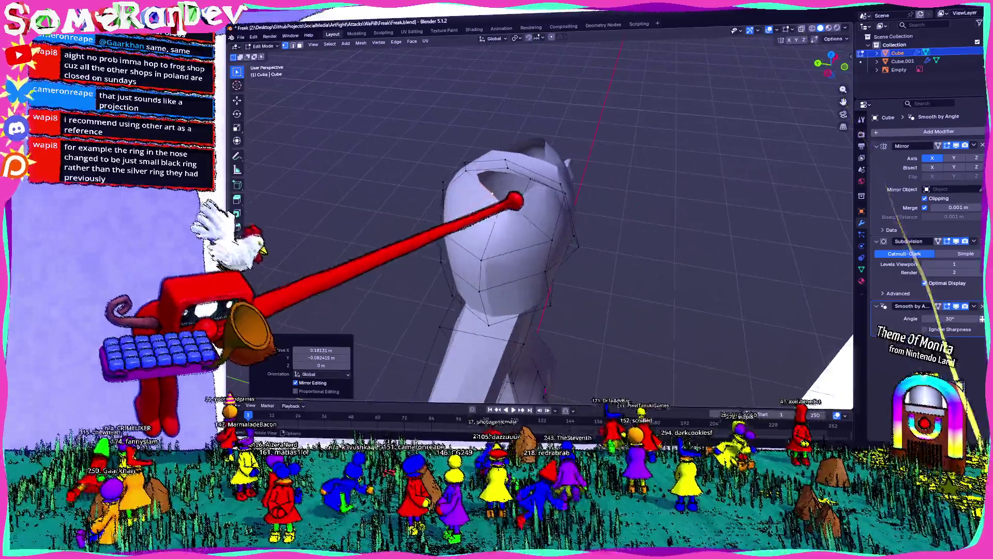
pyautogui.press('e')
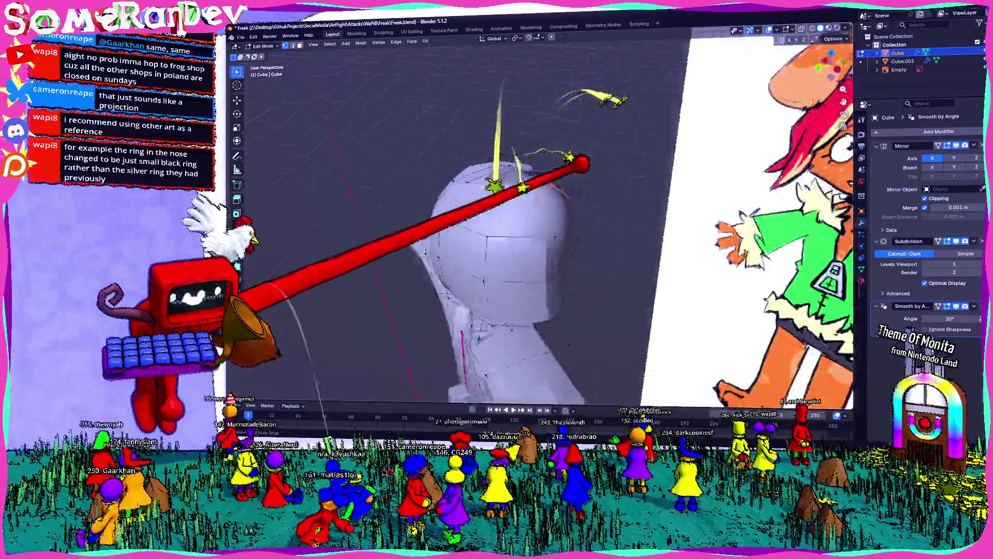
pyautogui.moveTo(508, 151); pyautogui.dragTo(496, 256, button='middle')
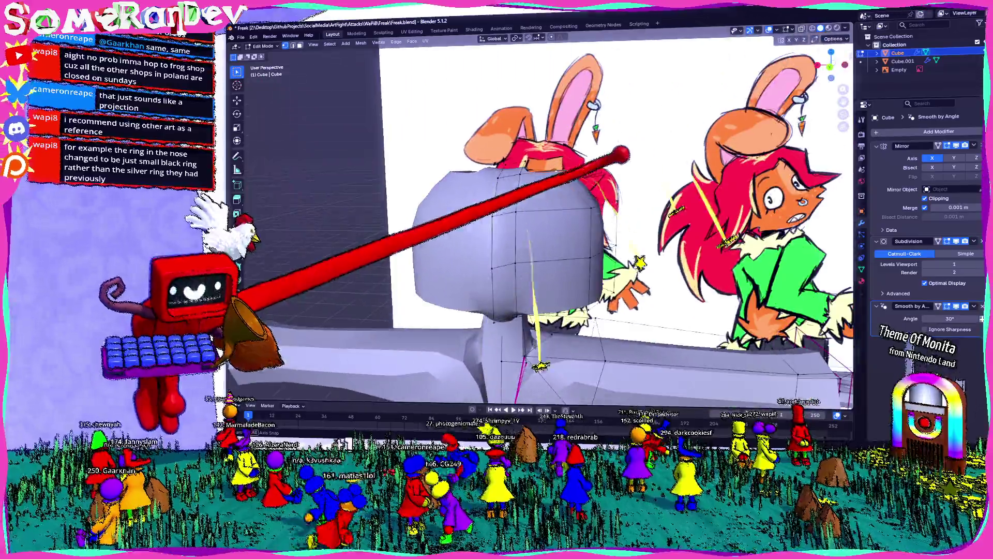
pyautogui.scroll(3, 497, 256)
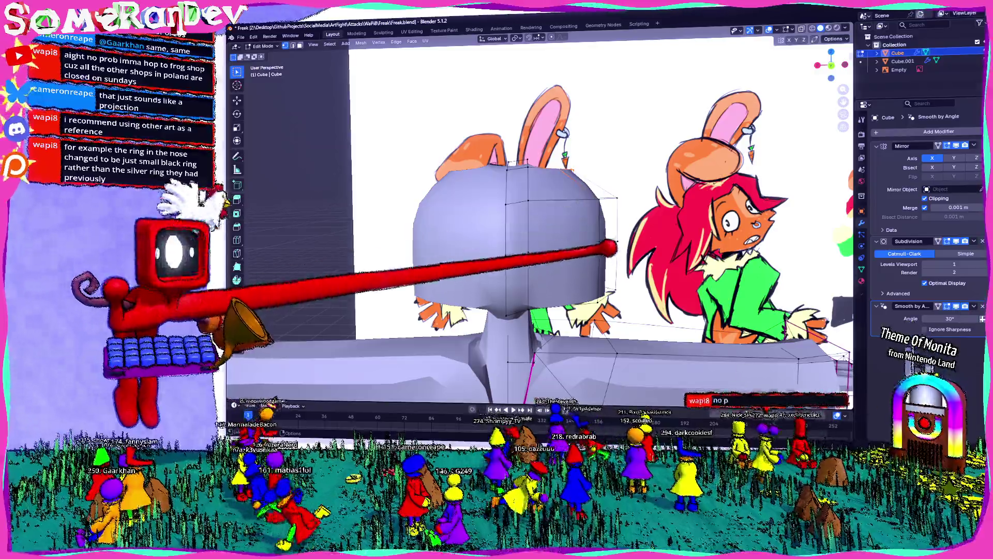
pyautogui.scroll(3, 544, 233)
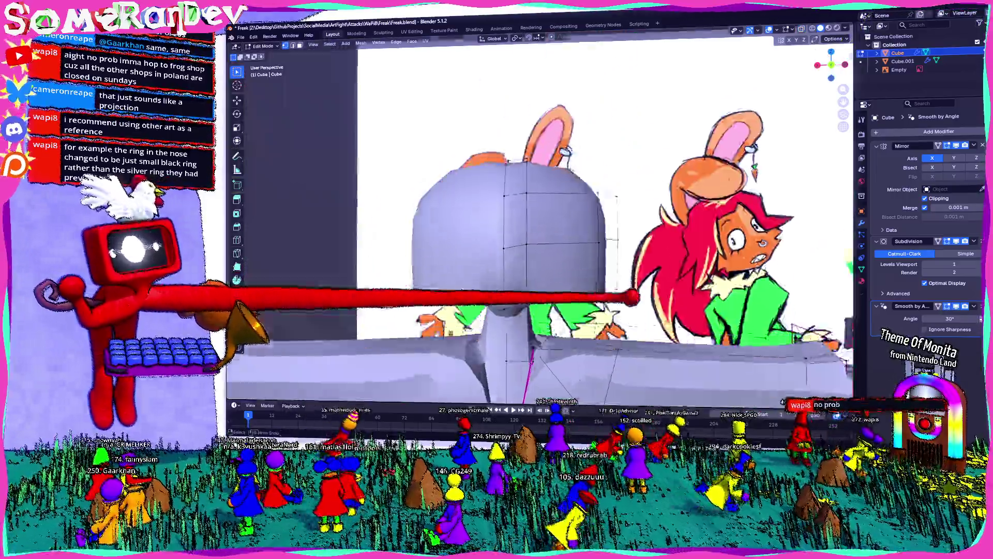
pyautogui.moveTo(544, 233); pyautogui.dragTo(466, 272, button='middle')
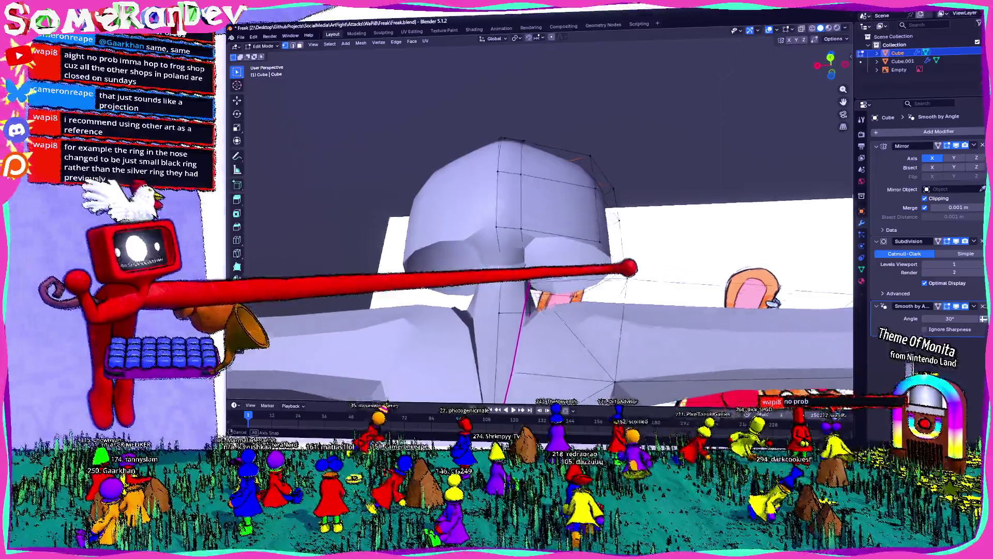
pyautogui.hotkey('shift', 'a')
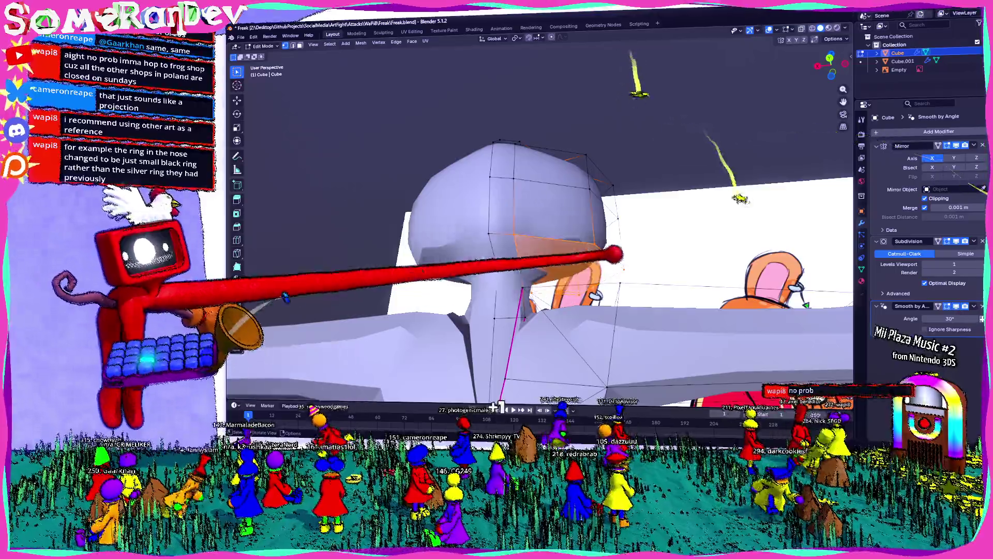
pyautogui.moveTo(543, 233); pyautogui.dragTo(660, 256, button='middle')
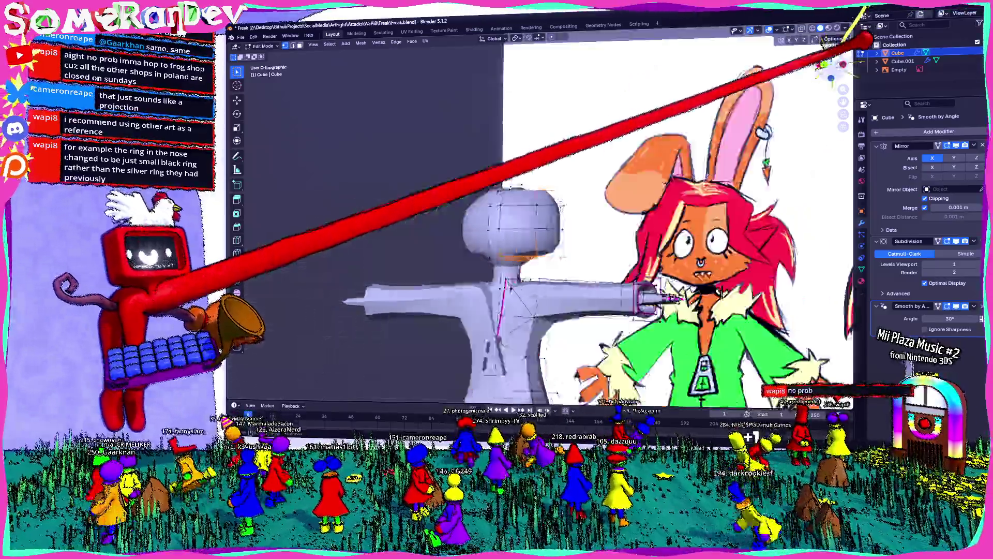
pyautogui.scroll(5, 544, 233)
pyautogui.moveTo(544, 234); pyautogui.dragTo(606, 264, button='middle')
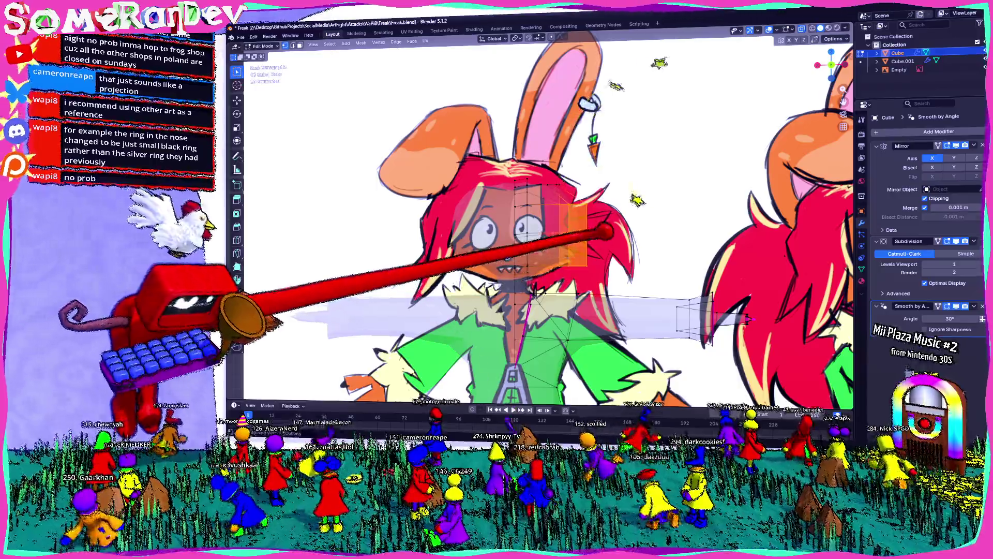
# Move head vertices along X, lower them slightly and line the view up with the front reference.
pyautogui.press('g')
pyautogui.press('x')
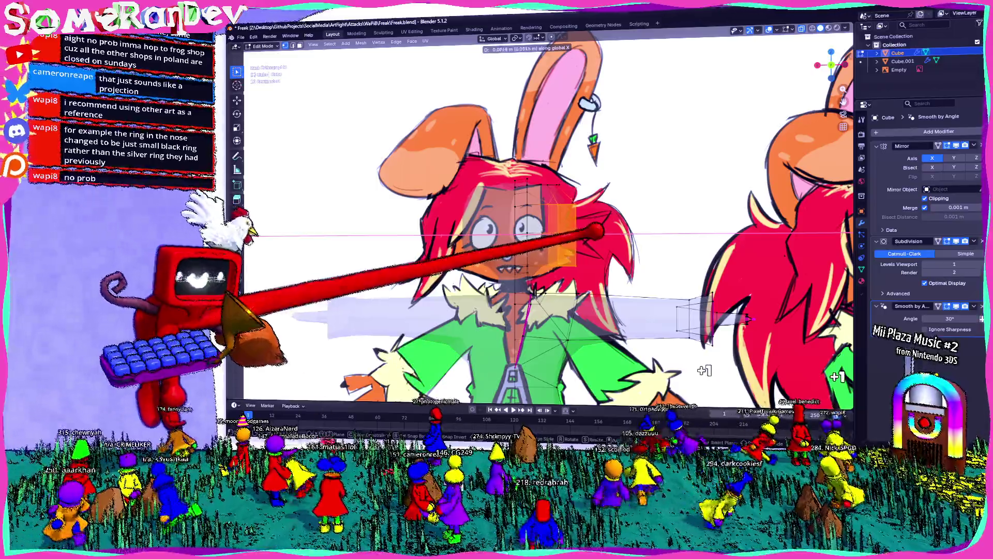
pyautogui.click(589, 233)
pyautogui.scroll(-3, 544, 232)
pyautogui.moveTo(543, 233); pyautogui.dragTo(621, 256, button='middle')
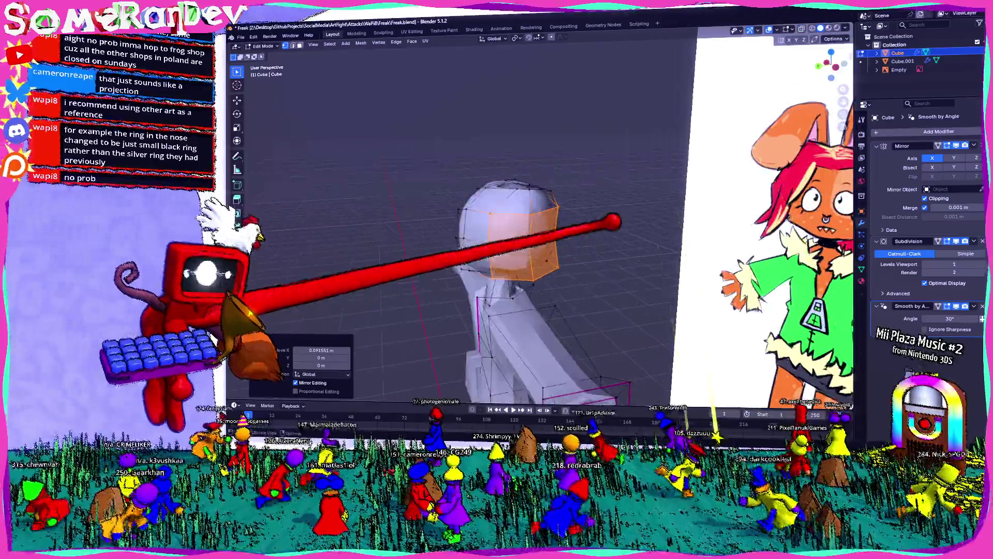
pyautogui.moveTo(543, 272); pyautogui.dragTo(466, 248, button='middle')
pyautogui.scroll(-2, 505, 256)
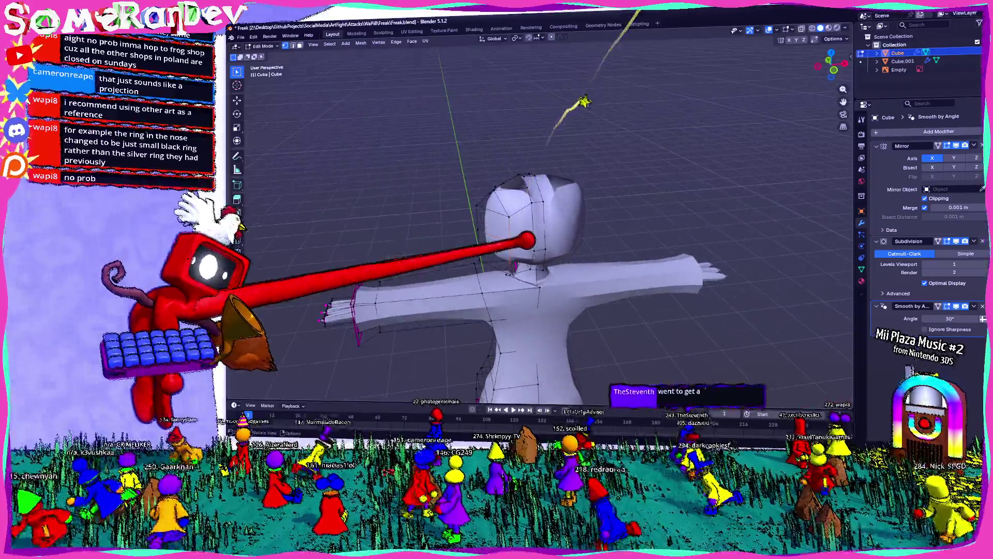
pyautogui.moveTo(543, 256); pyautogui.dragTo(481, 279, button='middle')
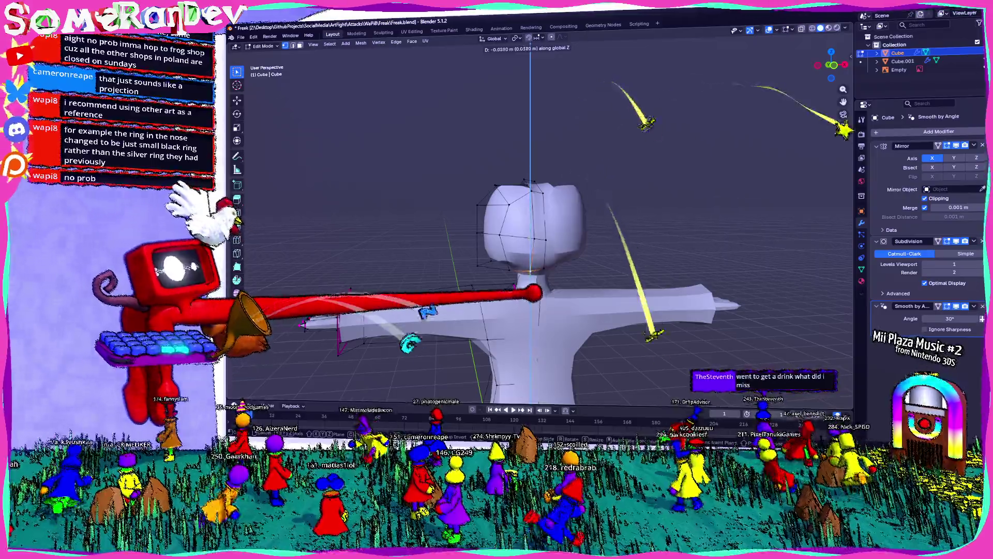
pyautogui.click(543, 311)
pyautogui.moveTo(544, 256)
pyautogui.mouseDown(button='middle')
pyautogui.moveTo(465, 233)
pyautogui.moveTo(504, 232)
pyautogui.mouseUp(button='middle')
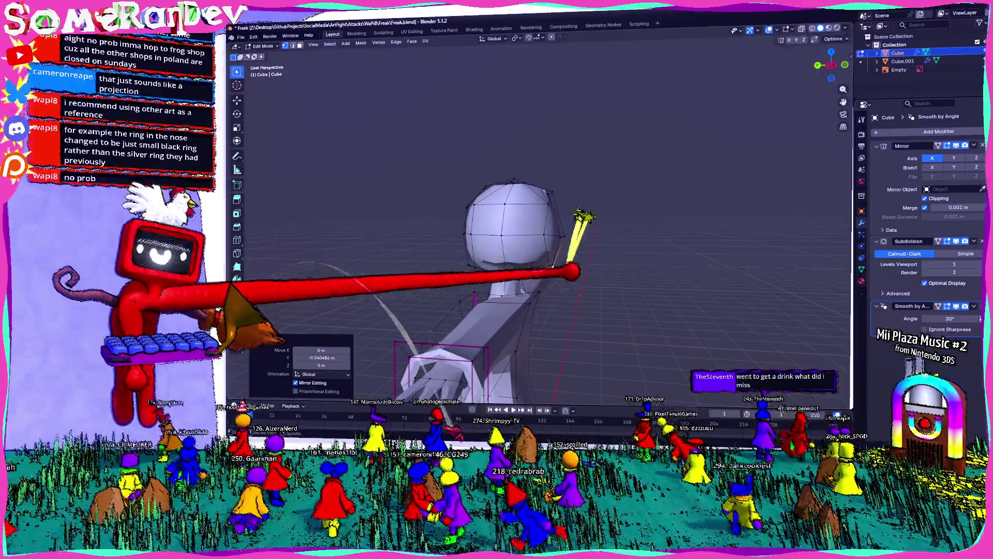
pyautogui.moveTo(544, 272); pyautogui.dragTo(466, 232, button='middle')
pyautogui.scroll(3, 504, 233)
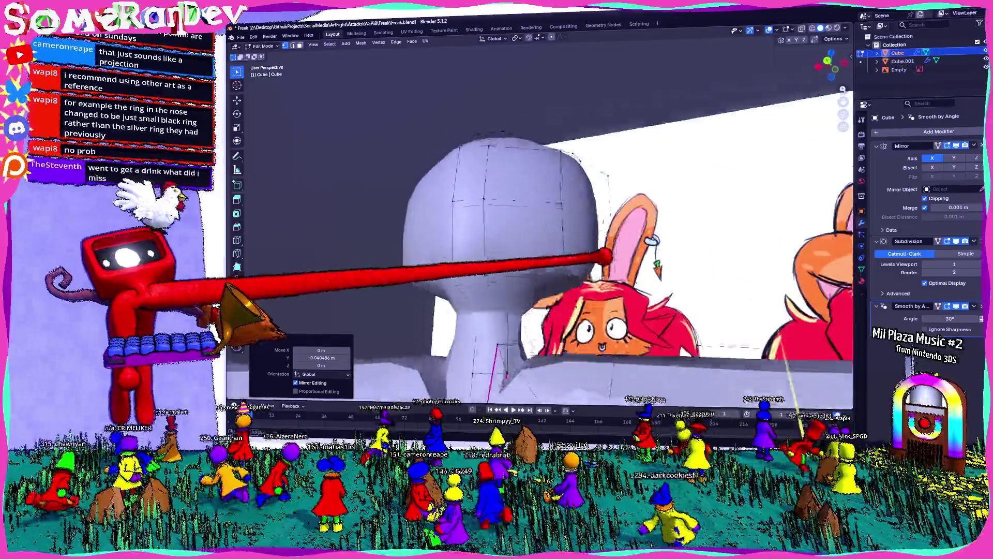
pyautogui.moveTo(543, 248); pyautogui.dragTo(465, 248, button='middle')
pyautogui.scroll(-3, 504, 233)
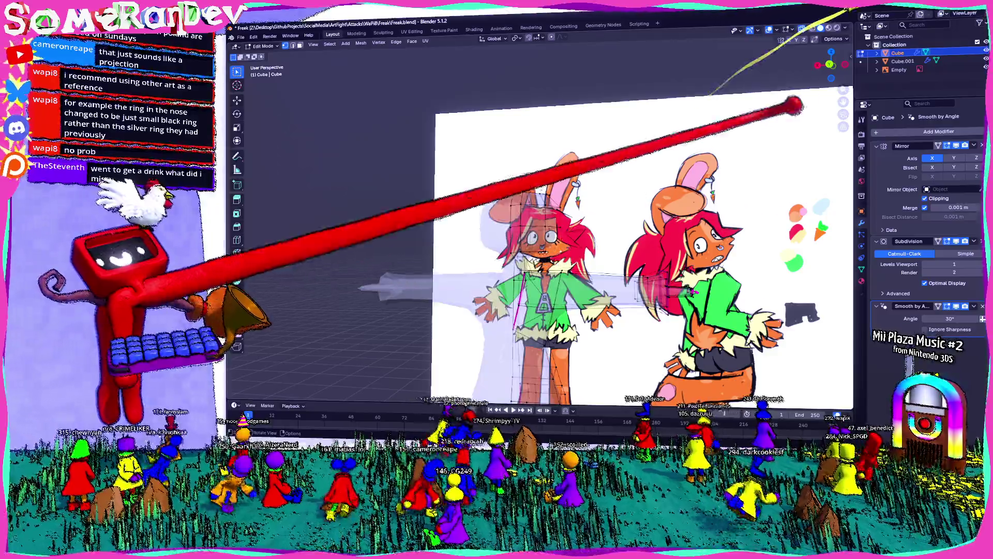
pyautogui.scroll(5, 544, 232)
pyautogui.moveTo(543, 233); pyautogui.dragTo(505, 272, button='middle')
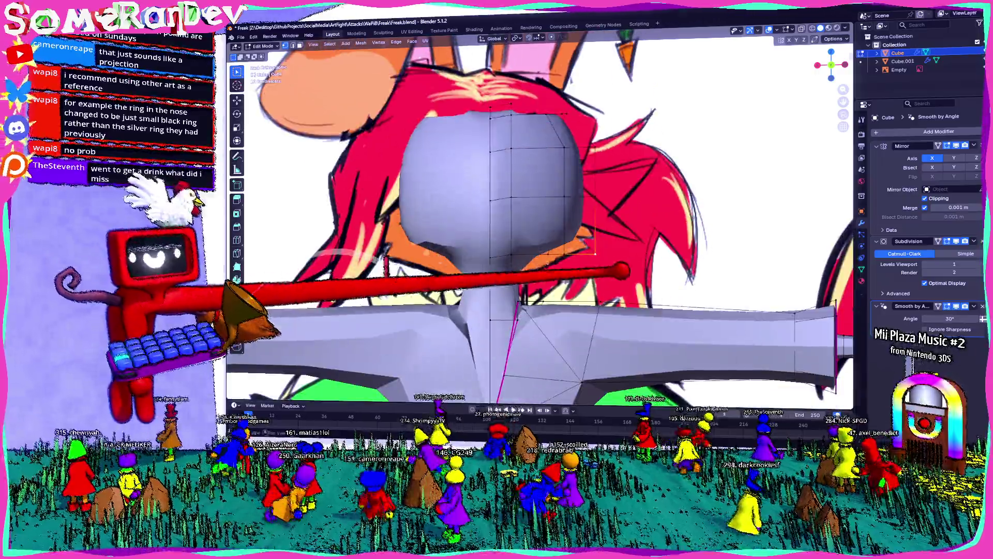
# Pull the head's side vertices inward with three G X moves to round the silhouette.
pyautogui.press('g')
pyautogui.press('x')
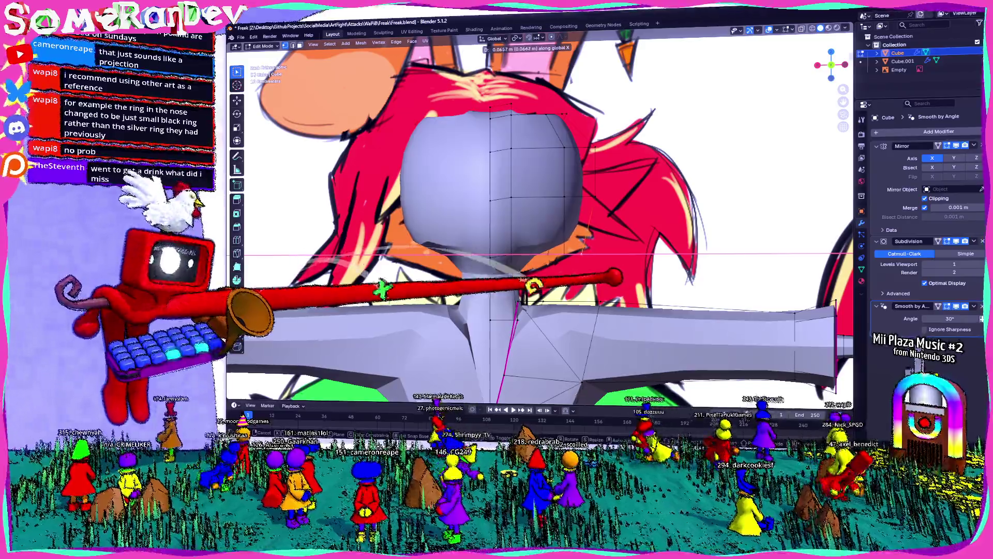
pyautogui.click(536, 288)
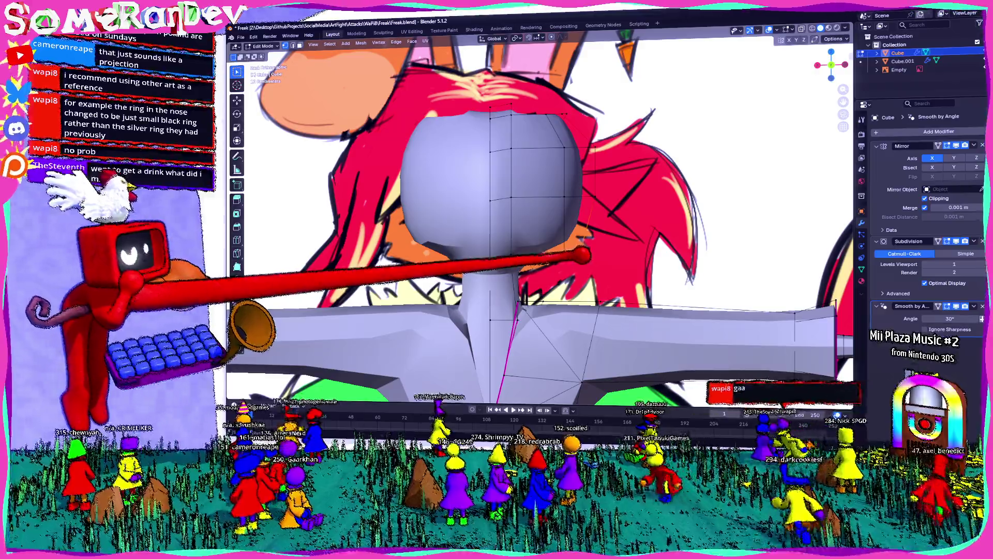
pyautogui.press('g')
pyautogui.press('x')
pyautogui.click(598, 256)
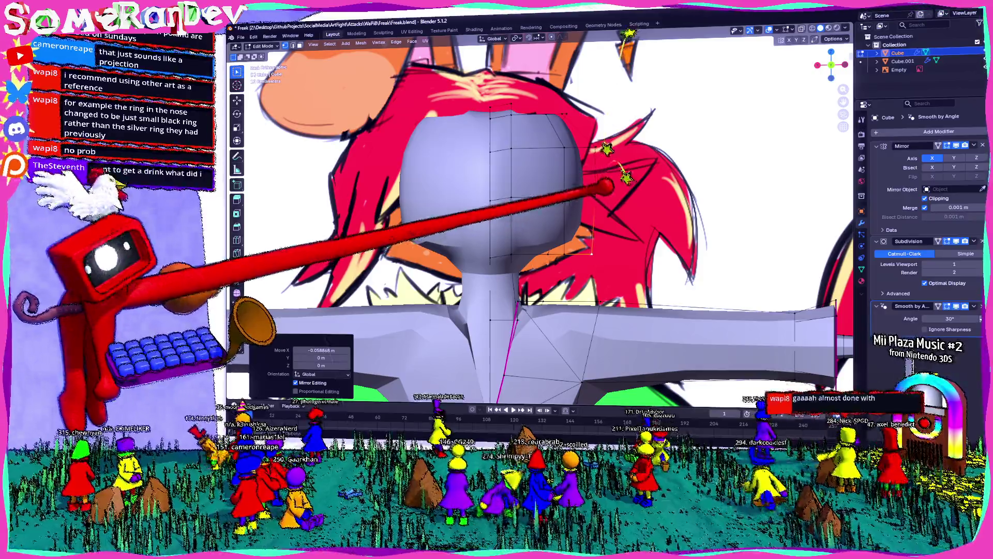
pyautogui.press('g')
pyautogui.press('x')
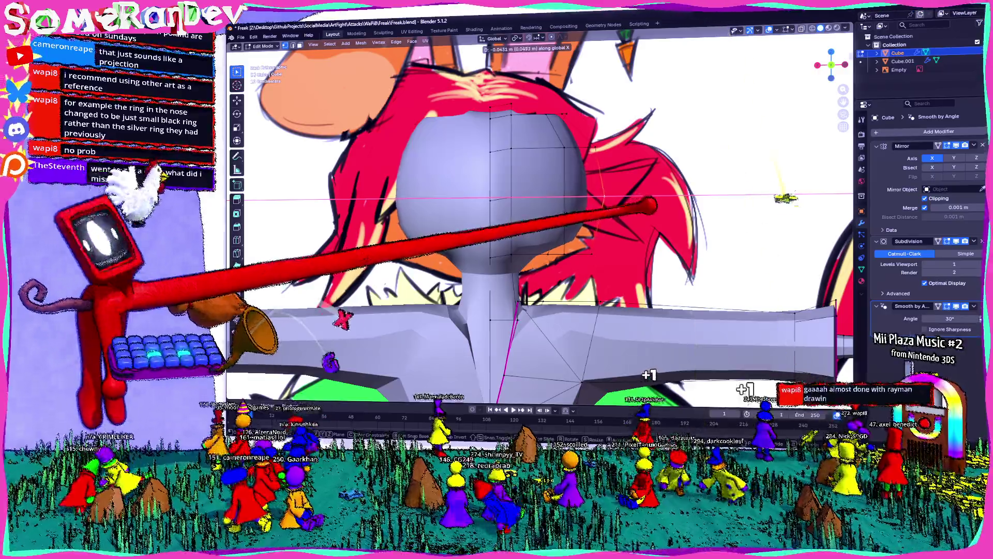
pyautogui.click(645, 206)
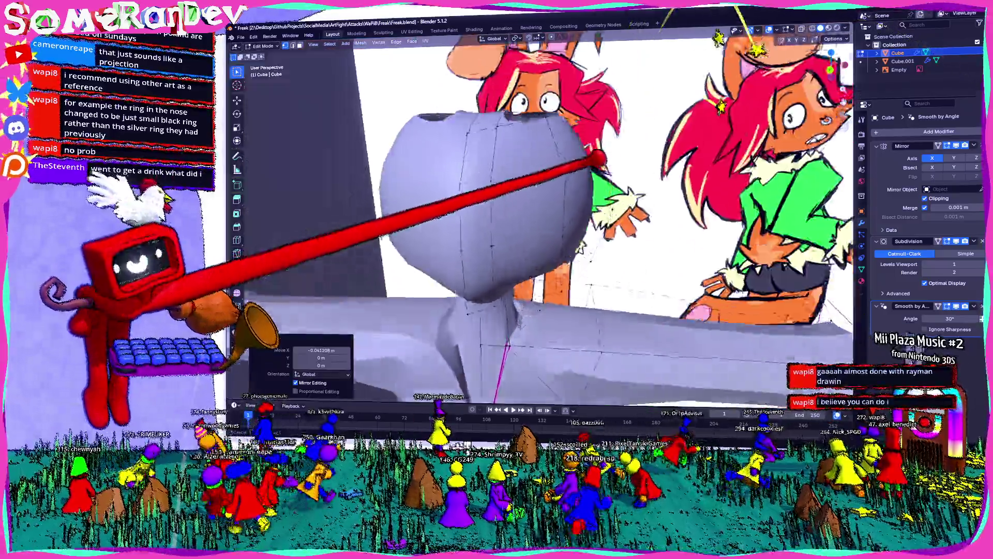
# Nudge one more head vertex from an angled view and bring up the edge operations menu.
pyautogui.moveTo(605, 140); pyautogui.dragTo(544, 179, button='middle')
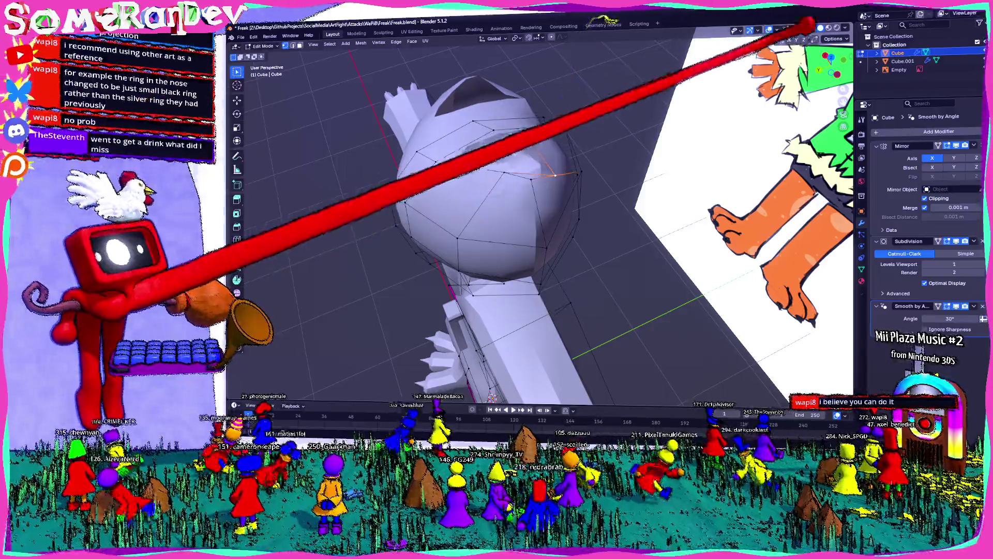
pyautogui.press('g')
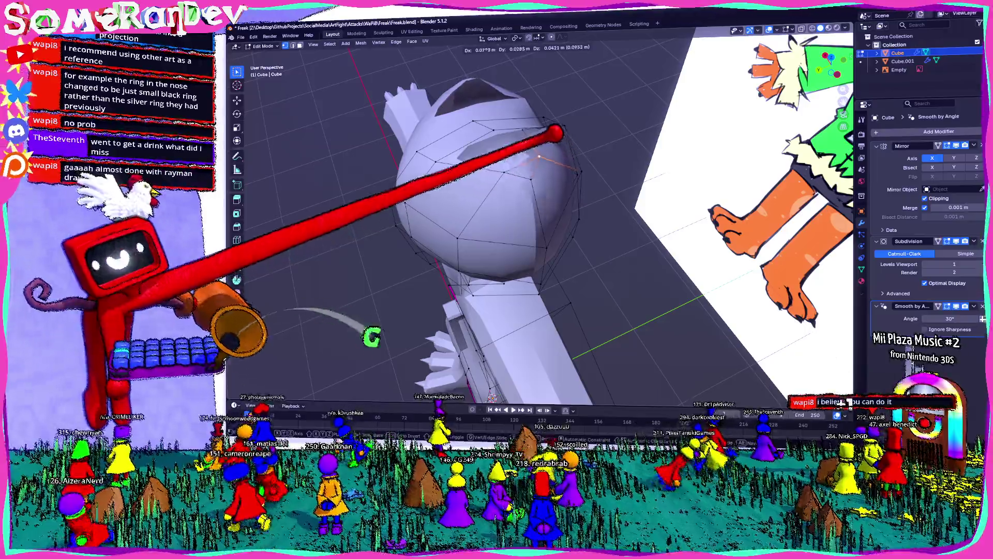
pyautogui.click(544, 155)
pyautogui.moveTo(543, 159)
pyautogui.mouseDown(button='middle')
pyautogui.moveTo(544, 139)
pyautogui.moveTo(547, 152)
pyautogui.moveTo(529, 136)
pyautogui.mouseUp(button='middle')
pyautogui.hotkey('ctrl', 'e')
pyautogui.moveTo(338, 423); pyautogui.dragTo(537, 88, button='middle')
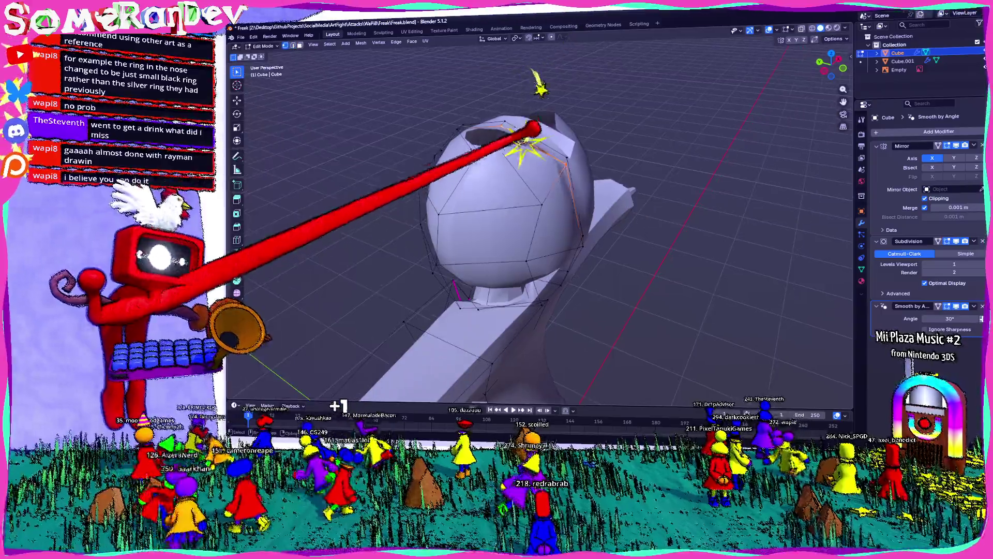
# Merge the stray head vertices into one and check the smoothed head briefly in Object Mode.
pyautogui.press('m')
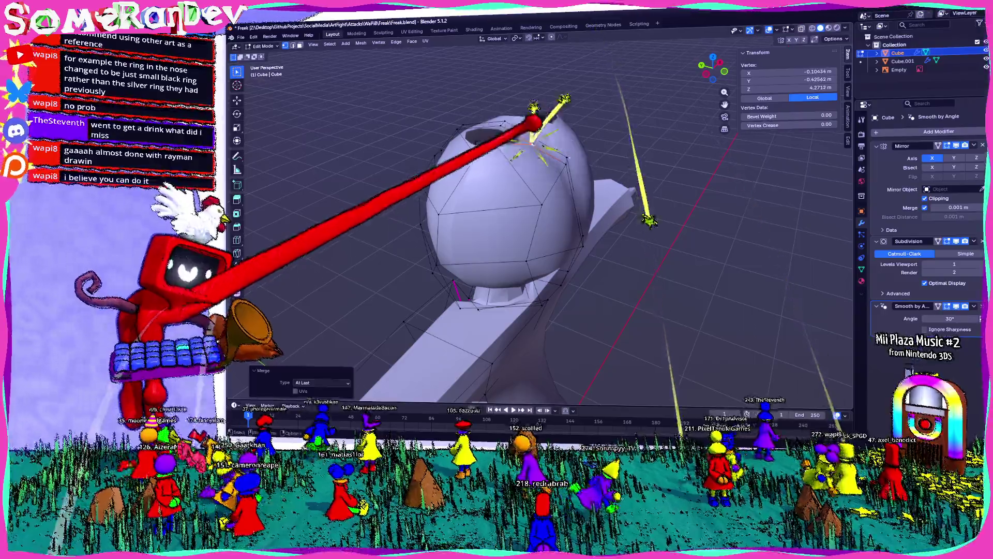
pyautogui.moveTo(543, 234)
pyautogui.mouseDown(button='middle')
pyautogui.moveTo(590, 125)
pyautogui.moveTo(558, 178)
pyautogui.moveTo(508, 227)
pyautogui.mouseUp(button='middle')
pyautogui.scroll(3, 543, 194)
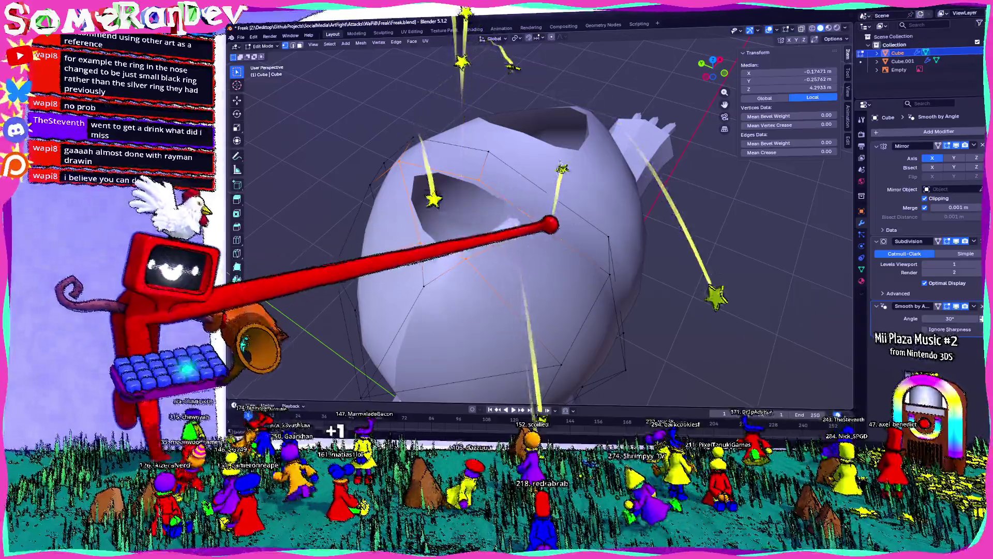
pyautogui.moveTo(563, 169)
pyautogui.mouseDown(button='middle')
pyautogui.moveTo(591, 233)
pyautogui.moveTo(698, 140)
pyautogui.mouseUp(button='middle')
pyautogui.scroll(-4, 543, 233)
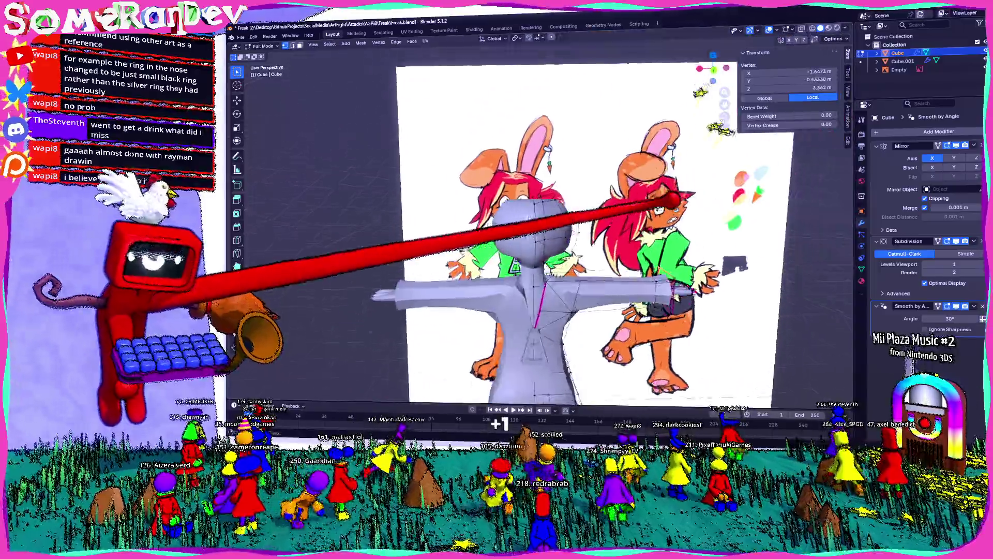
pyautogui.press('Tab')
pyautogui.scroll(4, 543, 233)
pyautogui.moveTo(544, 232); pyautogui.dragTo(636, 202, button='middle')
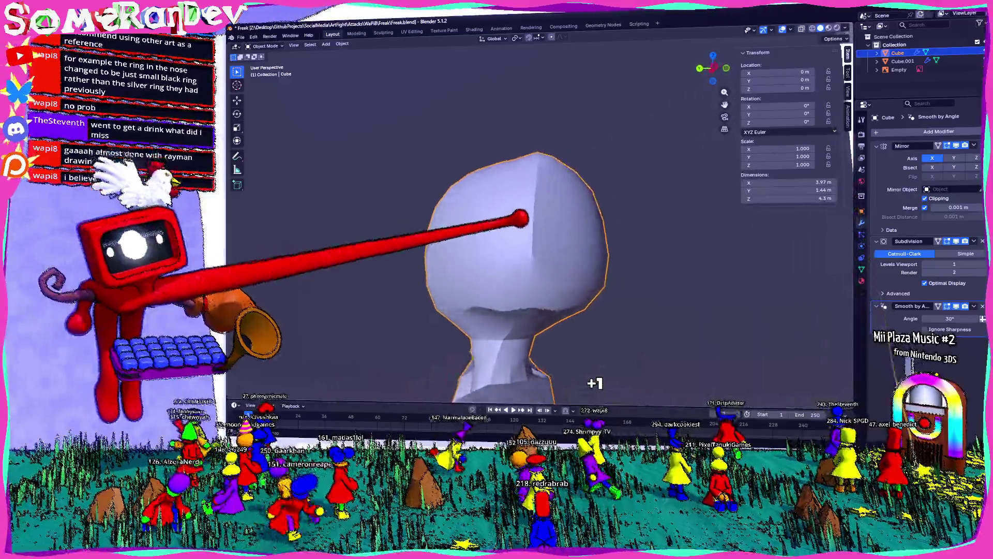
pyautogui.moveTo(522, 219)
pyautogui.mouseDown(button='middle')
pyautogui.moveTo(561, 289)
pyautogui.moveTo(522, 301)
pyautogui.mouseUp(button='middle')
pyautogui.press('Tab')
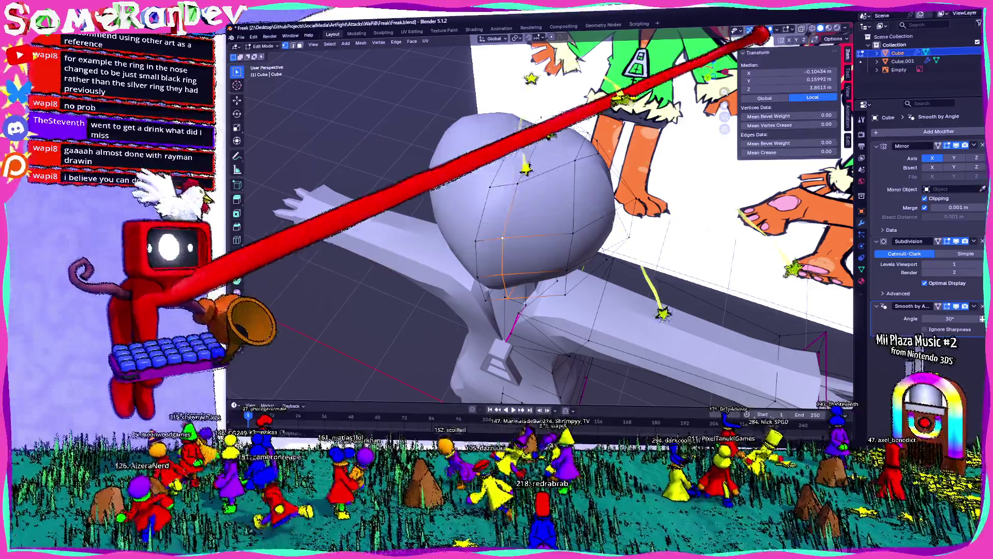
# Push a side head vertex about 15 cm along Y from the top view and compare with the reference.
pyautogui.moveTo(504, 248); pyautogui.dragTo(543, 194, button='middle')
pyautogui.press('KP_7')
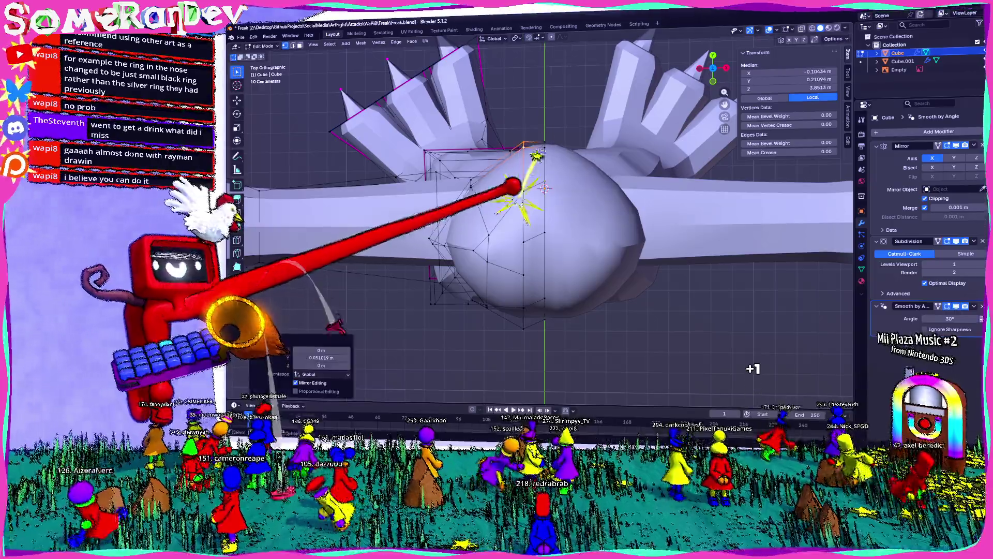
pyautogui.moveTo(535, 186)
pyautogui.mouseDown(button='middle')
pyautogui.moveTo(473, 140)
pyautogui.moveTo(484, 116)
pyautogui.mouseUp(button='middle')
pyautogui.moveTo(543, 234); pyautogui.dragTo(505, 194, button='middle')
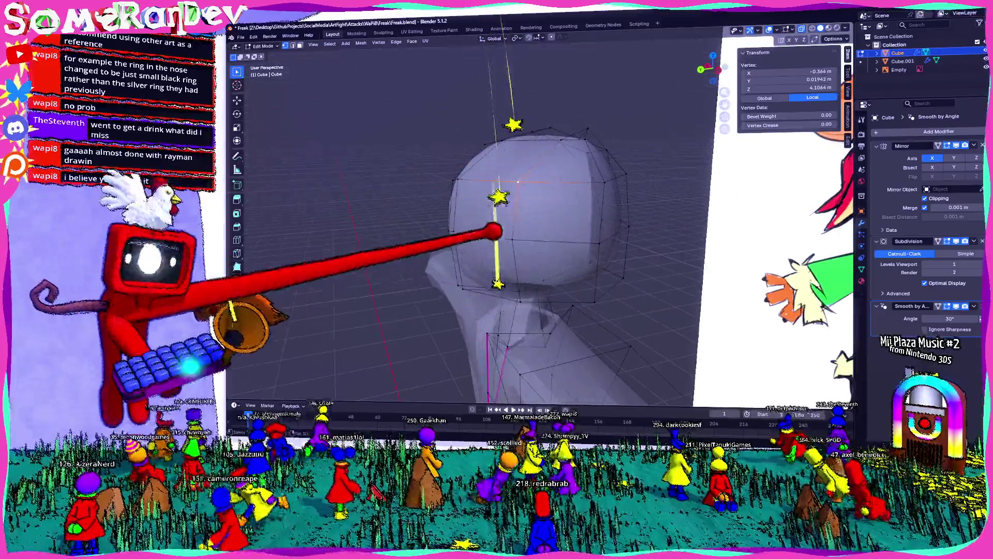
pyautogui.click(590, 194)
pyautogui.press('g')
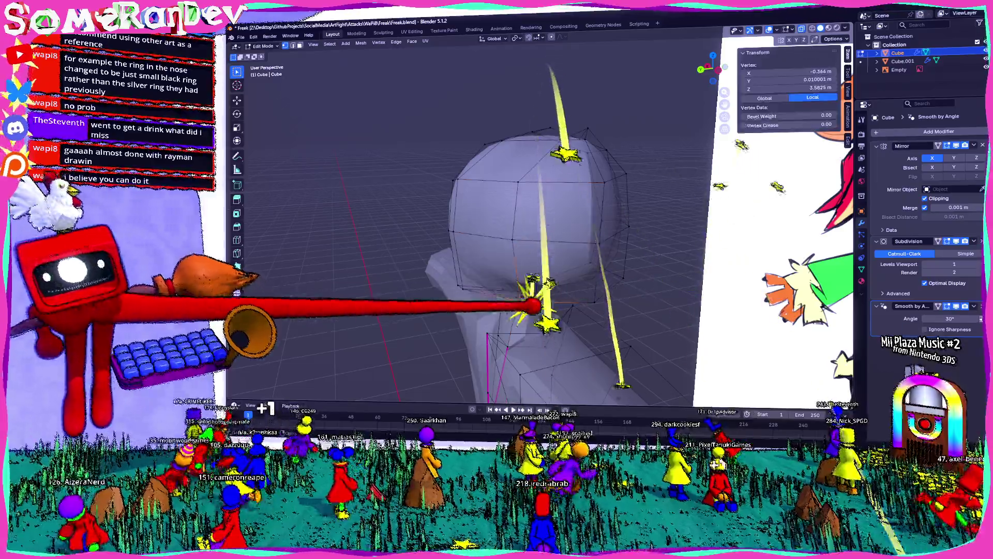
pyautogui.press('KP_7')
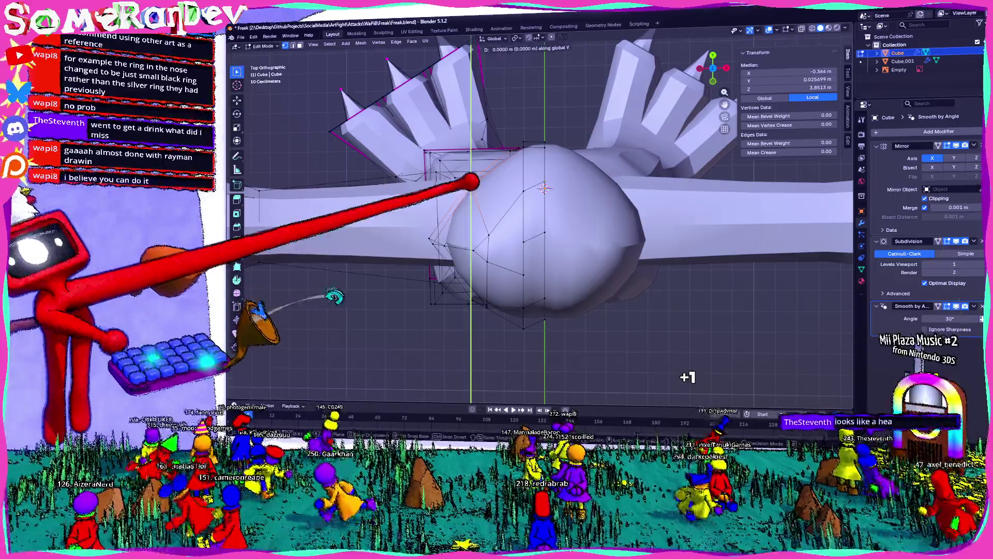
pyautogui.press('y')
pyautogui.click(545, 188)
pyautogui.moveTo(505, 232); pyautogui.dragTo(682, 155, button='middle')
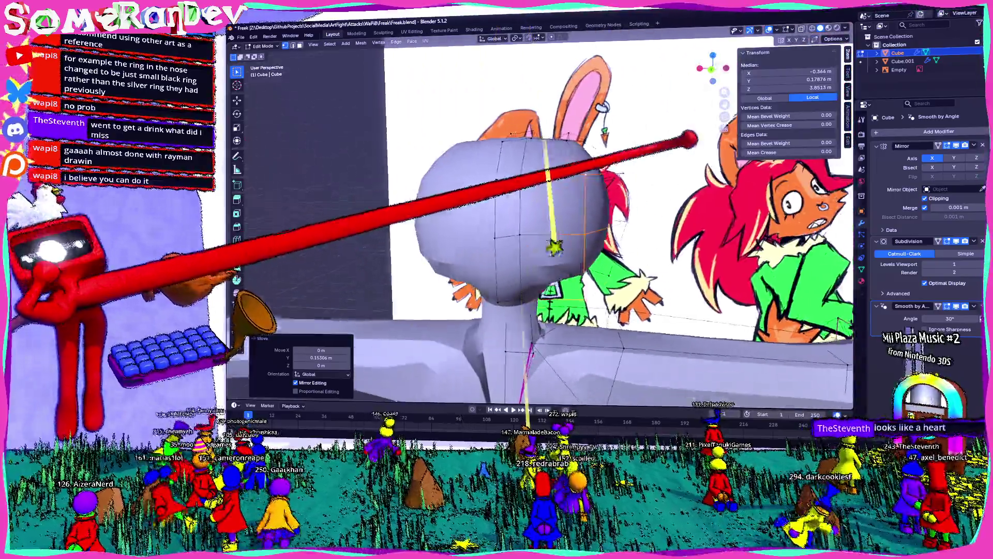
pyautogui.moveTo(553, 247); pyautogui.dragTo(590, 232, button='middle')
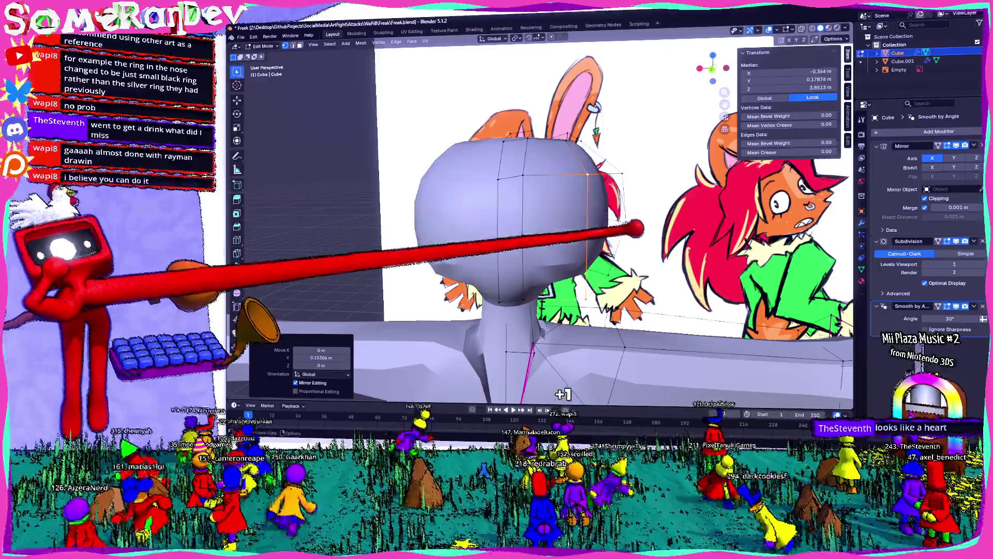
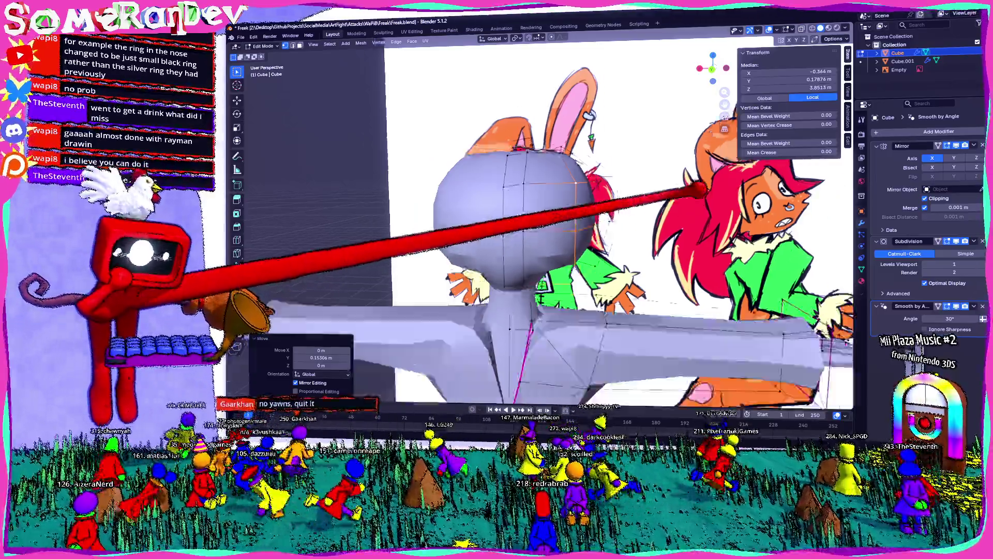
# Reposition the side head vertex in front view to match the bunny reference.
pyautogui.moveTo(544, 233); pyautogui.dragTo(466, 272, button='middle')
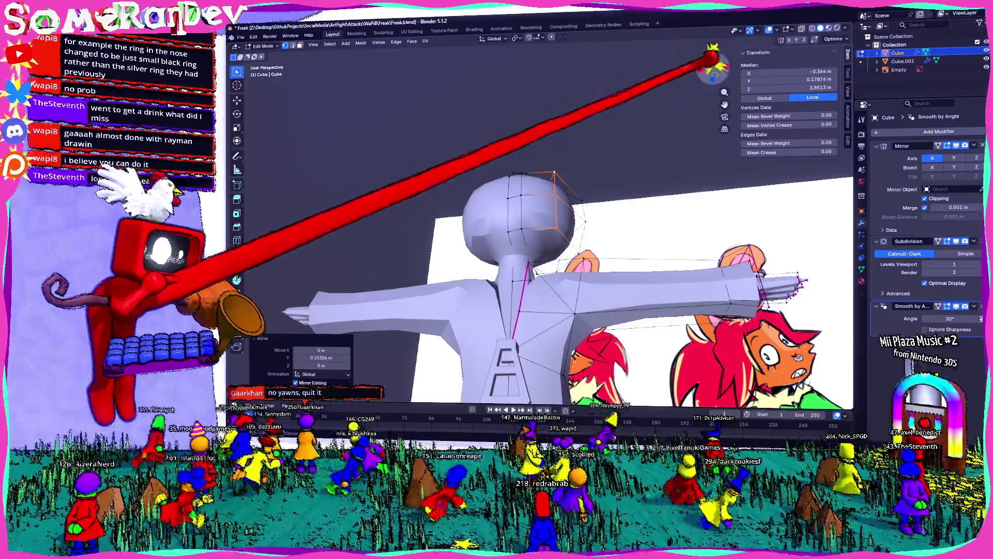
pyautogui.press('KP_1')
pyautogui.press('g')
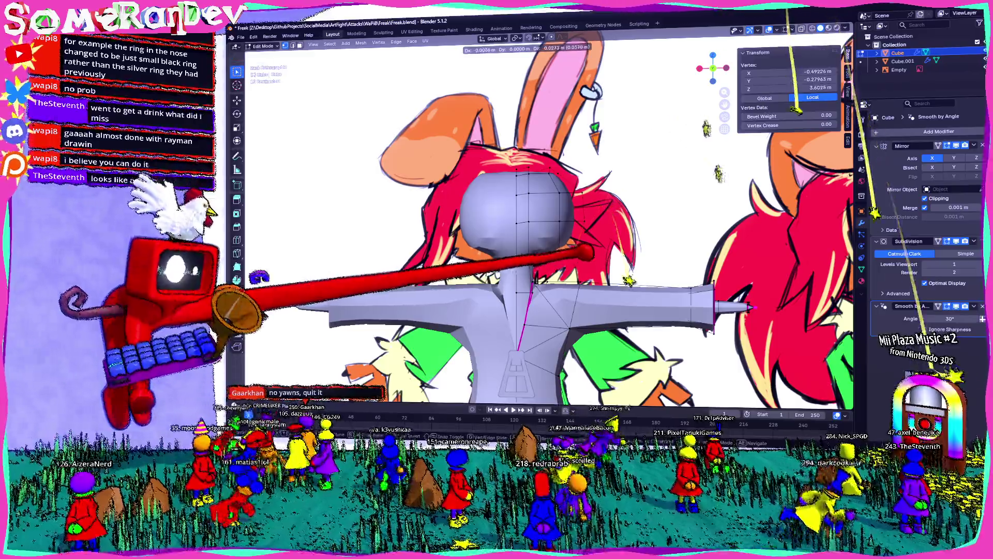
pyautogui.scroll(5, 527, 218)
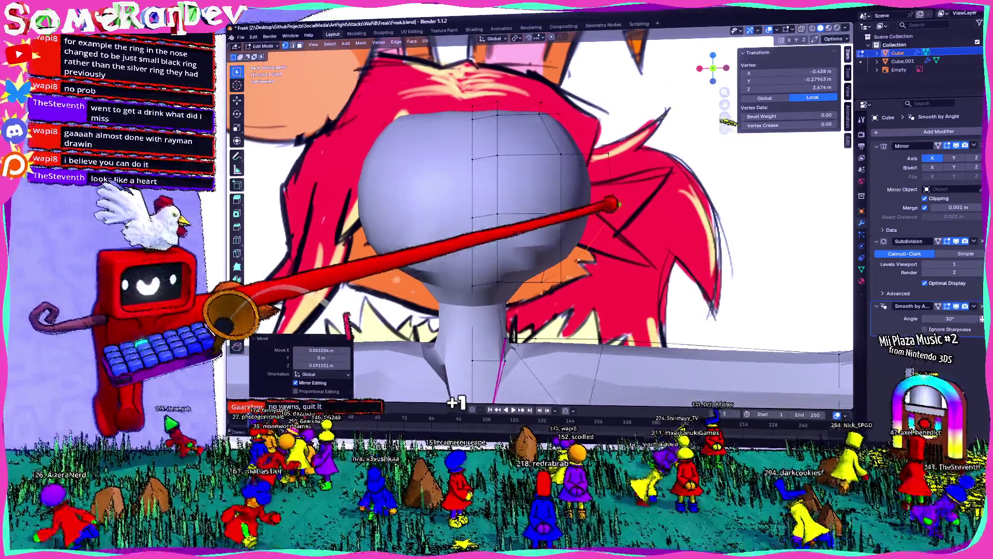
pyautogui.click(597, 172)
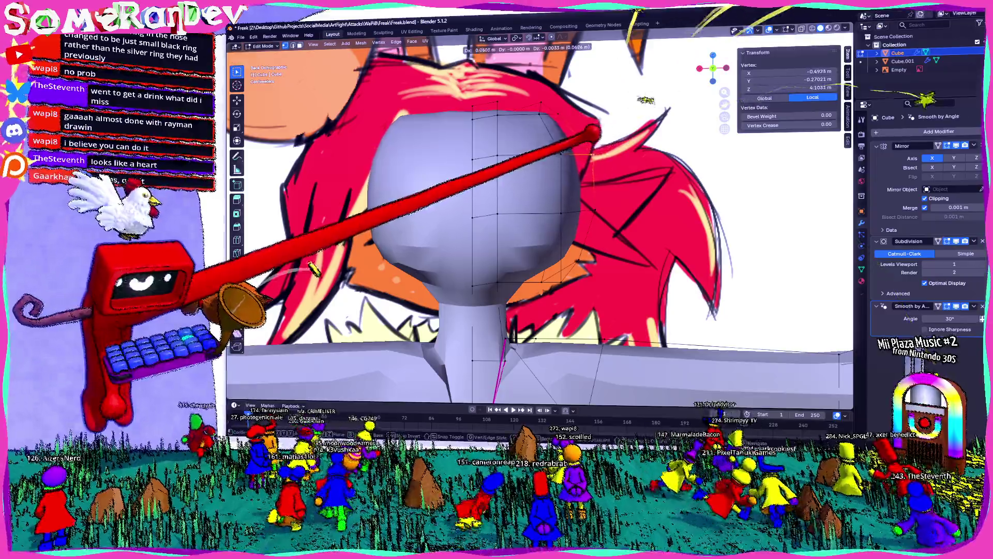
# Check the head shape from several angles, then return to Object Mode.
pyautogui.moveTo(717, 385)
pyautogui.mouseDown(button='middle')
pyautogui.moveTo(543, 311)
pyautogui.moveTo(583, 272)
pyautogui.mouseUp(button='middle')
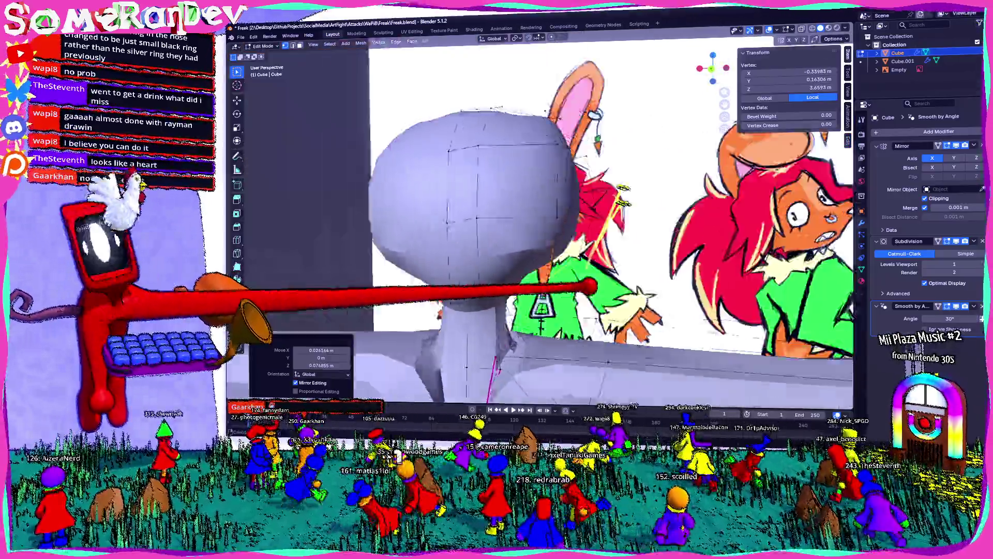
pyautogui.moveTo(544, 233); pyautogui.dragTo(660, 194, button='middle')
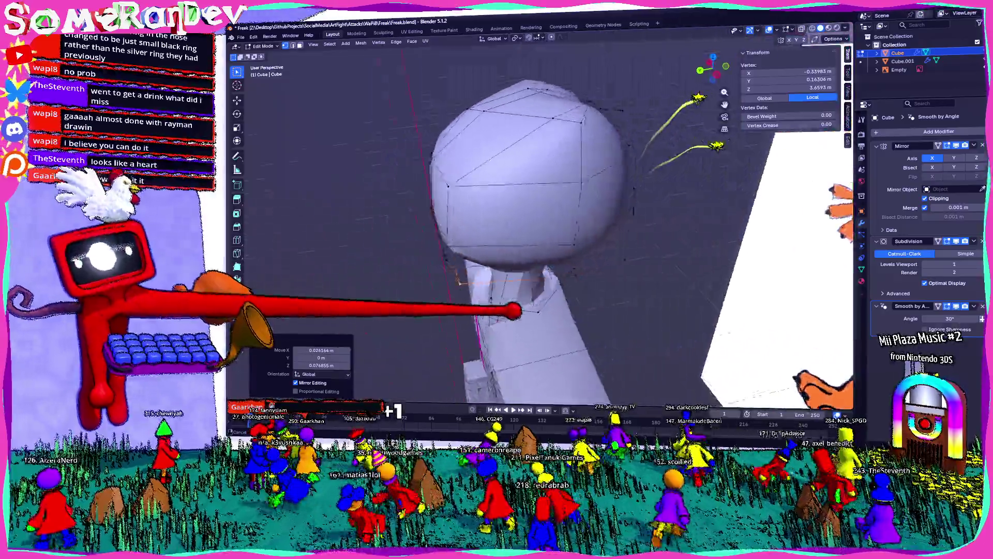
pyautogui.moveTo(482, 288)
pyautogui.mouseDown(button='middle')
pyautogui.moveTo(578, 233)
pyautogui.moveTo(527, 232)
pyautogui.moveTo(466, 272)
pyautogui.moveTo(427, 249)
pyautogui.mouseUp(button='middle')
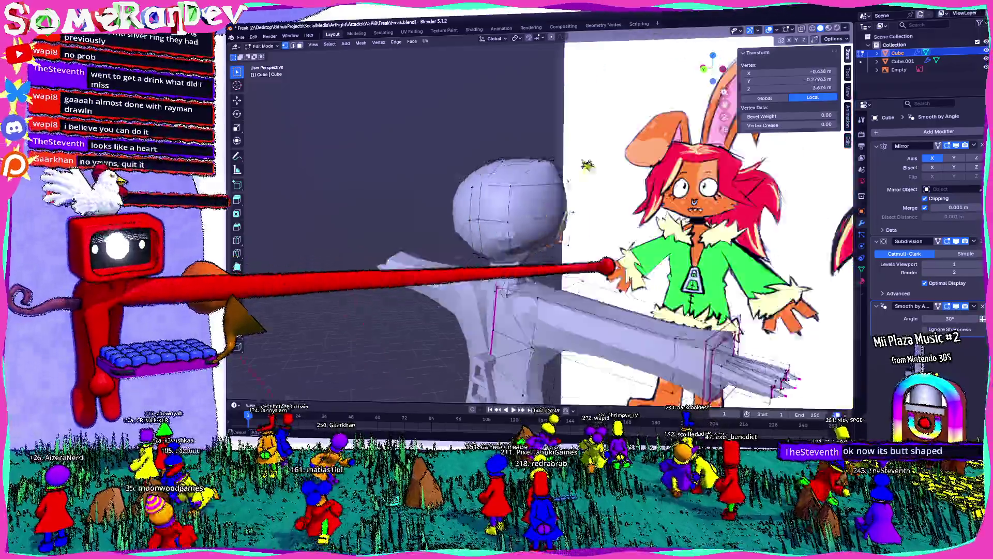
pyautogui.press('Tab')
pyautogui.rightClick(489, 206)
# Apply flat shading to the humanoid mesh and return to editing it.
pyautogui.click(503, 220)
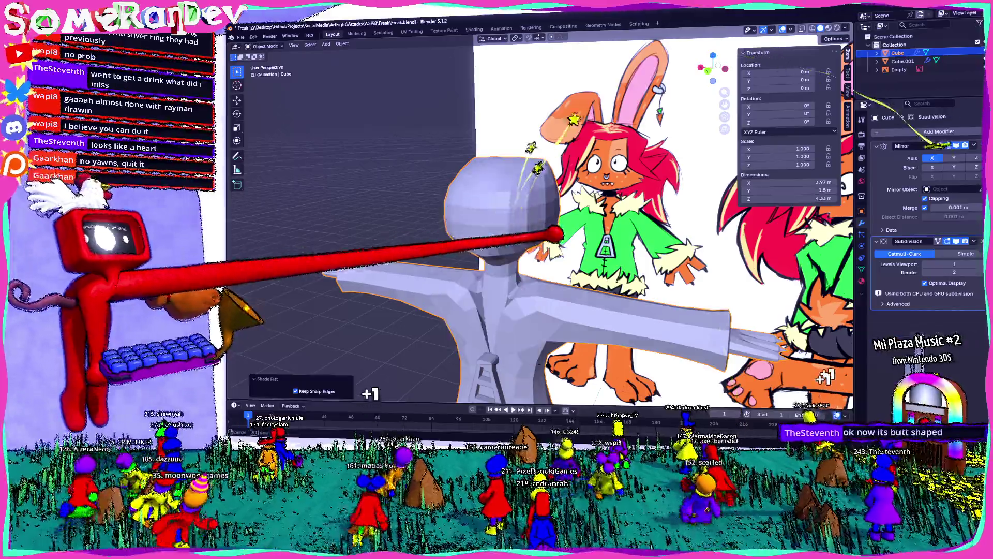
pyautogui.moveTo(505, 233); pyautogui.dragTo(466, 256, button='middle')
pyautogui.press('Tab')
pyautogui.moveTo(621, 272); pyautogui.dragTo(504, 257, button='middle')
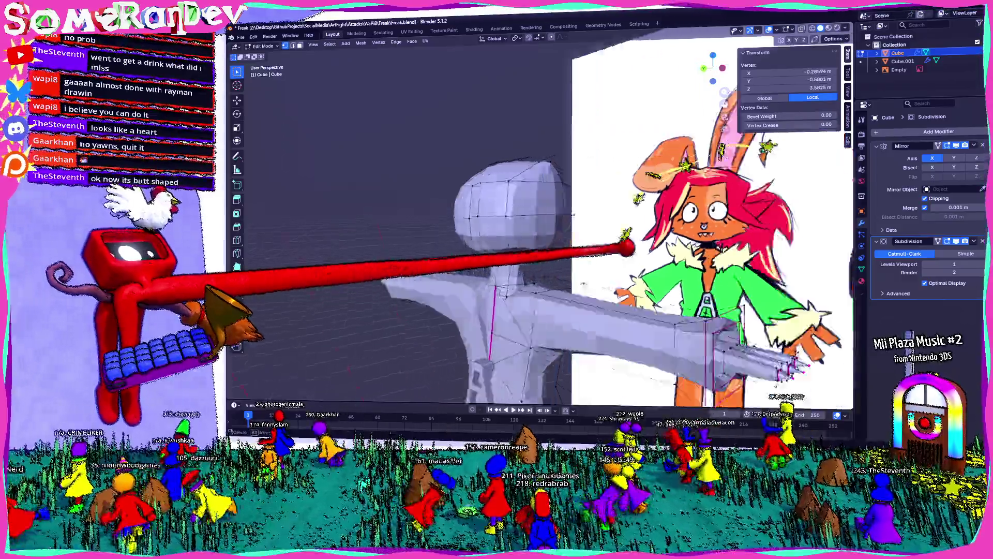
pyautogui.keyDown('shift'); pyautogui.moveTo(543, 256); pyautogui.dragTo(427, 256, button='middle'); pyautogui.keyUp('shift')
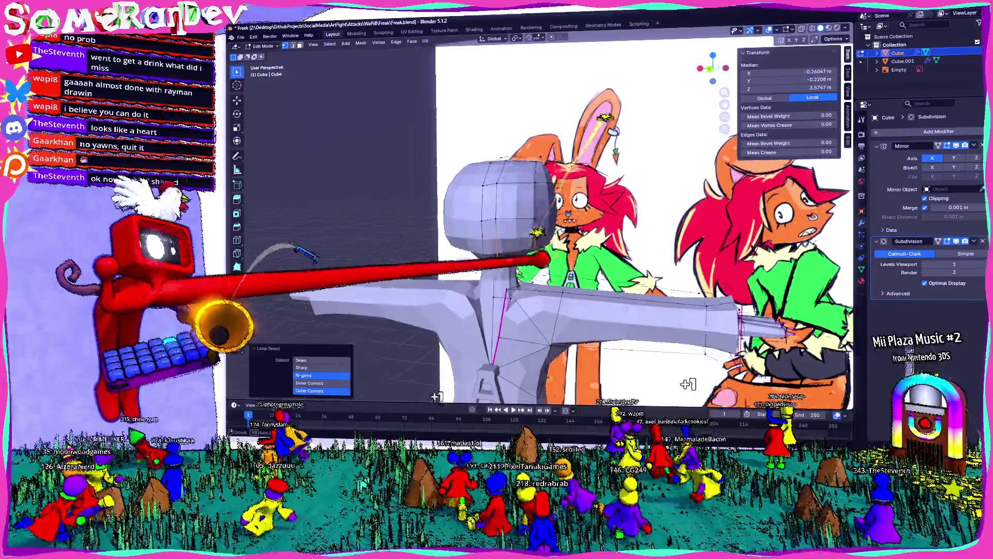
pyautogui.moveTo(543, 256); pyautogui.dragTo(590, 234, button='middle')
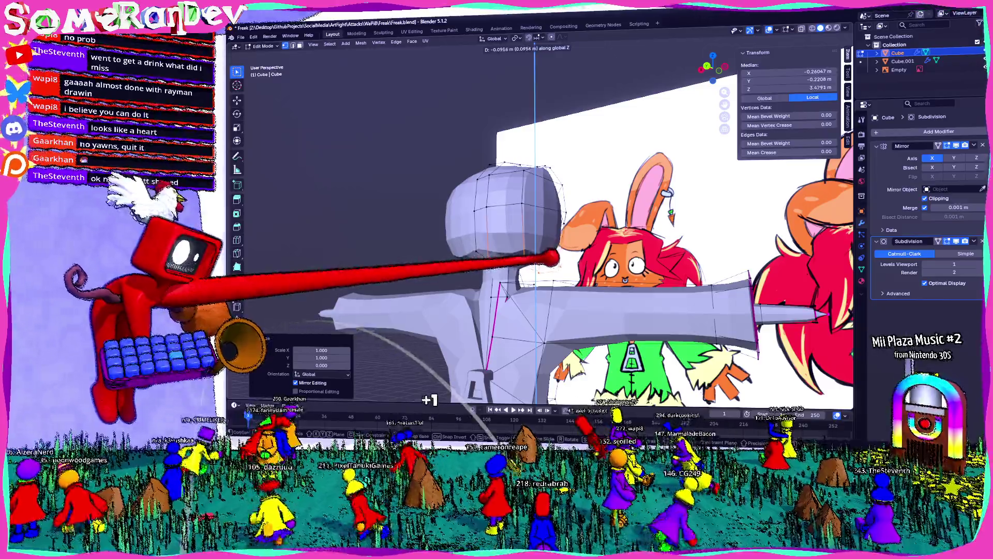
pyautogui.scroll(3, 504, 234)
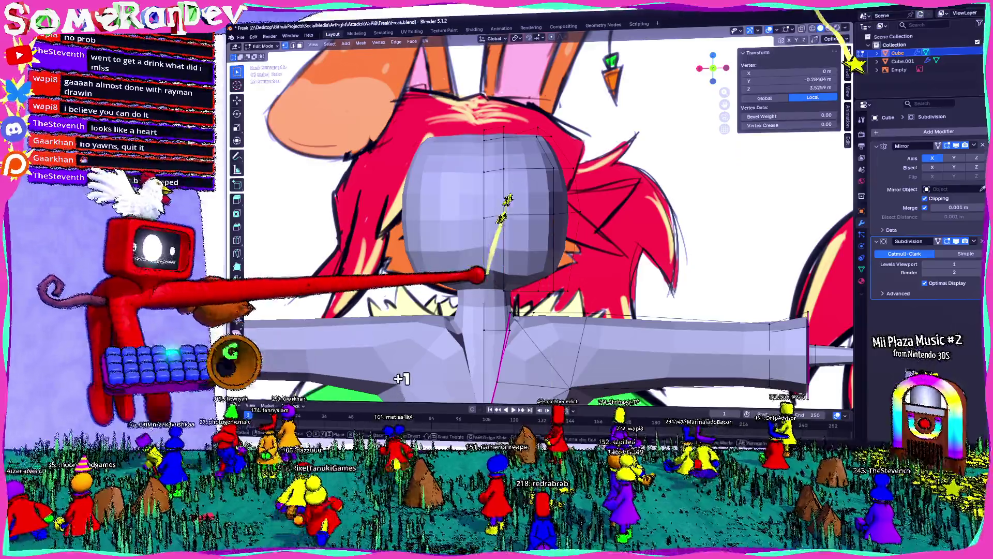
# Lower the selected head vertices slightly along the Z axis.
pyautogui.press('g')
pyautogui.press('z')
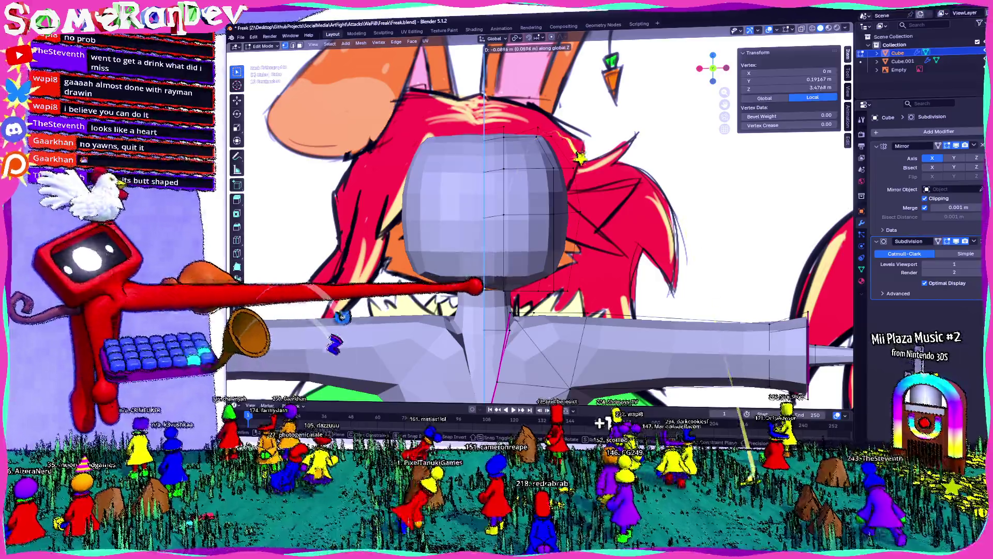
pyautogui.click(505, 233)
pyautogui.moveTo(543, 233); pyautogui.dragTo(388, 233, button='middle')
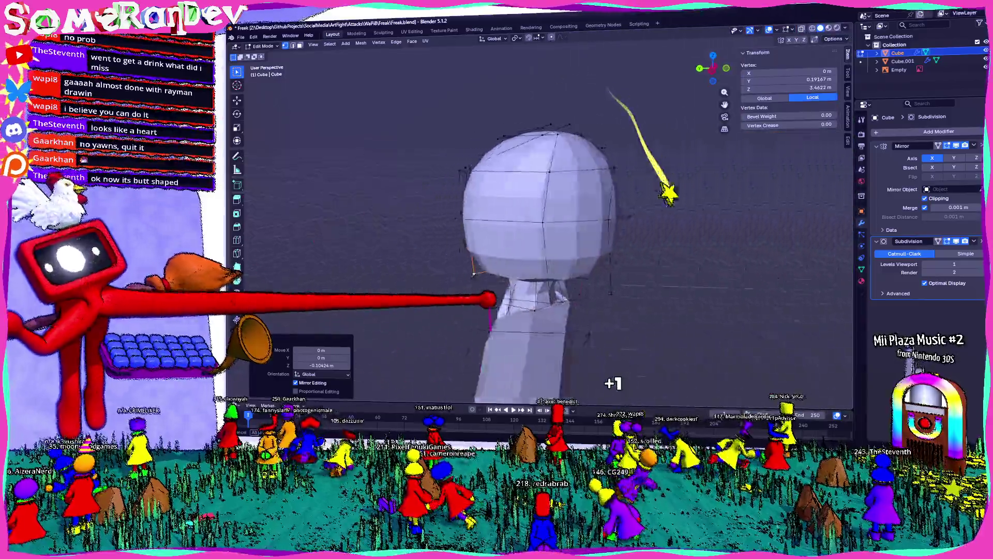
# Adjust a vertex on top of the head from an overhead view.
pyautogui.moveTo(473, 272); pyautogui.dragTo(504, 194, button='middle')
pyautogui.click(543, 162)
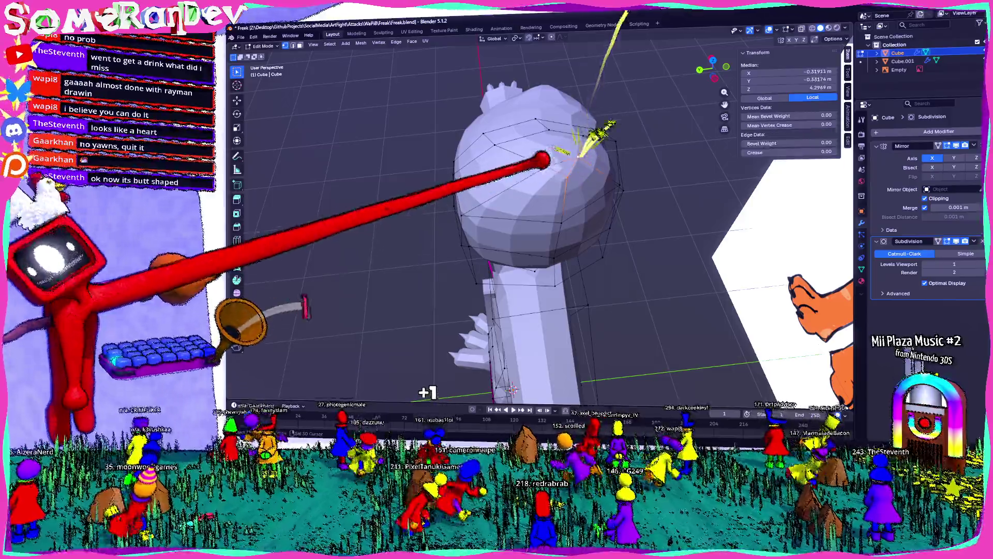
pyautogui.moveTo(544, 161); pyautogui.dragTo(625, 105, button='middle')
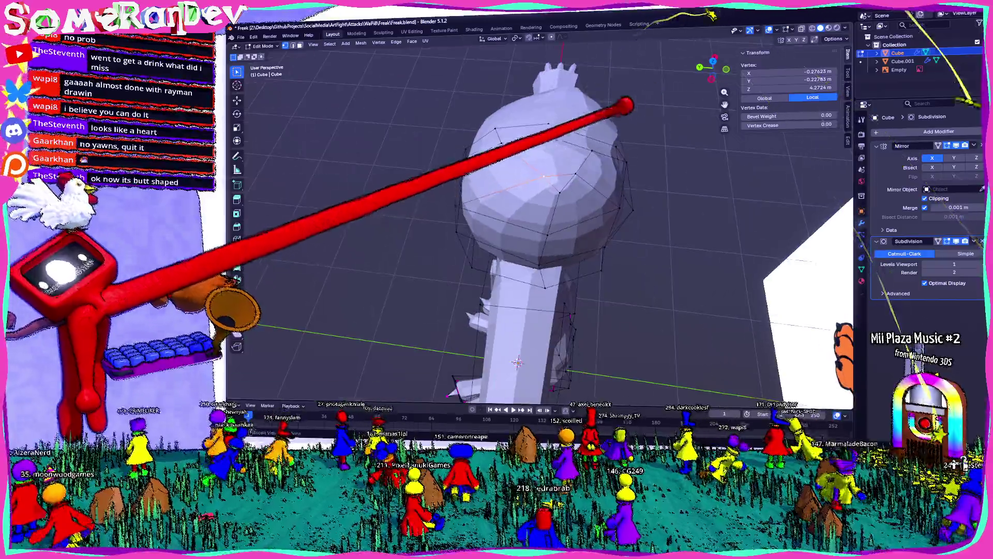
pyautogui.moveTo(503, 170); pyautogui.dragTo(581, 162)
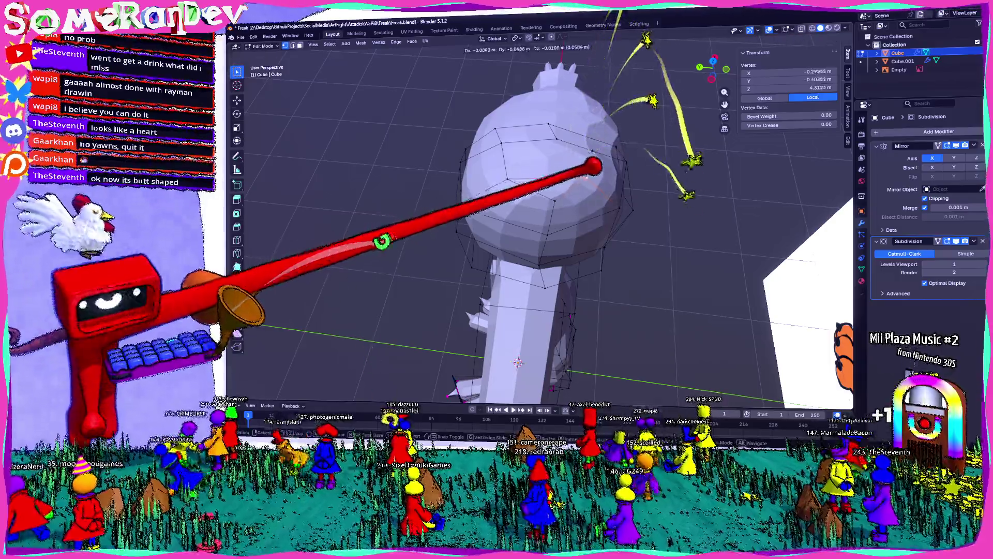
pyautogui.click(574, 156)
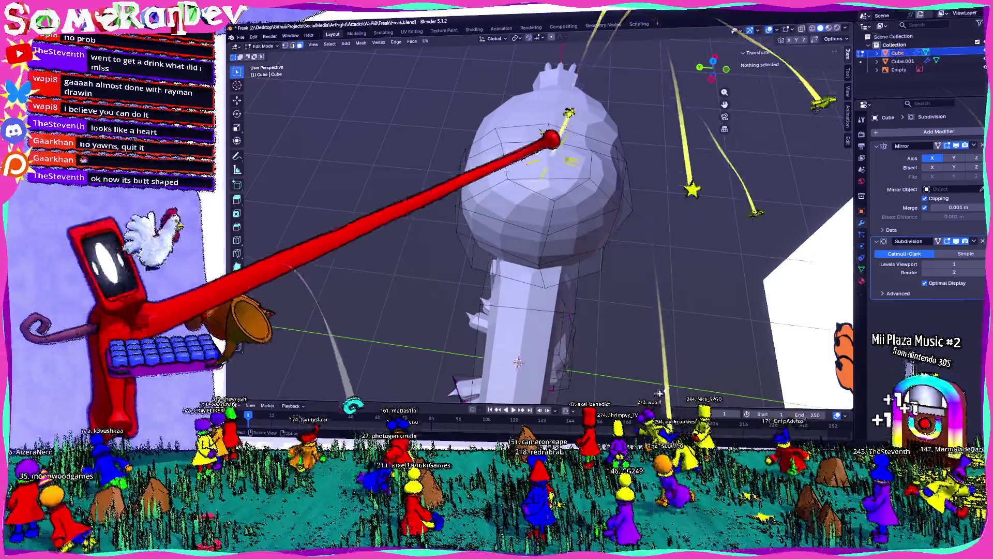
# Triangulate the top head face and rejoin it into quads.
pyautogui.click(559, 155)
pyautogui.hotkey('ctrl', 't')
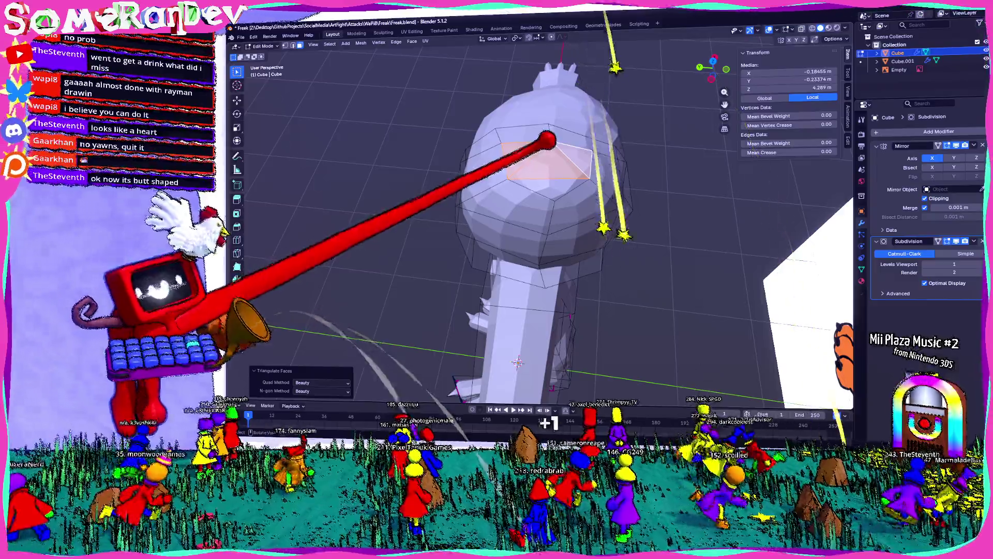
pyautogui.hotkey('alt', 'j')
pyautogui.moveTo(558, 155); pyautogui.dragTo(543, 271, button='middle')
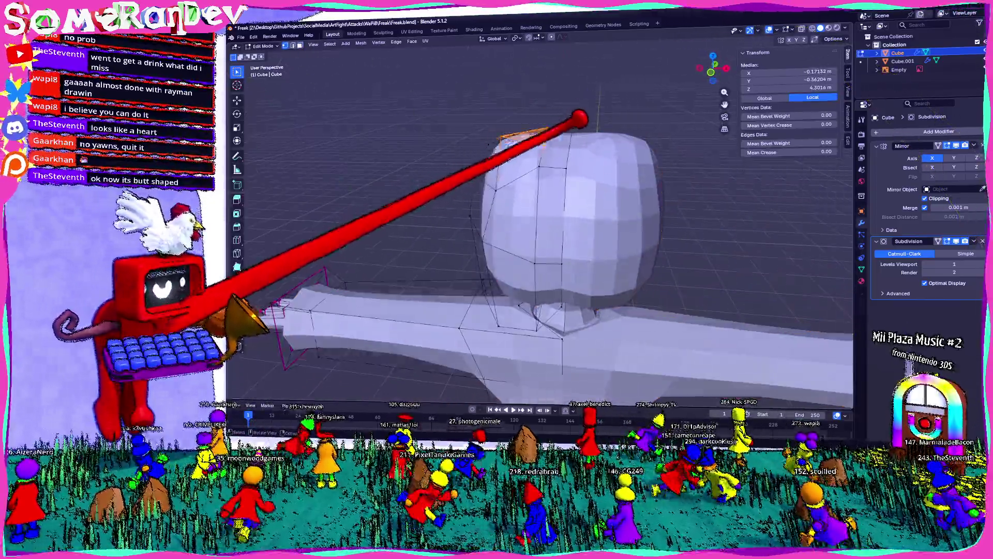
# Move vertices near the neck to refine the head against the reference.
pyautogui.moveTo(581, 119); pyautogui.dragTo(481, 195, button='middle')
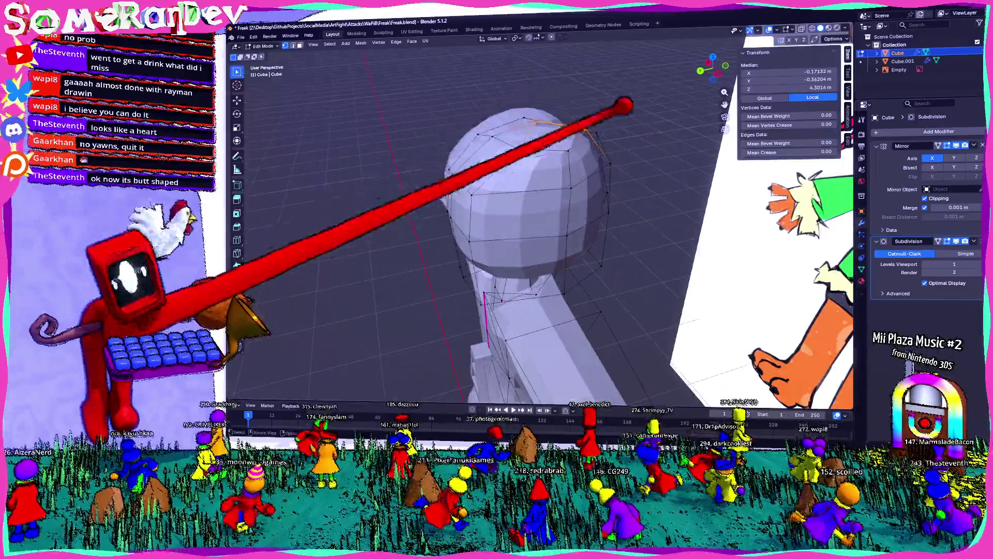
pyautogui.moveTo(577, 71); pyautogui.dragTo(578, 71, button='middle')
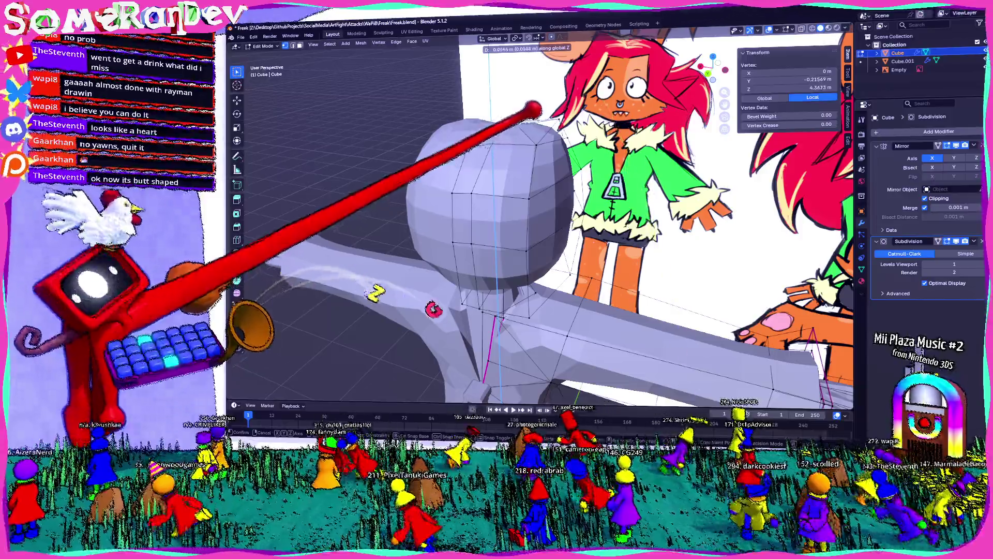
pyautogui.press('g')
pyautogui.moveTo(543, 194); pyautogui.dragTo(466, 272, button='middle')
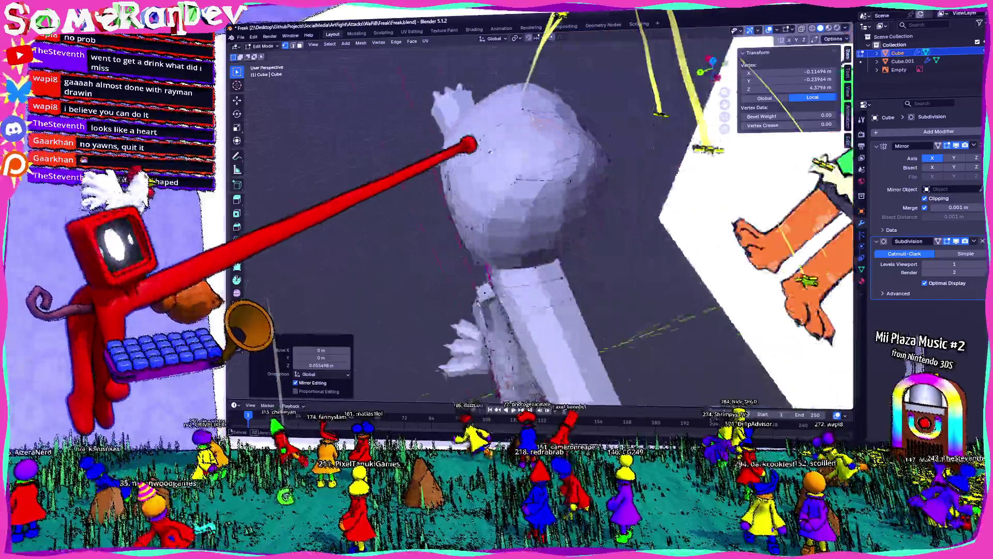
pyautogui.moveTo(544, 232)
pyautogui.mouseDown(button='middle')
pyautogui.moveTo(466, 194)
pyautogui.moveTo(559, 264)
pyautogui.mouseUp(button='middle')
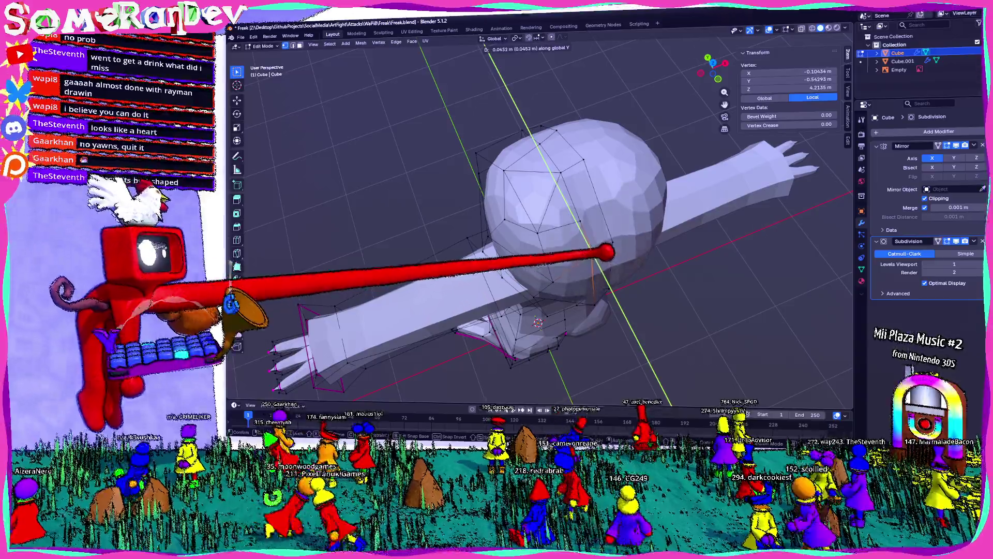
pyautogui.moveTo(613, 250)
pyautogui.mouseDown(button='middle')
pyautogui.moveTo(590, 217)
pyautogui.moveTo(632, 124)
pyautogui.moveTo(602, 140)
pyautogui.mouseUp(button='middle')
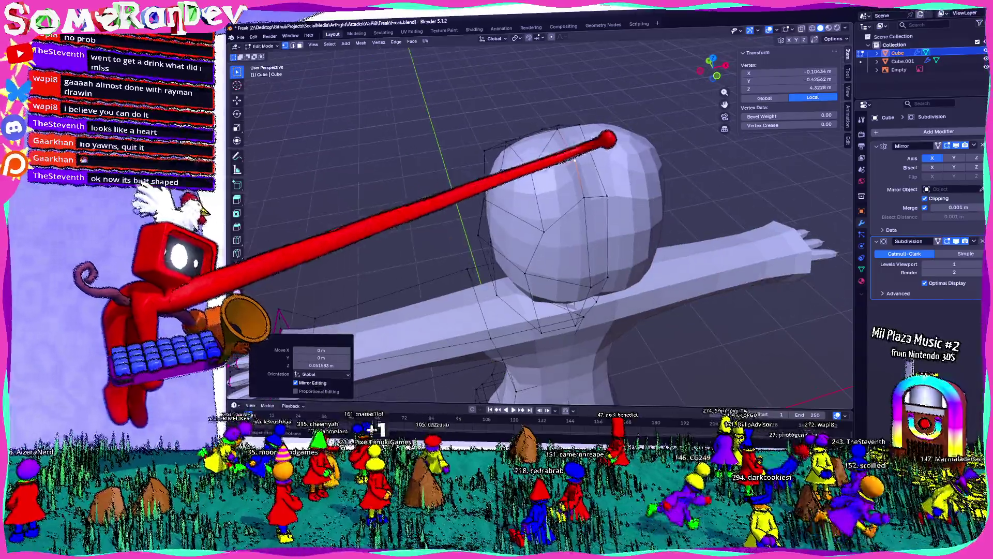
# Apply an edge operation and select the top head face for cleanup into quads.
pyautogui.rightClick(534, 136)
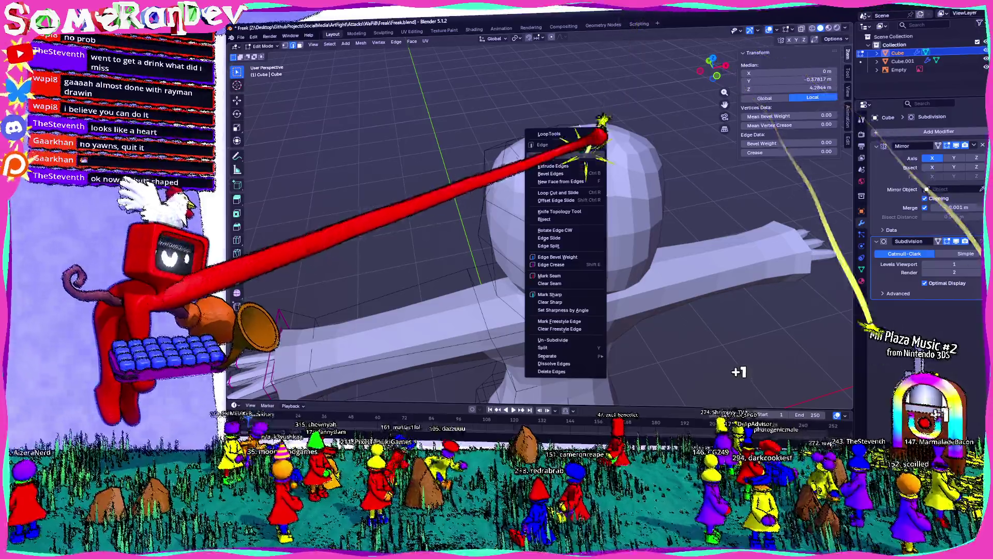
pyautogui.click(559, 167)
pyautogui.moveTo(621, 78); pyautogui.dragTo(590, 109, button='middle')
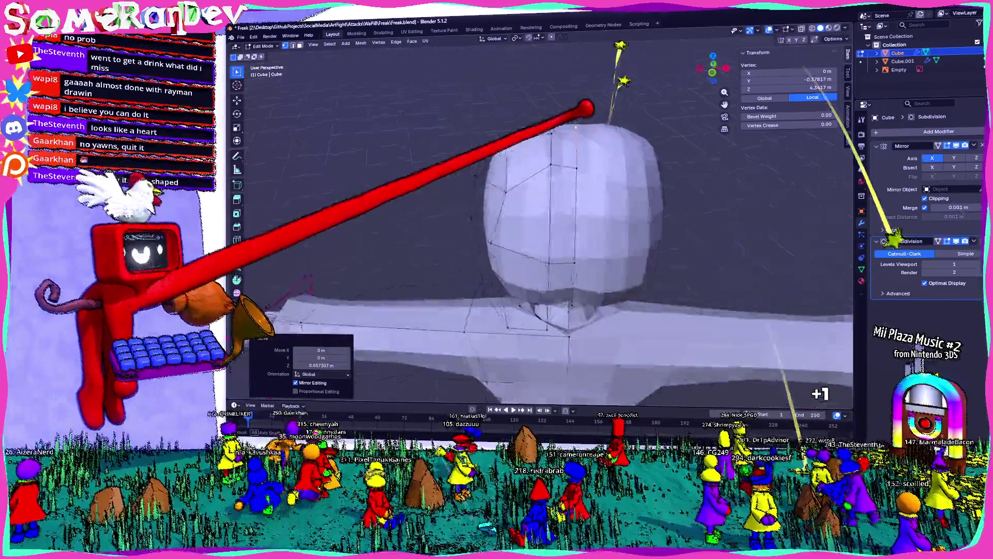
pyautogui.moveTo(620, 77); pyautogui.dragTo(590, 117, button='middle')
pyautogui.click(575, 155)
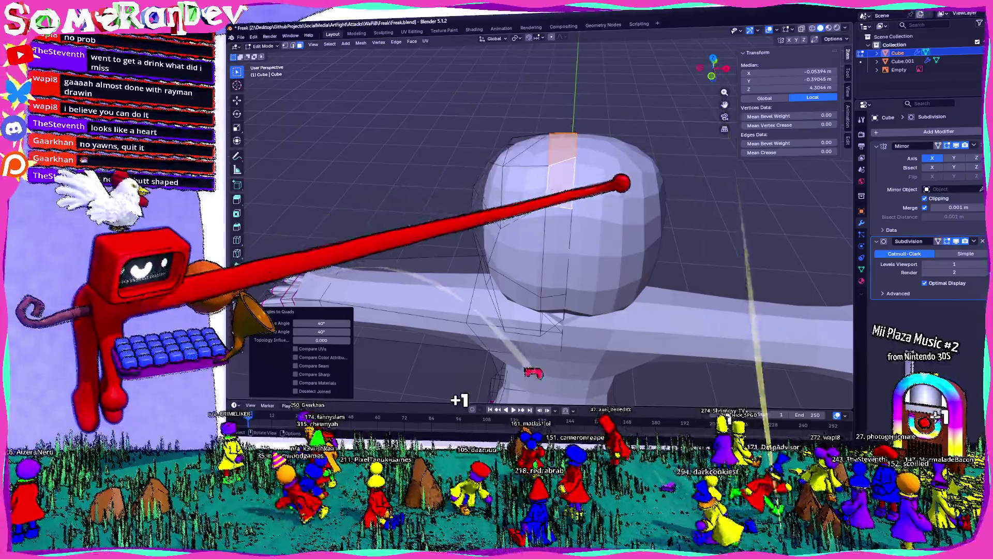
# Review the whole model from front and rear, then return to Object Mode.
pyautogui.moveTo(622, 233); pyautogui.dragTo(505, 233, button='middle')
pyautogui.moveTo(617, 388); pyautogui.dragTo(505, 310, button='middle')
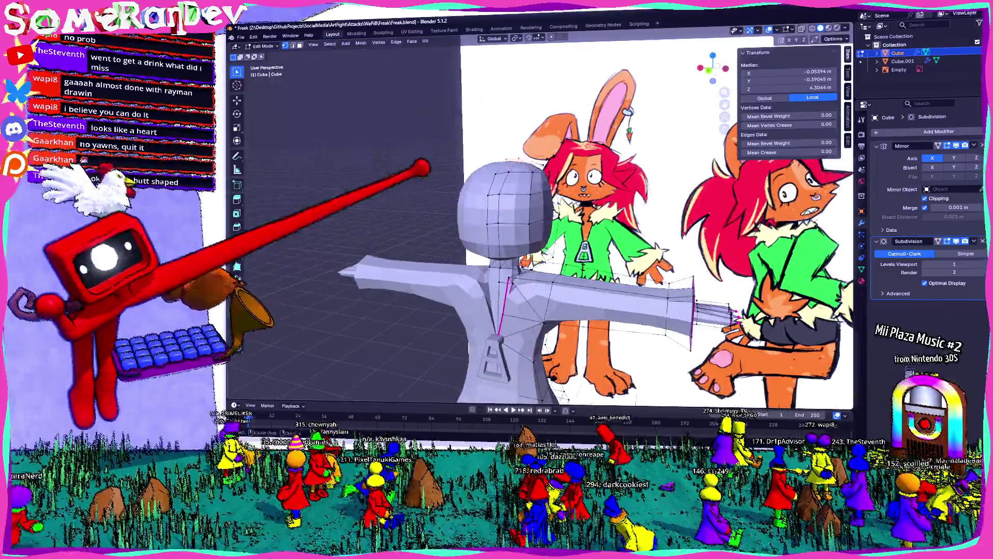
pyautogui.press('Tab')
pyautogui.moveTo(582, 233); pyautogui.dragTo(504, 249, button='middle')
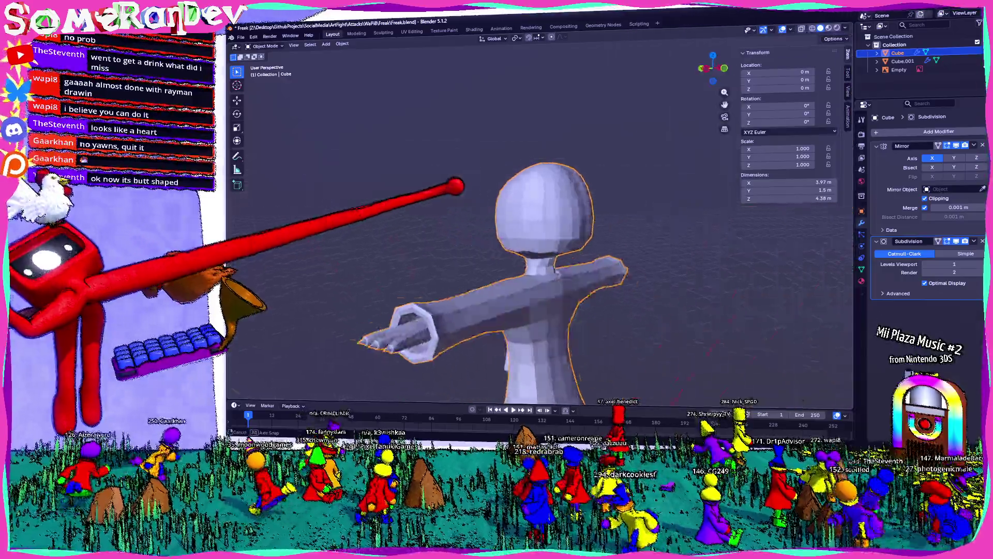
# In side view, box-select the vertices at the top of the head.
pyautogui.moveTo(544, 272); pyautogui.dragTo(466, 248, button='middle')
pyautogui.press('Tab')
pyautogui.press('KP_3')
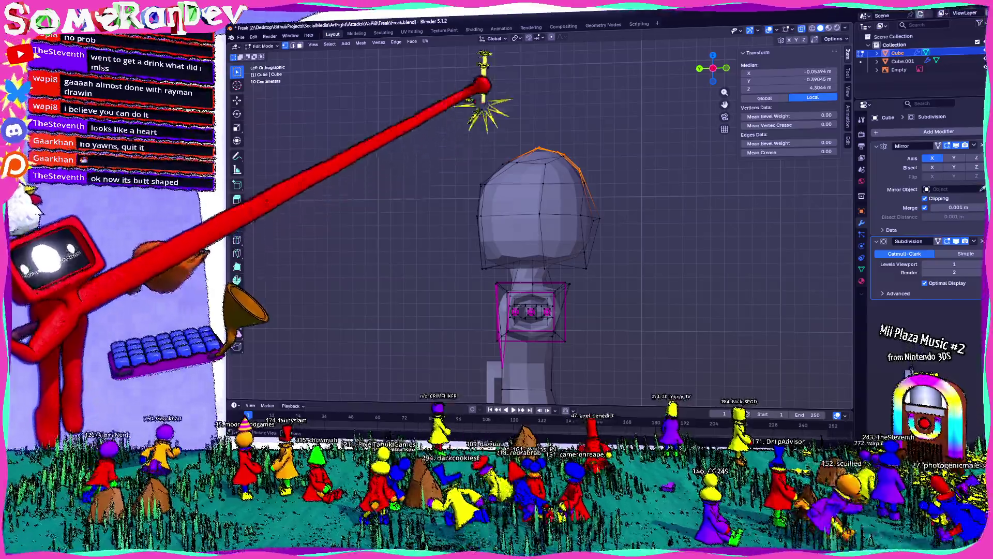
pyautogui.click(497, 124)
pyautogui.moveTo(481, 115); pyautogui.dragTo(547, 152)
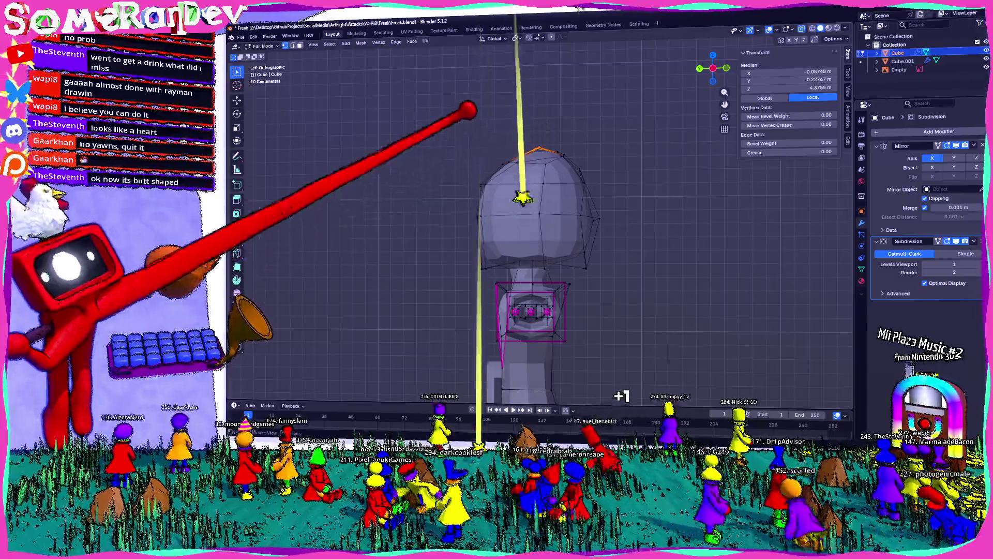
# Lower the top head vertices about 0.13 m to flatten the dome.
pyautogui.moveTo(576, 150); pyautogui.dragTo(575, 271, button='middle')
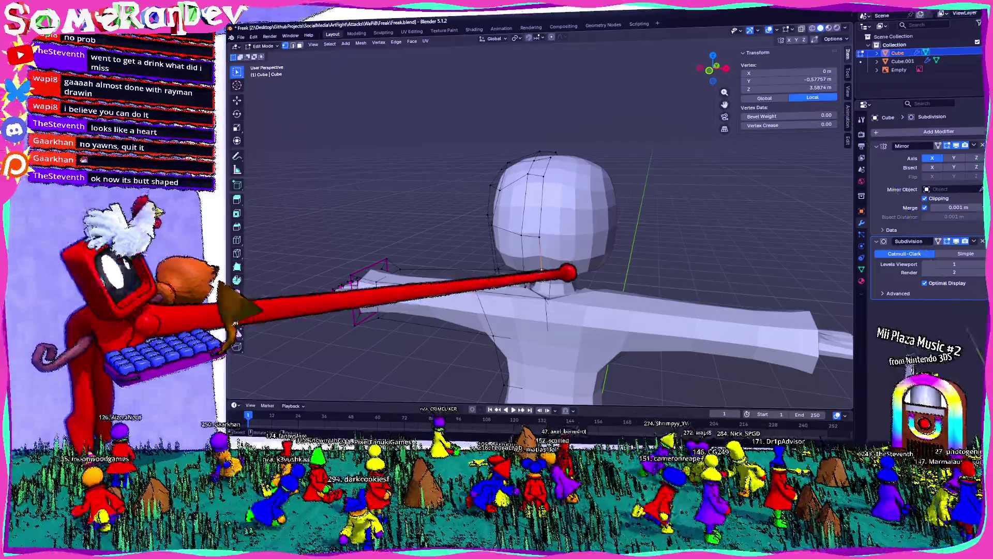
pyautogui.press('g')
pyautogui.click(404, 264)
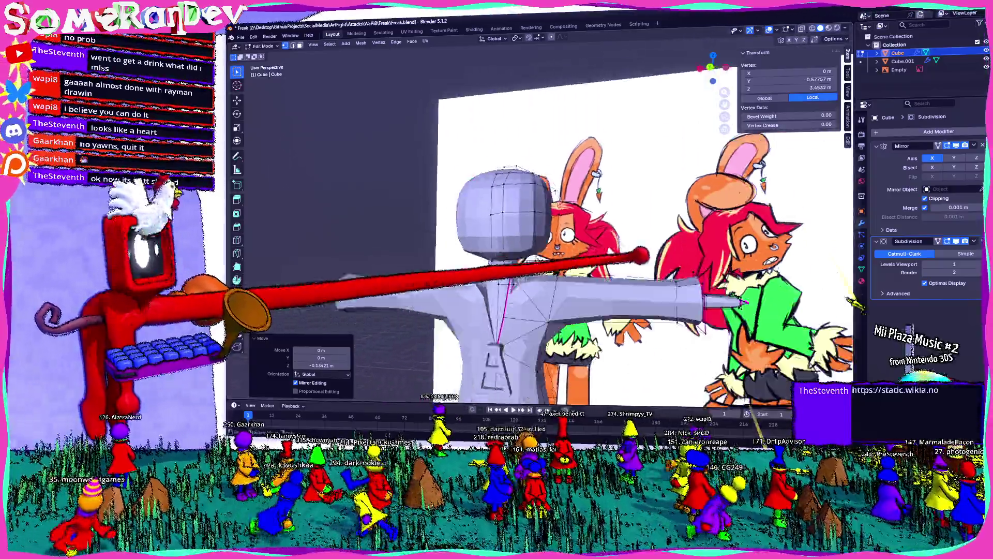
pyautogui.moveTo(543, 232)
pyautogui.mouseDown(button='middle')
pyautogui.moveTo(590, 241)
pyautogui.moveTo(496, 248)
pyautogui.mouseUp(button='middle')
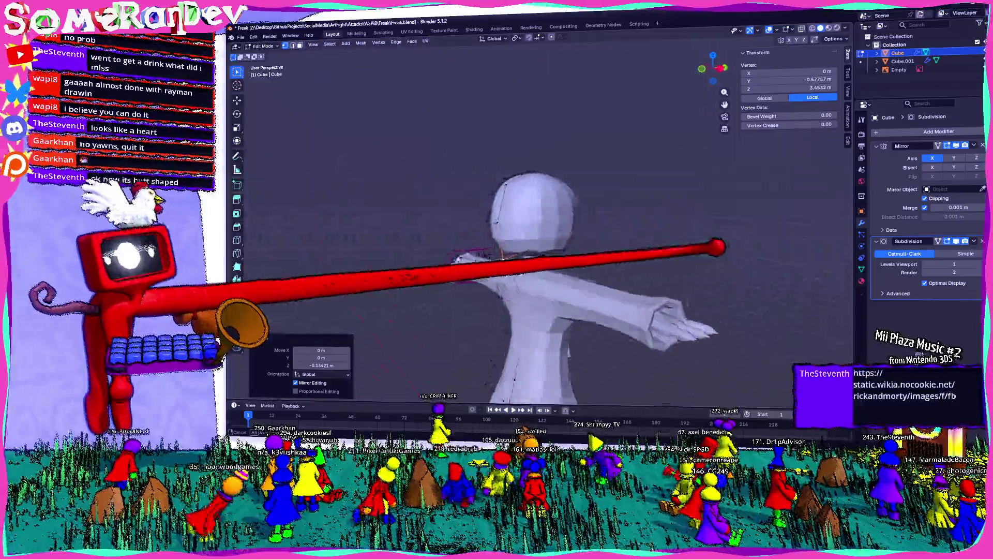
pyautogui.scroll(5, 544, 233)
pyautogui.scroll(-5, 543, 233)
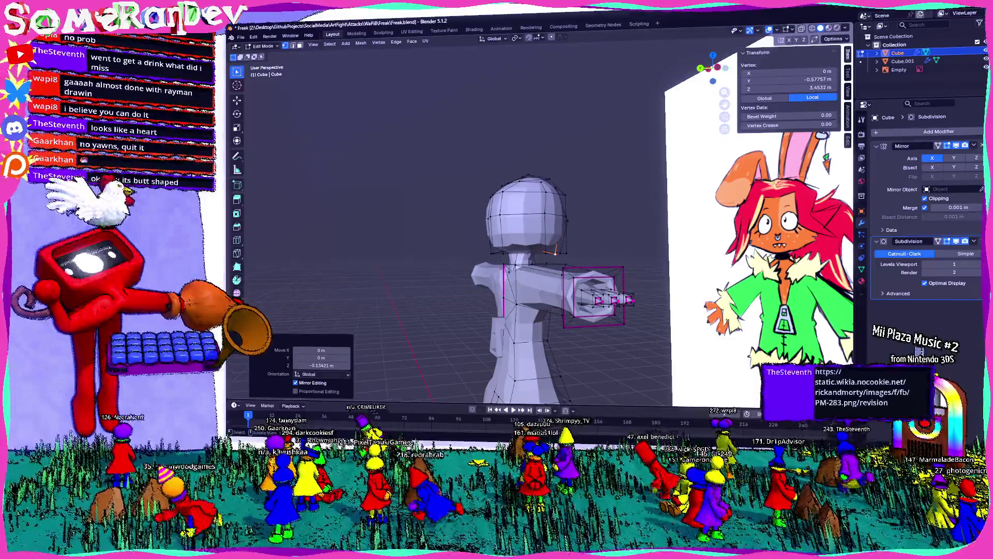
pyautogui.moveTo(544, 233)
pyautogui.mouseDown(button='middle')
pyautogui.moveTo(497, 241)
pyautogui.moveTo(543, 233)
pyautogui.moveTo(543, 256)
pyautogui.mouseUp(button='middle')
pyautogui.scroll(5, 544, 257)
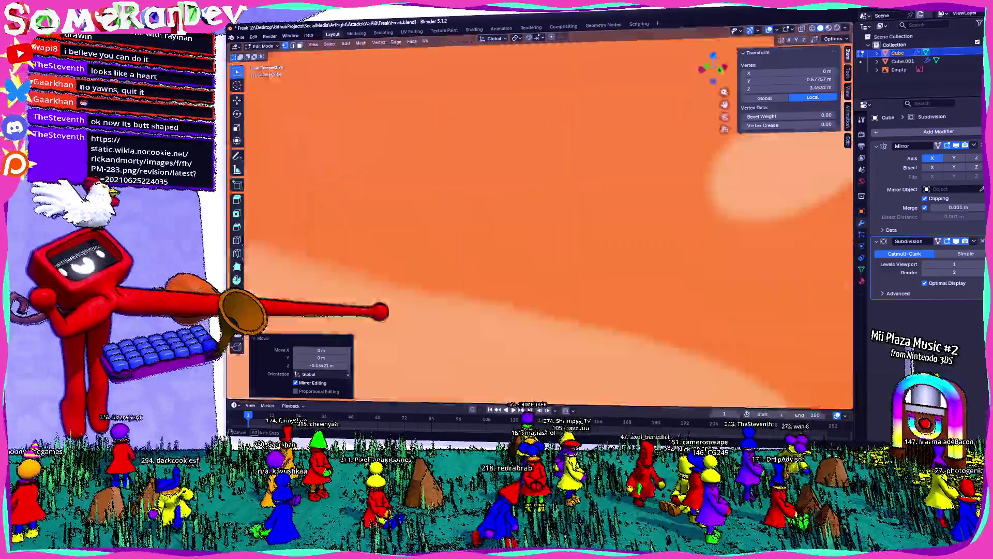
pyautogui.scroll(-3, 543, 256)
# Nudge a head vertex slightly along Y and check it from the back view.
pyautogui.moveTo(613, 233); pyautogui.dragTo(648, 227, button='middle')
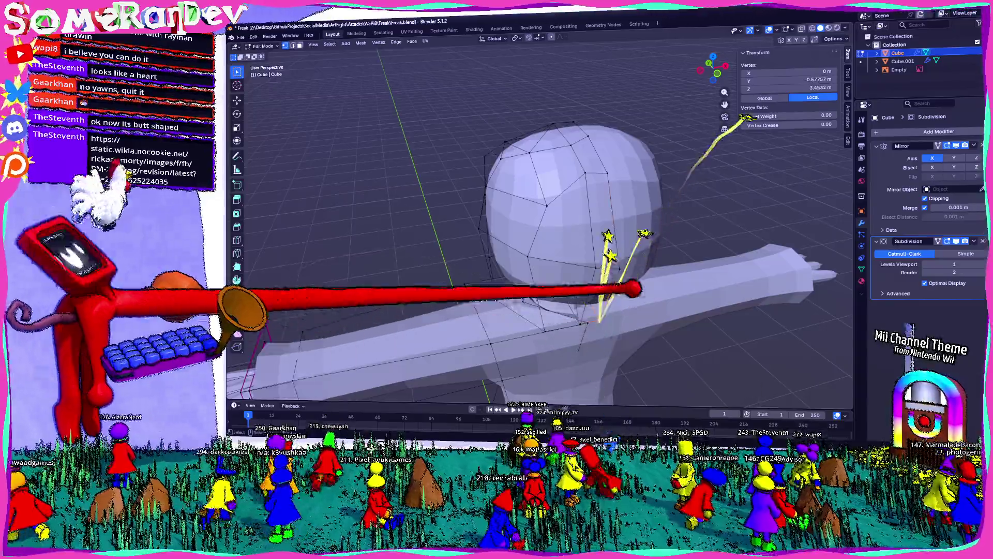
pyautogui.moveTo(582, 233); pyautogui.dragTo(481, 264, button='middle')
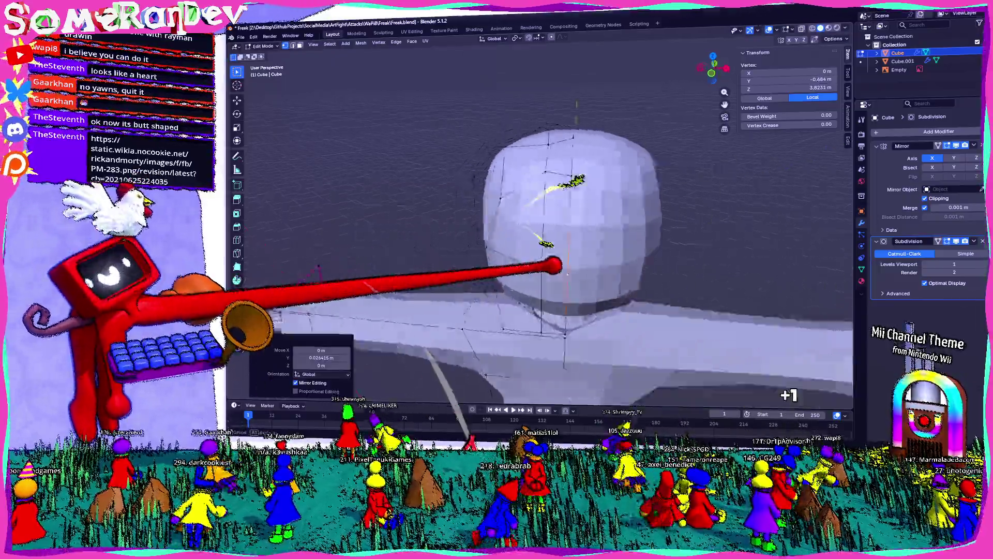
pyautogui.moveTo(543, 233); pyautogui.dragTo(466, 272, button='middle')
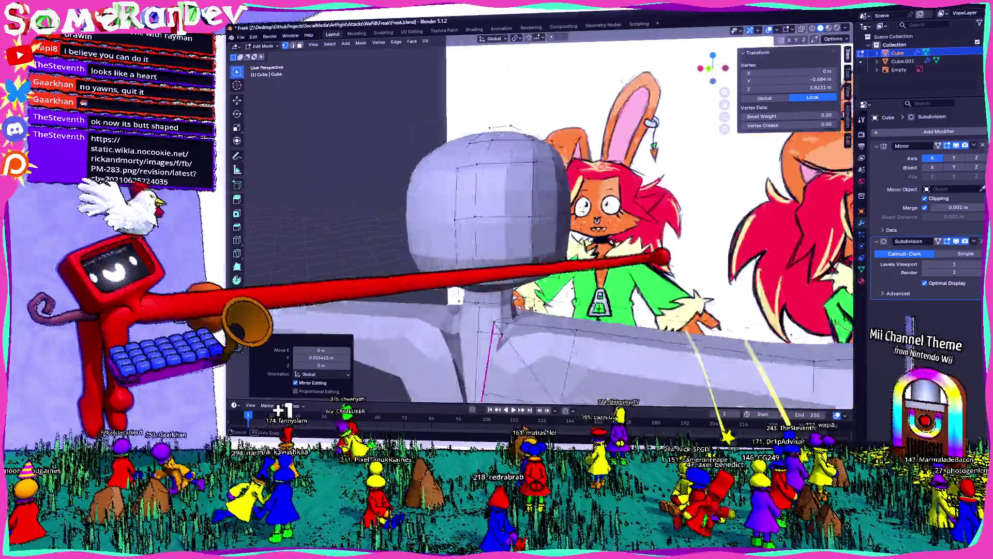
pyautogui.scroll(-4, 543, 233)
pyautogui.moveTo(543, 233); pyautogui.dragTo(481, 249, button='middle')
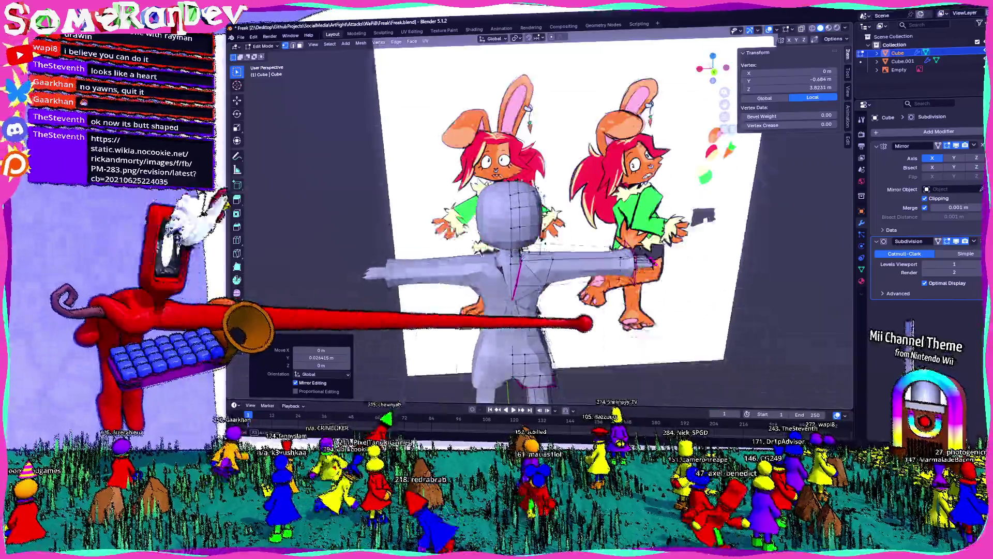
pyautogui.press('ctrl+KP_1')
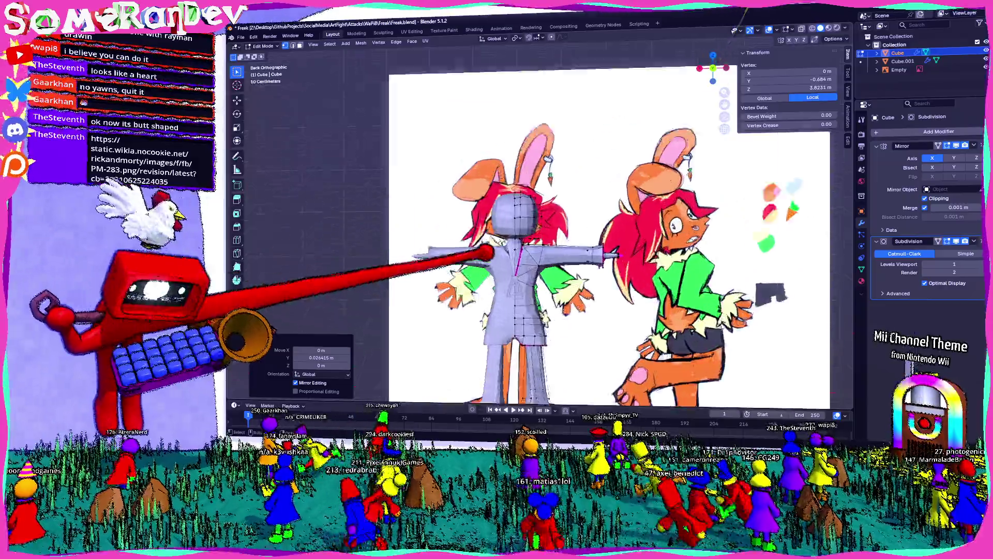
pyautogui.scroll(5, 512, 232)
pyautogui.scroll(3, 512, 233)
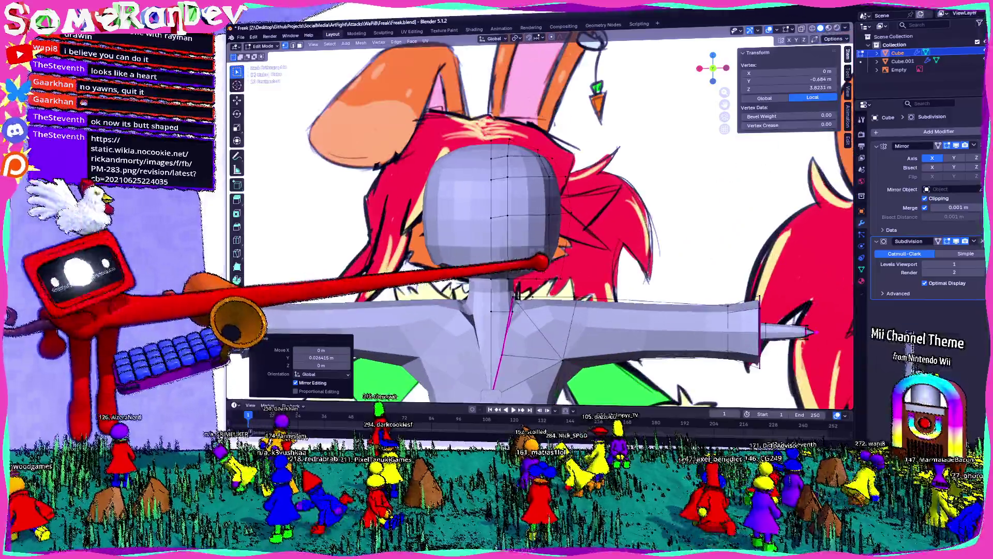
pyautogui.scroll(2, 512, 233)
pyautogui.scroll(2, 512, 233)
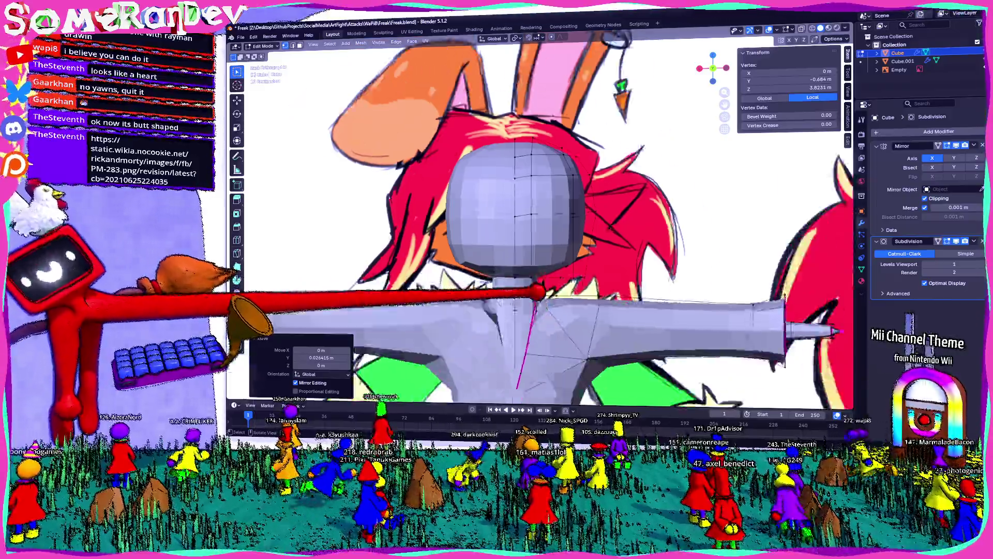
pyautogui.scroll(-5, 513, 232)
# Orbit and zoom around the model to compare it with the references.
pyautogui.moveTo(513, 233); pyautogui.dragTo(388, 271, button='middle')
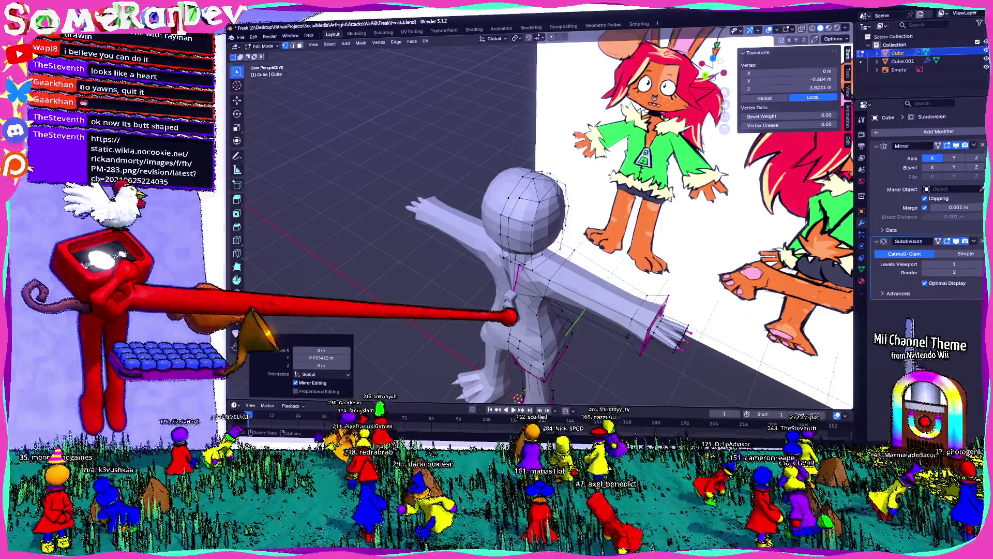
pyautogui.scroll(4, 512, 314)
pyautogui.moveTo(543, 272); pyautogui.dragTo(645, 163, button='middle')
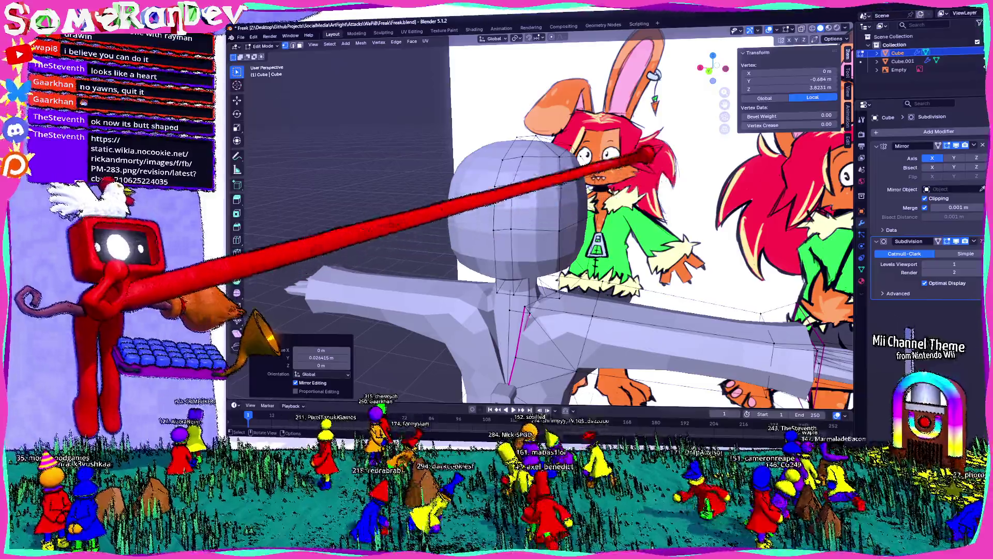
pyautogui.moveTo(544, 232); pyautogui.dragTo(465, 195, button='middle')
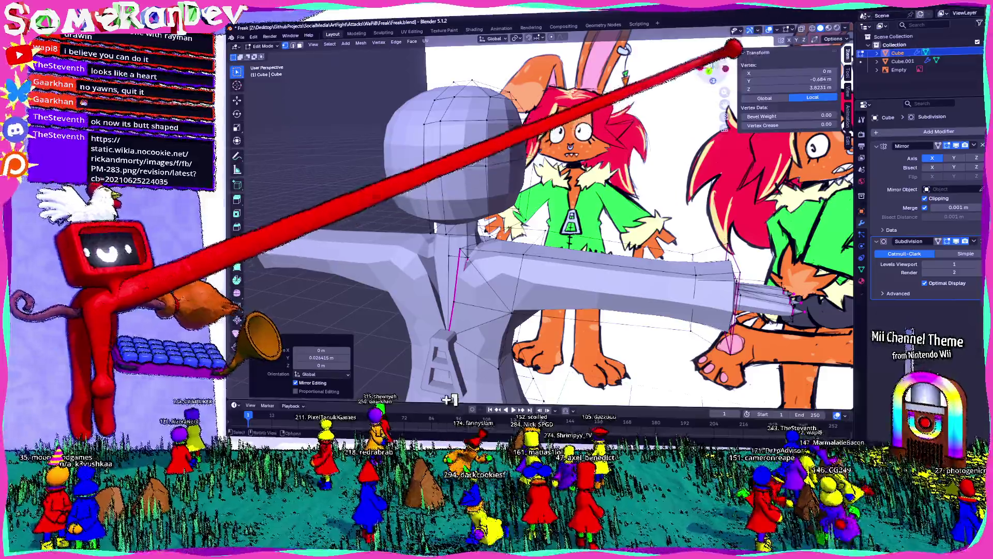
pyautogui.scroll(3, 497, 233)
pyautogui.moveTo(498, 233); pyautogui.dragTo(513, 249, button='middle')
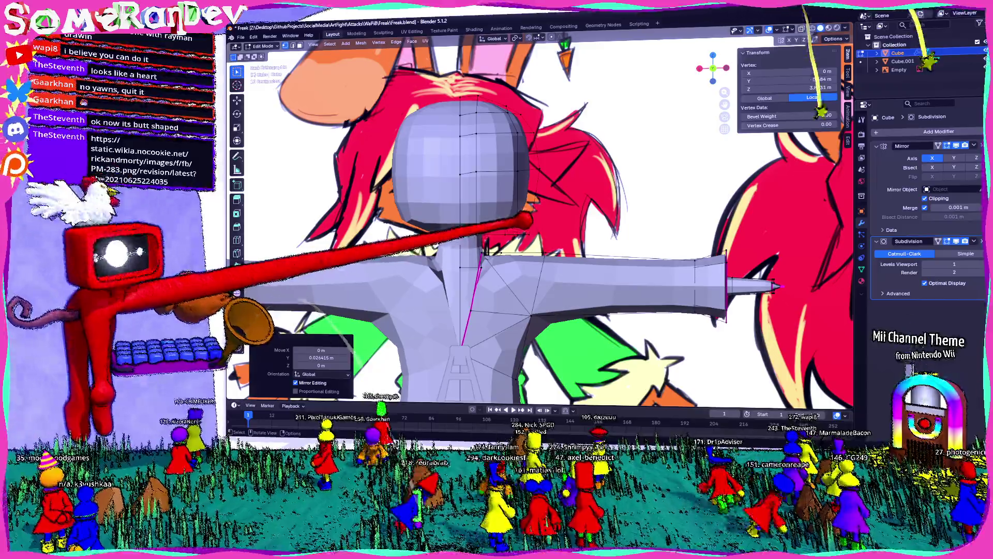
# Add an edge loop around the head and inspect it.
pyautogui.hotkey('alt', 'a')
pyautogui.click(256, 299)
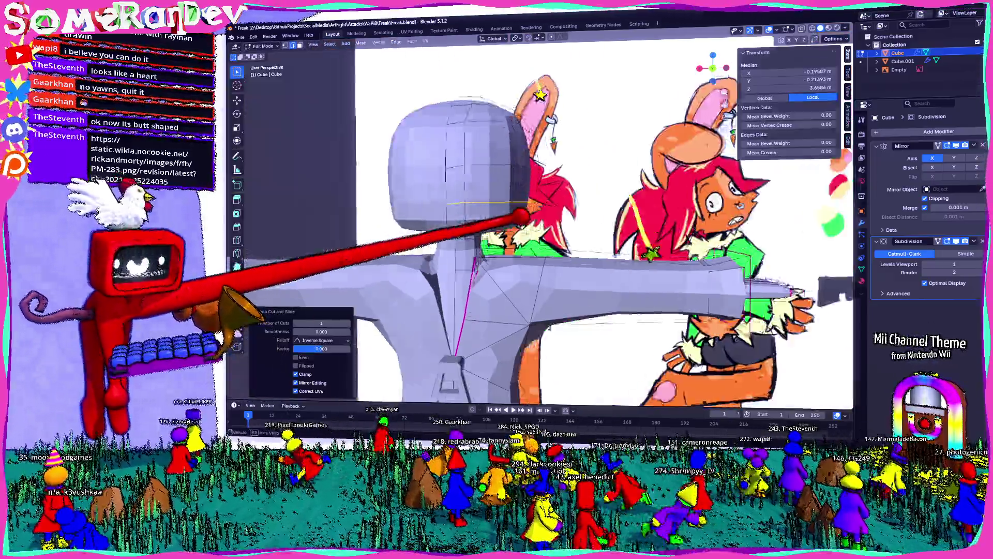
pyautogui.moveTo(497, 233); pyautogui.dragTo(590, 233, button='middle')
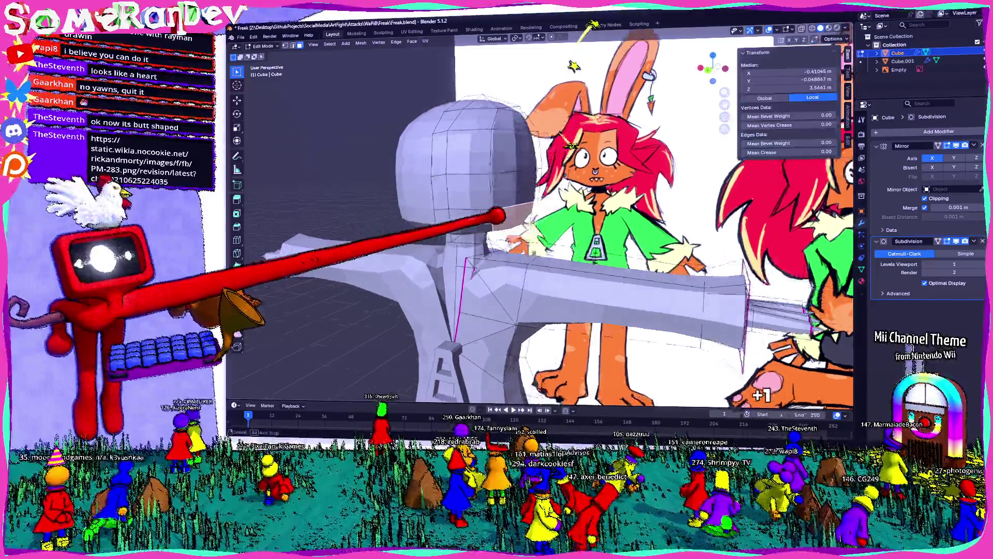
pyautogui.moveTo(497, 232); pyautogui.dragTo(434, 233, button='middle')
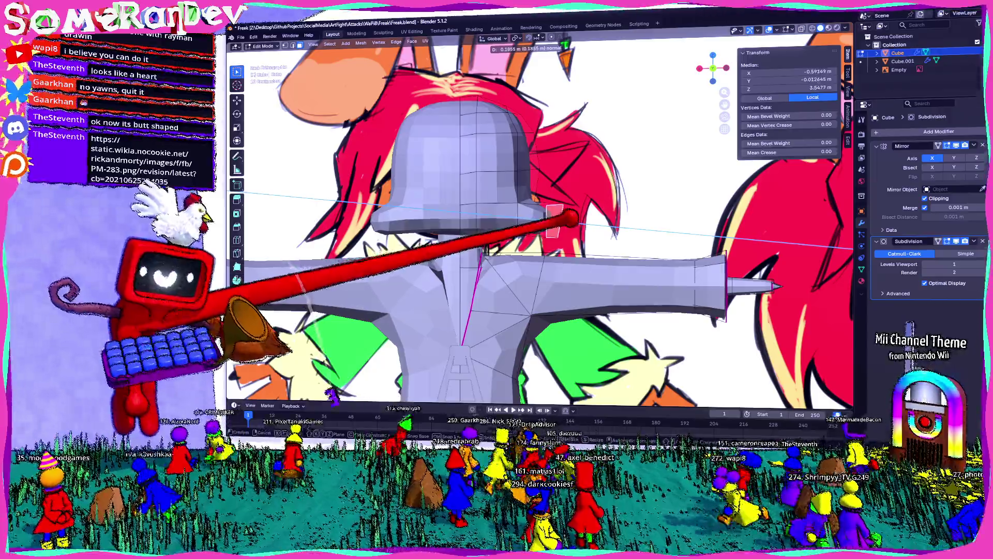
pyautogui.moveTo(496, 234); pyautogui.dragTo(559, 248, button='middle')
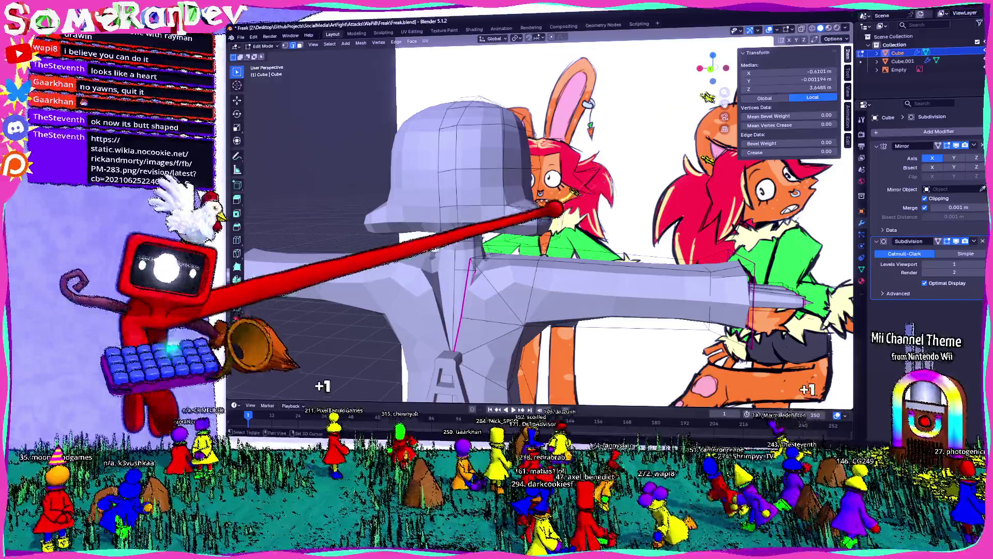
# Subdivide the selected head edges and push the lower rim outward along X into a brim.
pyautogui.hotkey('ctrl', 'e')
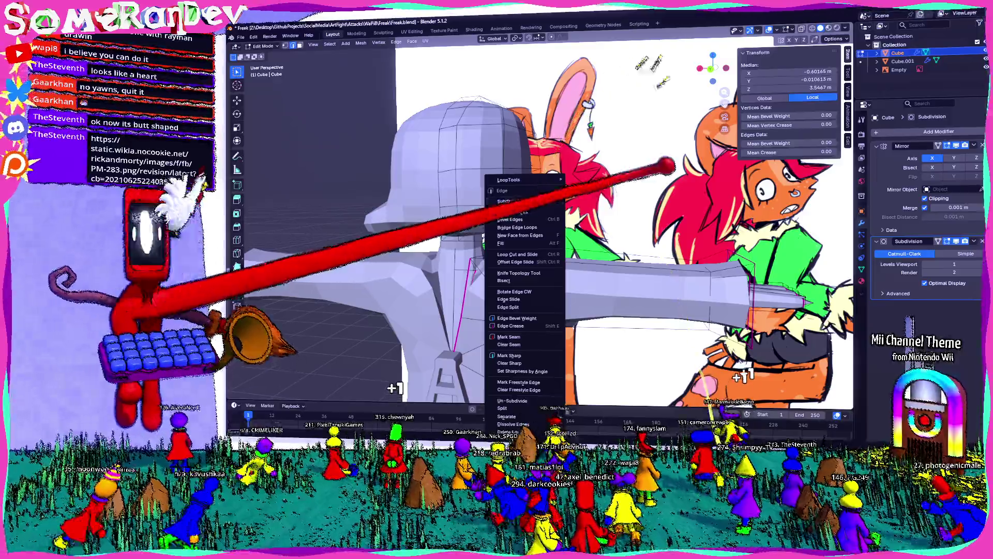
pyautogui.click(536, 227)
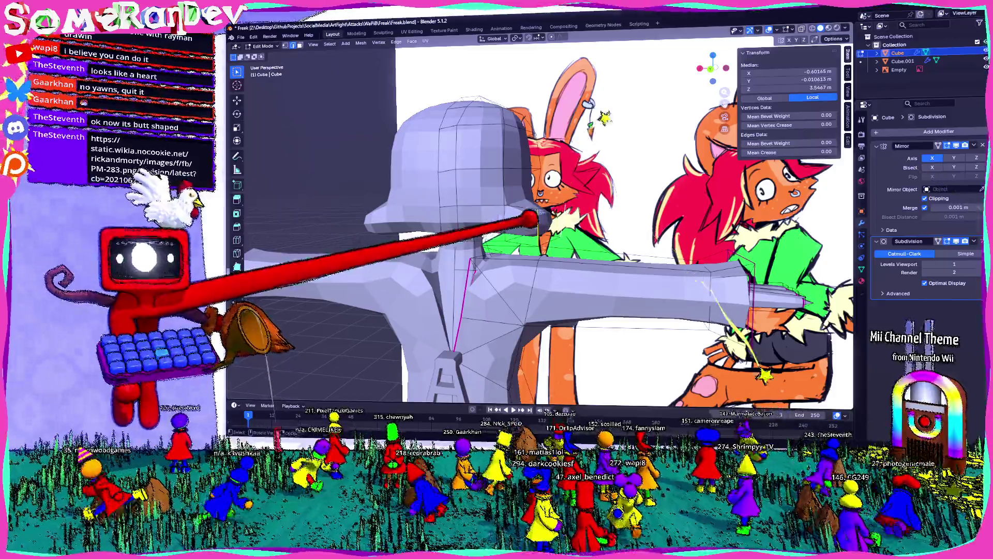
pyautogui.hotkey('ctrl', 'e')
pyautogui.click(519, 193)
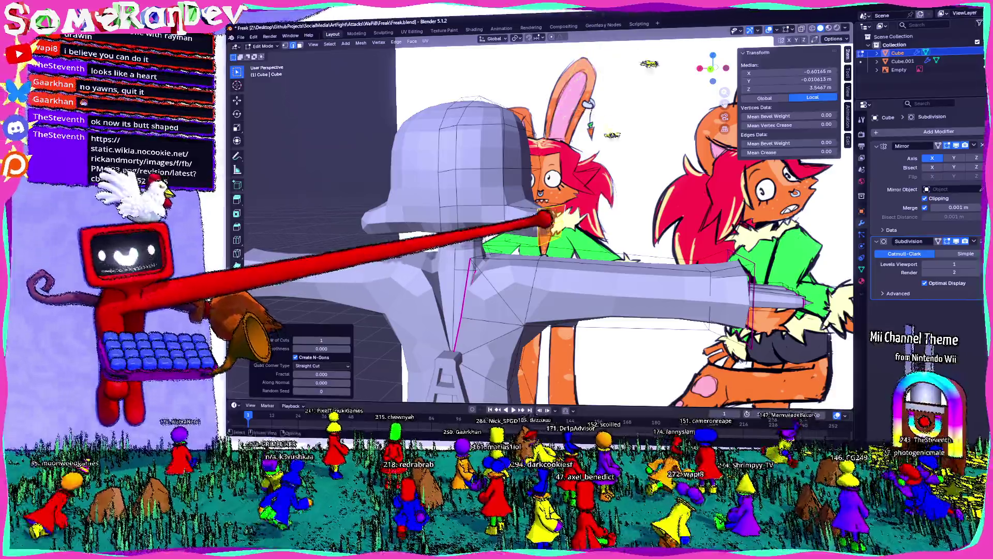
pyautogui.press('KP_1')
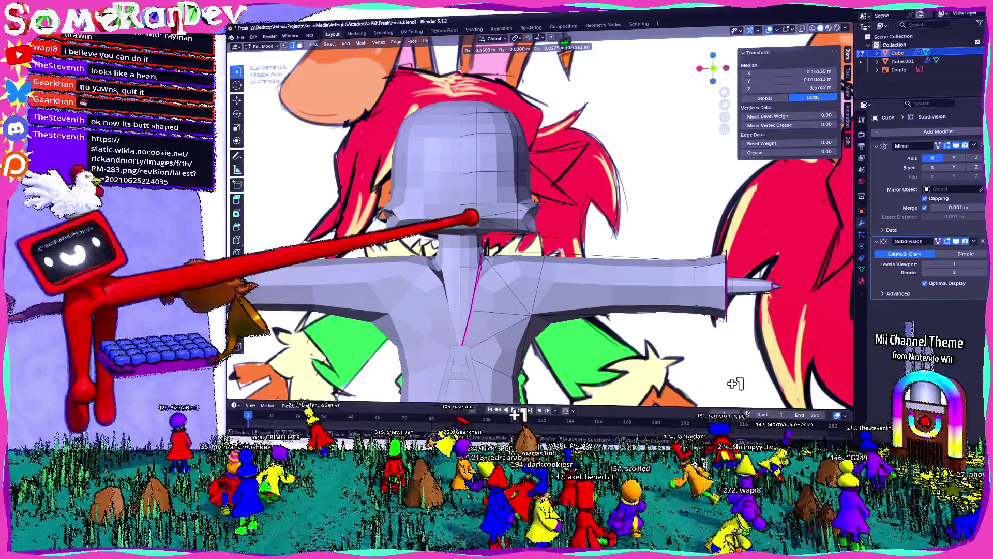
pyautogui.press('g')
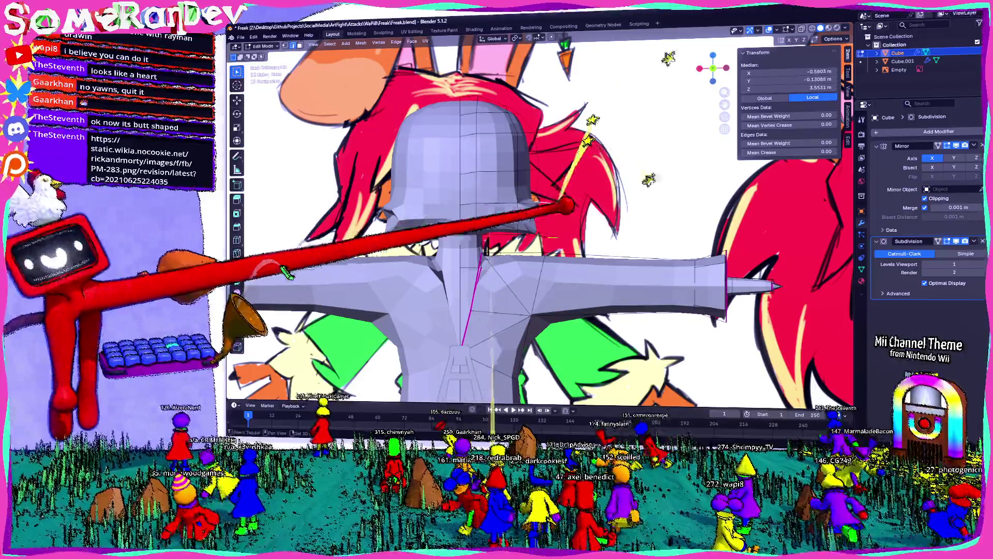
# Bevel the selected brim edges in front view and reposition them.
pyautogui.moveTo(571, 208); pyautogui.dragTo(543, 247, button='middle')
pyautogui.press('KP_1')
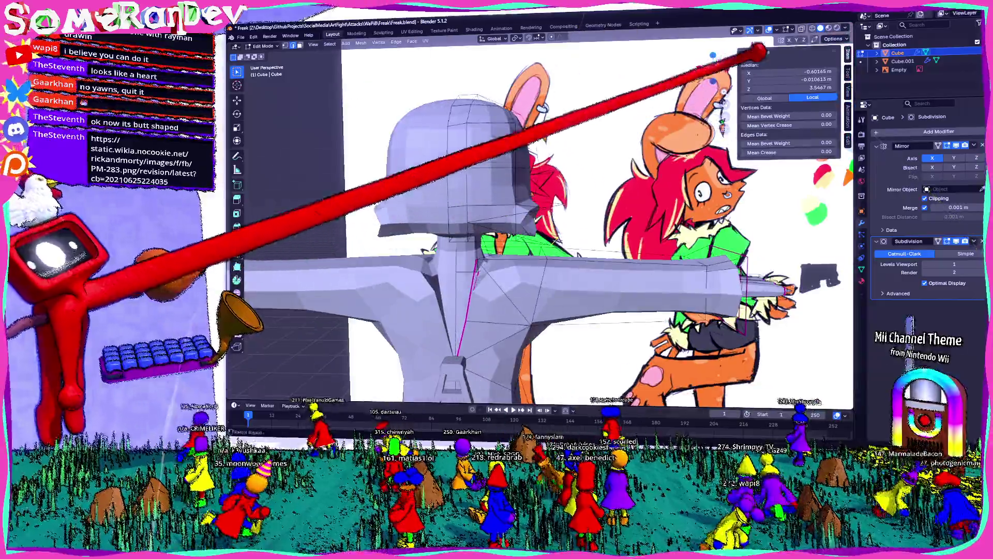
pyautogui.scroll(3, 496, 233)
pyautogui.hotkey('ctrl', 'b')
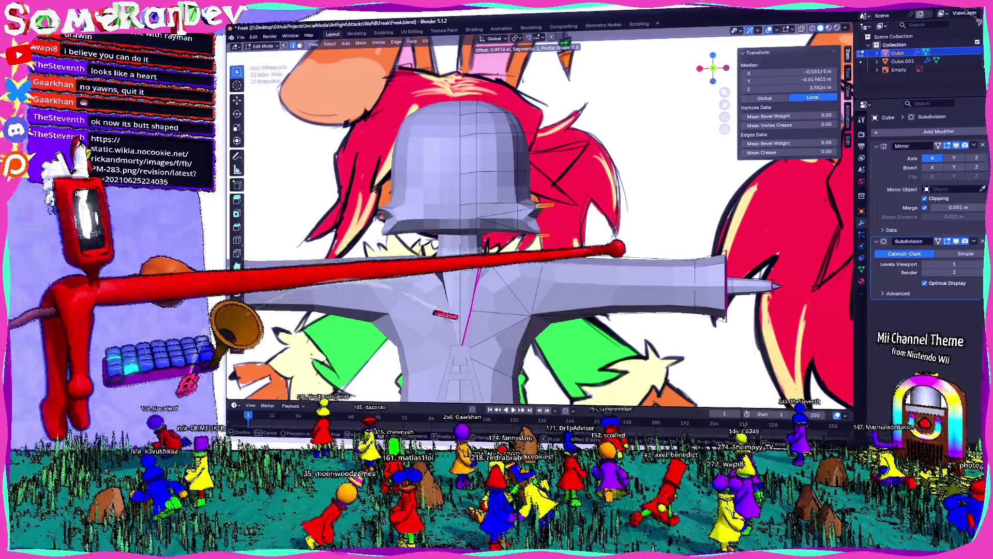
pyautogui.click(497, 232)
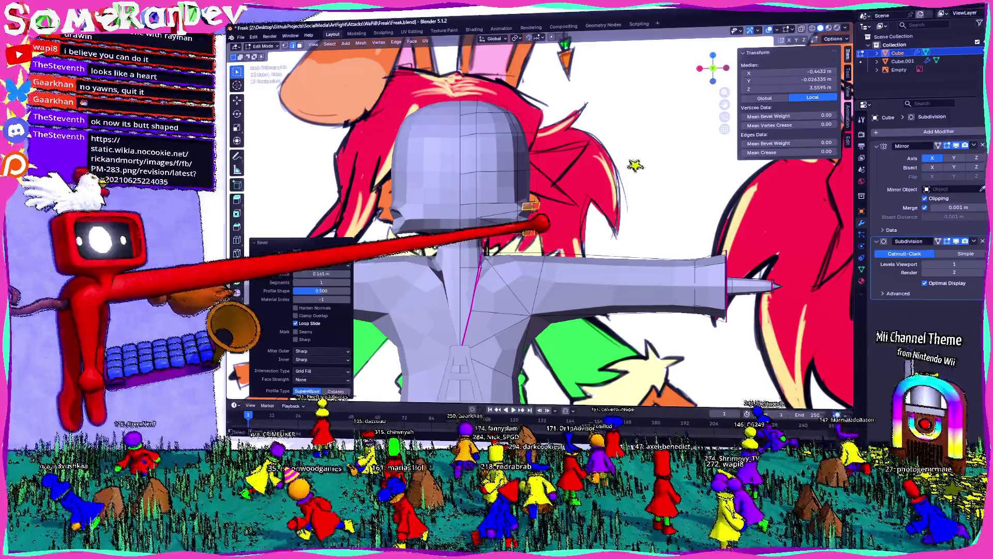
pyautogui.hotkey('ctrl', 'b')
pyautogui.click(784, 370)
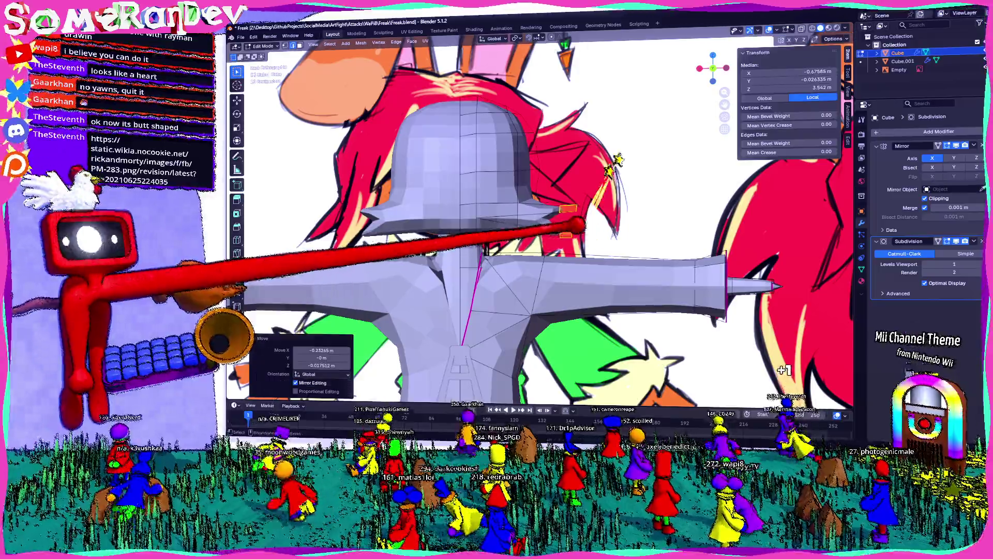
pyautogui.scroll(-3, 496, 233)
# Bevel the brim edge again and inspect the solid mesh from all sides.
pyautogui.moveTo(496, 233); pyautogui.dragTo(590, 249, button='middle')
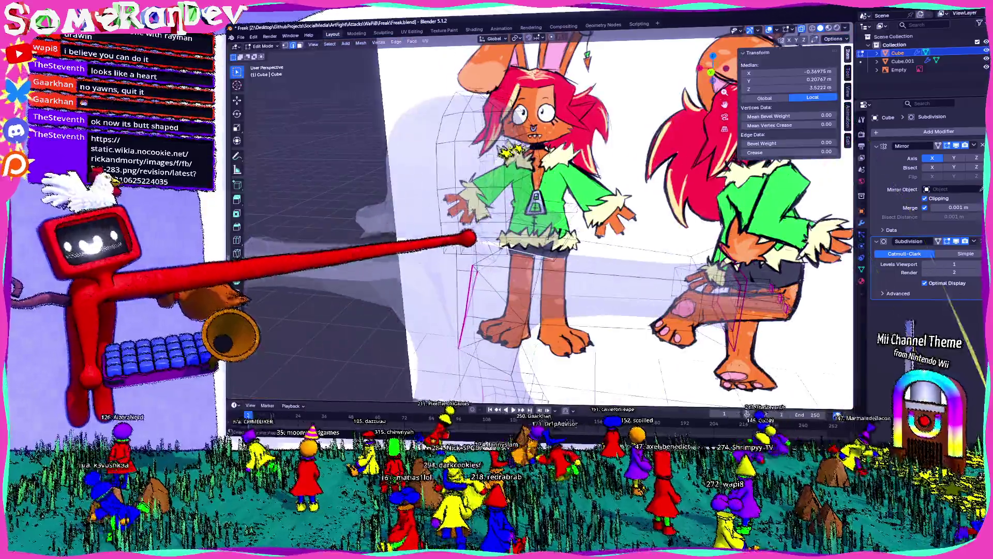
pyautogui.moveTo(497, 233); pyautogui.dragTo(435, 233, button='middle')
pyautogui.hotkey('ctrl', 'b')
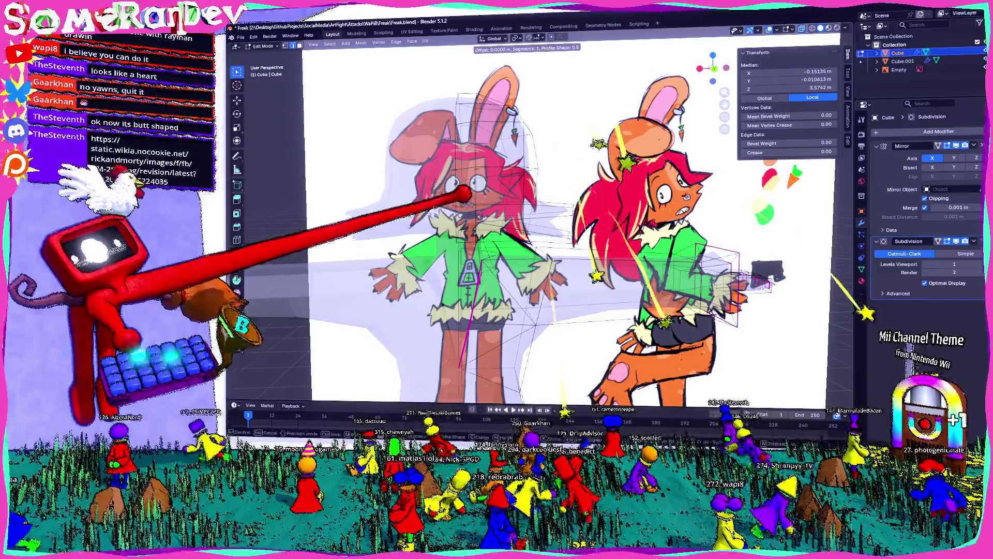
pyautogui.click(310, 342)
pyautogui.press('z')
pyautogui.moveTo(497, 233); pyautogui.dragTo(590, 232, button='middle')
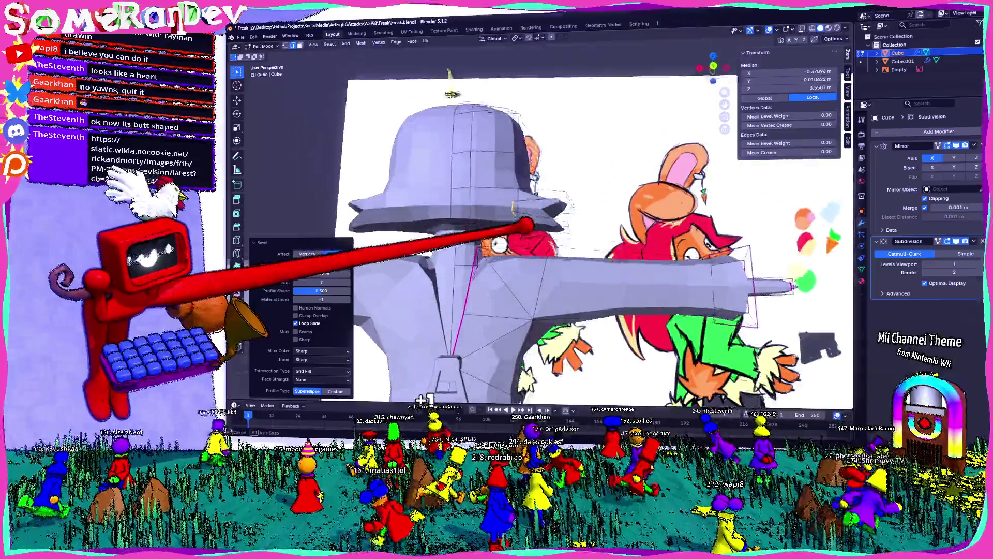
pyautogui.moveTo(589, 310); pyautogui.dragTo(708, 371, button='middle')
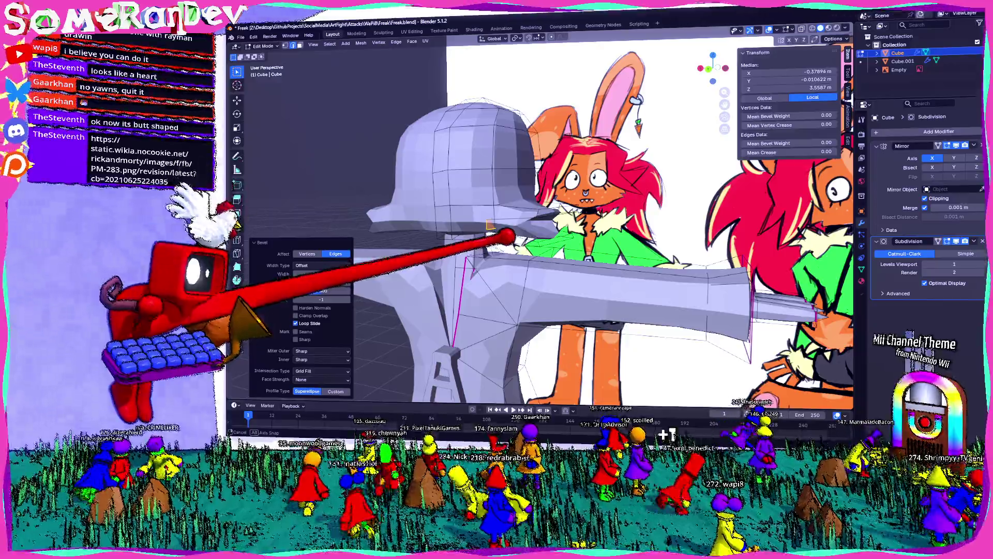
pyautogui.moveTo(505, 237); pyautogui.dragTo(435, 217, button='middle')
pyautogui.moveTo(544, 195); pyautogui.dragTo(745, 35, button='middle')
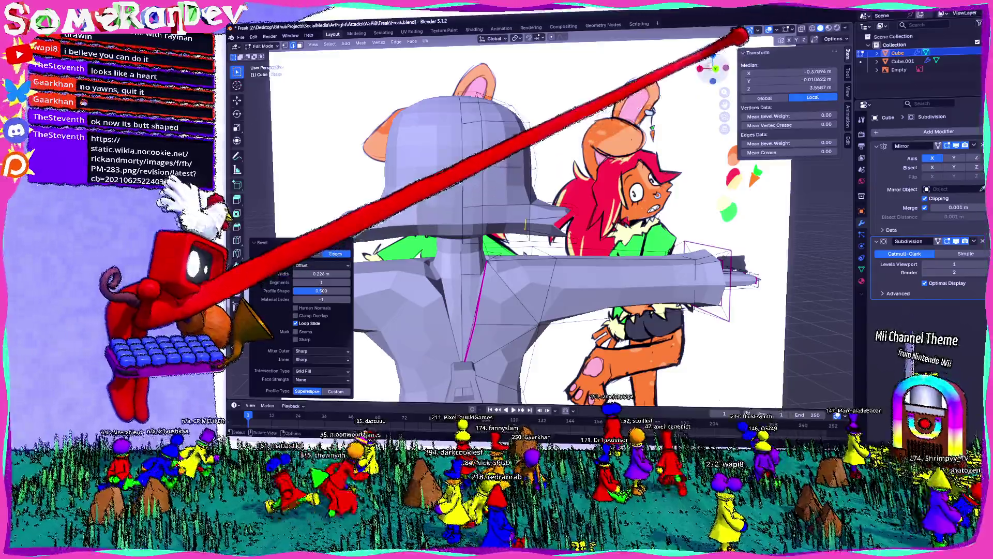
pyautogui.scroll(4, 590, 94)
pyautogui.moveTo(589, 93)
pyautogui.mouseDown(button='middle')
pyautogui.moveTo(574, 108)
pyautogui.moveTo(622, 229)
pyautogui.mouseUp(button='middle')
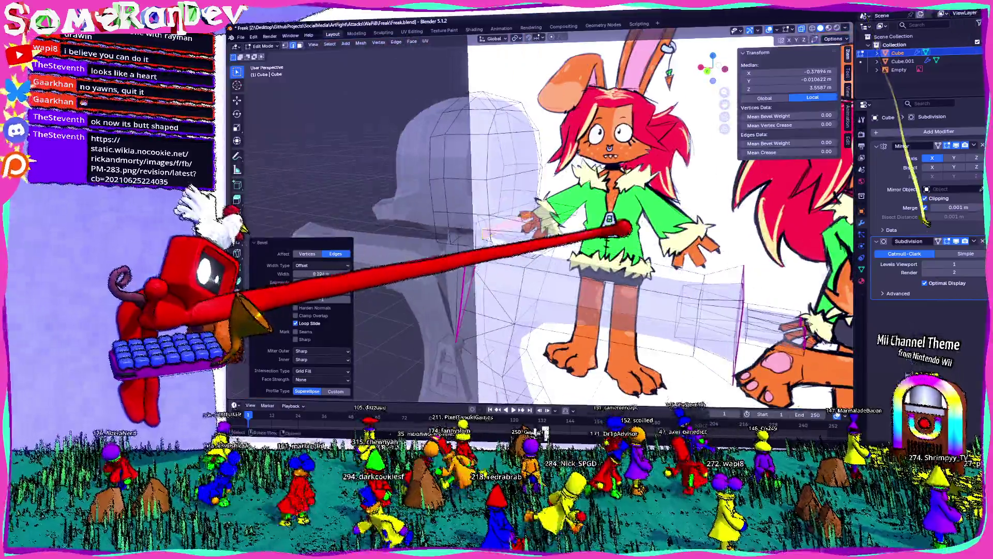
# Scale the brim to about half, add another edge loop and start moving the brim edge.
pyautogui.press('s')
pyautogui.press('KP_1')
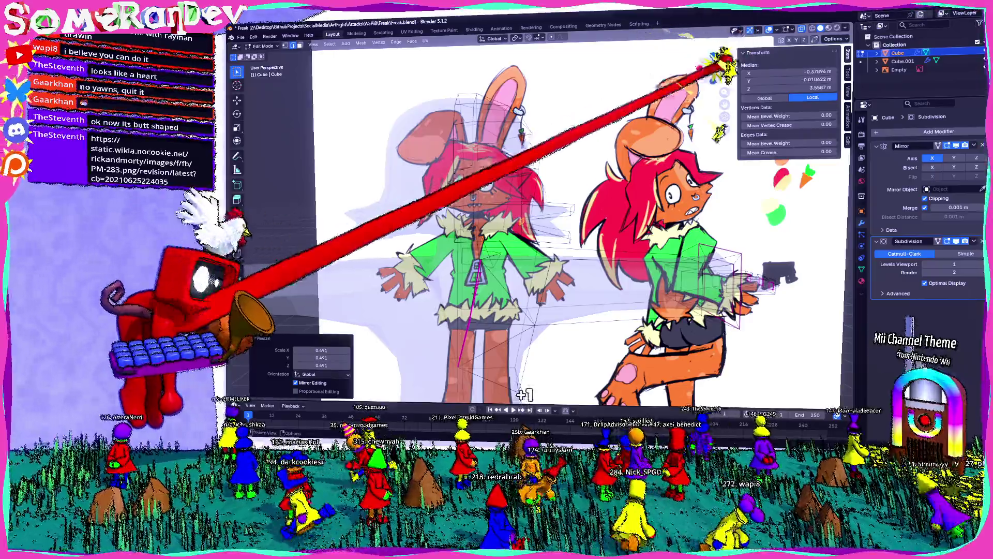
pyautogui.scroll(4, 505, 194)
pyautogui.scroll(3, 505, 194)
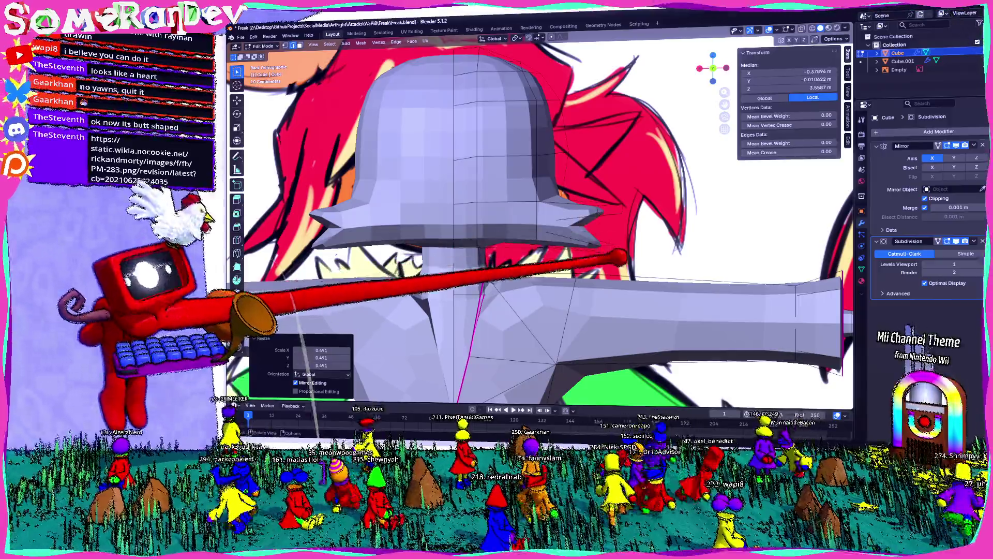
pyautogui.hotkey('ctrl', 'r')
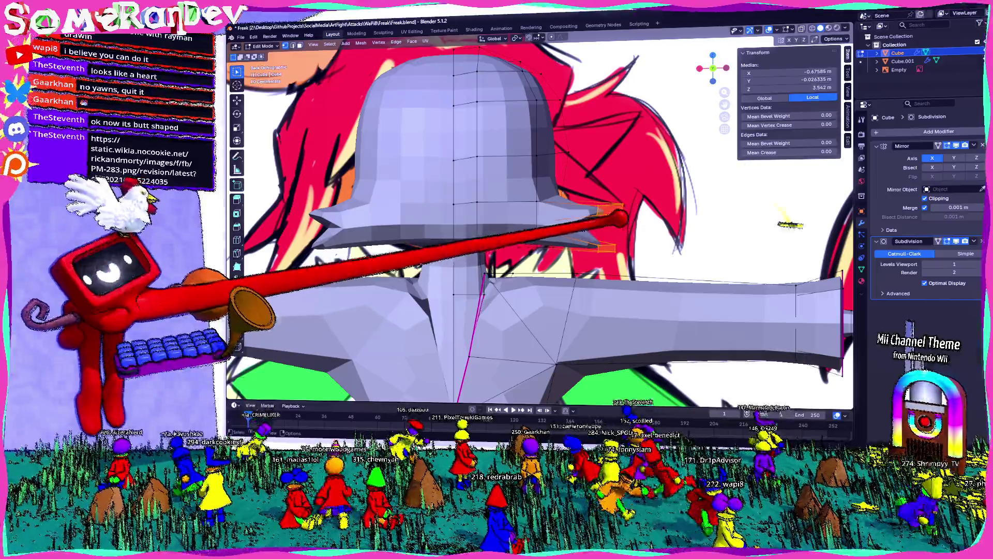
pyautogui.press('g')
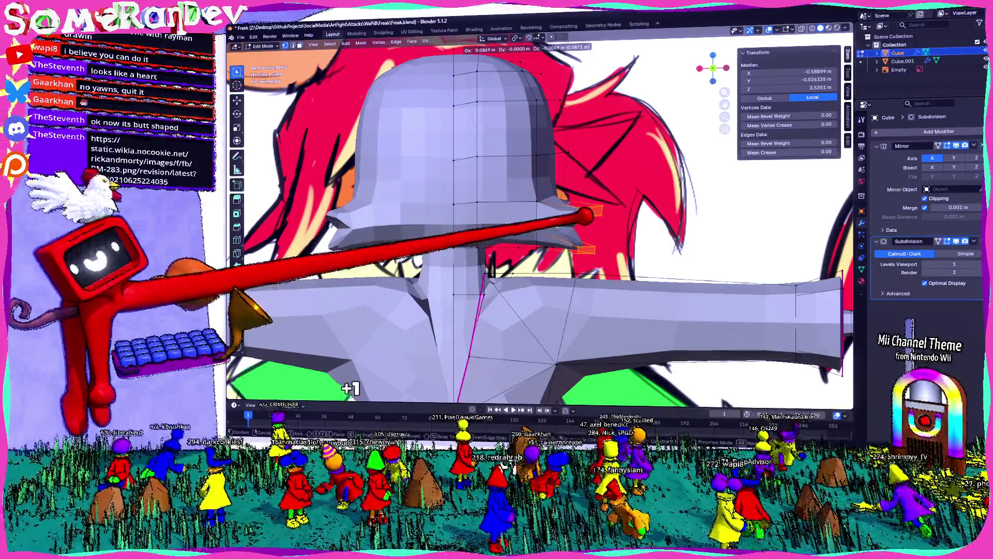
# Confirm the brim edge position and select the brim's two edge loops.
pyautogui.click(504, 233)
pyautogui.moveTo(543, 233); pyautogui.dragTo(349, 202, button='middle')
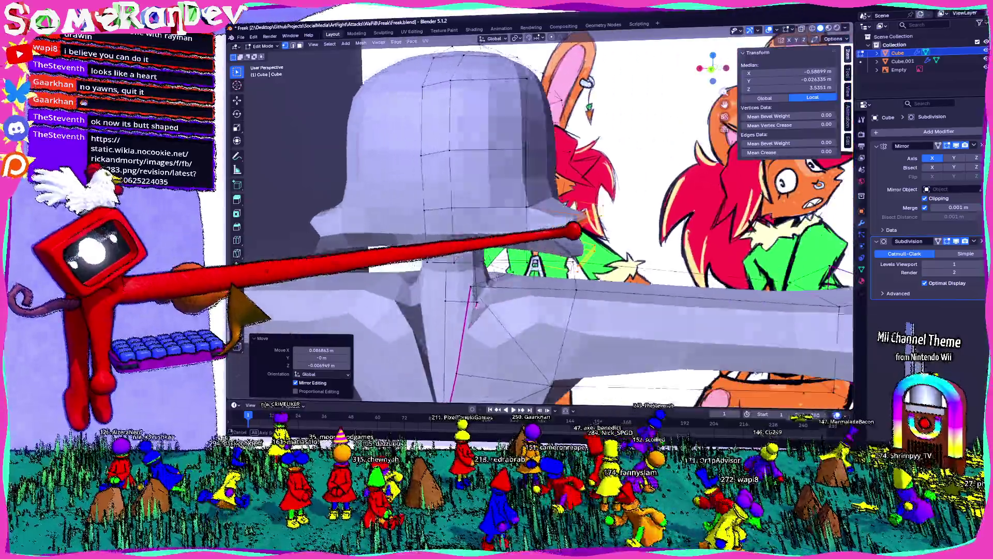
pyautogui.moveTo(578, 234)
pyautogui.mouseDown(button='middle')
pyautogui.moveTo(473, 217)
pyautogui.moveTo(389, 233)
pyautogui.mouseUp(button='middle')
pyautogui.keyDown('alt'); pyautogui.click(473, 217); pyautogui.keyUp('alt')
pyautogui.scroll(3, 543, 233)
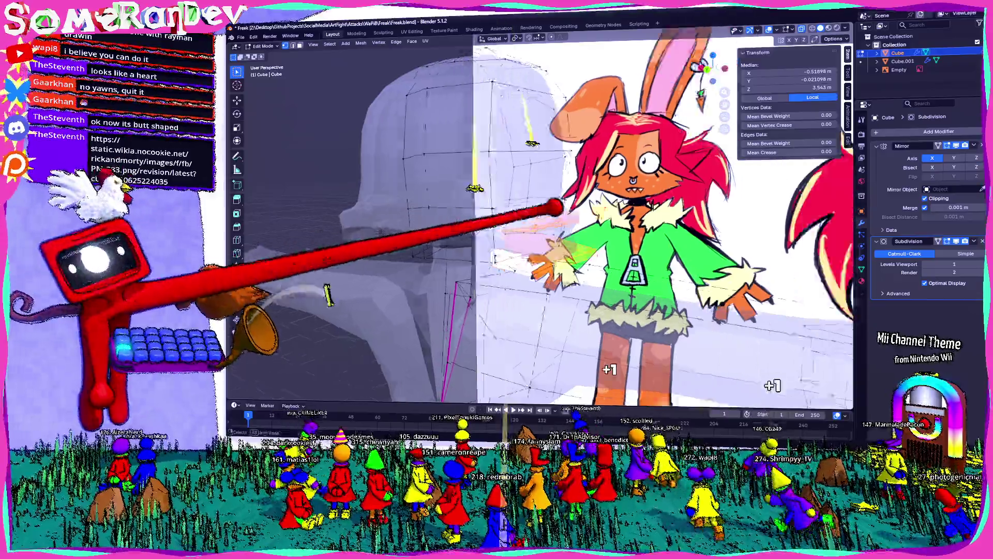
pyautogui.scroll(4, 543, 233)
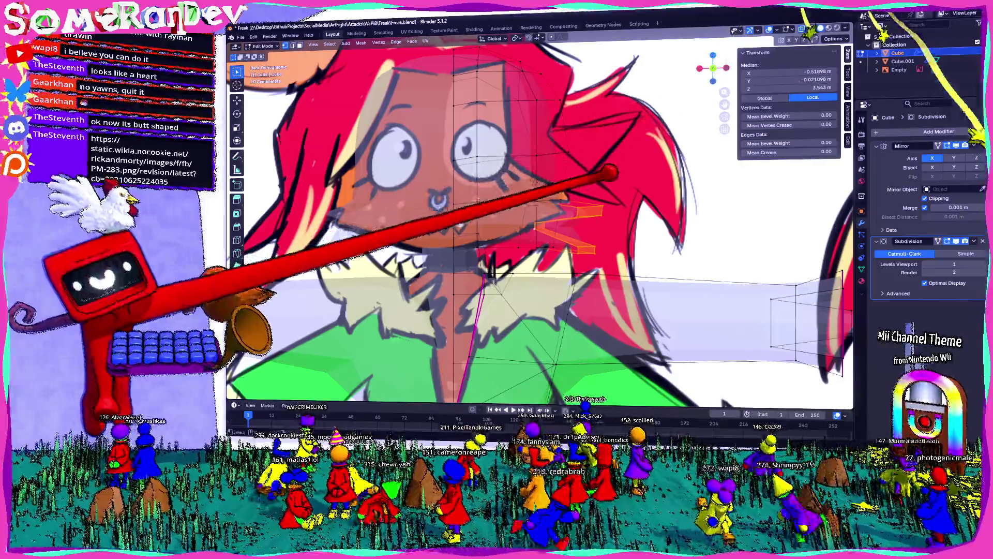
pyautogui.moveTo(543, 232); pyautogui.dragTo(466, 234, button='middle')
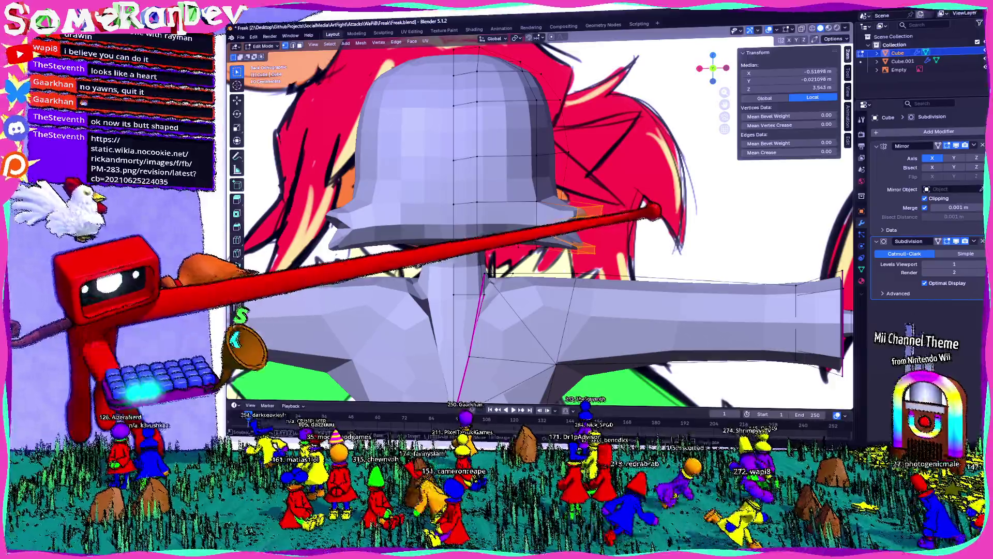
# Narrow the brim along X and bevel its edges about 0.026 m with one segment.
pyautogui.press('s')
pyautogui.press('x')
pyautogui.click(543, 233)
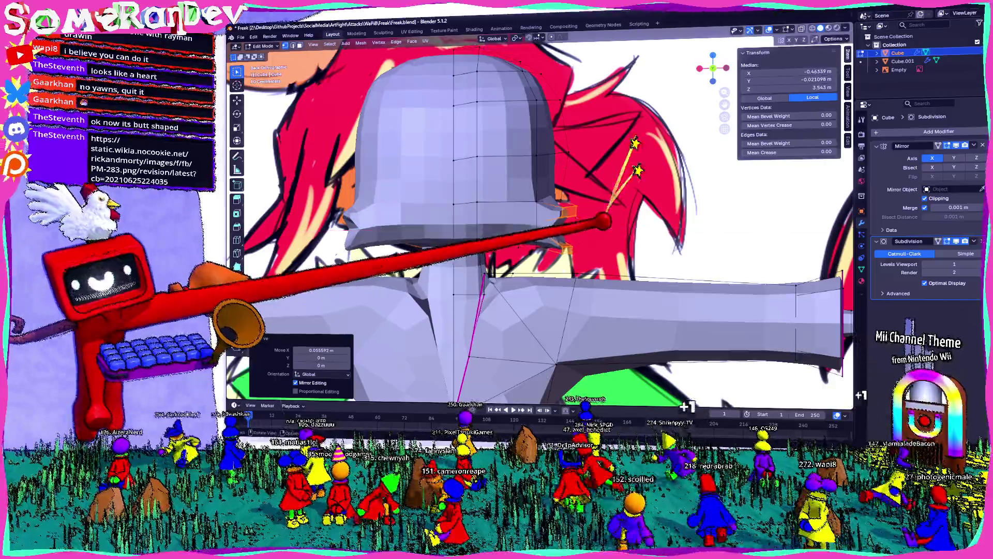
pyautogui.moveTo(544, 232)
pyautogui.mouseDown(button='middle')
pyautogui.moveTo(427, 232)
pyautogui.moveTo(498, 246)
pyautogui.mouseUp(button='middle')
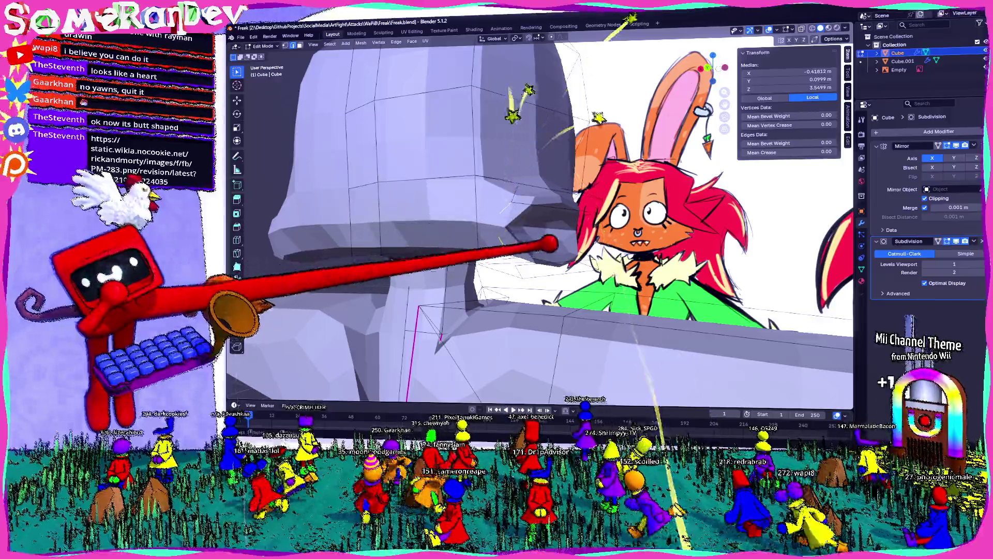
pyautogui.hotkey('ctrl', 'b')
pyautogui.click(532, 389)
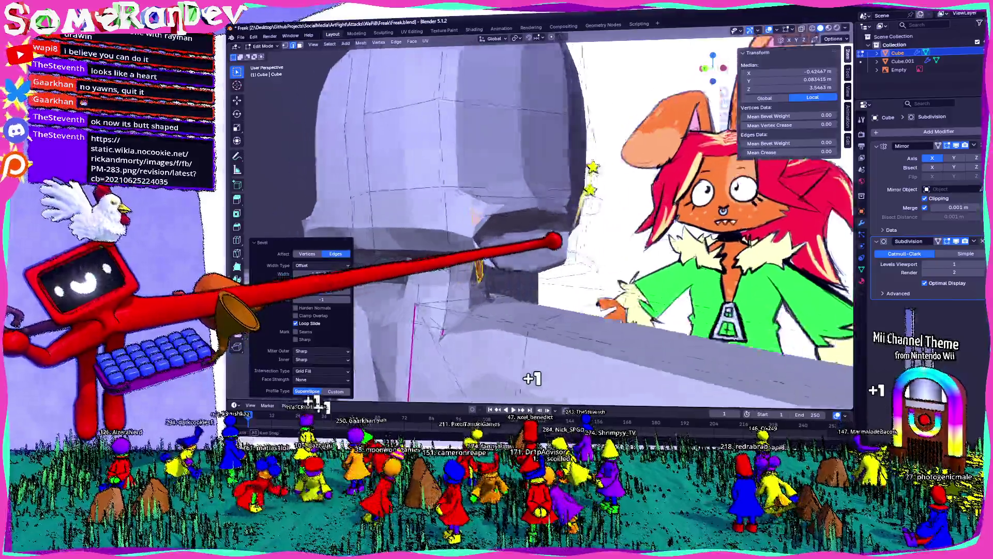
pyautogui.moveTo(543, 233)
pyautogui.mouseDown(button='middle')
pyautogui.moveTo(465, 233)
pyautogui.moveTo(543, 249)
pyautogui.moveTo(466, 249)
pyautogui.mouseUp(button='middle')
pyautogui.scroll(-4, 504, 234)
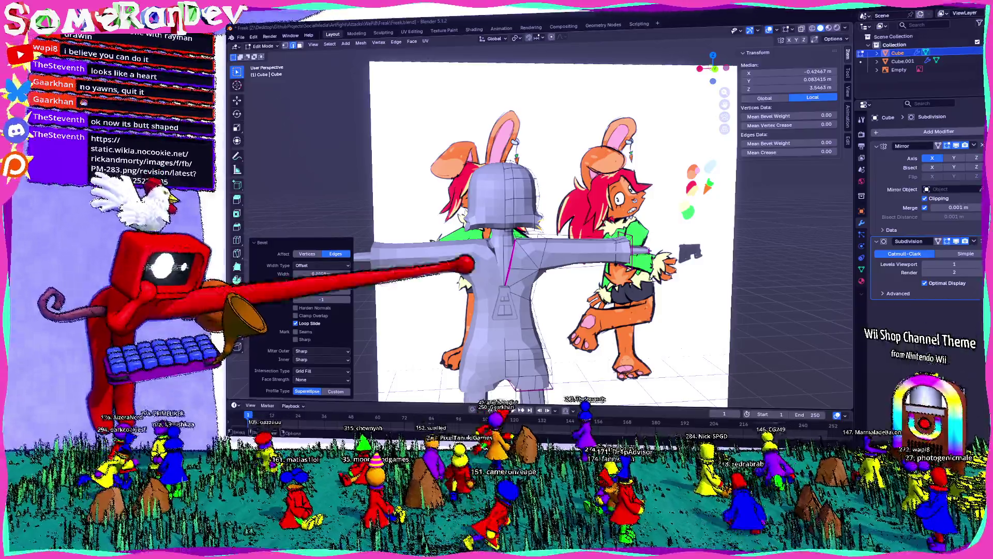
pyautogui.scroll(5, 467, 264)
# Orbit in close to the front of the head to reach the mouth area.
pyautogui.moveTo(465, 263); pyautogui.dragTo(559, 241, button='middle')
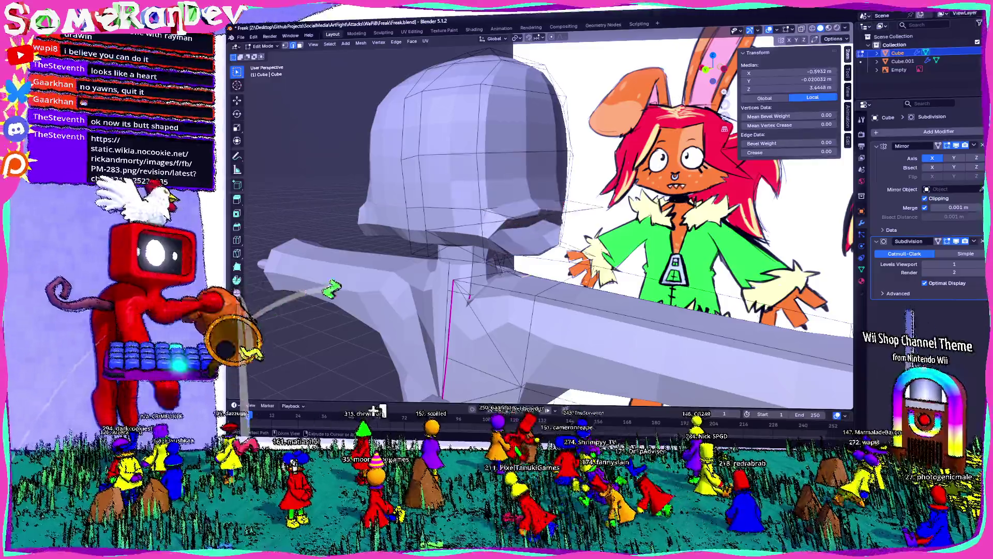
pyautogui.moveTo(543, 232); pyautogui.dragTo(466, 233, button='middle')
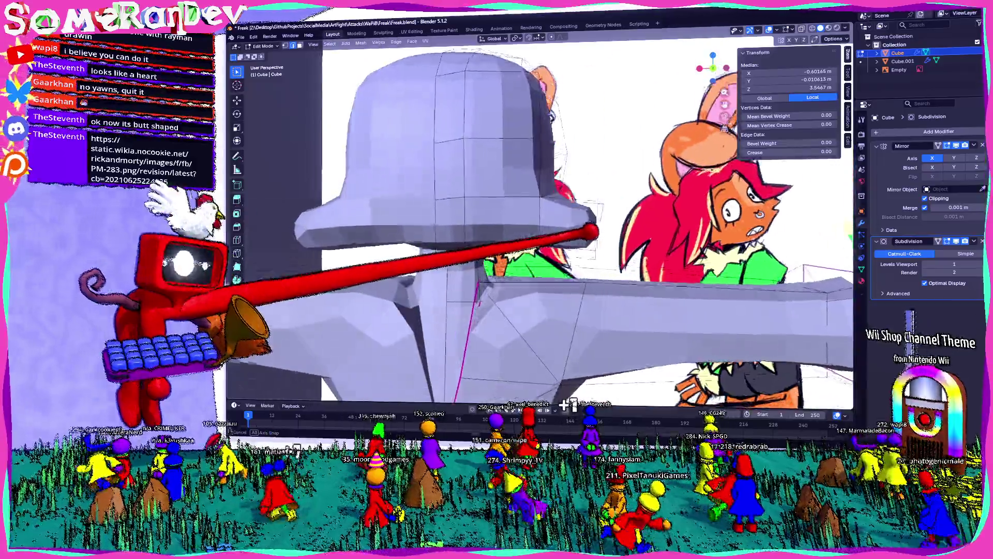
pyautogui.moveTo(543, 233); pyautogui.dragTo(482, 249, button='middle')
pyautogui.moveTo(544, 232); pyautogui.dragTo(497, 234, button='middle')
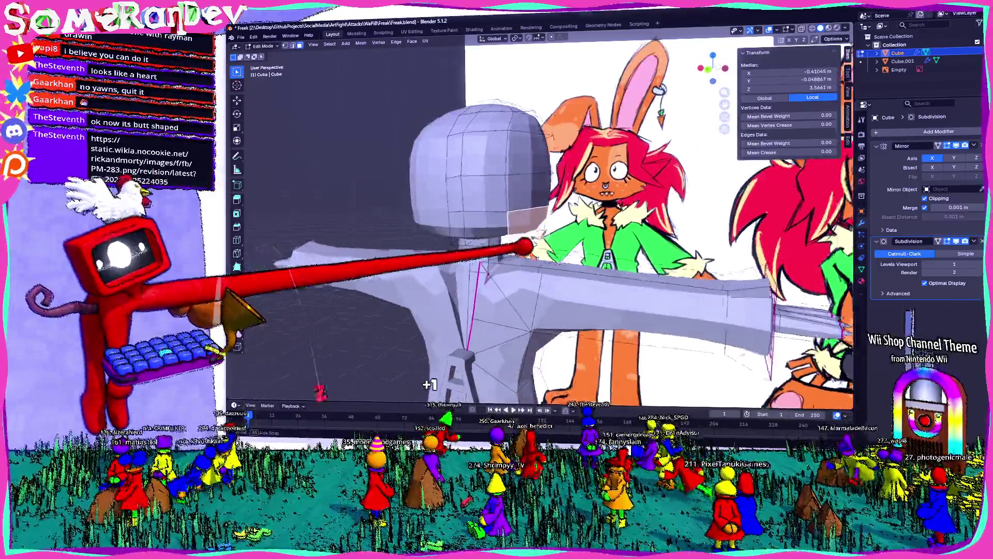
pyautogui.moveTo(544, 232); pyautogui.dragTo(481, 233, button='middle')
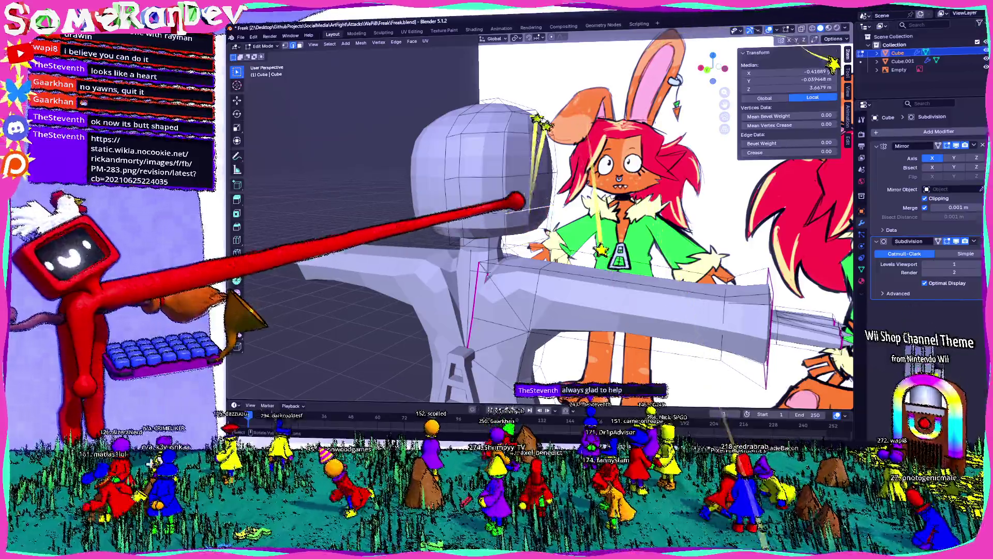
pyautogui.moveTo(544, 234); pyautogui.dragTo(466, 233, button='middle')
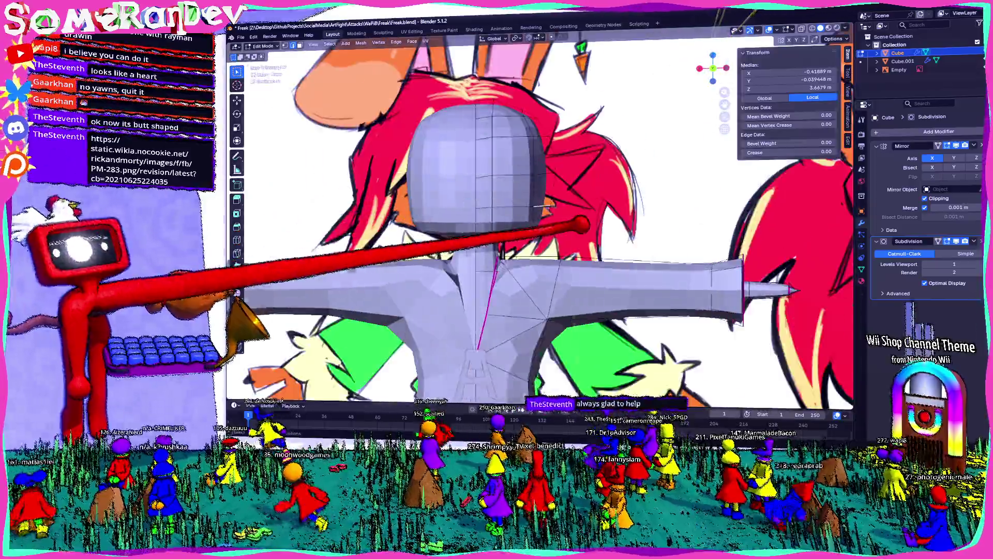
pyautogui.keyDown('shift'); pyautogui.moveTo(543, 233); pyautogui.dragTo(530, 248, button='middle'); pyautogui.keyUp('shift')
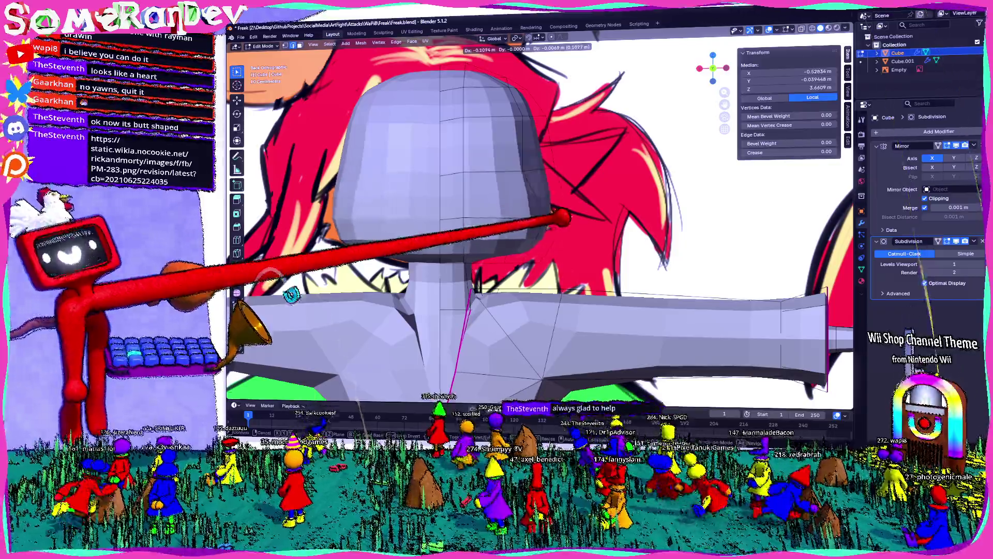
# Extrude the mouth region about 0.1 m outward along its normal.
pyautogui.hotkey('alt', 'a')
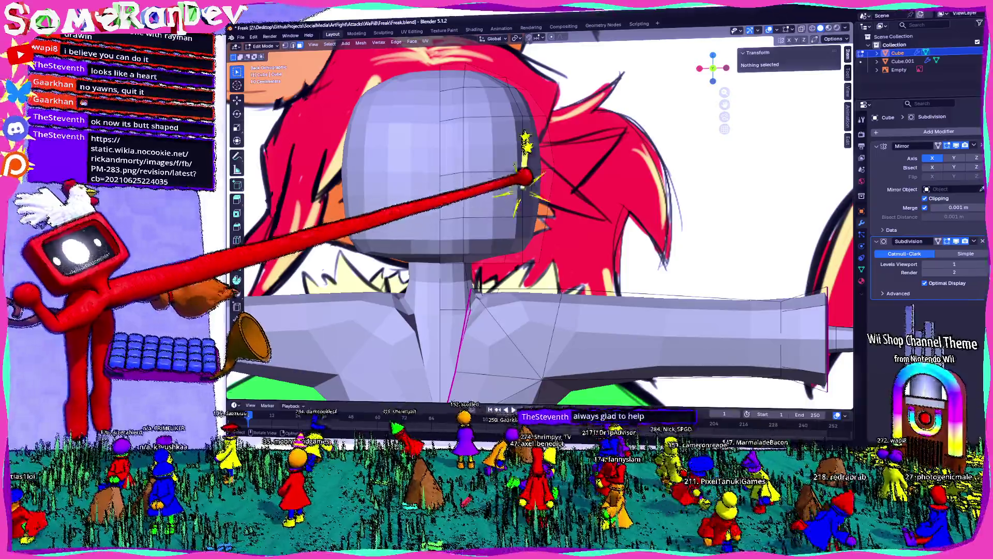
pyautogui.click(526, 183)
pyautogui.rightClick(543, 186)
pyautogui.click(575, 225)
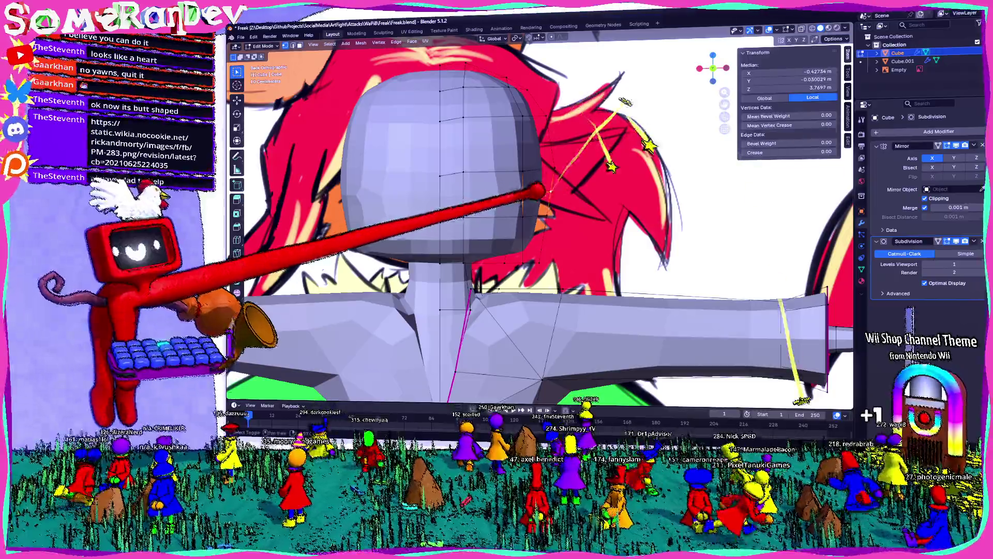
pyautogui.click(536, 206)
pyautogui.press('g')
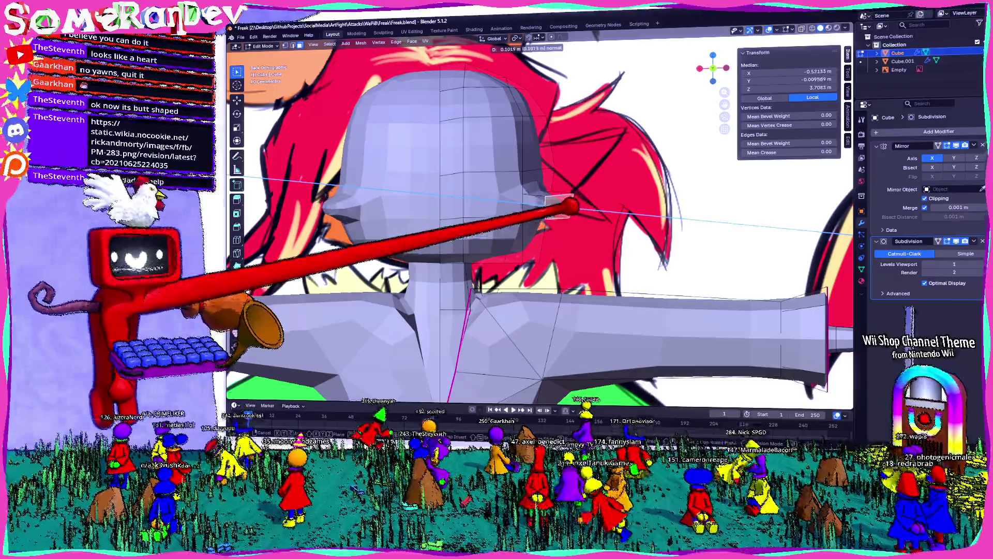
pyautogui.click(567, 208)
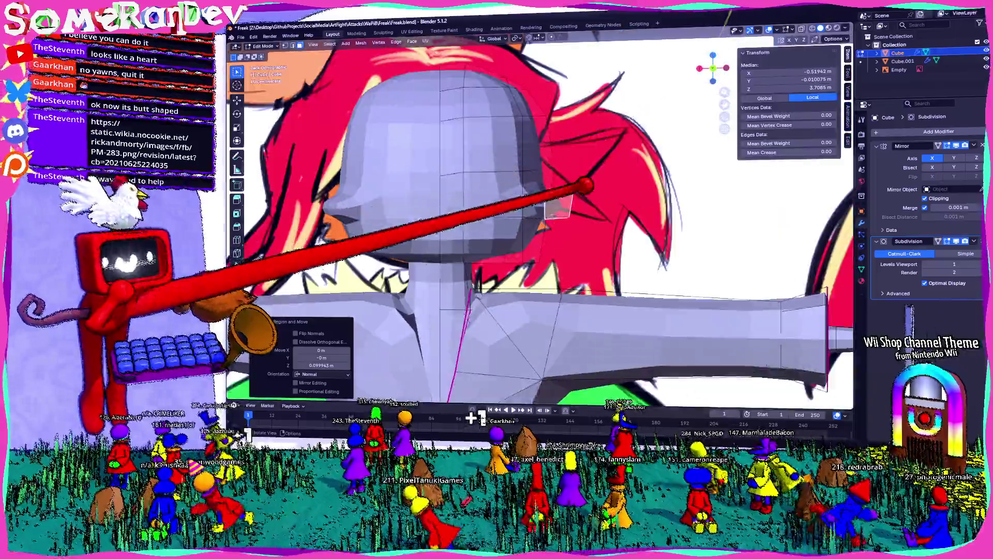
pyautogui.scroll(2, 467, 234)
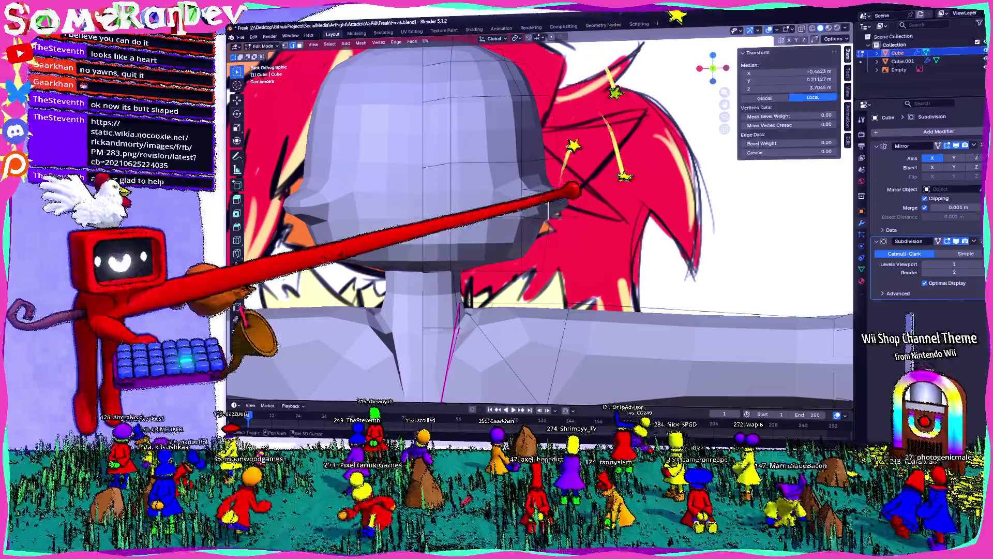
# Apply a vertex operation to reposition the mouth slit vertices.
pyautogui.rightClick(570, 194)
pyautogui.click(591, 234)
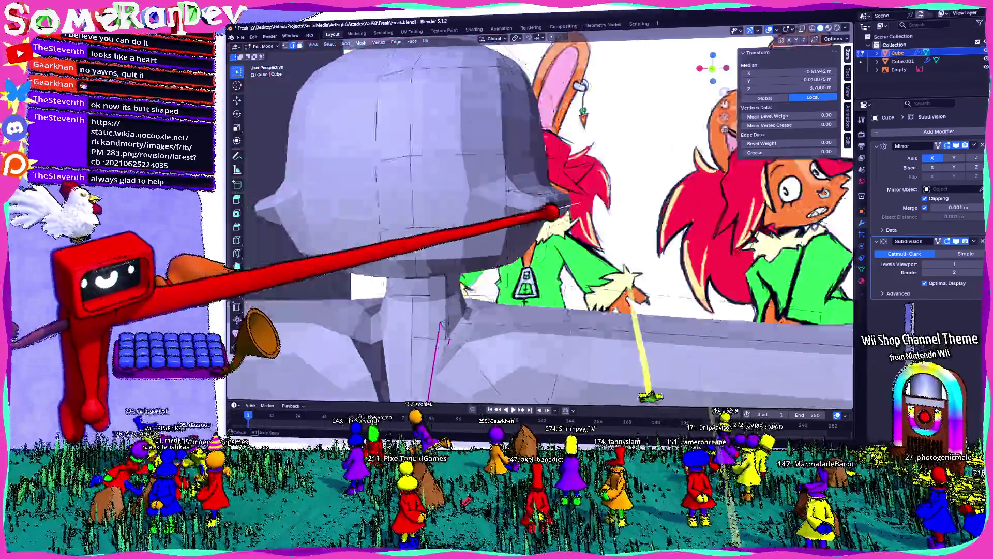
pyautogui.moveTo(570, 194); pyautogui.dragTo(524, 236, button='middle')
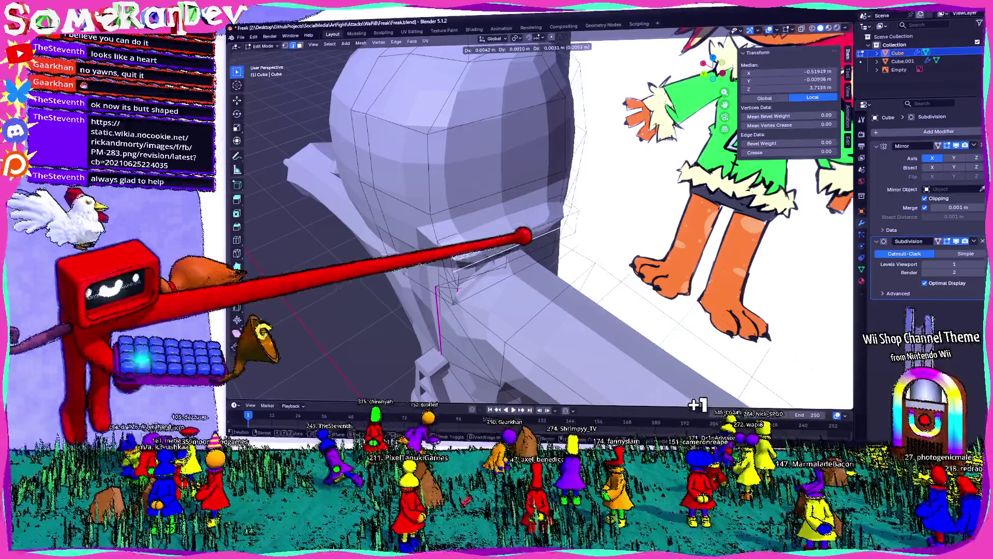
# Scale the mouth edge loop smaller and reposition it on the head.
pyautogui.moveTo(349, 345); pyautogui.dragTo(543, 194, button='middle')
pyautogui.scroll(3, 625, 141)
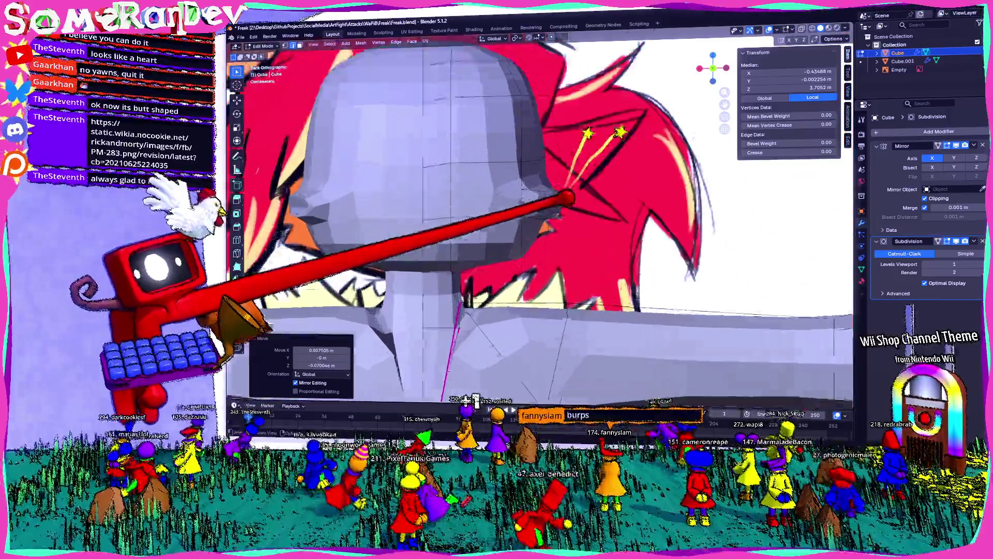
pyautogui.moveTo(574, 205)
pyautogui.mouseDown(button='middle')
pyautogui.moveTo(543, 217)
pyautogui.moveTo(501, 208)
pyautogui.moveTo(543, 194)
pyautogui.moveTo(570, 208)
pyautogui.moveTo(543, 210)
pyautogui.mouseUp(button='middle')
pyautogui.press('s')
pyautogui.click(570, 209)
pyautogui.press('g')
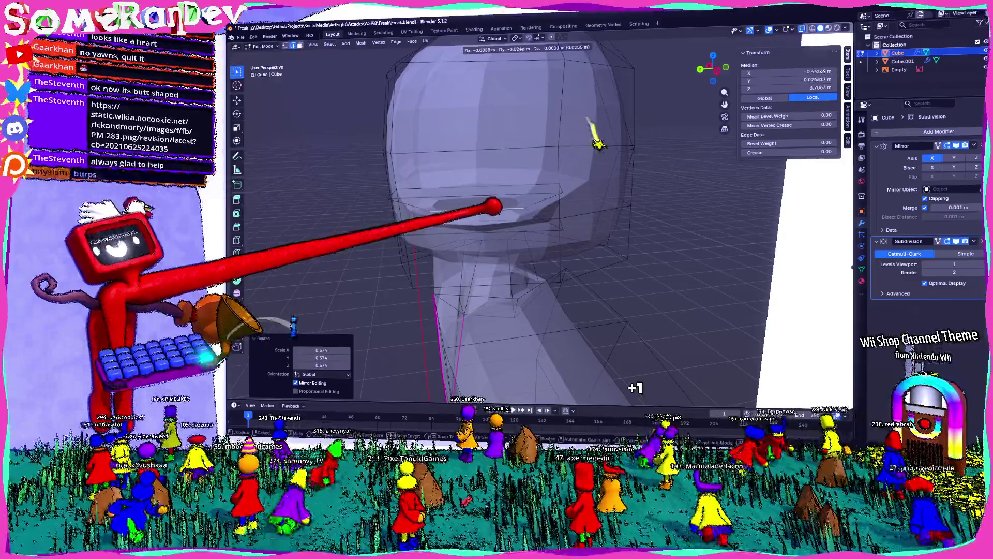
pyautogui.click(590, 132)
# Move the mouth loop higher on the head, checked against the bunny reference.
pyautogui.moveTo(590, 133); pyautogui.dragTo(655, 62, button='middle')
pyautogui.moveTo(557, 203); pyautogui.dragTo(777, 70, button='middle')
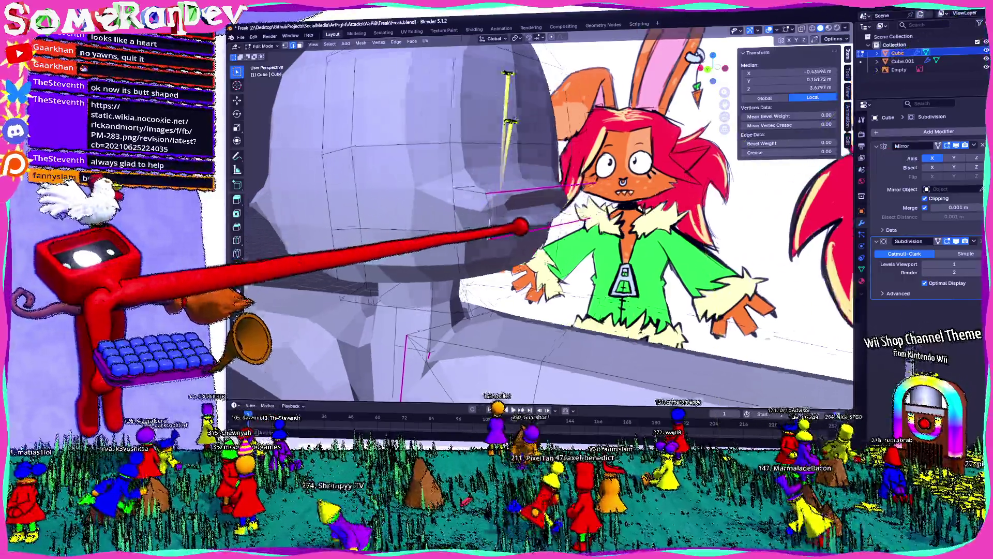
pyautogui.moveTo(497, 221); pyautogui.dragTo(458, 190, button='middle')
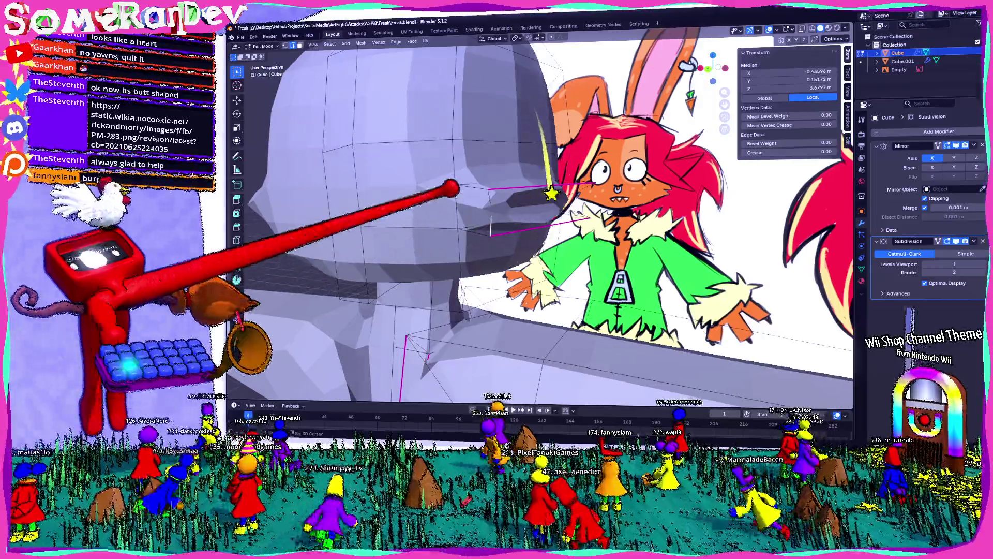
pyautogui.moveTo(527, 208); pyautogui.dragTo(450, 209, button='middle')
pyautogui.scroll(3, 497, 210)
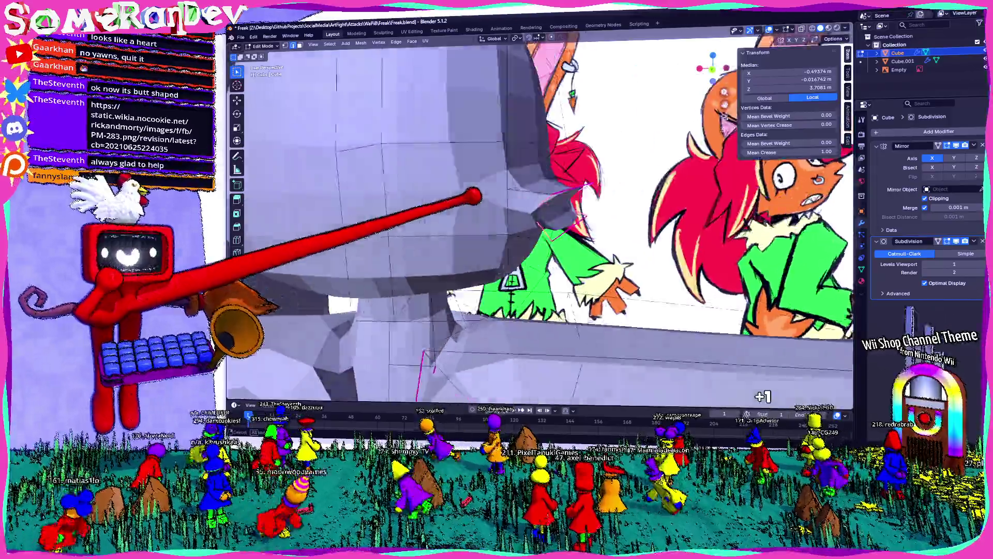
pyautogui.moveTo(512, 202); pyautogui.dragTo(536, 206, button='middle')
pyautogui.scroll(2, 536, 206)
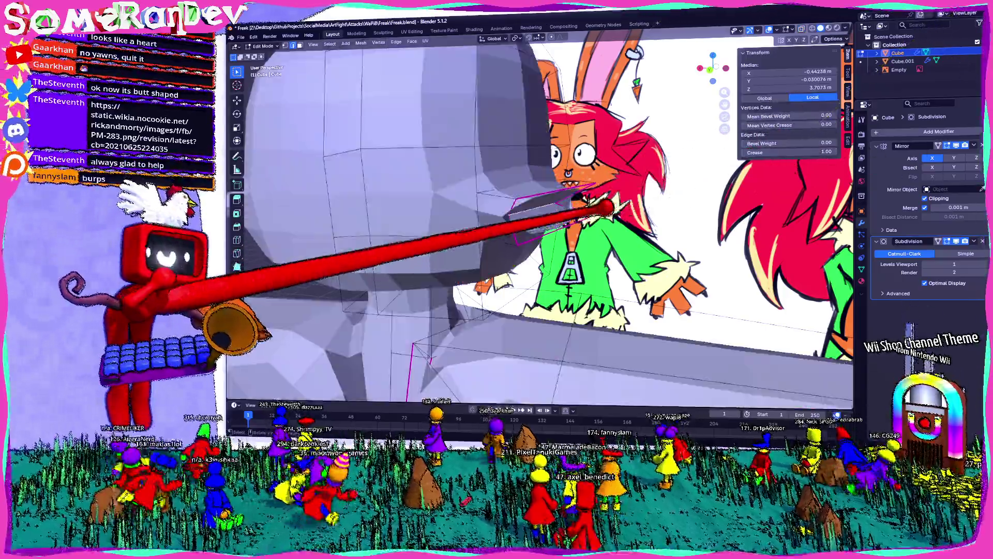
pyautogui.moveTo(543, 210)
pyautogui.mouseDown(button='middle')
pyautogui.moveTo(465, 217)
pyautogui.moveTo(527, 202)
pyautogui.moveTo(543, 186)
pyautogui.mouseUp(button='middle')
pyautogui.press('g')
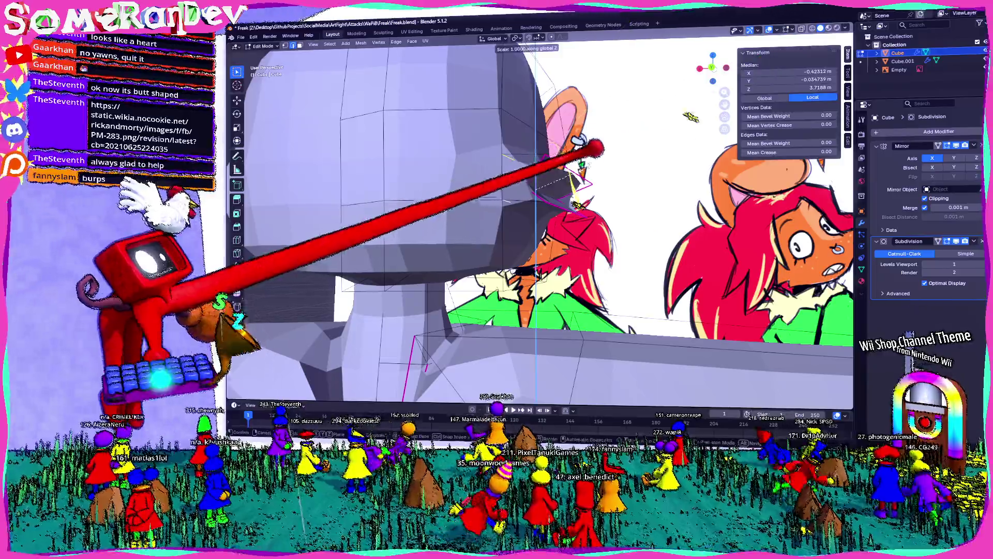
pyautogui.click(622, 82)
pyautogui.moveTo(543, 218)
pyautogui.mouseDown(button='middle')
pyautogui.moveTo(466, 234)
pyautogui.moveTo(543, 218)
pyautogui.moveTo(466, 249)
pyautogui.moveTo(505, 233)
pyautogui.mouseUp(button='middle')
pyautogui.scroll(5, 543, 233)
pyautogui.moveTo(602, 214); pyautogui.dragTo(333, 183, button='middle')
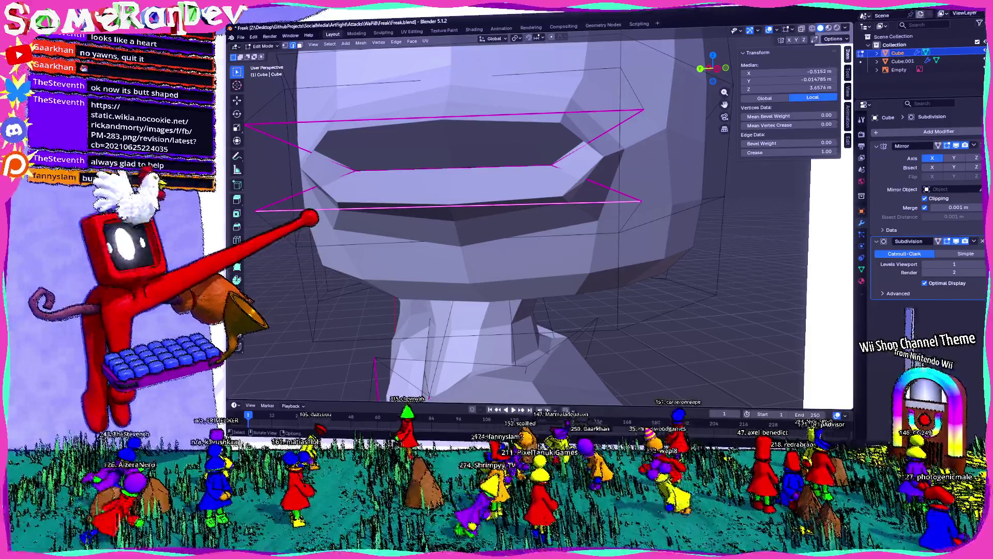
pyautogui.moveTo(466, 233); pyautogui.dragTo(450, 155, button='middle')
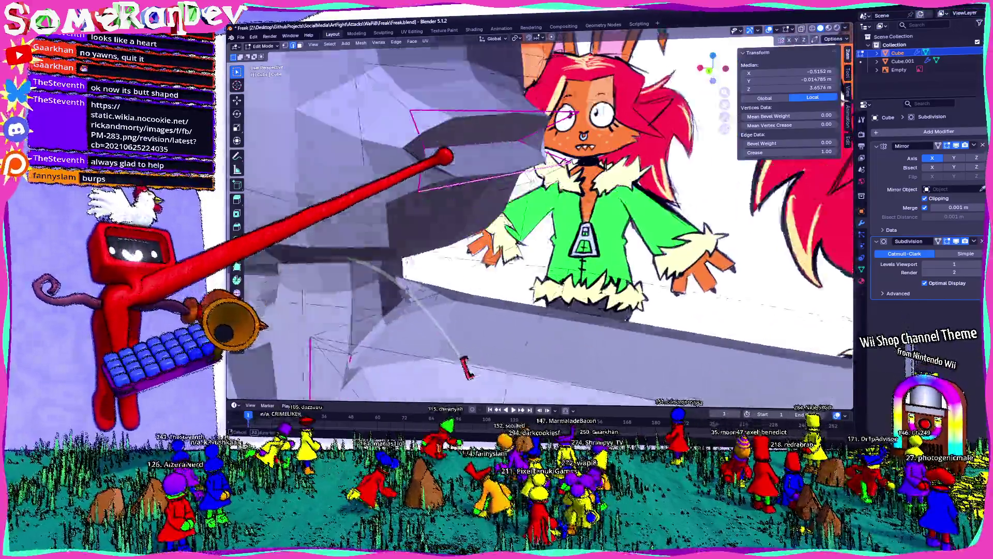
pyautogui.moveTo(466, 369)
pyautogui.mouseDown(button='middle')
pyautogui.moveTo(435, 194)
pyautogui.moveTo(412, 139)
pyautogui.moveTo(465, 194)
pyautogui.moveTo(505, 349)
pyautogui.mouseUp(button='middle')
pyautogui.click(543, 167)
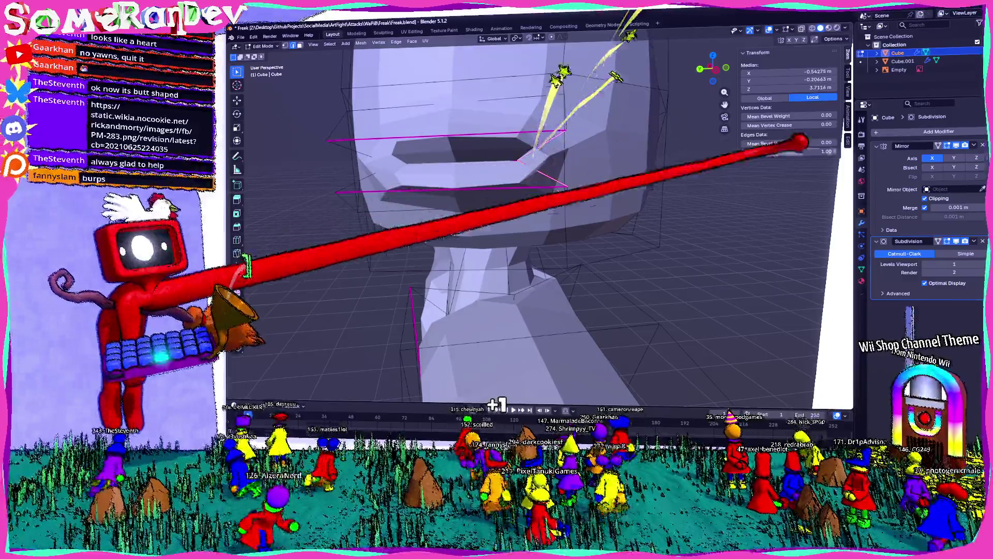
pyautogui.moveTo(465, 200)
pyautogui.mouseDown(button='middle')
pyautogui.moveTo(505, 187)
pyautogui.moveTo(544, 210)
pyautogui.moveTo(536, 222)
pyautogui.mouseUp(button='middle')
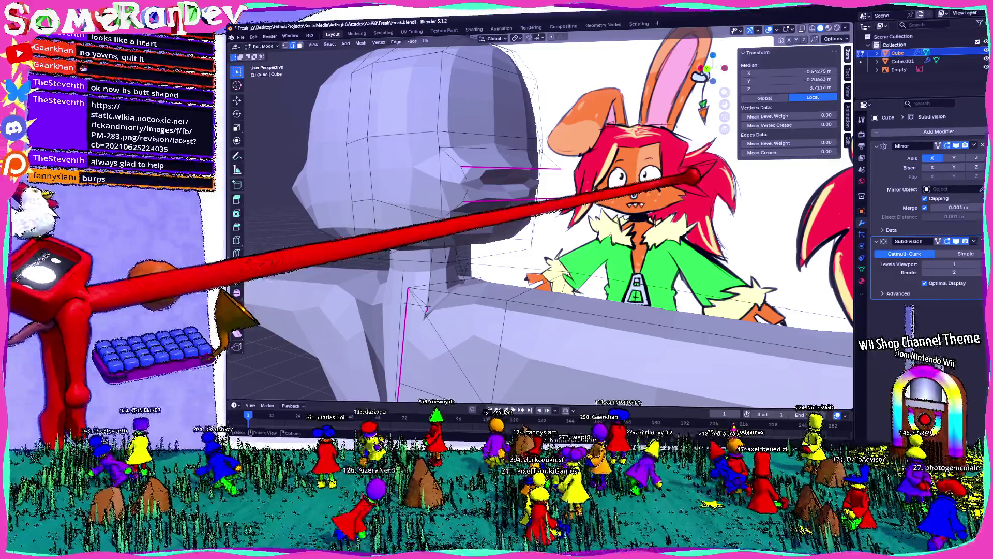
pyautogui.moveTo(605, 183); pyautogui.dragTo(644, 152, button='middle')
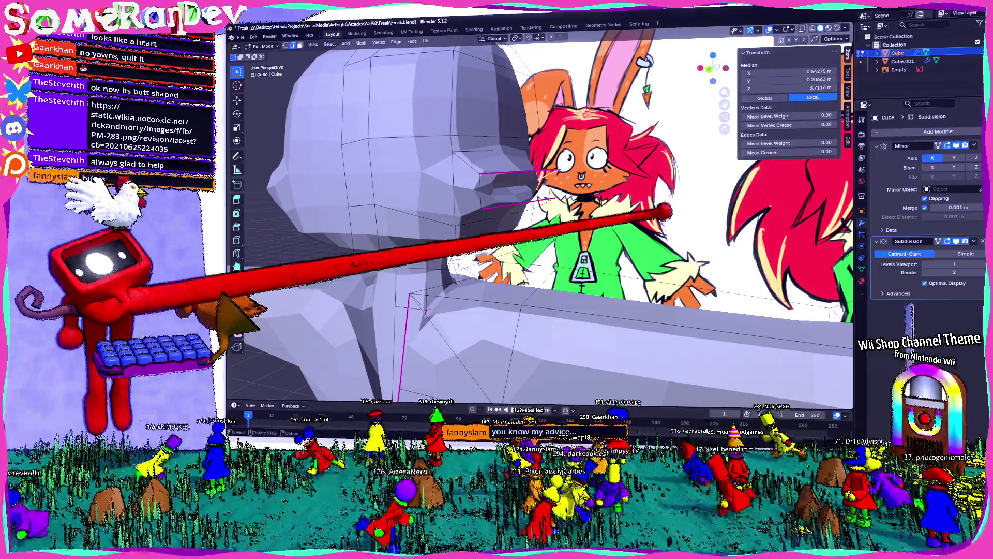
pyautogui.scroll(-4, 664, 213)
pyautogui.moveTo(644, 218); pyautogui.dragTo(613, 229, button='middle')
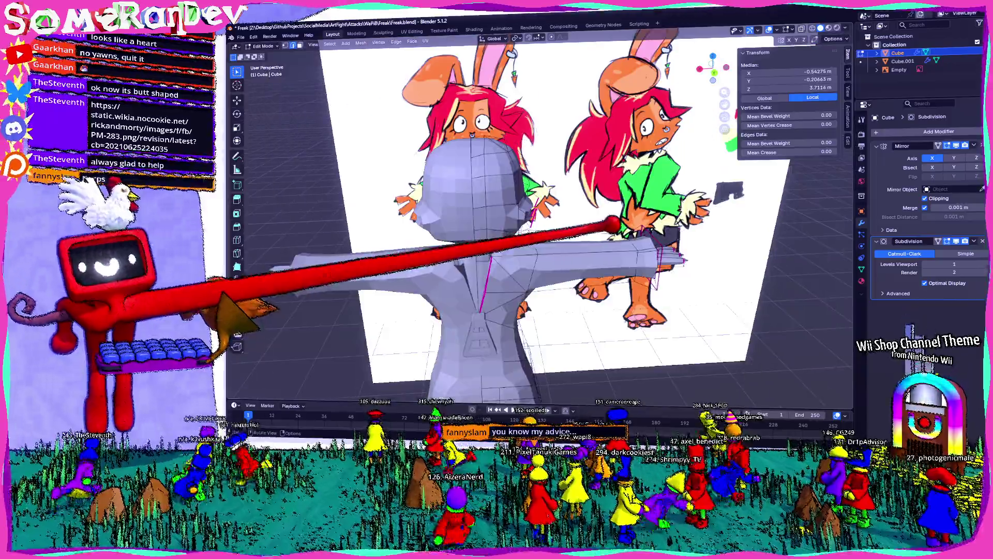
pyautogui.press('Tab')
pyautogui.scroll(-5, 543, 233)
pyautogui.scroll(4, 512, 225)
pyautogui.scroll(2, 485, 209)
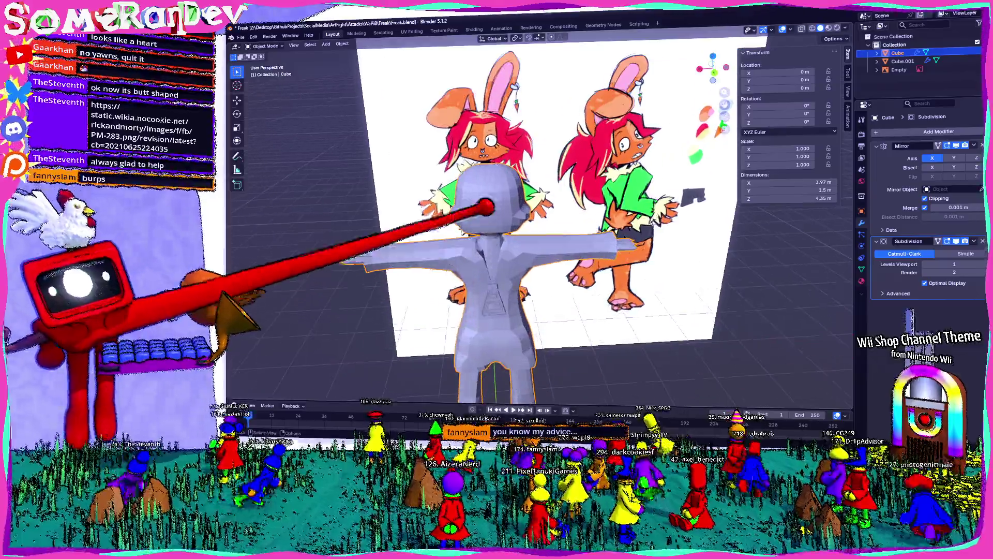
pyautogui.rightClick(487, 206)
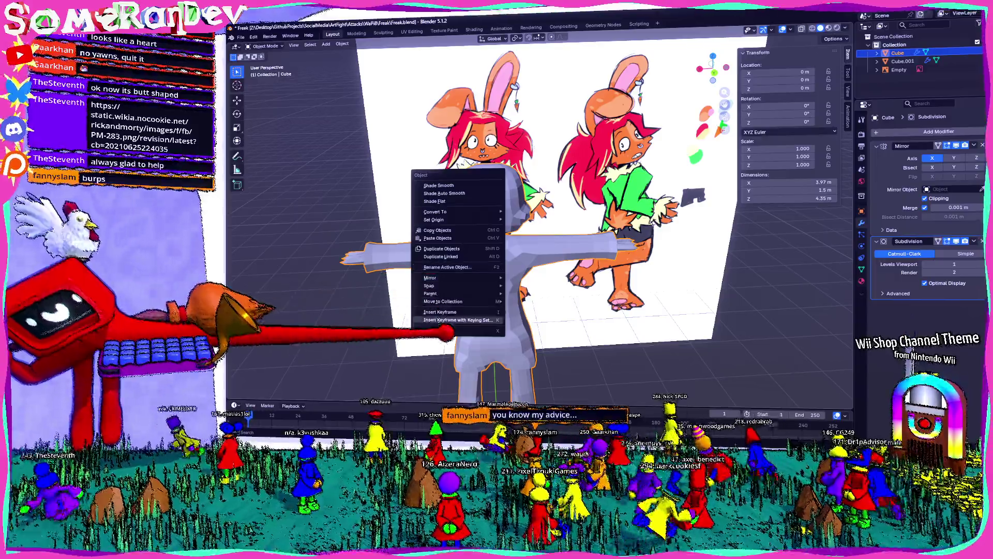
pyautogui.click(458, 330)
pyautogui.scroll(-3, 543, 233)
pyautogui.keyDown('shift'); pyautogui.moveTo(543, 234); pyautogui.dragTo(558, 280, button='middle'); pyautogui.keyUp('shift')
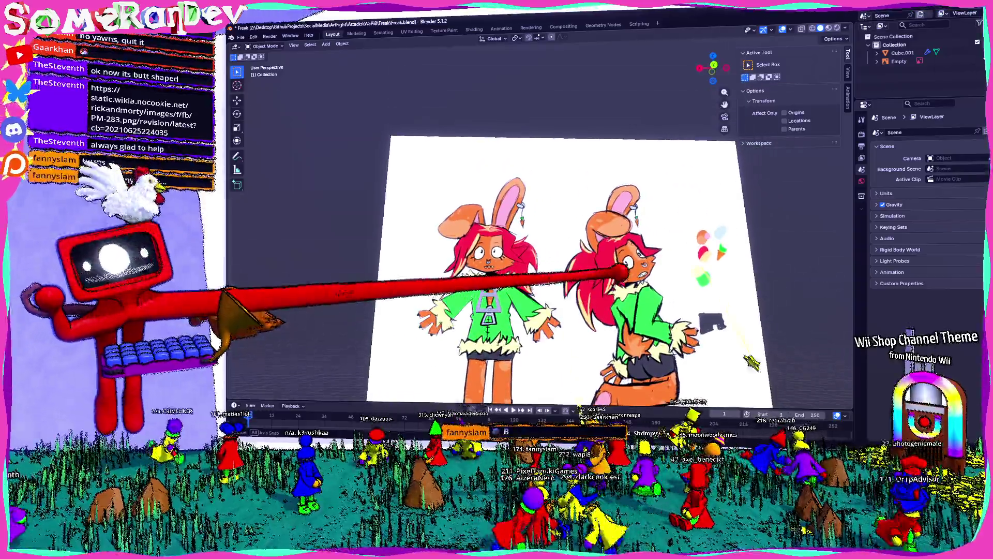
pyautogui.scroll(3, 543, 233)
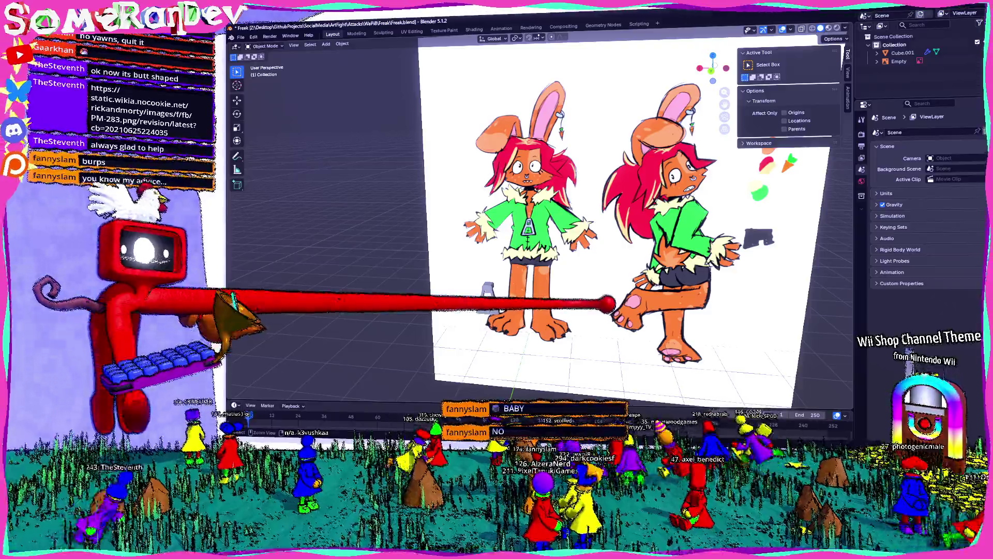
pyautogui.hotkey('ctrl', 'z')
pyautogui.moveTo(543, 234); pyautogui.dragTo(497, 233, button='middle')
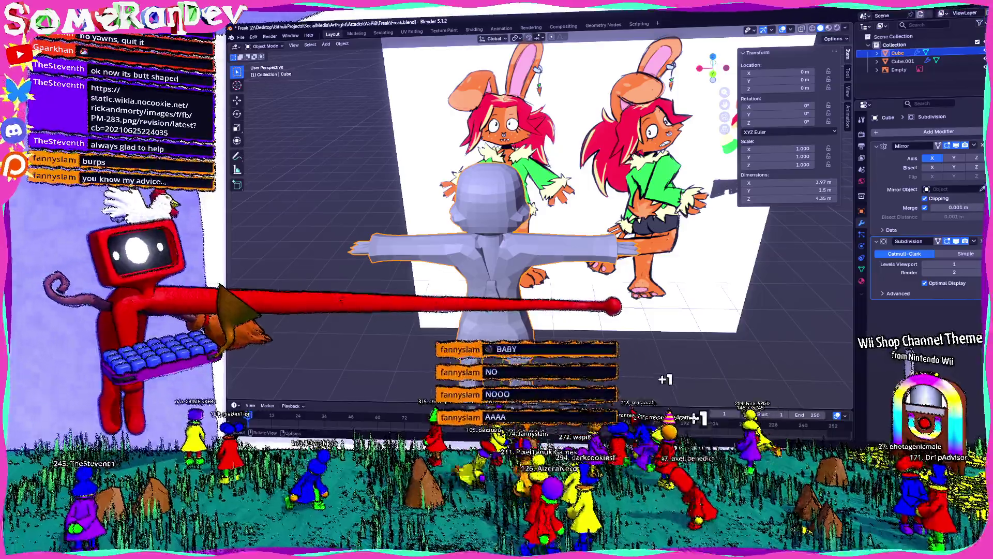
pyautogui.scroll(3, 505, 217)
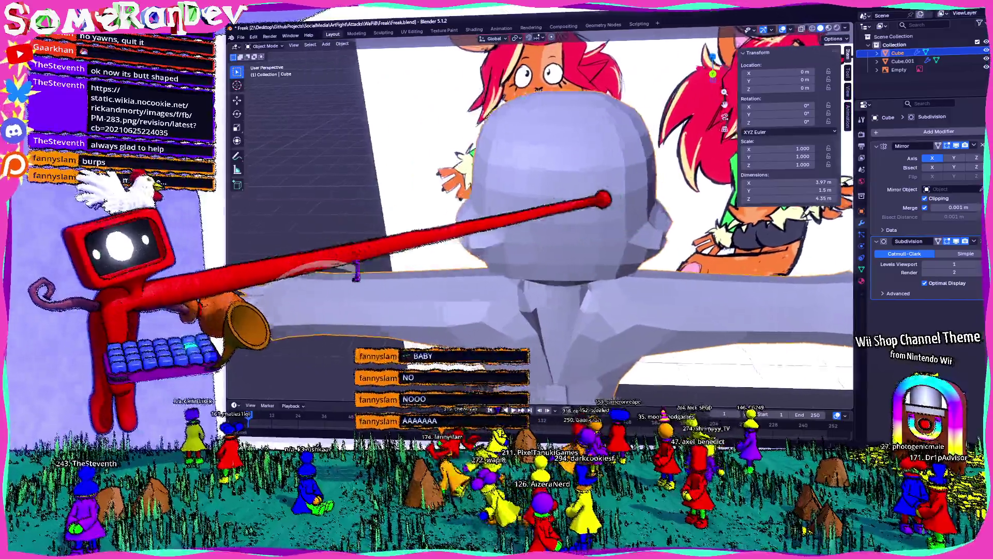
pyautogui.moveTo(504, 217); pyautogui.dragTo(435, 233, button='middle')
pyautogui.scroll(3, 571, 192)
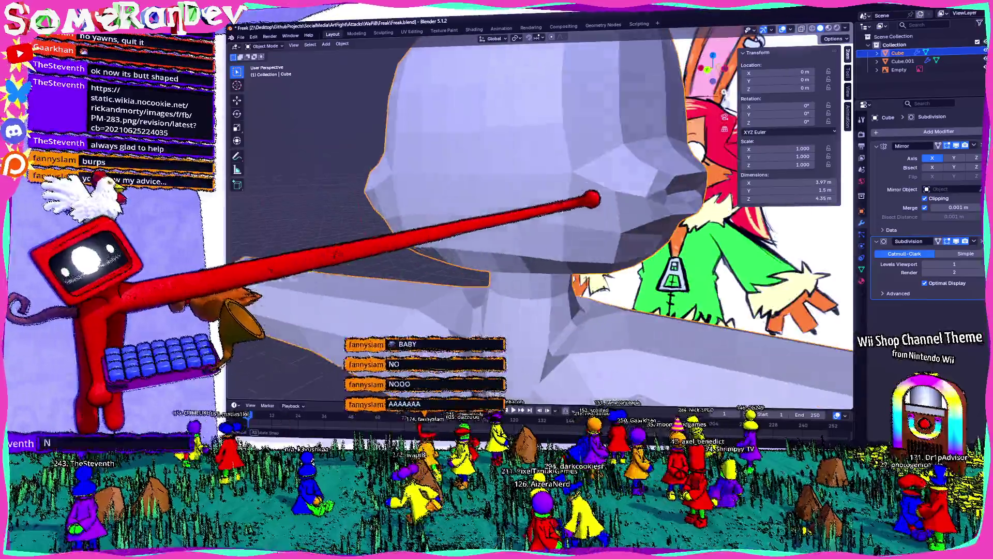
pyautogui.moveTo(590, 194)
pyautogui.mouseDown(button='middle')
pyautogui.moveTo(658, 211)
pyautogui.moveTo(484, 208)
pyautogui.moveTo(509, 201)
pyautogui.moveTo(543, 218)
pyautogui.moveTo(500, 243)
pyautogui.moveTo(497, 225)
pyautogui.moveTo(466, 213)
pyautogui.mouseUp(button='middle')
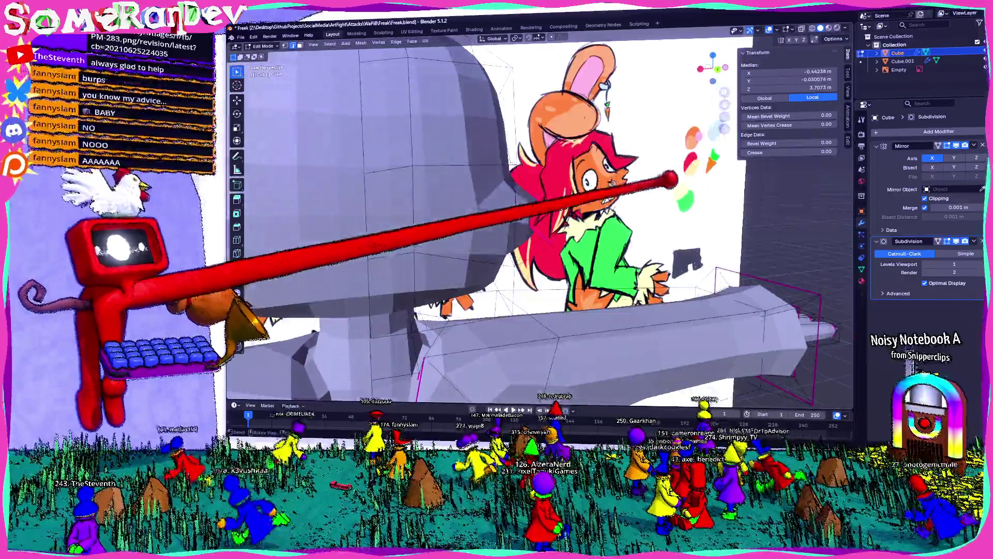
pyautogui.scroll(5, 497, 218)
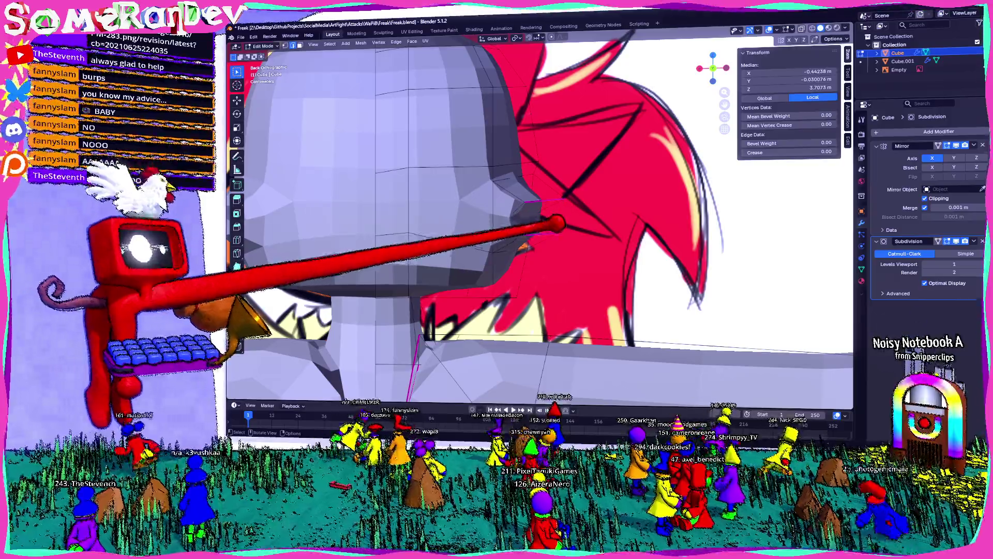
# Shift head vertices about 0.17 m and rescale the mouth loop.
pyautogui.press('g')
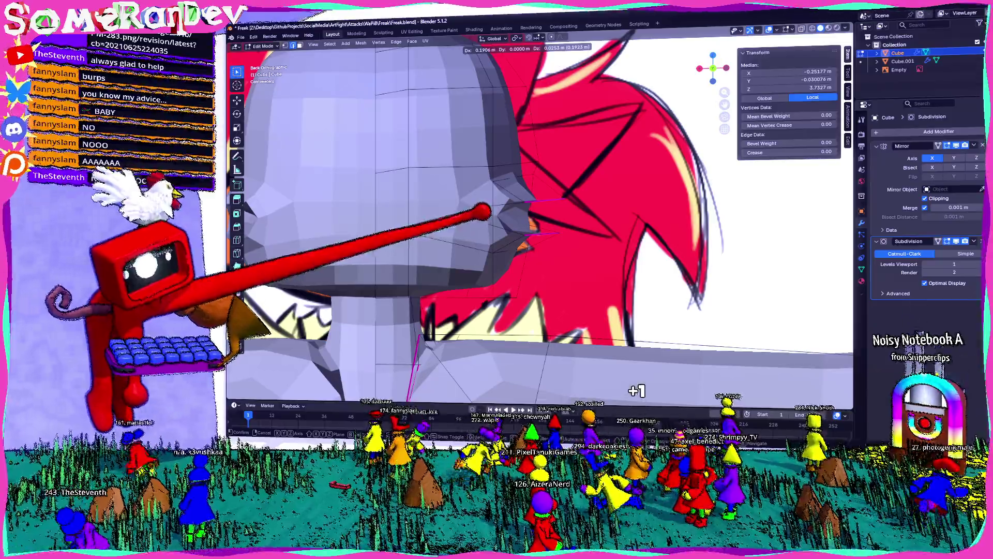
pyautogui.click(481, 214)
pyautogui.moveTo(497, 233)
pyautogui.mouseDown(button='middle')
pyautogui.moveTo(597, 256)
pyautogui.moveTo(602, 222)
pyautogui.moveTo(431, 248)
pyautogui.moveTo(481, 233)
pyautogui.moveTo(505, 194)
pyautogui.mouseUp(button='middle')
pyautogui.click(517, 93)
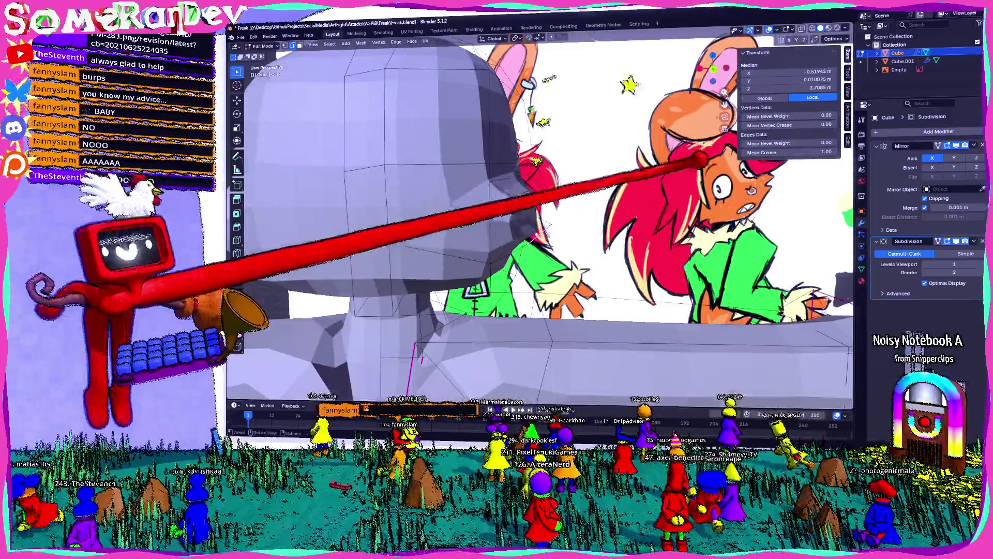
pyautogui.moveTo(509, 232); pyautogui.dragTo(614, 249, button='middle')
pyautogui.click(613, 248)
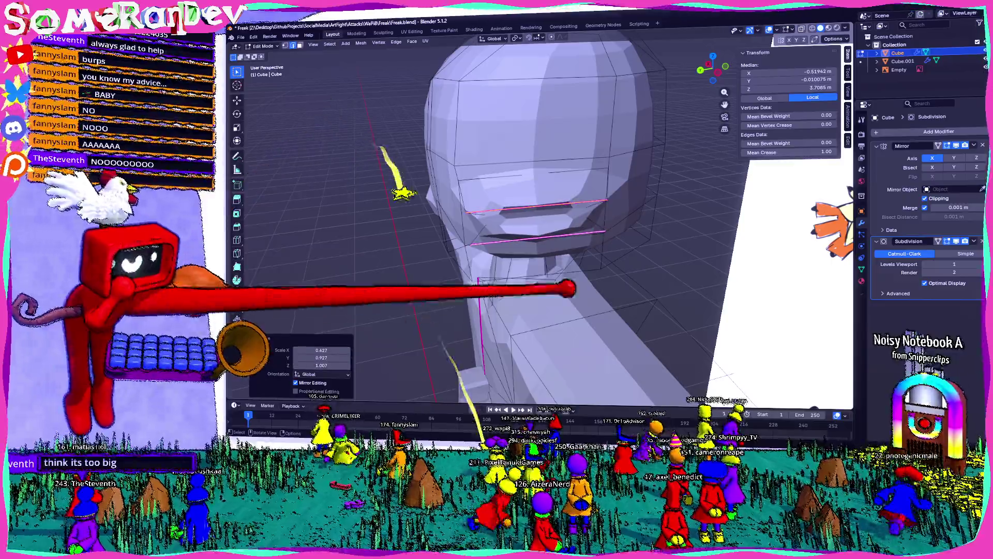
# Return to a front view of the whole character and bring up the Object menu.
pyautogui.moveTo(504, 234); pyautogui.dragTo(388, 271, button='middle')
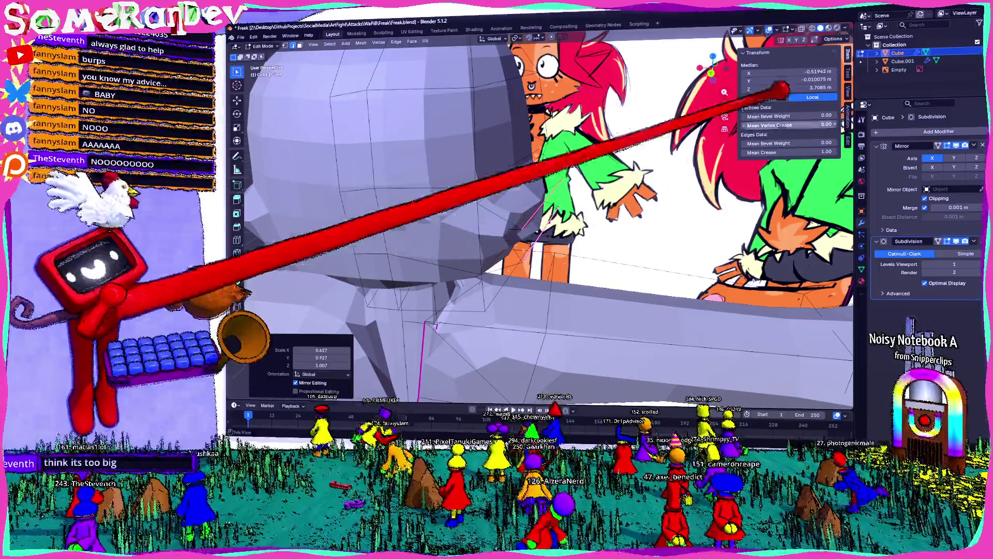
pyautogui.moveTo(504, 233); pyautogui.dragTo(466, 194, button='middle')
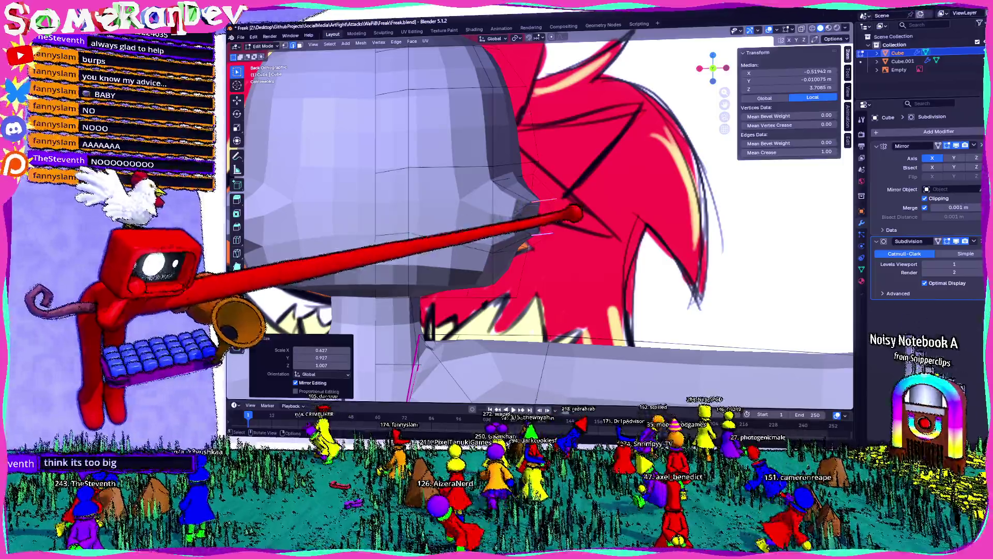
pyautogui.scroll(-4, 505, 233)
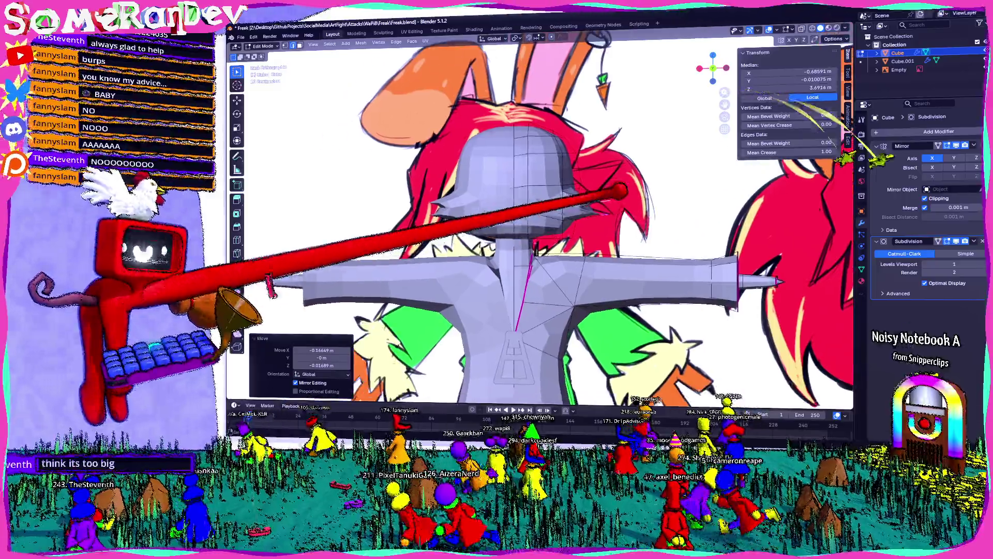
pyautogui.moveTo(505, 233); pyautogui.dragTo(389, 233, button='middle')
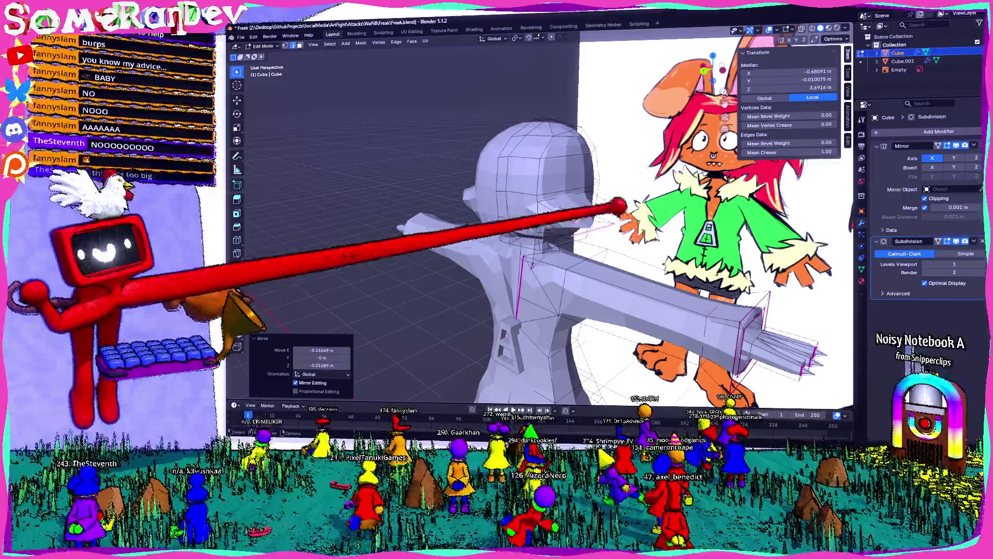
pyautogui.moveTo(621, 205); pyautogui.dragTo(504, 195, button='middle')
pyautogui.click(425, 35)
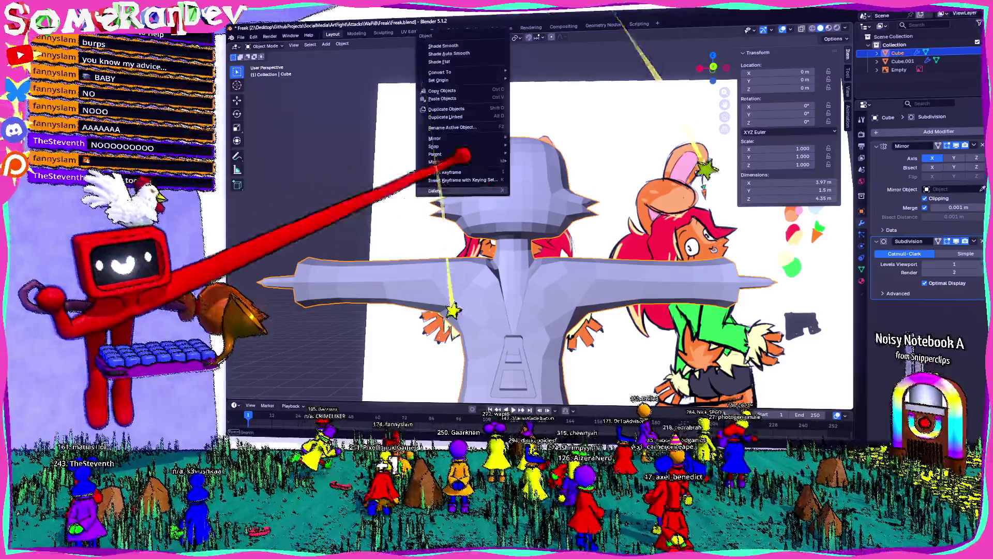
# Apply Shade Auto Smooth at a 30° angle, then resume mesh editing on the head.
pyautogui.click(450, 53)
pyautogui.moveTo(435, 194); pyautogui.dragTo(508, 164, button='middle')
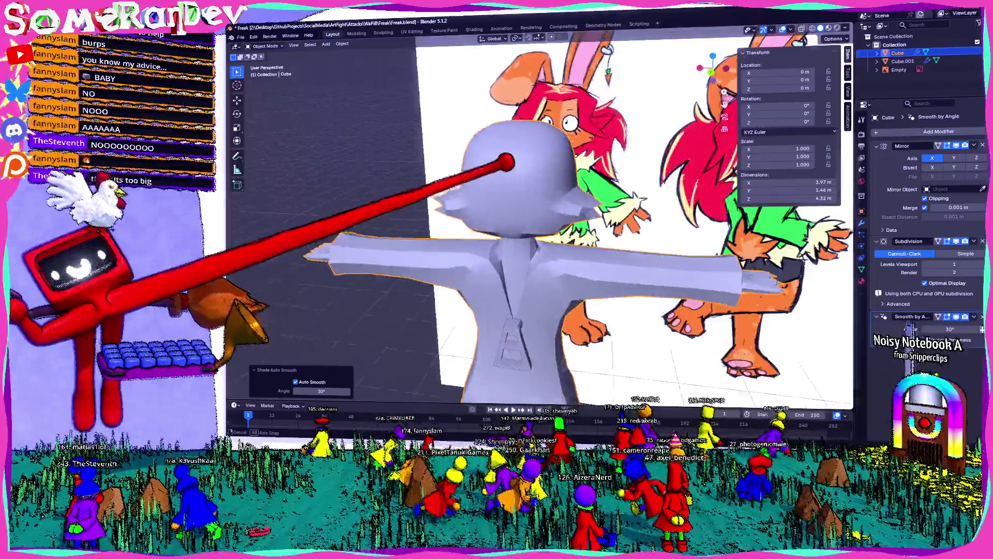
pyautogui.scroll(4, 508, 179)
pyautogui.moveTo(465, 210)
pyautogui.mouseDown(button='middle')
pyautogui.moveTo(629, 221)
pyautogui.moveTo(590, 214)
pyautogui.moveTo(633, 210)
pyautogui.moveTo(512, 167)
pyautogui.moveTo(605, 222)
pyautogui.moveTo(590, 232)
pyautogui.mouseUp(button='middle')
pyautogui.press('Tab')
# Raise the hat brim edge slightly along Z.
pyautogui.click(675, 264)
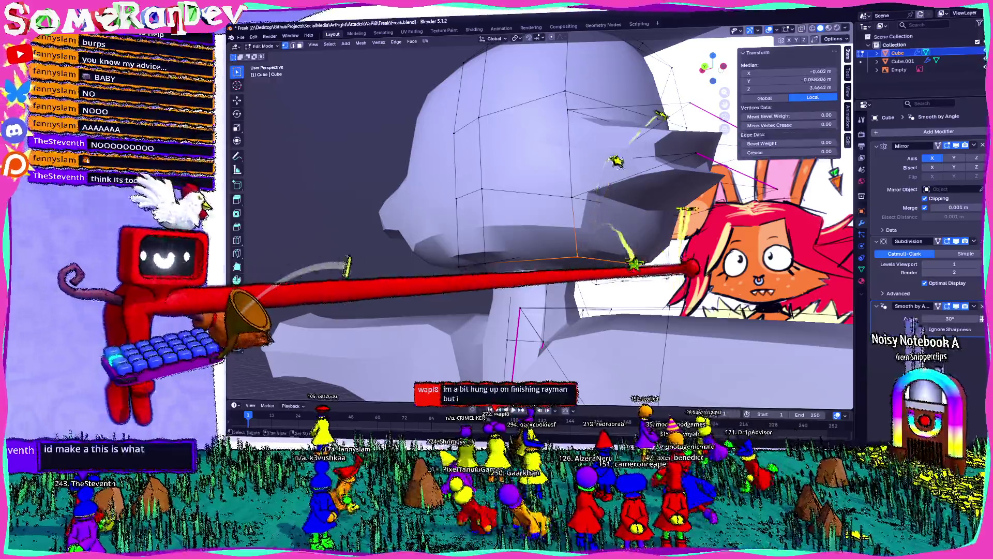
pyautogui.moveTo(683, 272); pyautogui.dragTo(691, 264, button='middle')
pyautogui.press('g')
pyautogui.press('z')
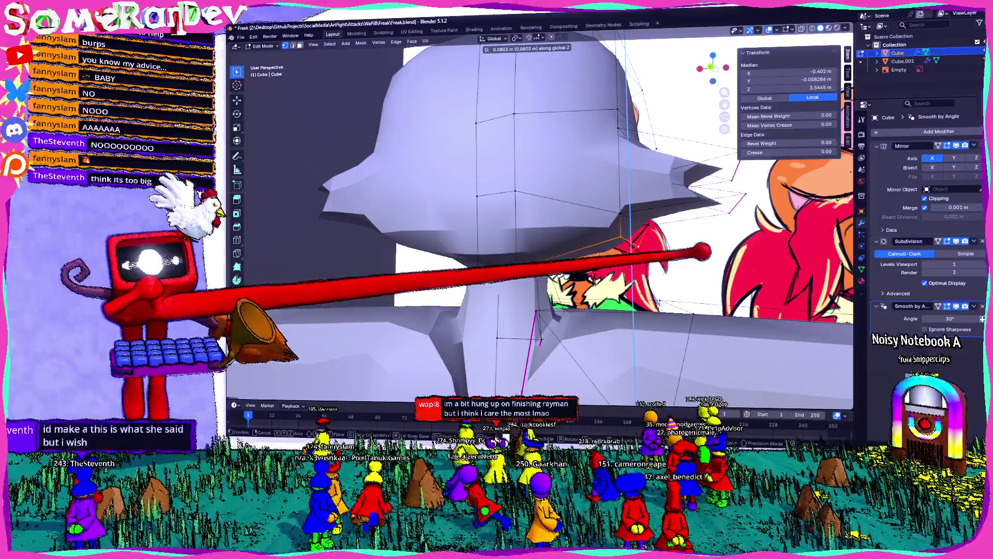
pyautogui.click(497, 400)
# Bevel the mouth line across the face into a narrow slit.
pyautogui.moveTo(718, 93); pyautogui.dragTo(756, 20, button='middle')
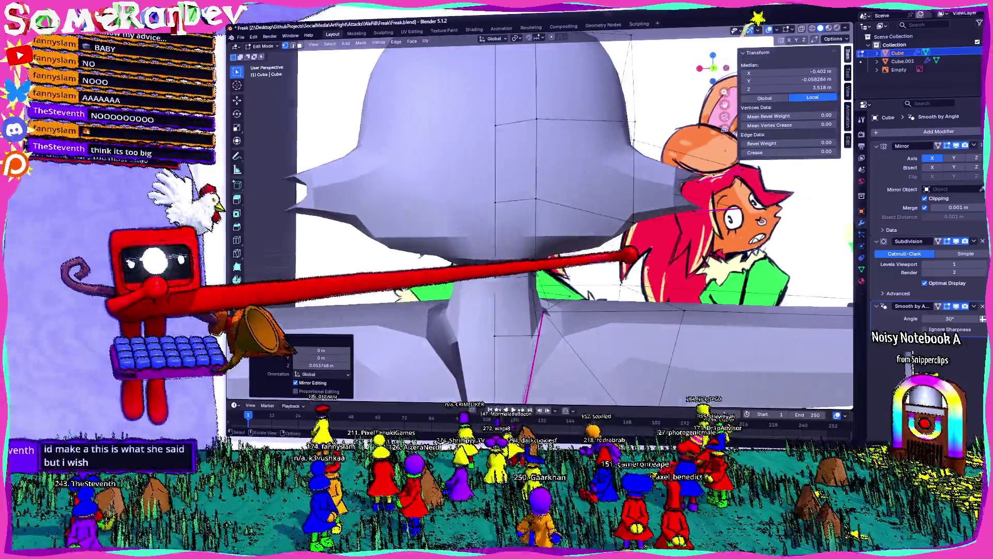
pyautogui.press('g')
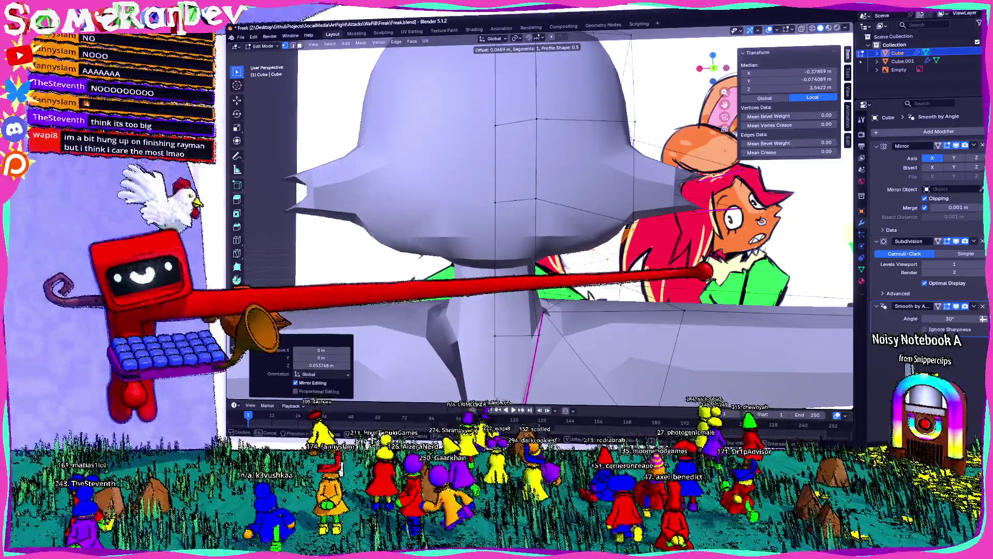
pyautogui.click(543, 234)
pyautogui.moveTo(544, 233)
pyautogui.mouseDown(button='middle')
pyautogui.moveTo(660, 194)
pyautogui.moveTo(544, 217)
pyautogui.moveTo(466, 194)
pyautogui.mouseUp(button='middle')
pyautogui.hotkey('ctrl', 'b')
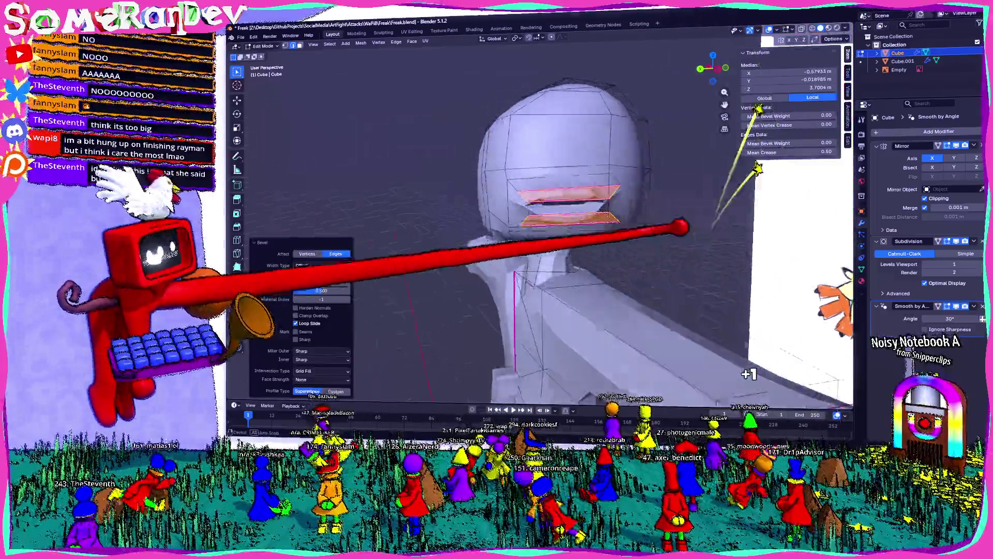
# Add two further bevels to the mouth slit edges.
pyautogui.moveTo(543, 217); pyautogui.dragTo(582, 179, button='middle')
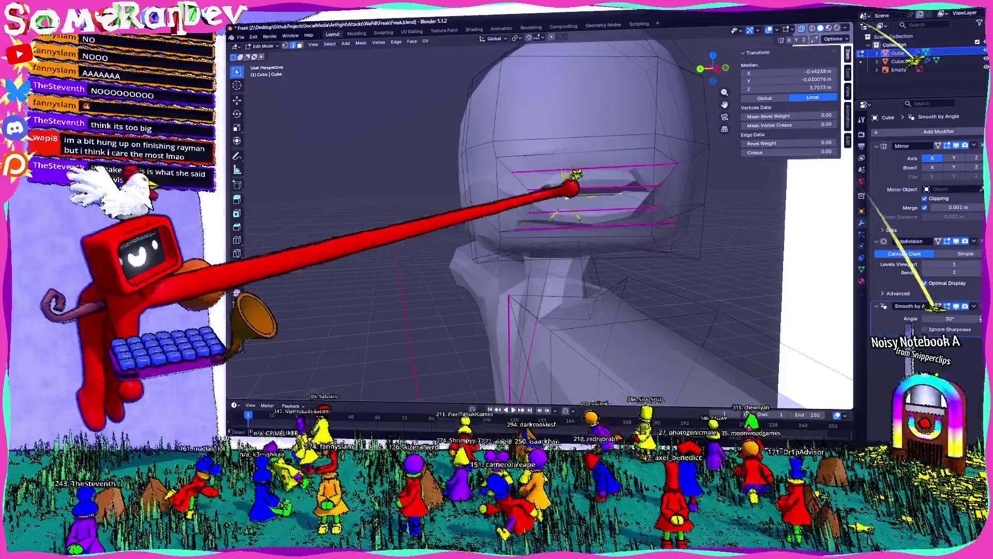
pyautogui.hotkey('ctrl', 'b')
pyautogui.click(663, 241)
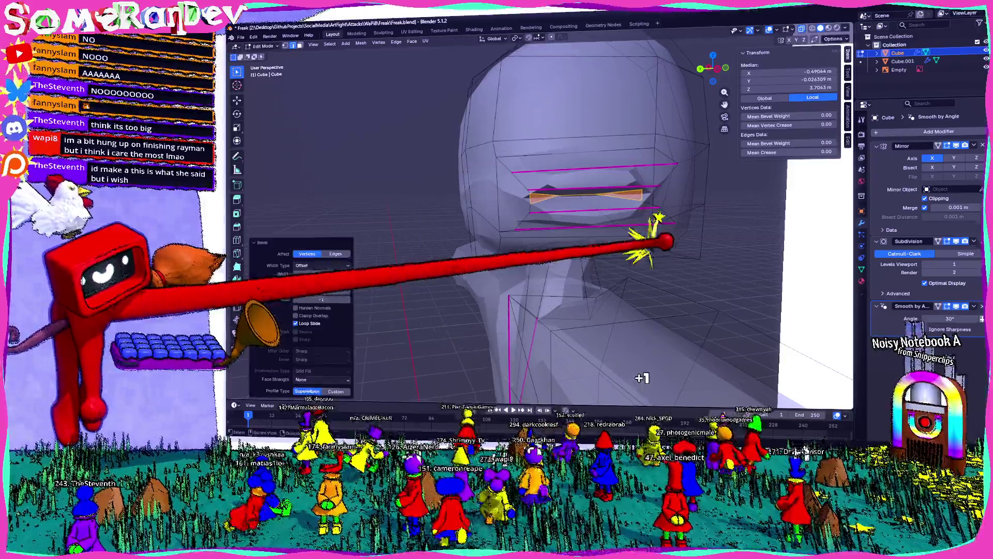
pyautogui.moveTo(664, 241); pyautogui.dragTo(636, 233, button='middle')
pyautogui.hotkey('ctrl', 'b')
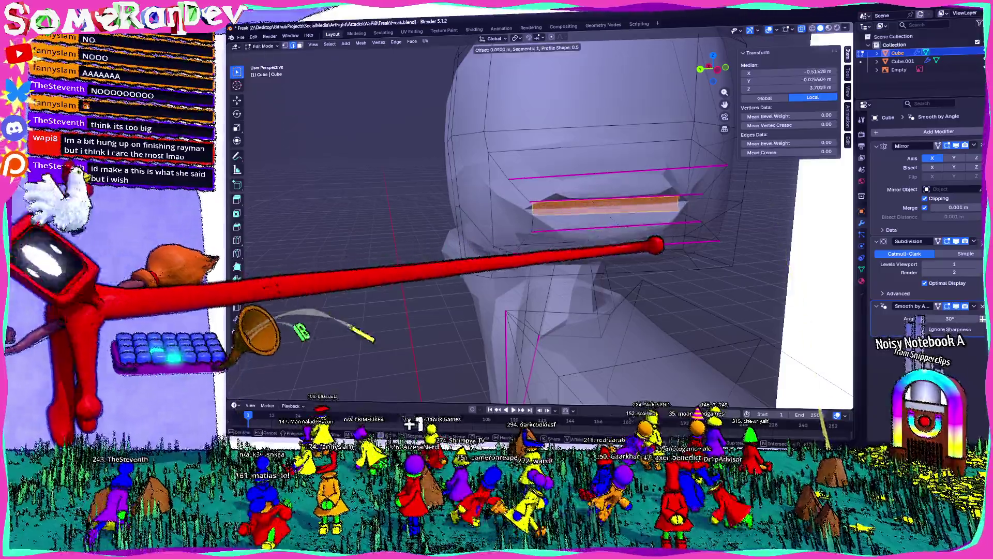
pyautogui.click(655, 247)
# Crease the edges around the mouth slit to 0.50.
pyautogui.moveTo(655, 247)
pyautogui.mouseDown(button='middle')
pyautogui.moveTo(765, 233)
pyautogui.moveTo(621, 221)
pyautogui.mouseUp(button='middle')
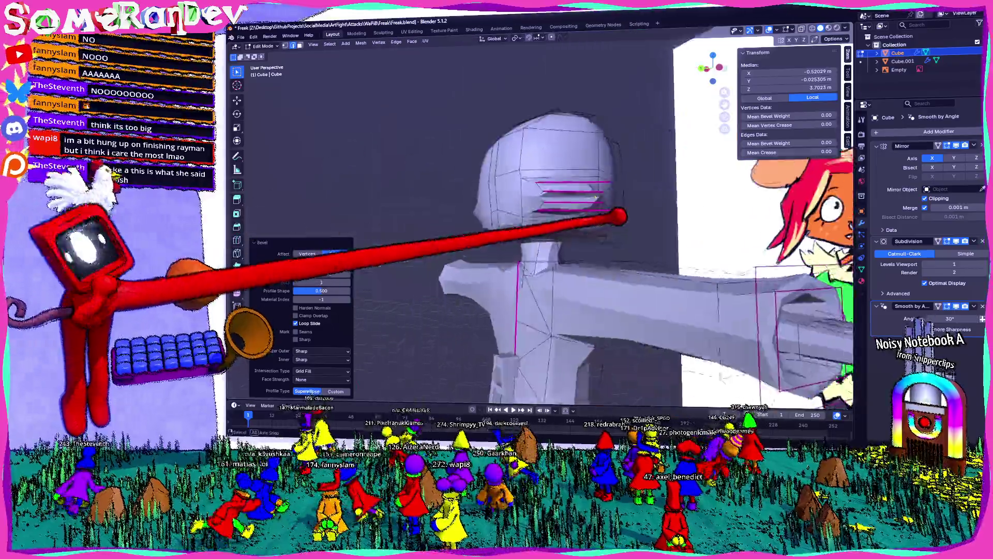
pyautogui.scroll(3, 621, 221)
pyautogui.press('e')
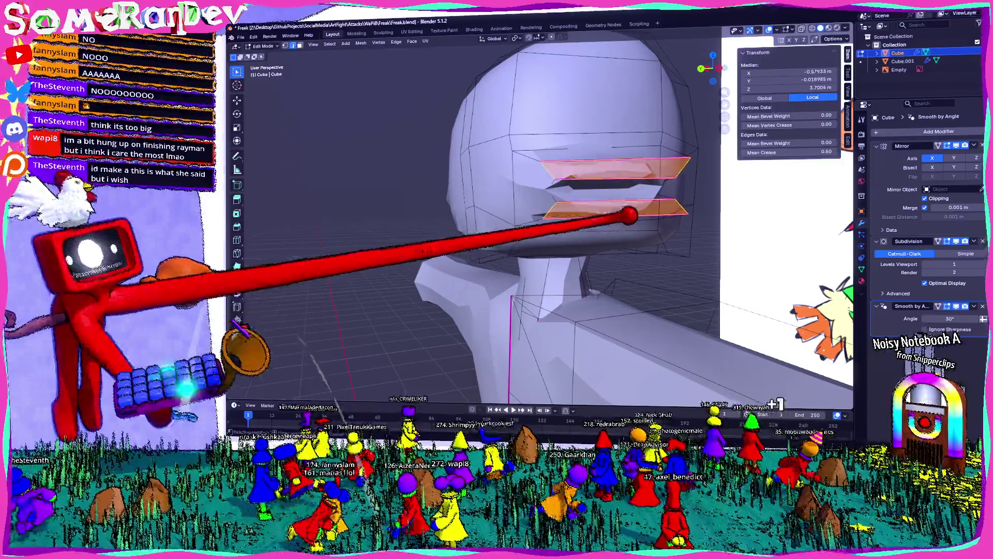
pyautogui.click(629, 220)
pyautogui.moveTo(668, 225); pyautogui.dragTo(593, 198, button='middle')
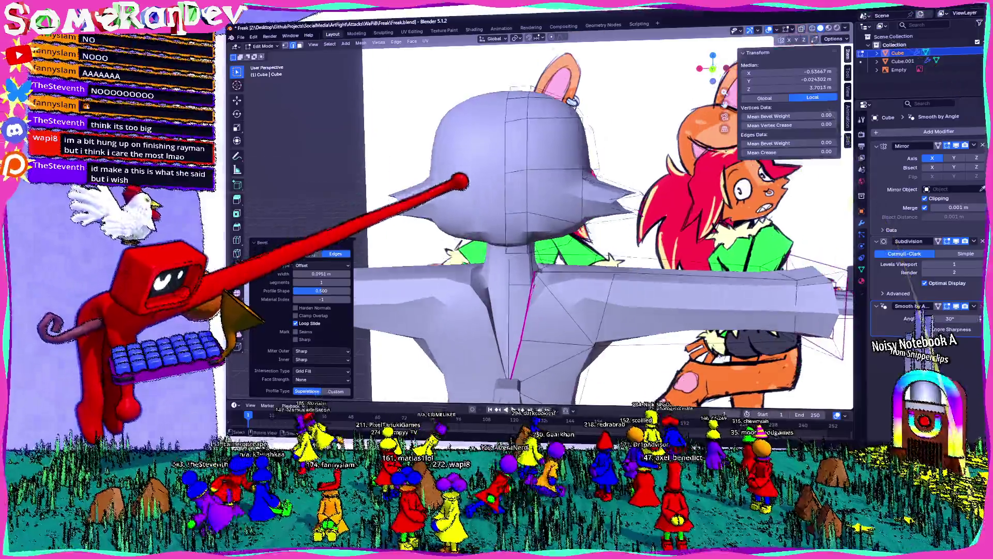
pyautogui.scroll(3, 544, 233)
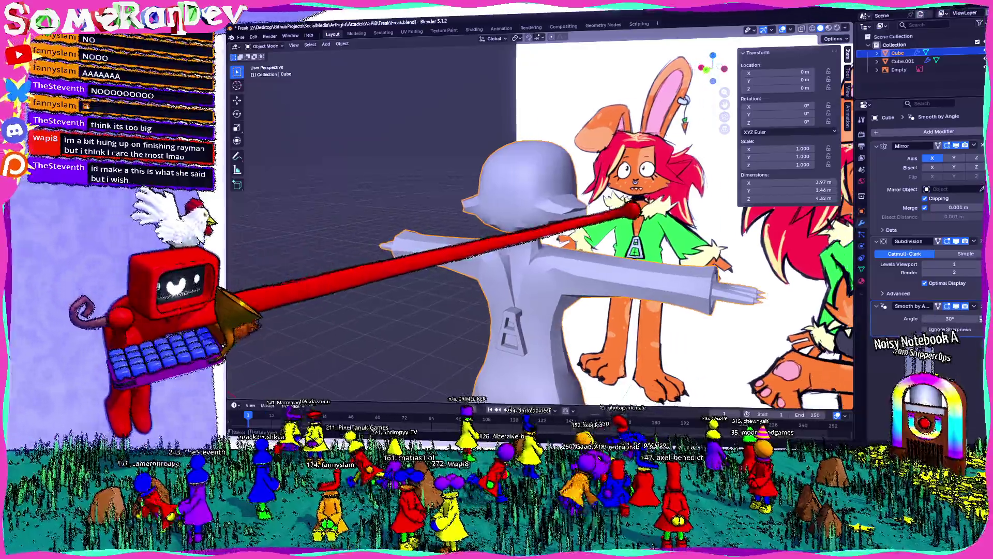
# Nudge the brim vertices slightly in Edit Mode and check the head against the reference.
pyautogui.moveTo(543, 233); pyautogui.dragTo(466, 272, button='middle')
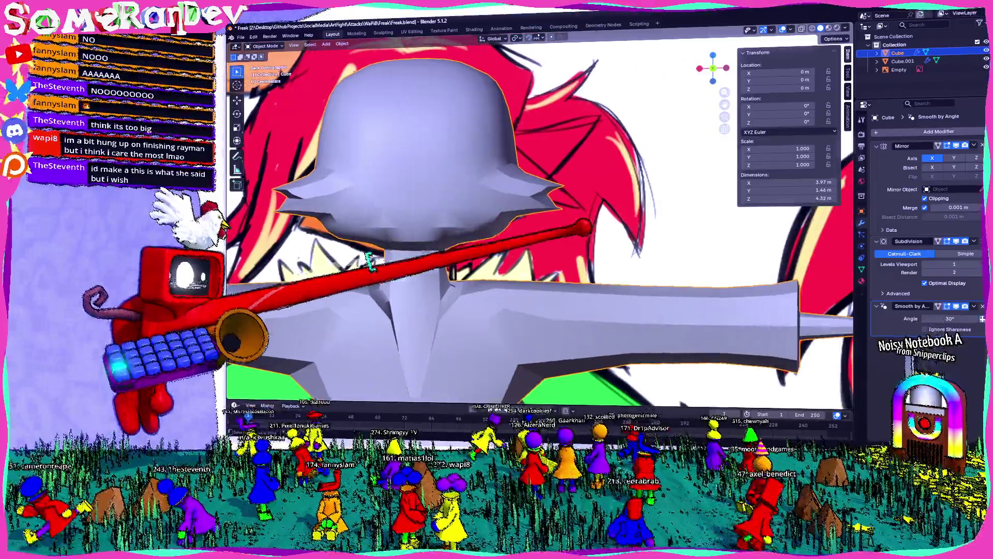
pyautogui.press('Tab')
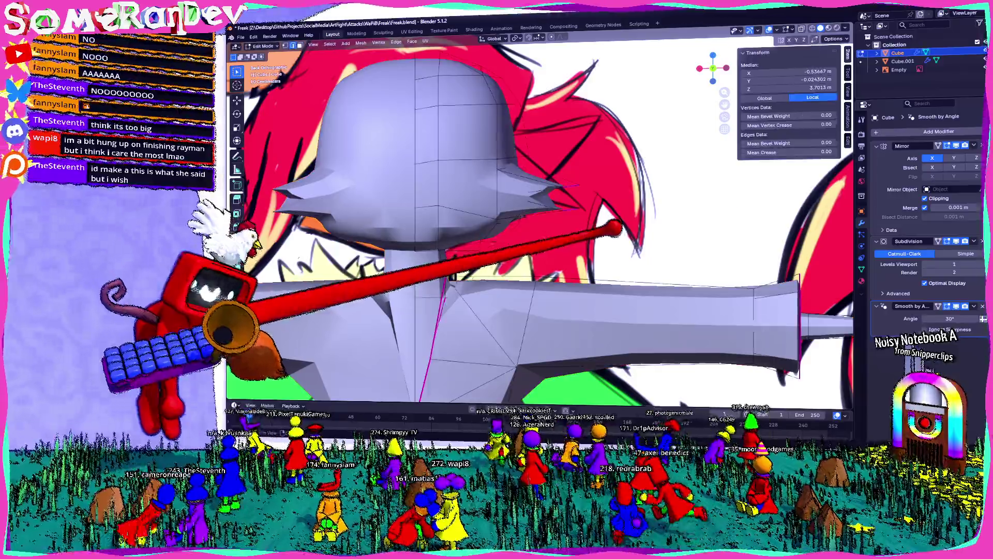
pyautogui.press('g')
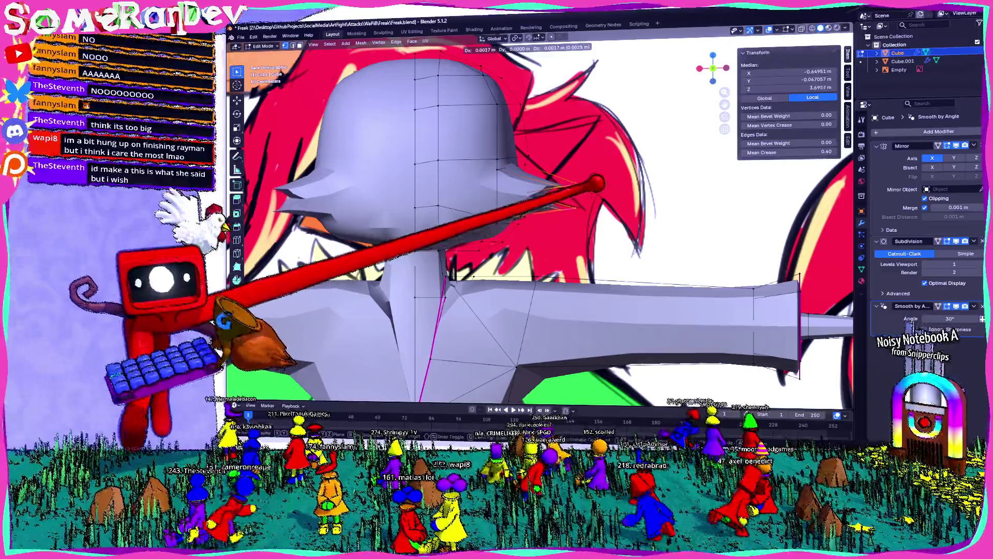
pyautogui.click(544, 233)
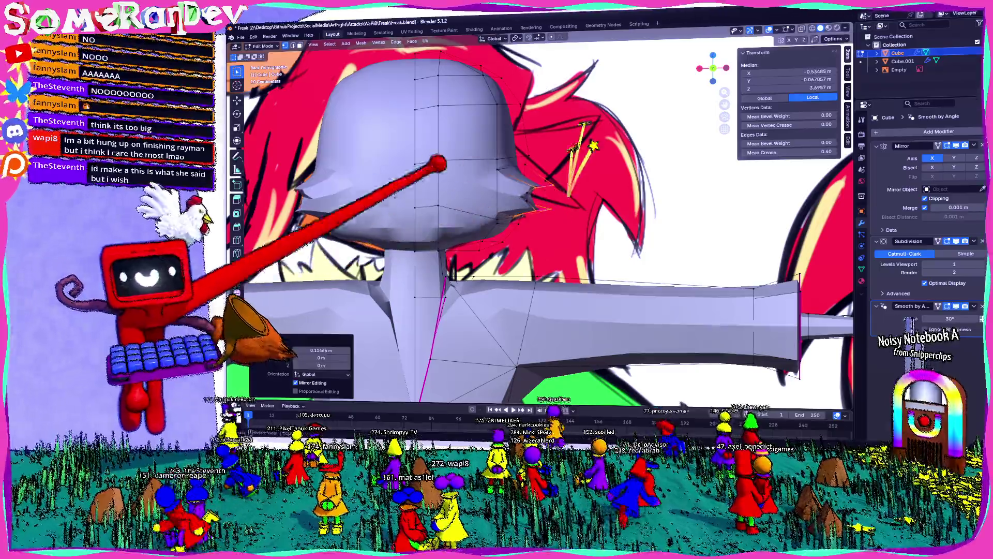
pyautogui.moveTo(543, 232); pyautogui.dragTo(466, 272, button='middle')
pyautogui.moveTo(543, 233); pyautogui.dragTo(389, 234, button='middle')
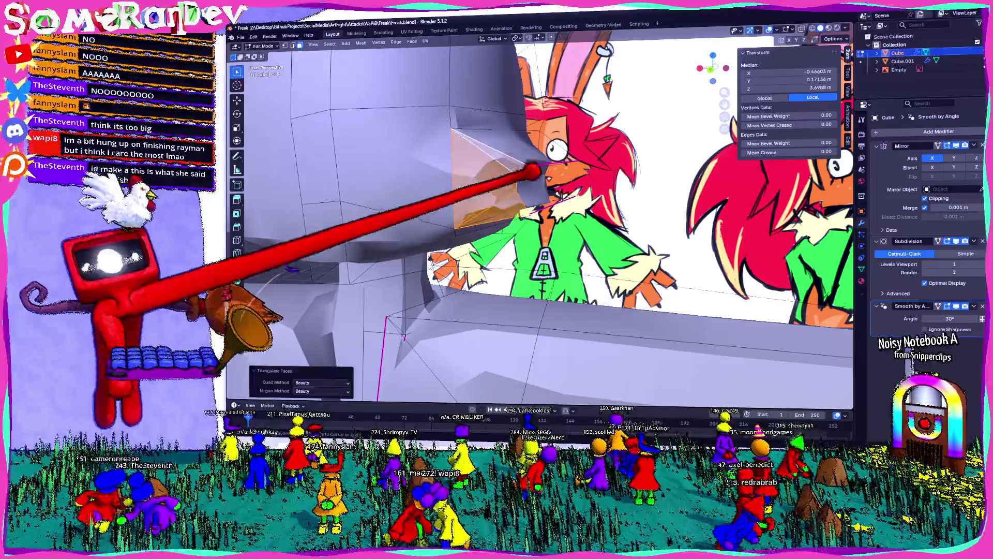
pyautogui.moveTo(528, 175)
pyautogui.mouseDown(button='middle')
pyautogui.moveTo(605, 182)
pyautogui.moveTo(544, 233)
pyautogui.moveTo(621, 187)
pyautogui.moveTo(536, 174)
pyautogui.moveTo(543, 186)
pyautogui.moveTo(504, 194)
pyautogui.moveTo(476, 184)
pyautogui.mouseUp(button='middle')
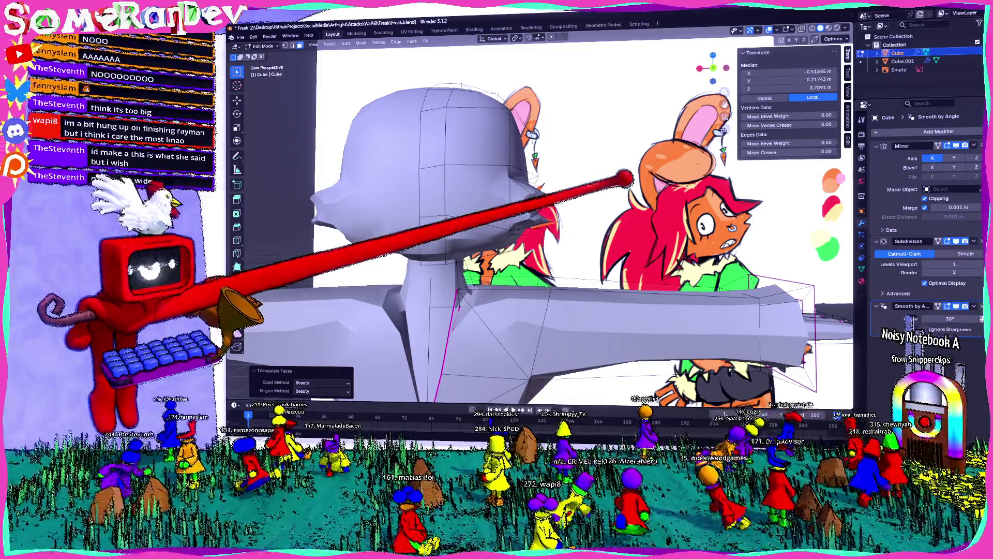
pyautogui.moveTo(544, 233); pyautogui.dragTo(428, 249, button='middle')
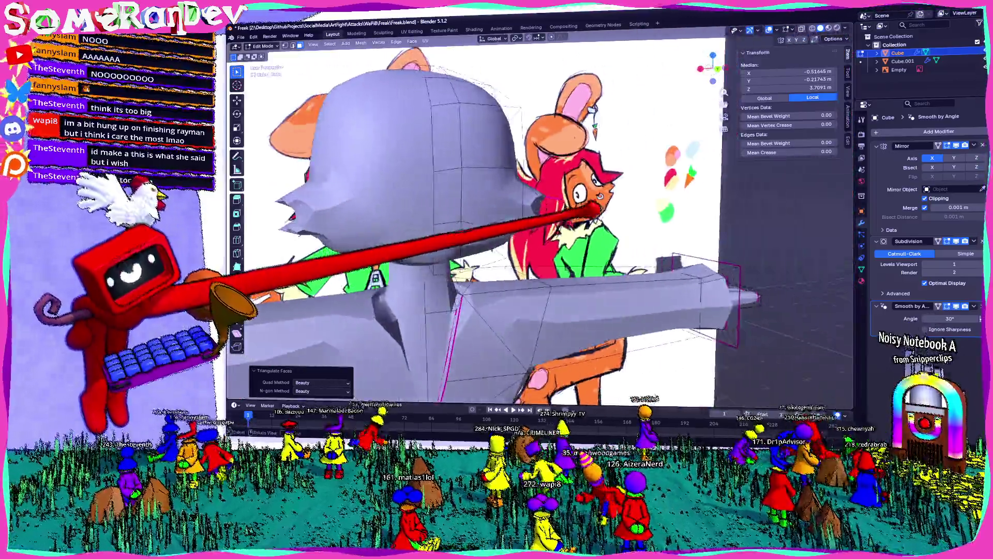
# Stretch the mouth faces about 1.247 times along the Y axis.
pyautogui.moveTo(504, 233)
pyautogui.mouseDown(button='middle')
pyautogui.moveTo(388, 232)
pyautogui.moveTo(465, 217)
pyautogui.moveTo(543, 233)
pyautogui.moveTo(467, 249)
pyautogui.moveTo(559, 218)
pyautogui.moveTo(528, 233)
pyautogui.mouseUp(button='middle')
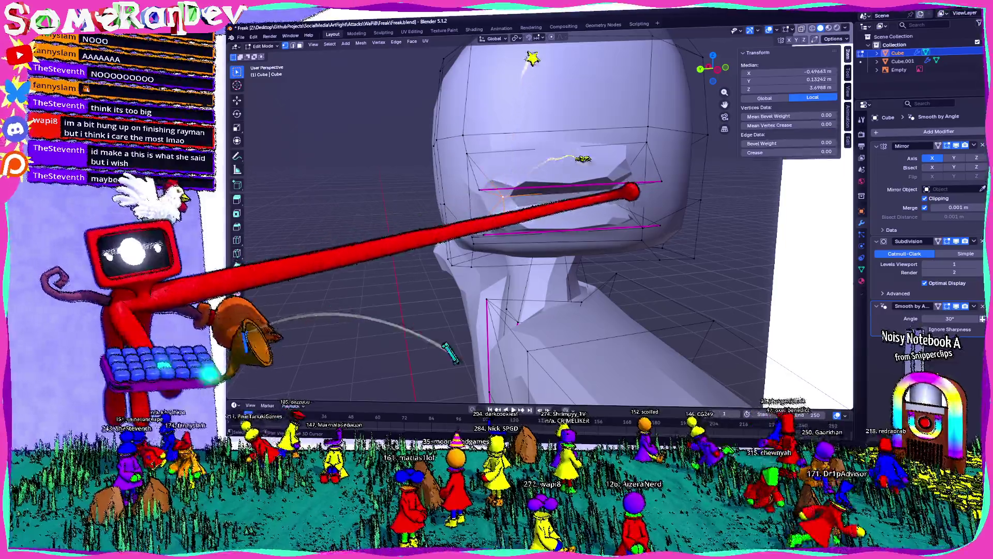
pyautogui.click(624, 186)
pyautogui.moveTo(543, 233)
pyautogui.mouseDown(button='middle')
pyautogui.moveTo(481, 233)
pyautogui.moveTo(558, 249)
pyautogui.mouseUp(button='middle')
pyautogui.press('s')
pyautogui.press('y')
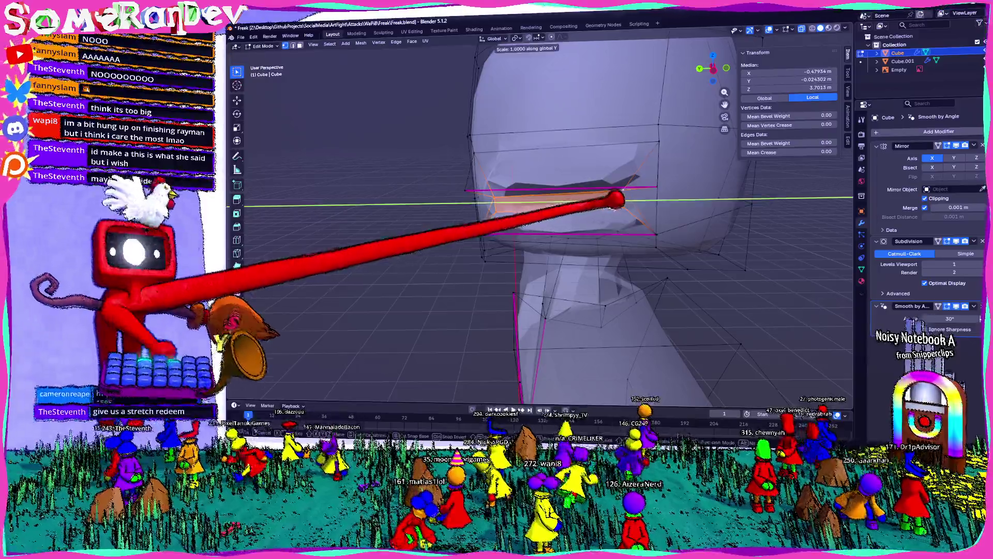
pyautogui.click(544, 233)
pyautogui.moveTo(543, 232)
pyautogui.mouseDown(button='middle')
pyautogui.moveTo(388, 233)
pyautogui.moveTo(349, 248)
pyautogui.mouseUp(button='middle')
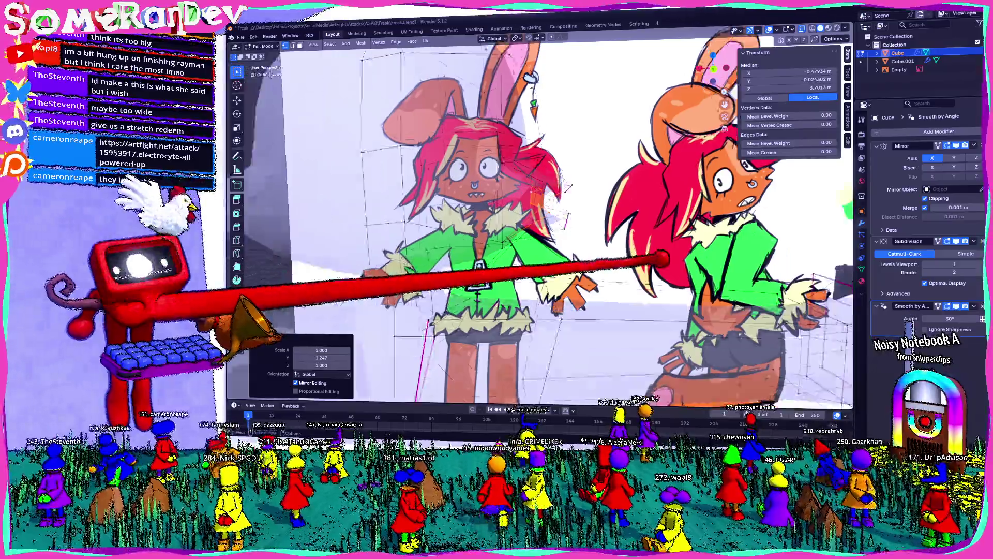
pyautogui.moveTo(498, 233)
pyautogui.mouseDown(button='middle')
pyautogui.moveTo(590, 256)
pyautogui.moveTo(698, 233)
pyautogui.mouseUp(button='middle')
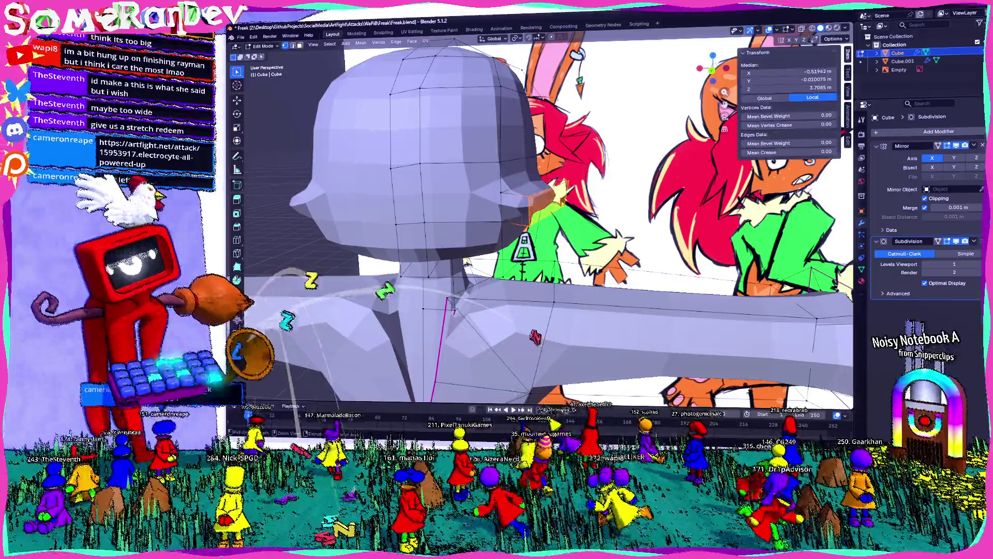
# Check the widened mouth in Object Mode from the front, then resume editing the head.
pyautogui.hotkey('alt', 'a')
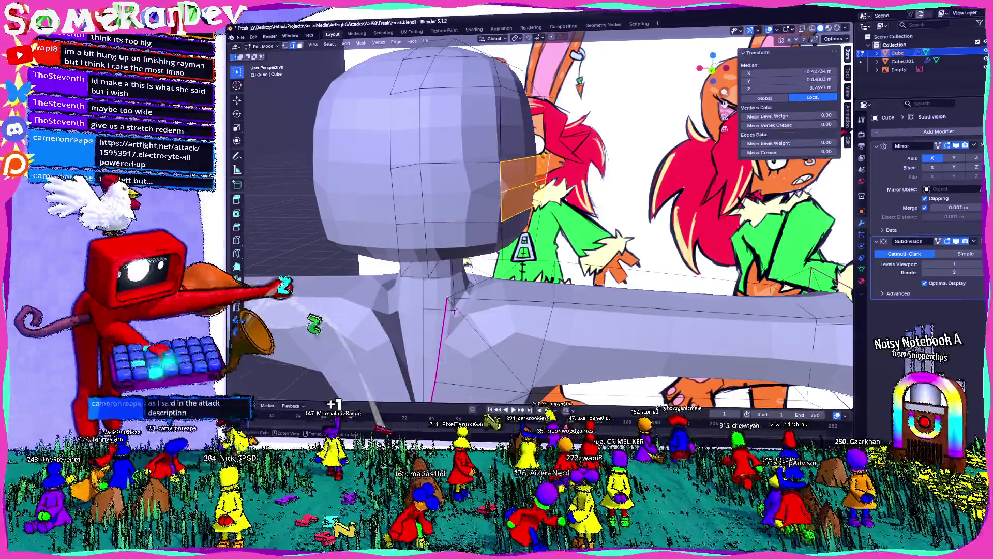
pyautogui.moveTo(466, 232); pyautogui.dragTo(543, 271, button='middle')
pyautogui.moveTo(465, 233); pyautogui.dragTo(543, 233, button='middle')
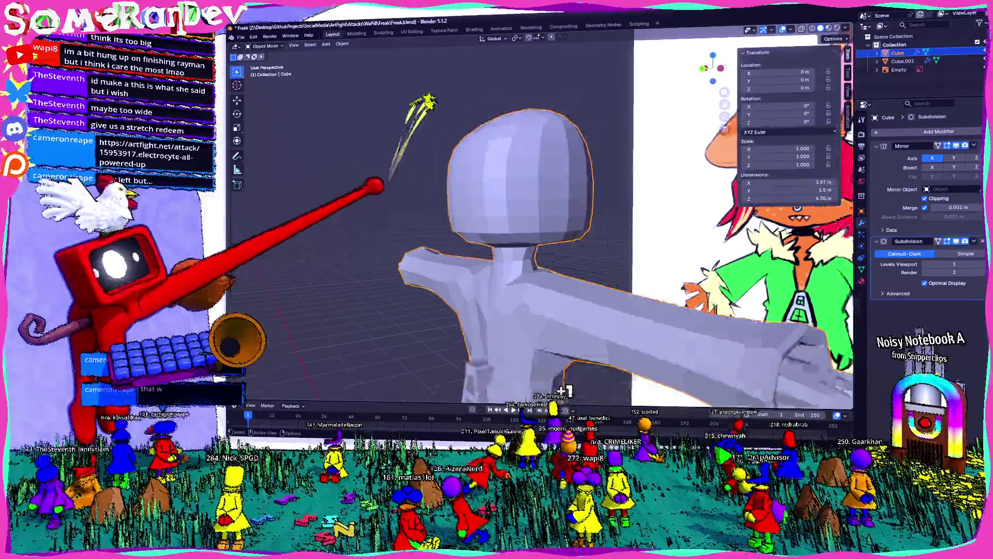
pyautogui.press('Tab')
pyautogui.moveTo(466, 233); pyautogui.dragTo(528, 248, button='middle')
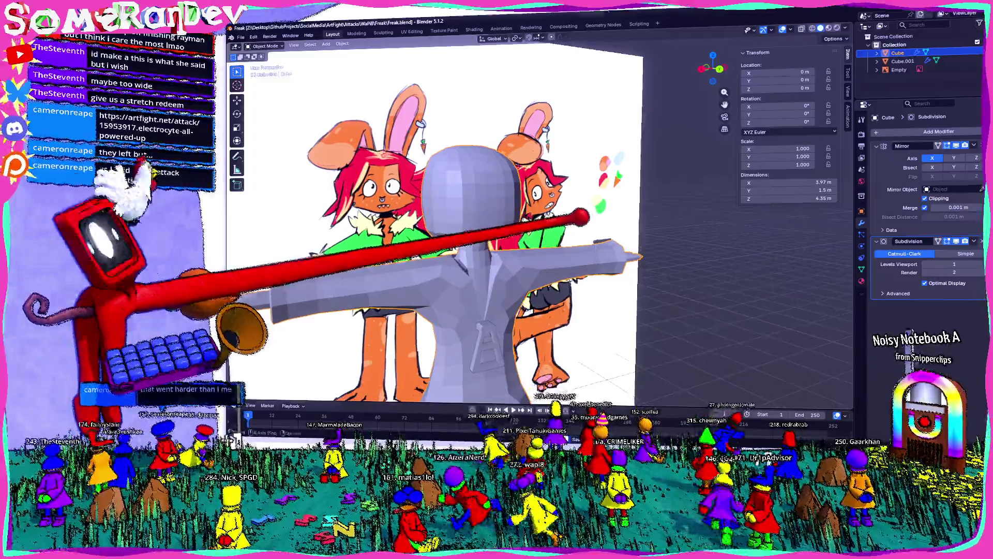
pyautogui.moveTo(465, 232); pyautogui.dragTo(544, 248, button='middle')
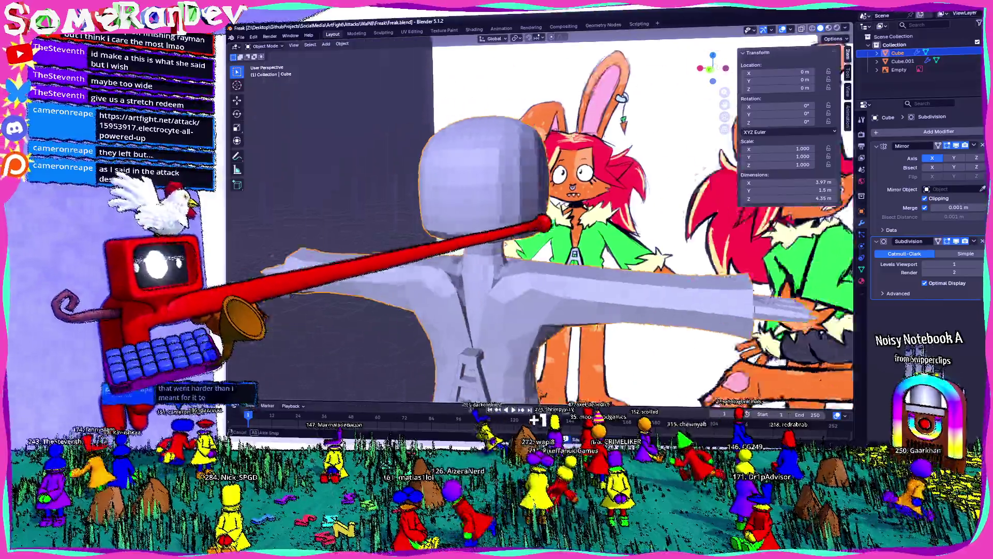
pyautogui.scroll(2, 504, 233)
pyautogui.moveTo(466, 233); pyautogui.dragTo(504, 233, button='middle')
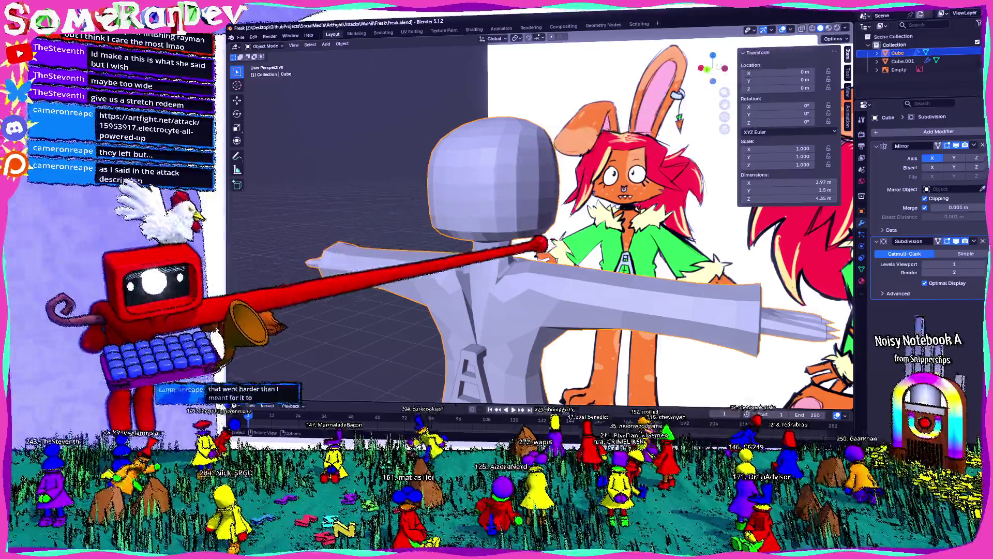
pyautogui.press('KP_1')
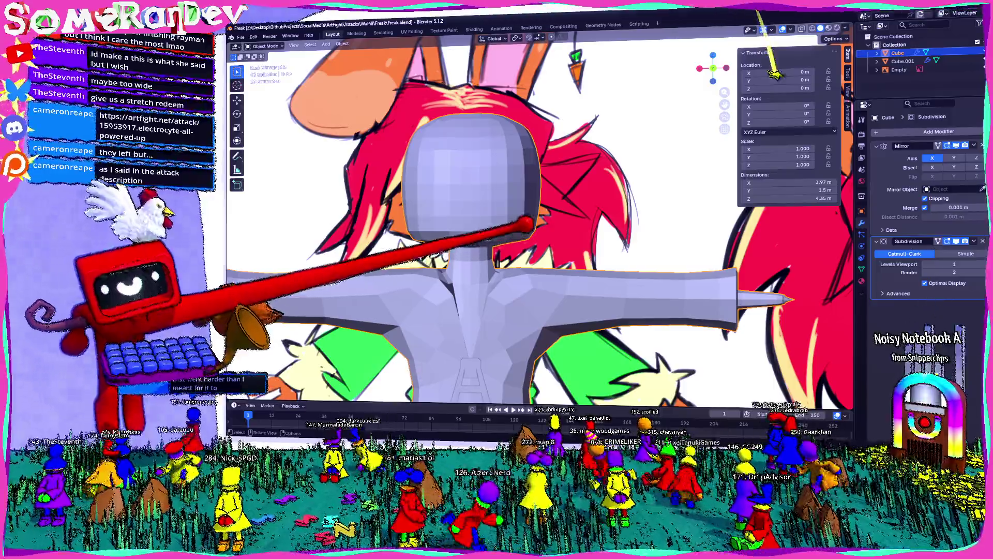
pyautogui.scroll(4, 466, 194)
pyautogui.press('Tab')
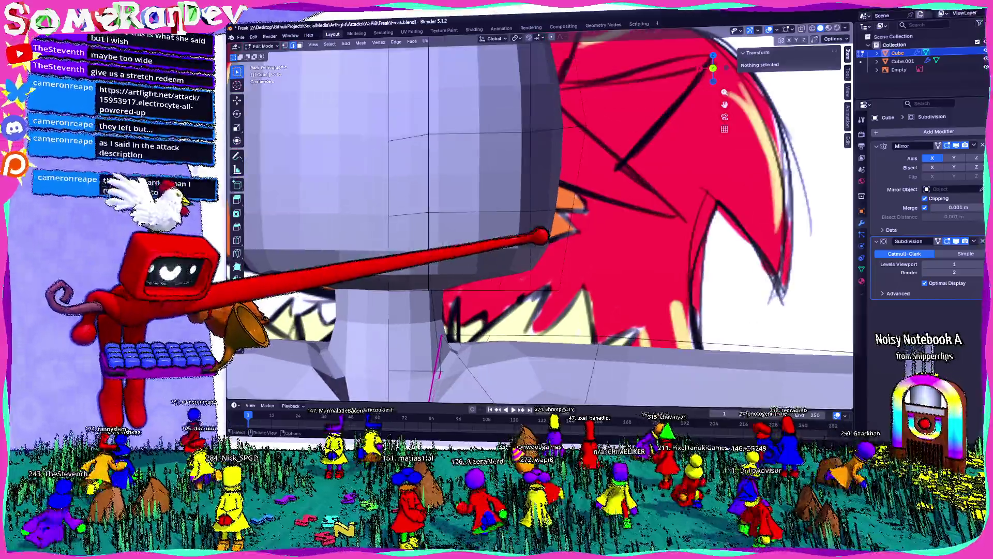
# Subdivide an edge at the base of the head and position its new vertex.
pyautogui.click(559, 225)
pyautogui.rightClick(509, 170)
pyautogui.click(536, 185)
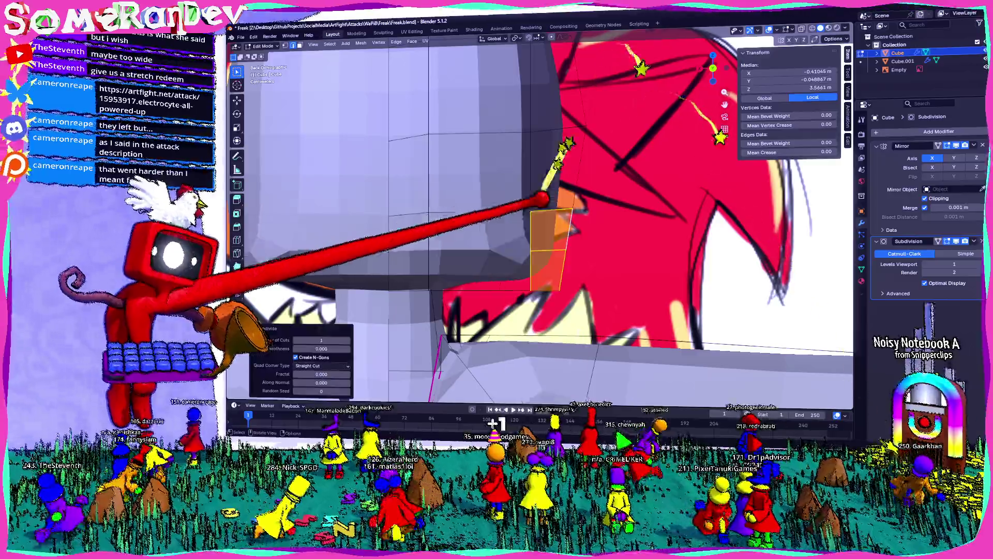
pyautogui.press('g')
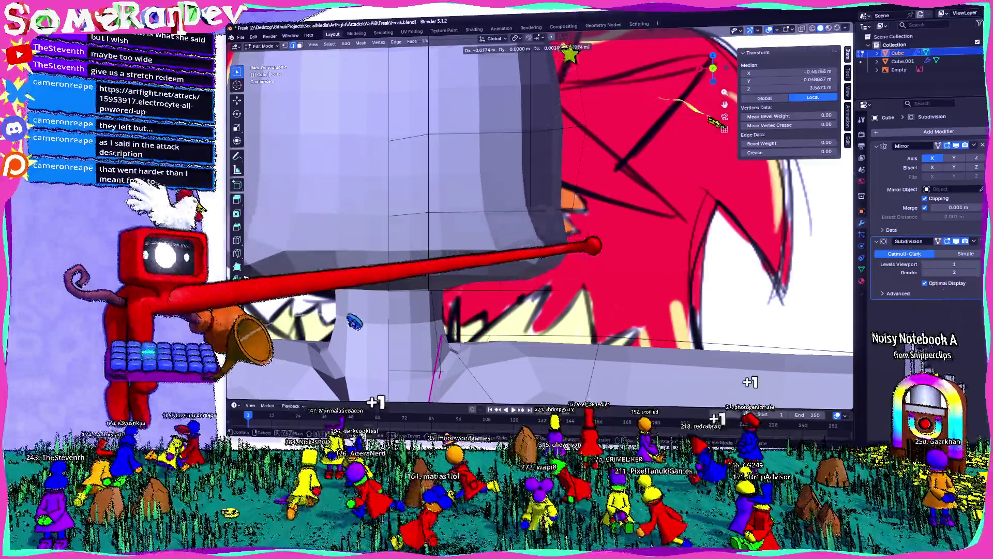
pyautogui.click(598, 233)
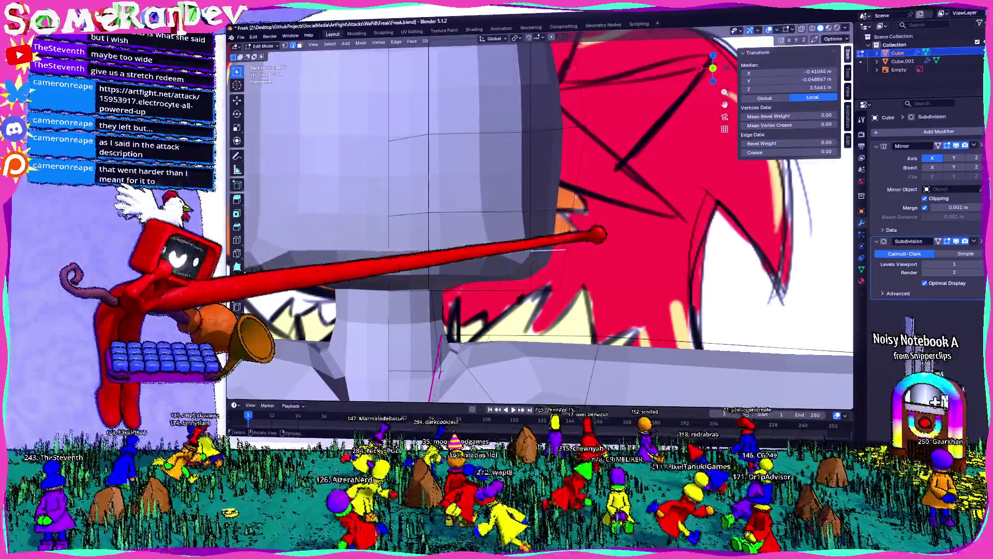
# Crease the brim edge to 1 and push its vertices outward into a flared shape.
pyautogui.press('g')
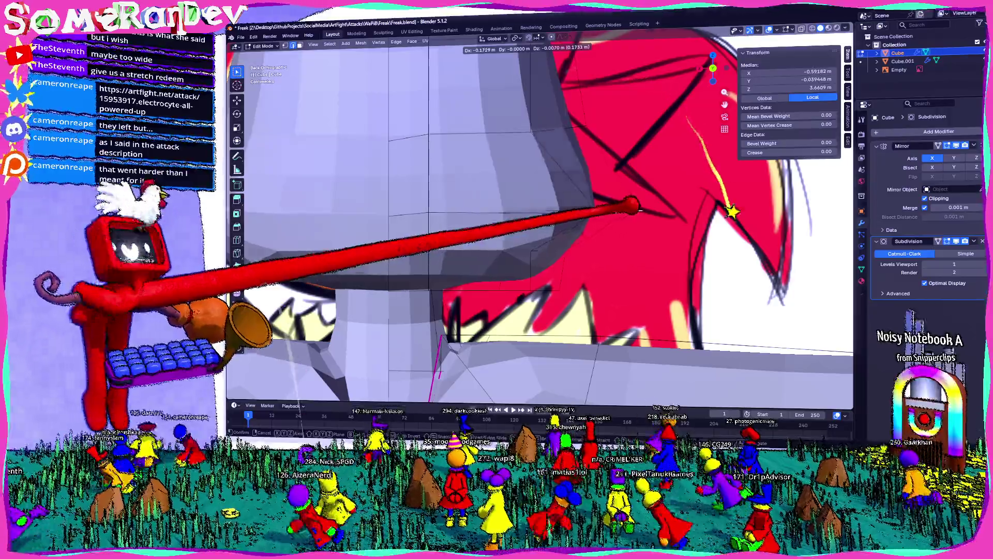
pyautogui.rightClick(543, 148)
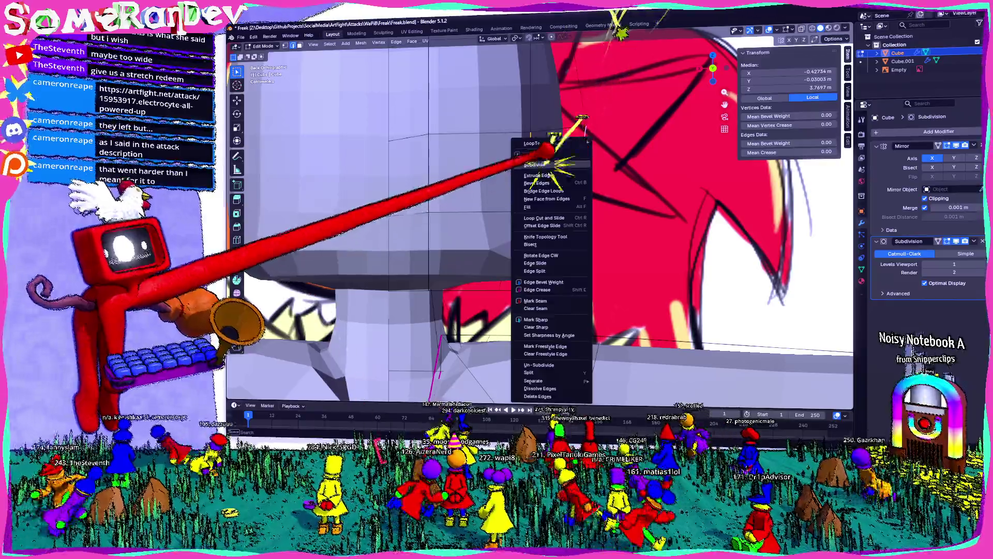
pyautogui.click(544, 194)
pyautogui.press('g')
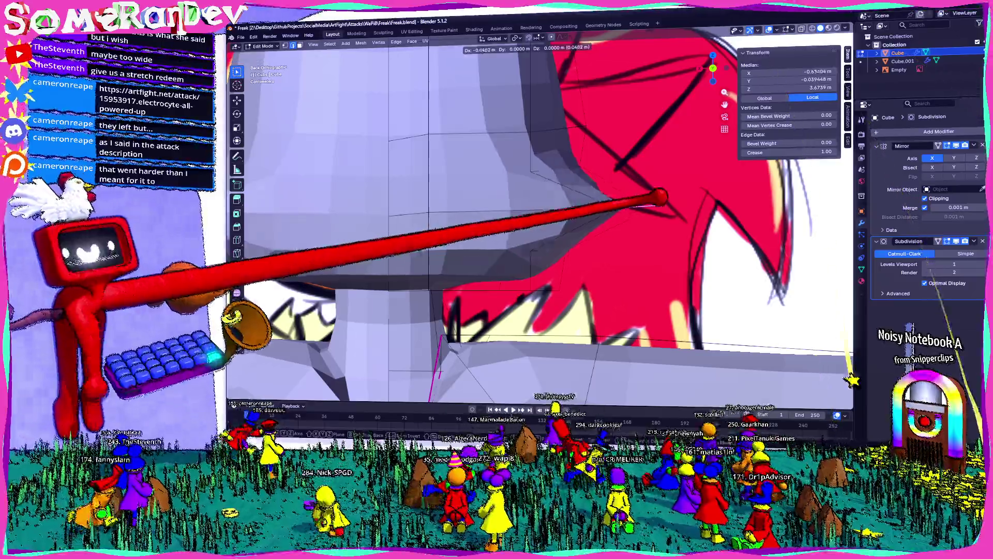
pyautogui.click(652, 198)
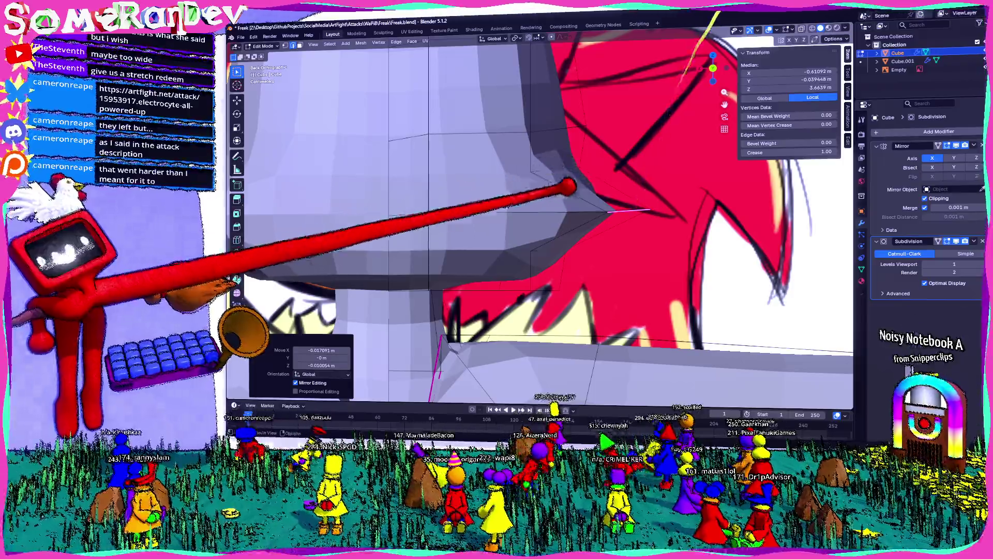
pyautogui.scroll(-3, 543, 218)
pyautogui.moveTo(590, 217)
pyautogui.mouseDown(button='middle')
pyautogui.moveTo(544, 194)
pyautogui.moveTo(742, 73)
pyautogui.mouseUp(button='middle')
pyautogui.scroll(3, 543, 218)
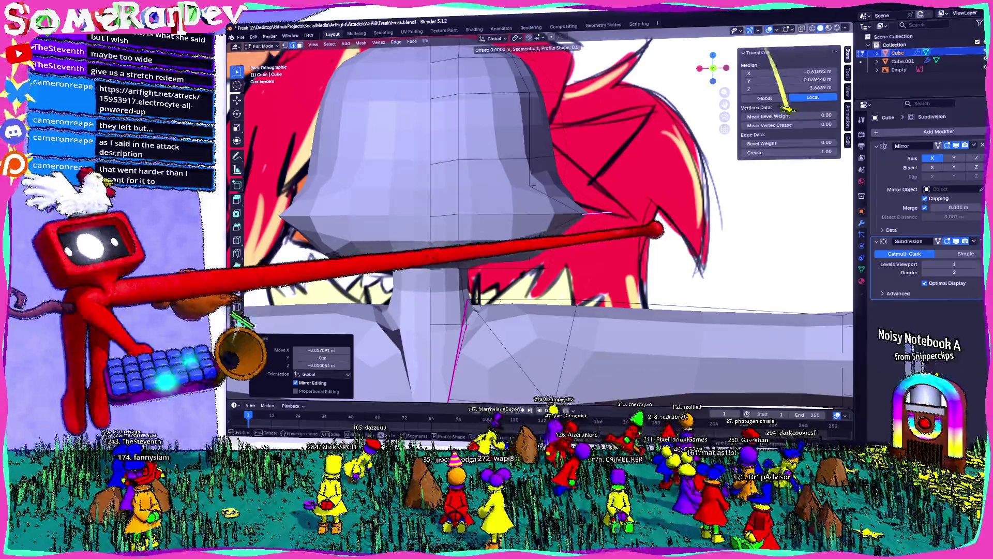
# Bevel the brim edge and pull it outward along X, extending the selection along the brim.
pyautogui.hotkey('ctrl', 'b')
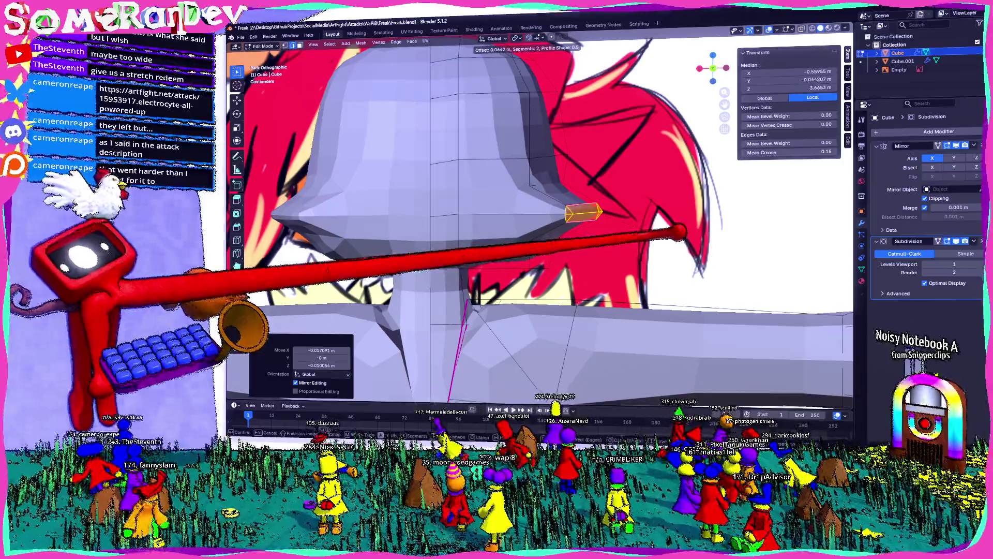
pyautogui.click(578, 214)
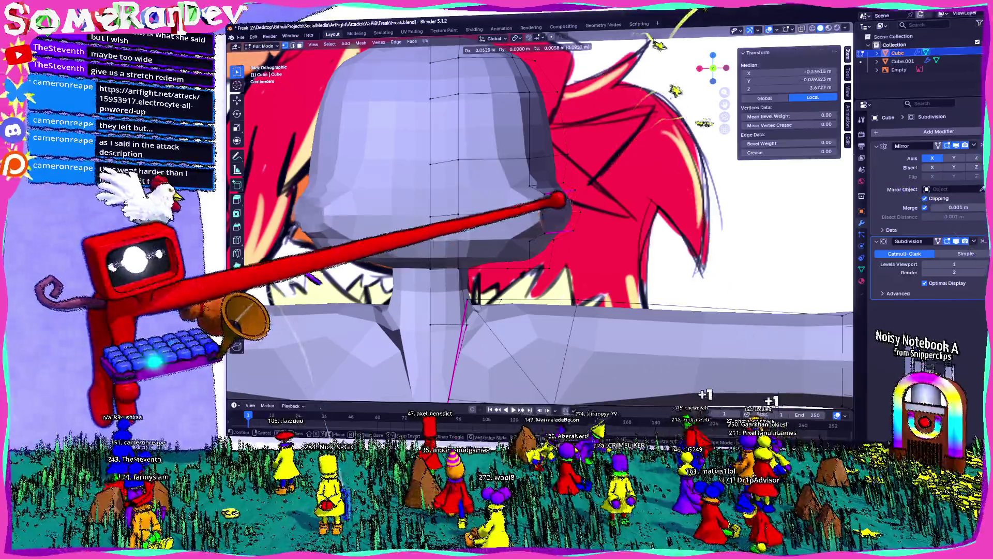
pyautogui.moveTo(591, 208); pyautogui.dragTo(490, 203)
pyautogui.moveTo(491, 200); pyautogui.dragTo(780, 186, button='middle')
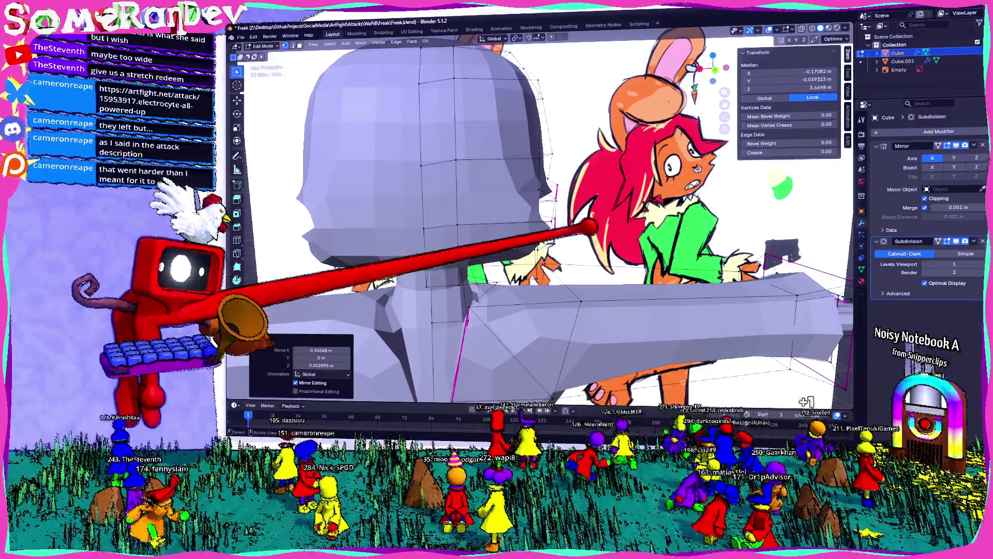
pyautogui.moveTo(590, 229)
pyautogui.mouseDown(button='middle')
pyautogui.moveTo(543, 233)
pyautogui.moveTo(617, 244)
pyautogui.mouseUp(button='middle')
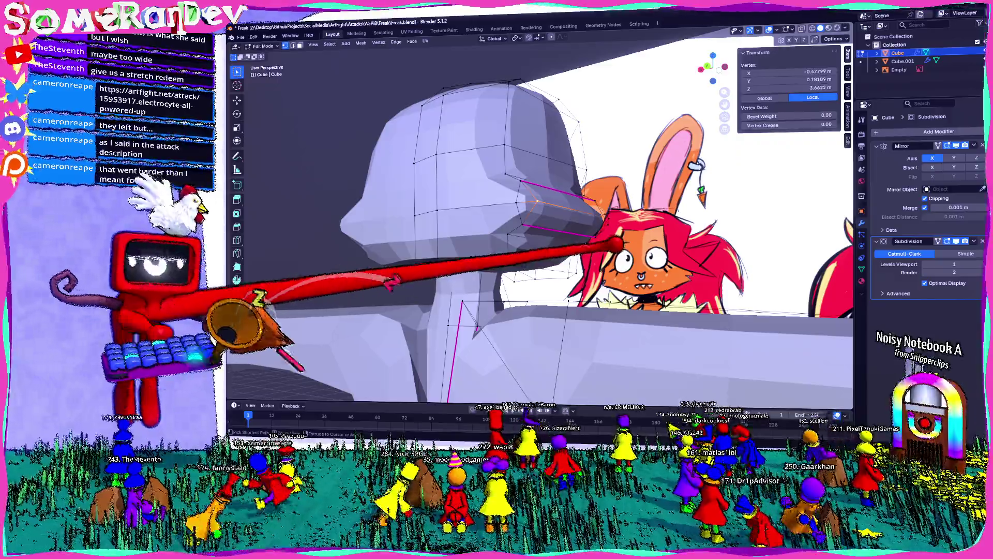
pyautogui.keyDown('shift'); pyautogui.click(536, 204); pyautogui.keyUp('shift')
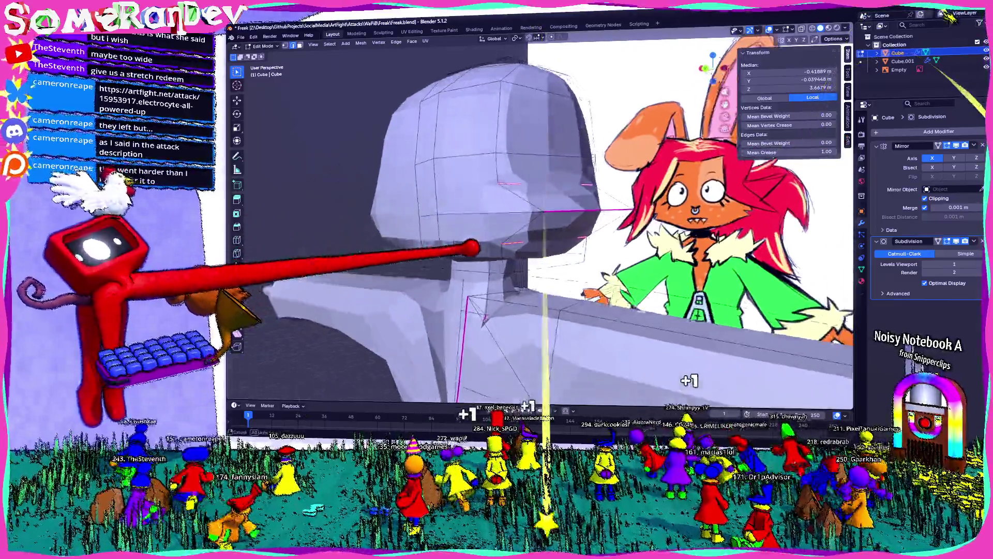
pyautogui.moveTo(543, 178)
pyautogui.mouseDown(button='middle')
pyautogui.moveTo(520, 198)
pyautogui.moveTo(610, 241)
pyautogui.moveTo(594, 210)
pyautogui.mouseUp(button='middle')
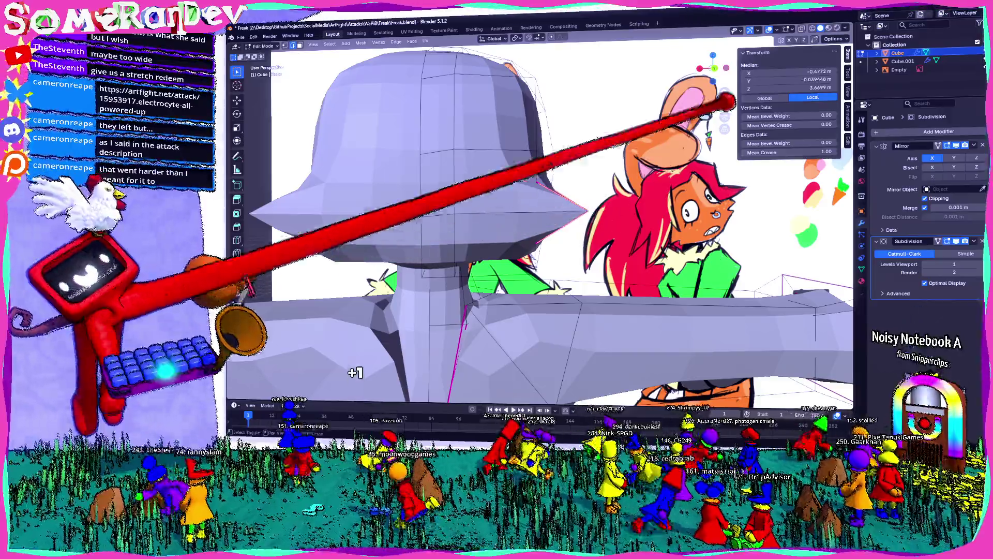
pyautogui.scroll(4, 593, 210)
pyautogui.scroll(3, 606, 208)
pyautogui.scroll(-4, 610, 207)
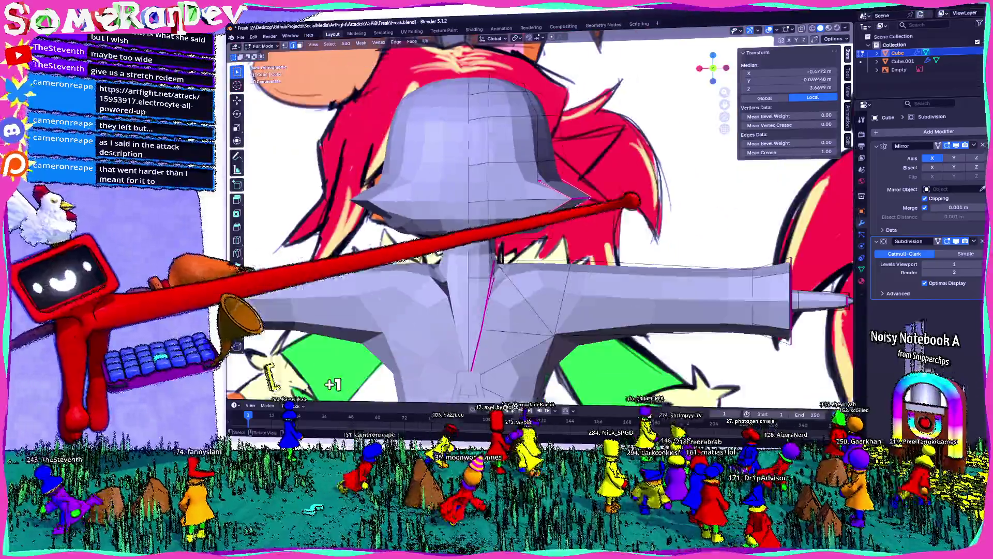
# Adjust a brim rim vertex vertically, using X-ray front view to match the reference.
pyautogui.click(535, 180)
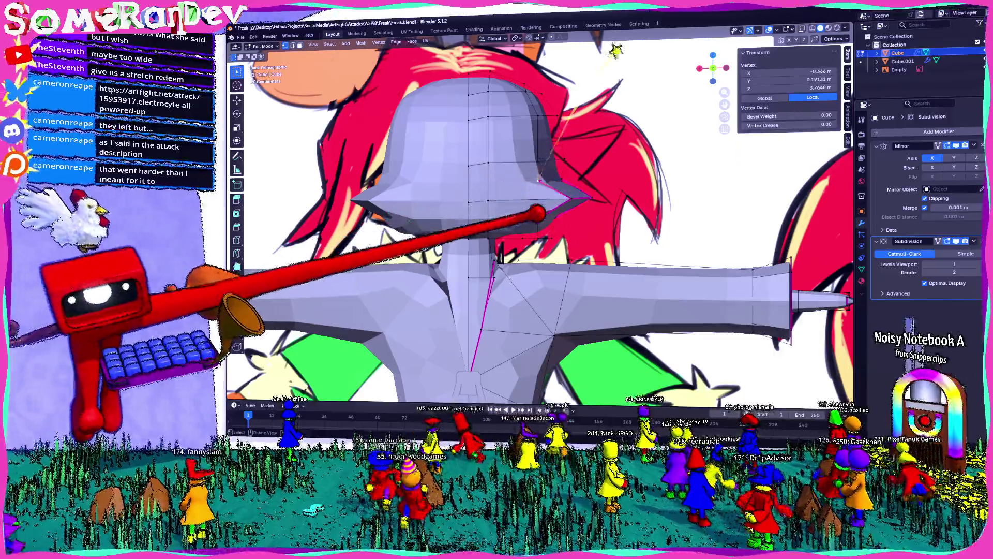
pyautogui.press('g')
pyautogui.press('z')
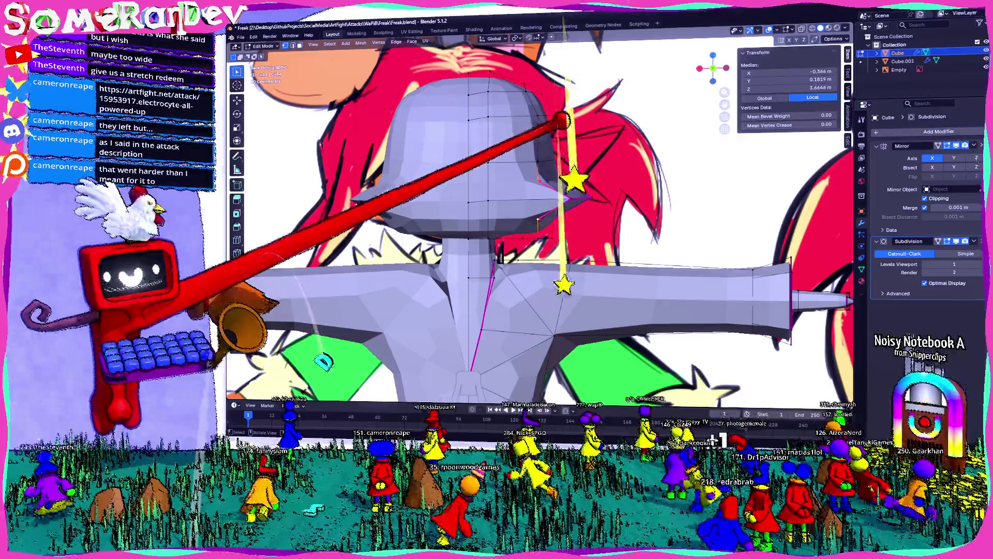
pyautogui.hotkey('alt', 'z')
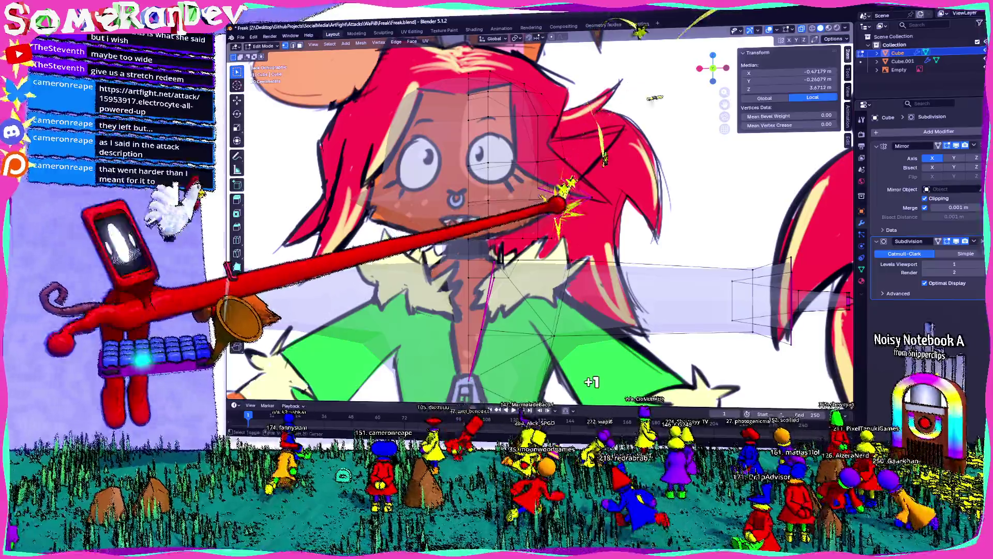
pyautogui.moveTo(543, 233); pyautogui.dragTo(388, 248, button='middle')
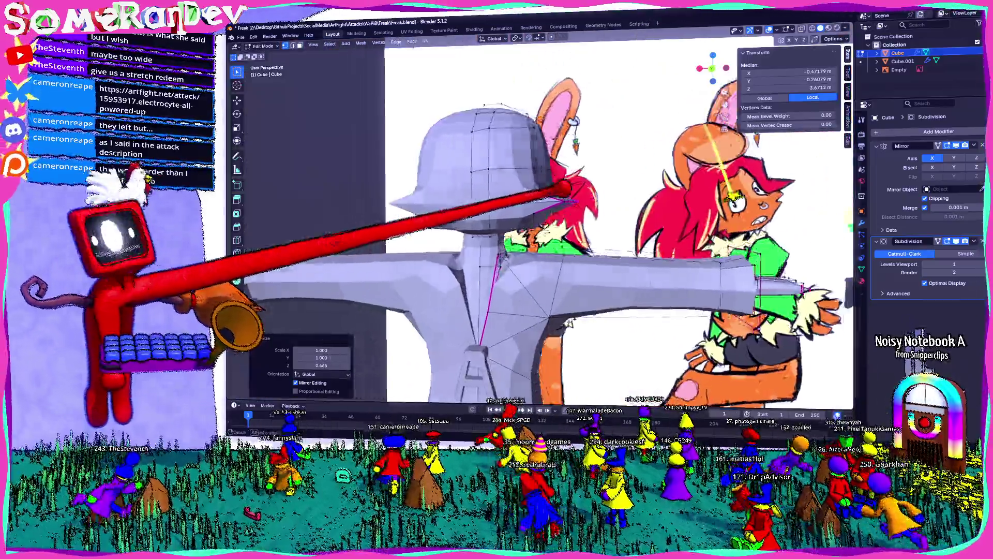
pyautogui.moveTo(544, 233); pyautogui.dragTo(590, 202, button='middle')
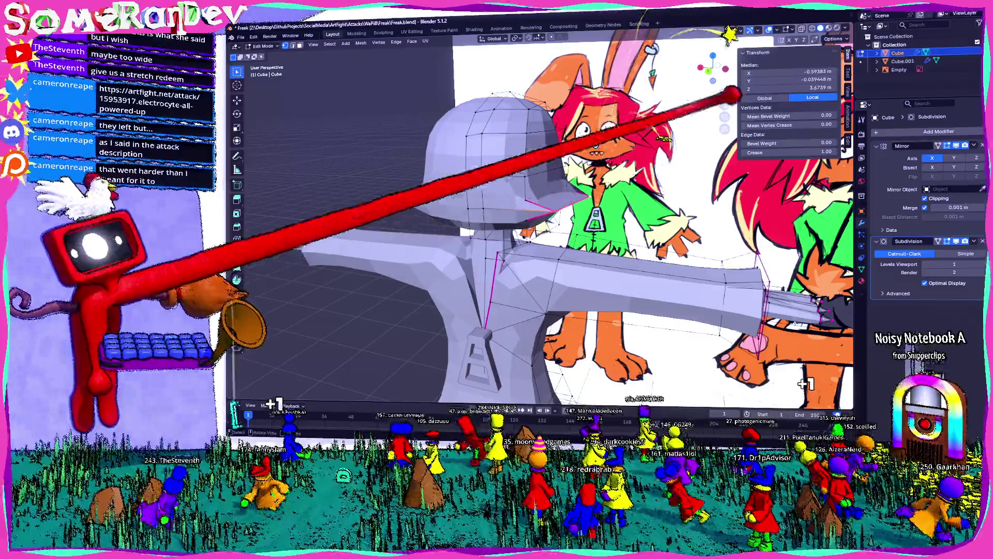
pyautogui.press('KP_1')
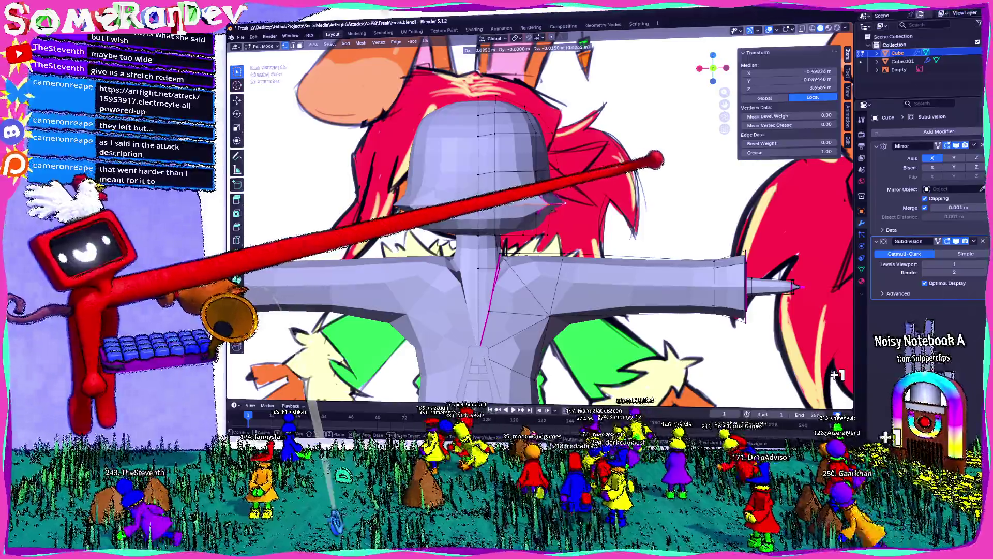
pyautogui.scroll(4, 504, 256)
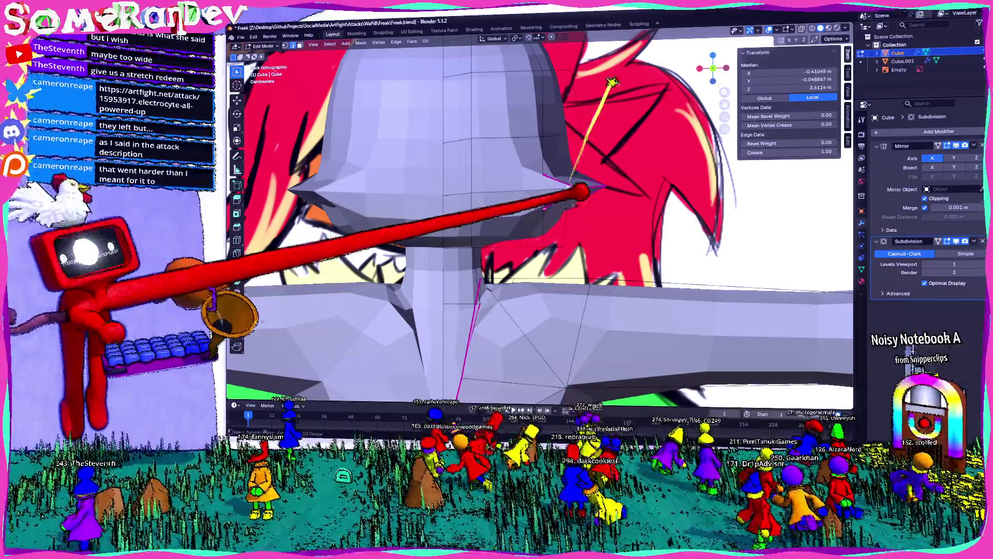
pyautogui.hotkey('alt', 'z')
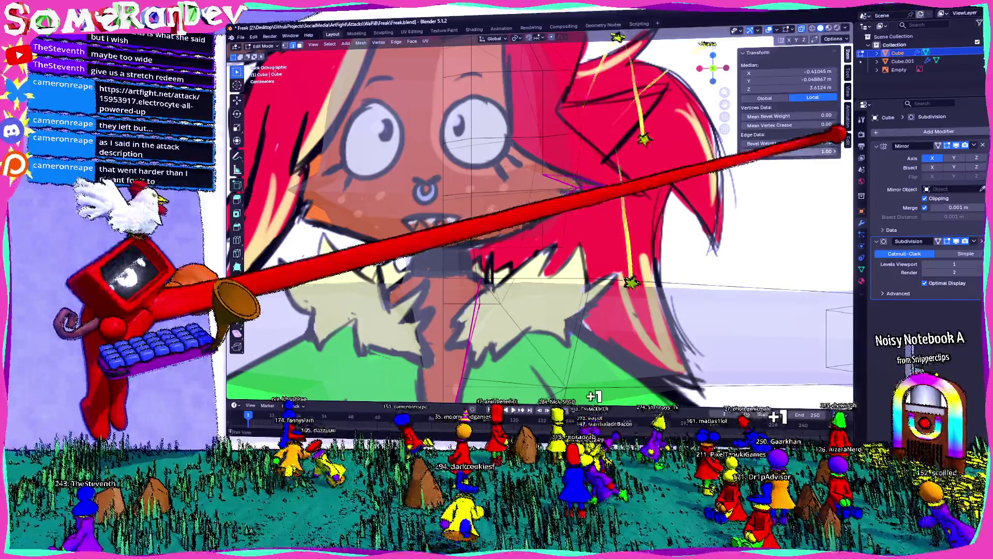
pyautogui.moveTo(544, 233); pyautogui.dragTo(435, 249, button='middle')
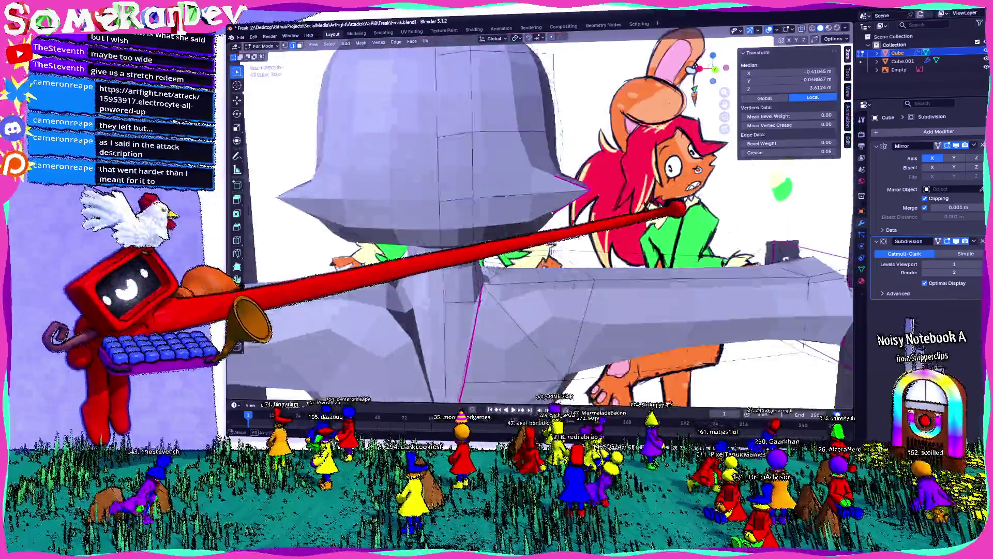
pyautogui.moveTo(544, 233)
pyautogui.mouseDown(button='middle')
pyautogui.moveTo(466, 233)
pyautogui.moveTo(544, 249)
pyautogui.moveTo(466, 233)
pyautogui.moveTo(435, 248)
pyautogui.moveTo(466, 256)
pyautogui.moveTo(465, 241)
pyautogui.moveTo(501, 219)
pyautogui.mouseUp(button='middle')
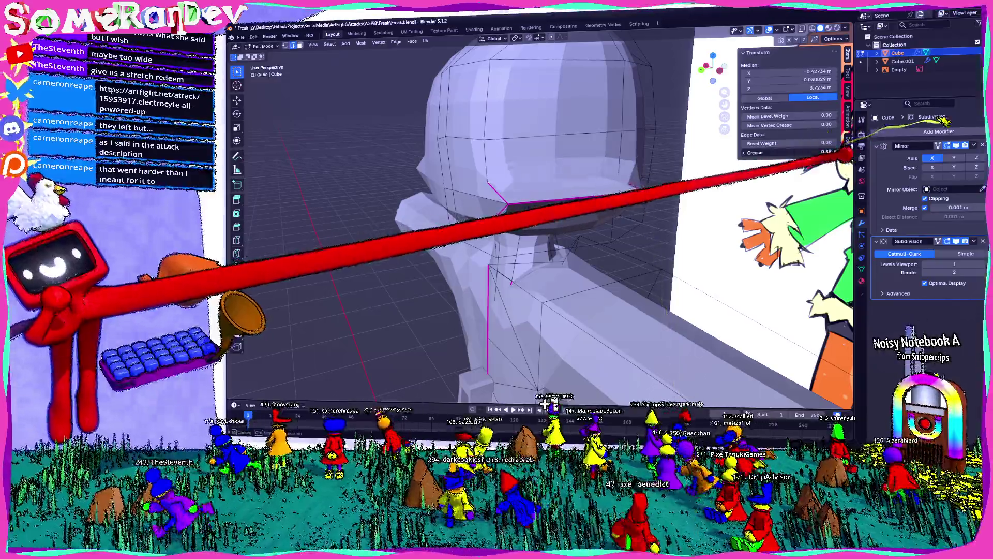
pyautogui.moveTo(505, 232)
pyautogui.mouseDown(button='middle')
pyautogui.moveTo(435, 256)
pyautogui.moveTo(466, 232)
pyautogui.moveTo(435, 249)
pyautogui.moveTo(481, 240)
pyautogui.moveTo(450, 233)
pyautogui.moveTo(482, 226)
pyautogui.mouseUp(button='middle')
# Apply Shade Auto Smooth by angle, then plain smooth shading, to the whole humanoid in Object Mode.
pyautogui.press('Tab')
pyautogui.rightClick(559, 214)
pyautogui.click(544, 233)
pyautogui.moveTo(543, 232); pyautogui.dragTo(605, 210, button='middle')
pyautogui.rightClick(559, 214)
pyautogui.click(465, 194)
# Reapply Shade Auto Smooth at a 30° angle and inspect the head from the front and side.
pyautogui.moveTo(504, 232)
pyautogui.mouseDown(button='middle')
pyautogui.moveTo(590, 225)
pyautogui.moveTo(505, 217)
pyautogui.moveTo(473, 194)
pyautogui.mouseUp(button='middle')
pyautogui.rightClick(473, 194)
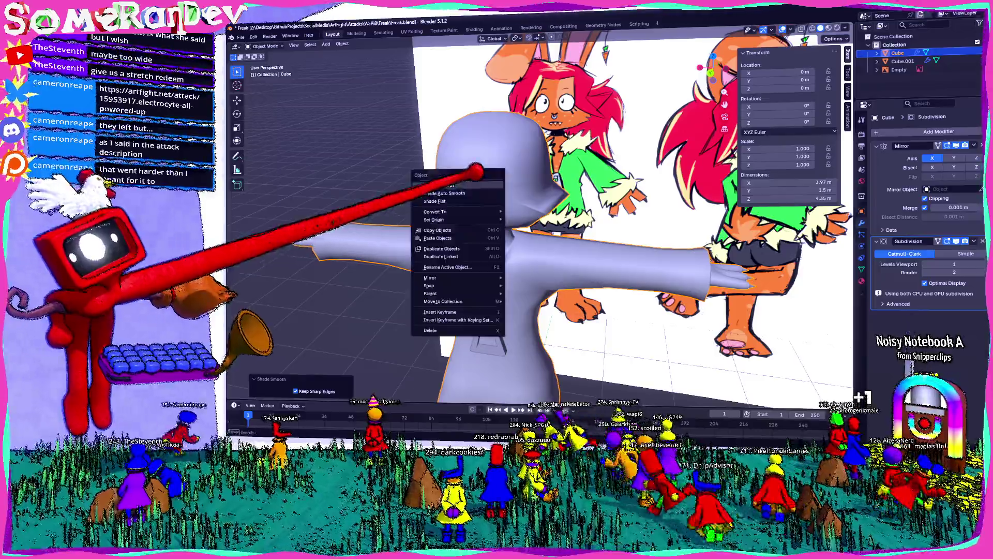
pyautogui.click(482, 199)
pyautogui.moveTo(491, 143); pyautogui.dragTo(551, 116, button='middle')
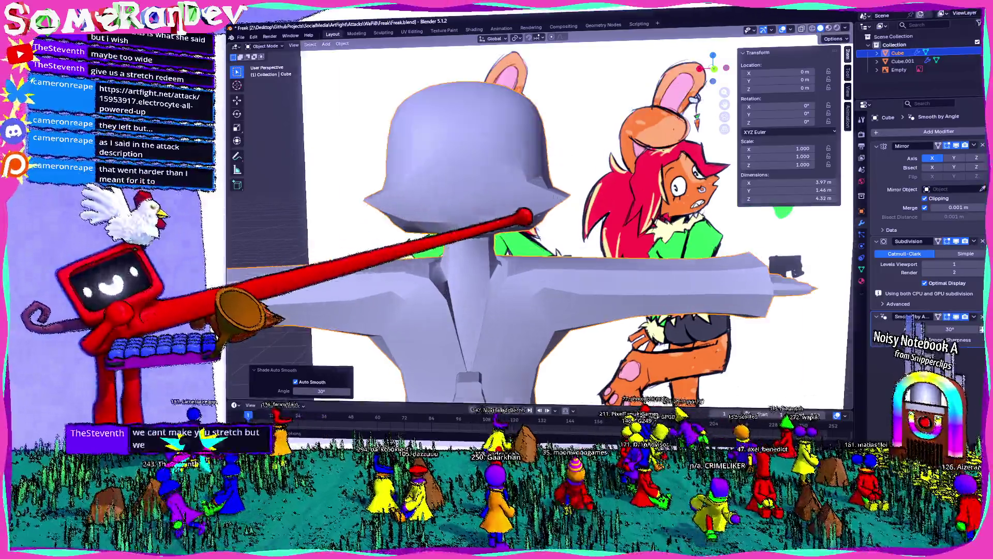
pyautogui.scroll(3, 489, 236)
pyautogui.moveTo(498, 233)
pyautogui.mouseDown(button='middle')
pyautogui.moveTo(628, 225)
pyautogui.moveTo(544, 233)
pyautogui.mouseUp(button='middle')
# Enter Edit Mode with X-ray on and crease the selected hat brim edges via the edge menu.
pyautogui.press('Tab')
pyautogui.hotkey('alt', 'z')
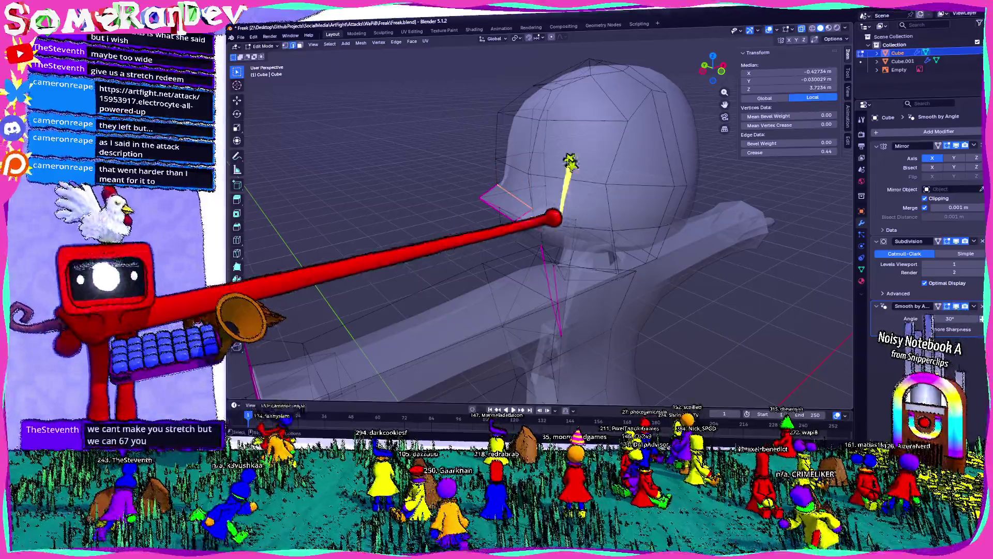
pyautogui.rightClick(571, 163)
pyautogui.click(601, 213)
pyautogui.moveTo(590, 210); pyautogui.dragTo(660, 206, button='middle')
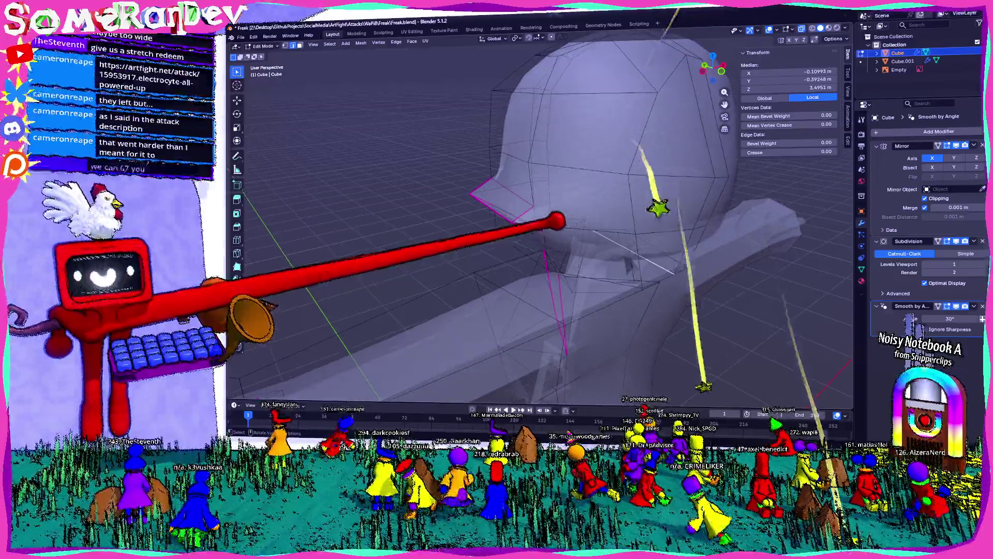
pyautogui.hotkey('ctrl', 'e')
pyautogui.click(543, 227)
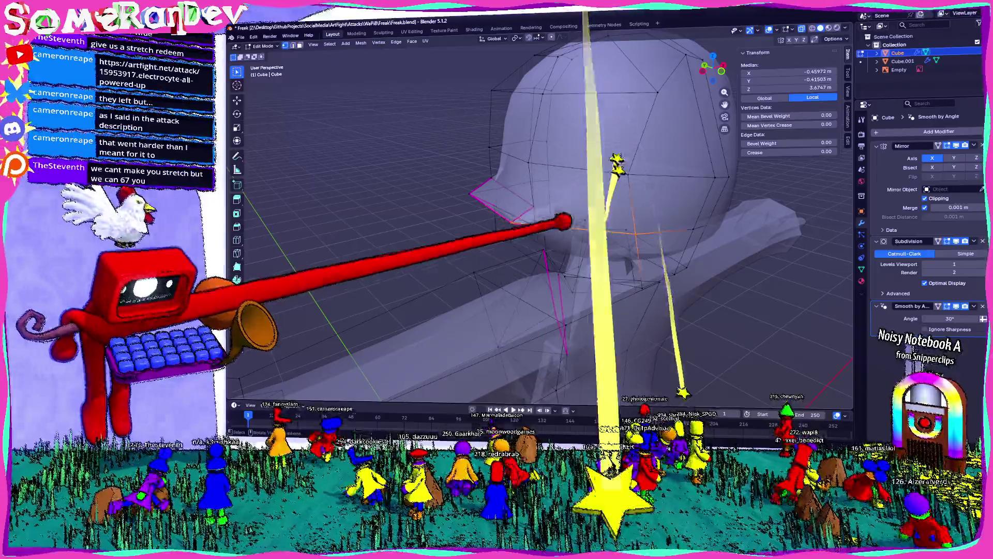
pyautogui.click(544, 217)
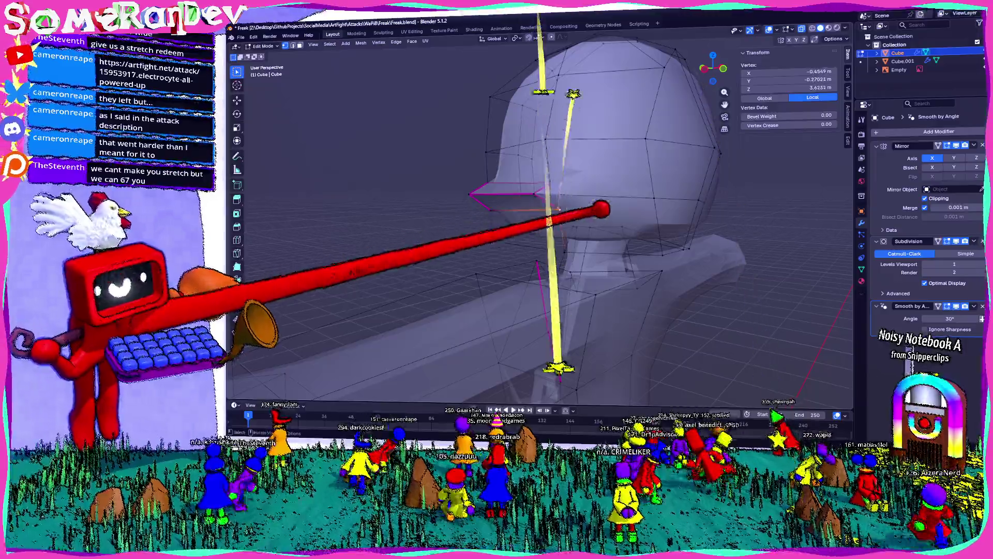
# Add loop cuts around the head, triangulate the faces under the brim and check the result in Object Mode.
pyautogui.hotkey('ctrl', 'r')
pyautogui.click(594, 205)
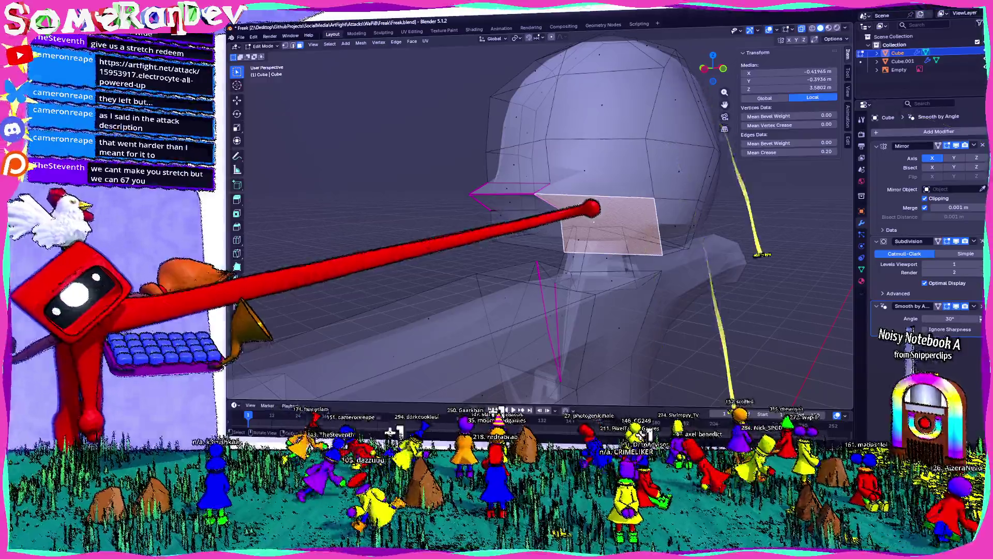
pyautogui.click(603, 167)
pyautogui.moveTo(604, 166); pyautogui.dragTo(652, 155, button='middle')
pyautogui.scroll(3, 543, 170)
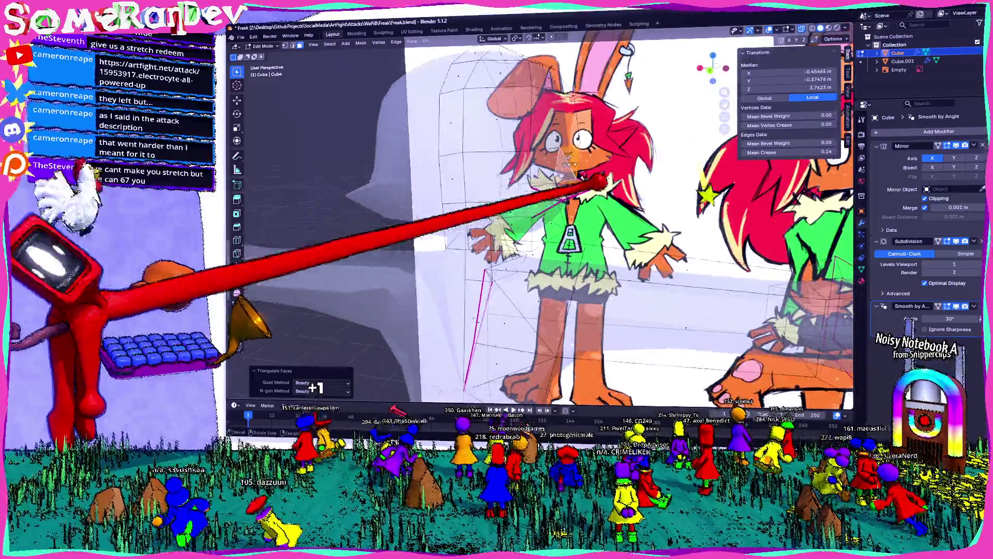
pyautogui.moveTo(543, 171); pyautogui.dragTo(500, 162, button='middle')
pyautogui.scroll(4, 505, 194)
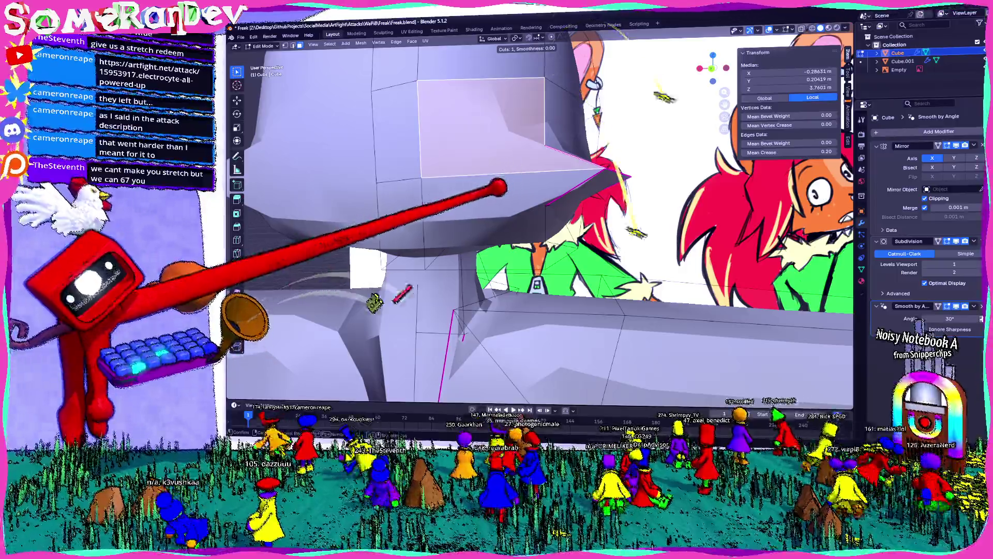
pyautogui.hotkey('ctrl', 'r')
pyautogui.moveTo(504, 191)
pyautogui.mouseDown(button='middle')
pyautogui.moveTo(543, 163)
pyautogui.moveTo(597, 170)
pyautogui.mouseUp(button='middle')
pyautogui.hotkey('ctrl', 't')
pyautogui.scroll(-5, 543, 193)
pyautogui.press('Tab')
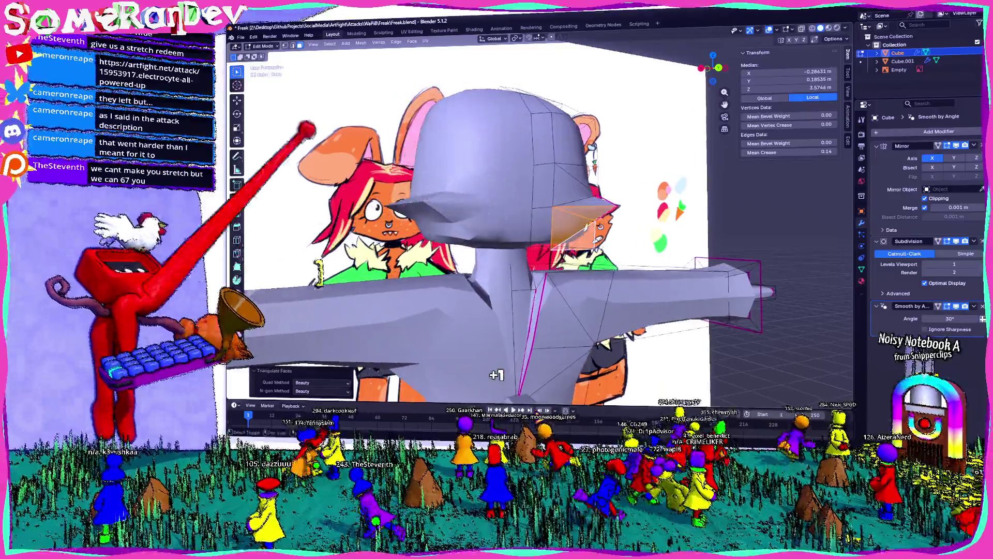
pyautogui.moveTo(505, 195)
pyautogui.mouseDown(button='middle')
pyautogui.moveTo(388, 156)
pyautogui.moveTo(606, 179)
pyautogui.mouseUp(button='middle')
pyautogui.scroll(3, 505, 194)
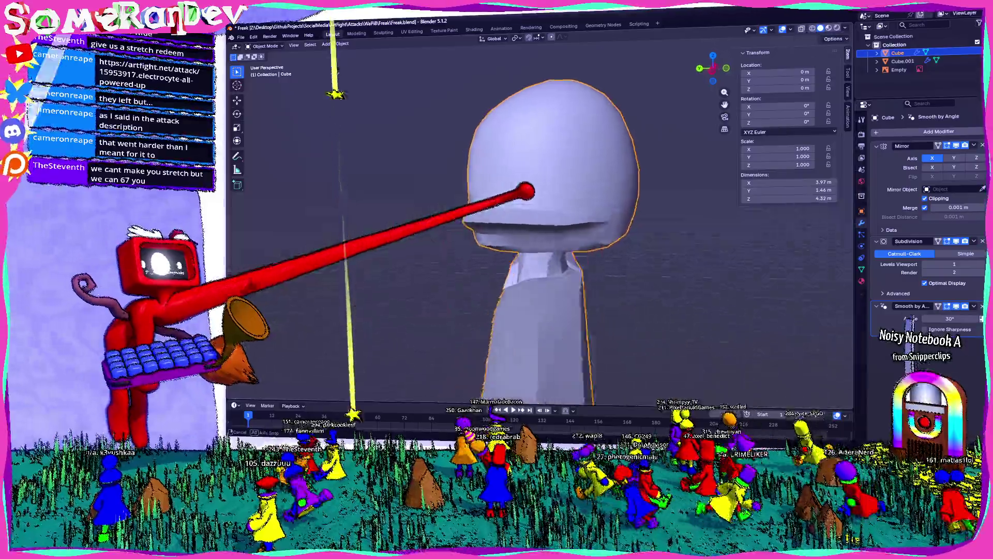
# Select the brim vertices and move them so the brim sits level against the references.
pyautogui.press('Tab')
pyautogui.click(522, 246)
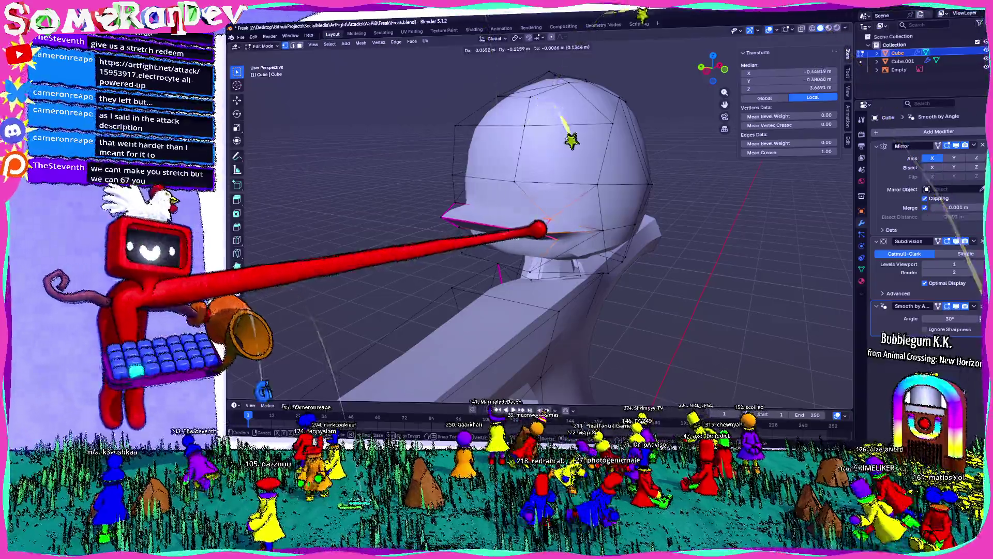
pyautogui.moveTo(543, 233); pyautogui.dragTo(590, 280, button='middle')
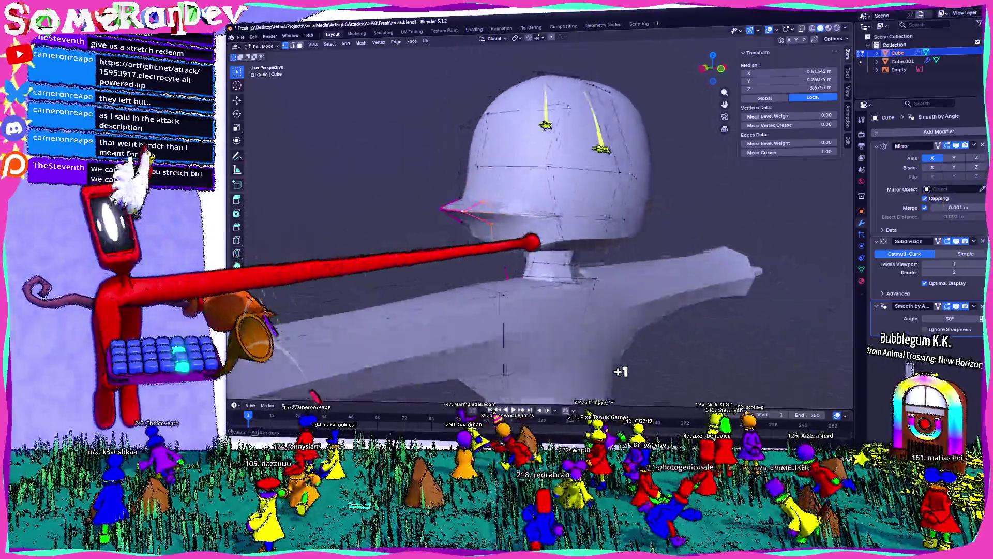
pyautogui.moveTo(543, 233); pyautogui.dragTo(482, 257, button='middle')
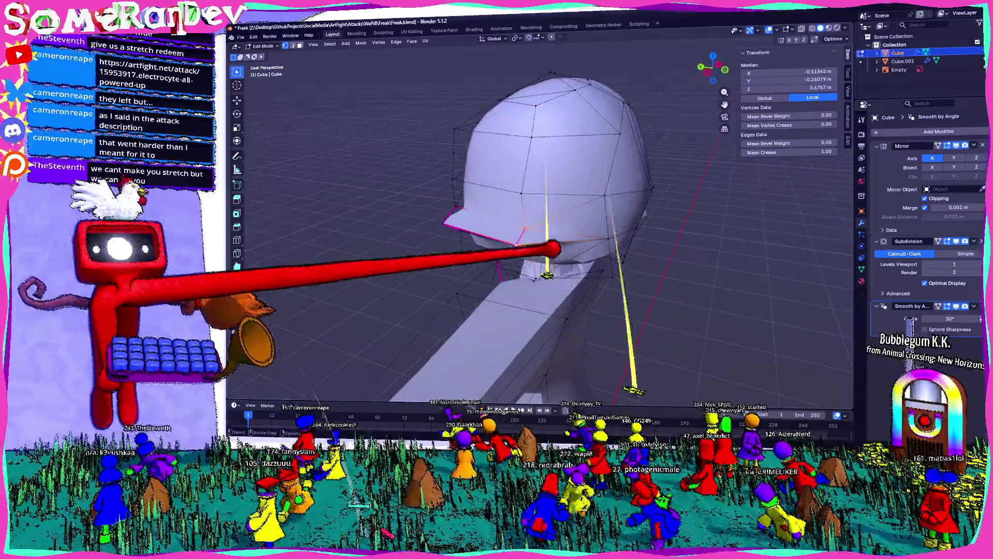
pyautogui.press('g')
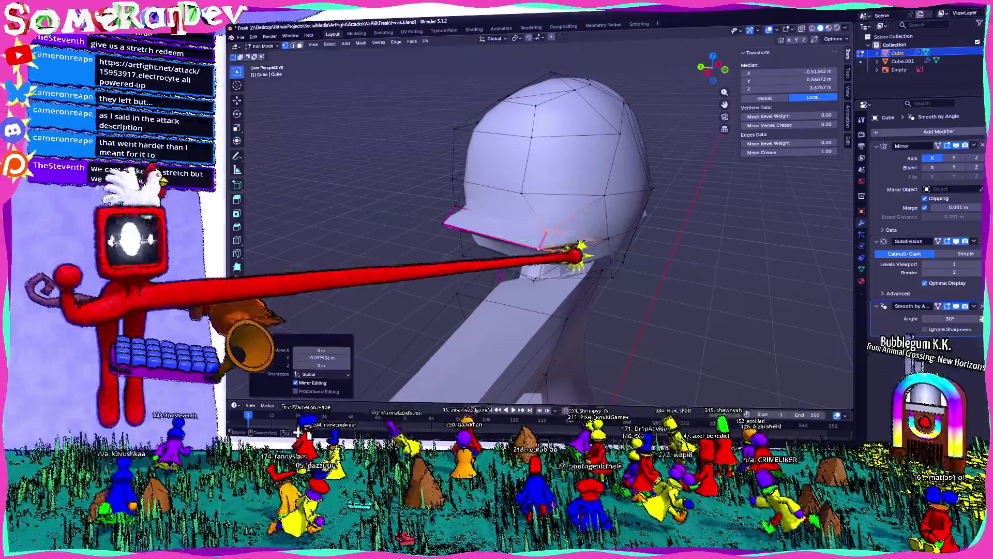
pyautogui.moveTo(543, 233); pyautogui.dragTo(591, 264, button='middle')
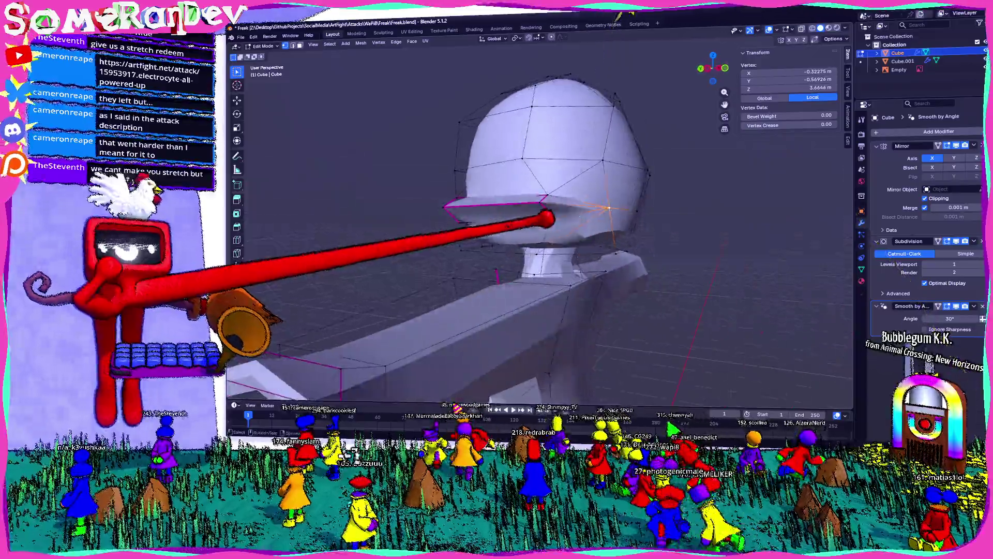
pyautogui.moveTo(544, 233); pyautogui.dragTo(481, 280, button='middle')
pyautogui.scroll(-3, 544, 233)
pyautogui.moveTo(543, 233); pyautogui.dragTo(466, 249, button='middle')
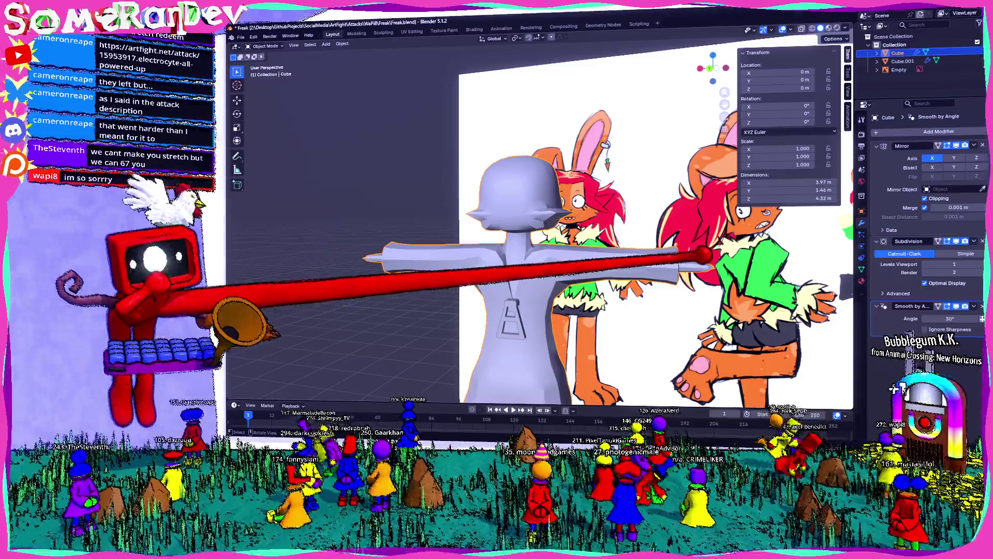
pyautogui.scroll(3, 536, 224)
# Enter Edit Mode, select part of the hat mesh and inspect the head from front and side.
pyautogui.press('Tab')
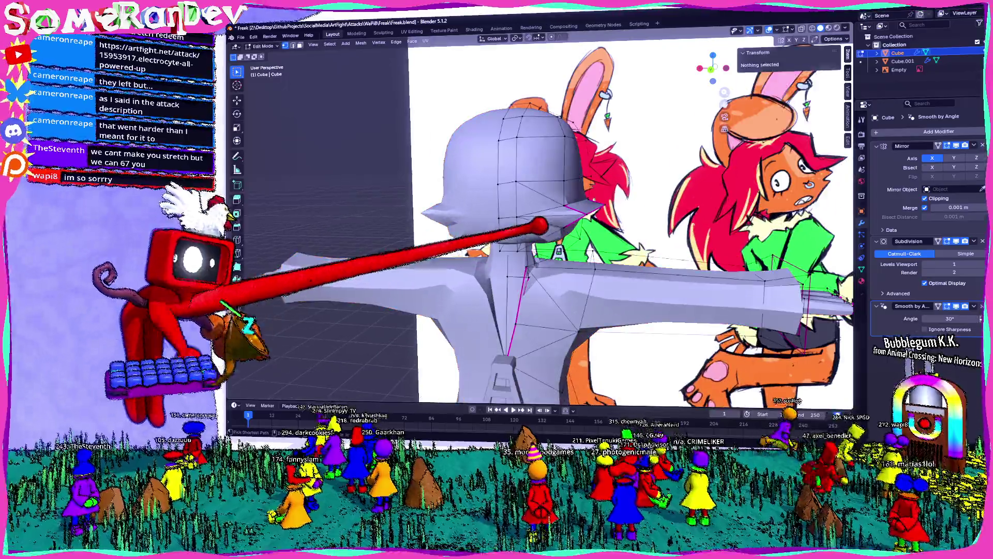
pyautogui.click(535, 202)
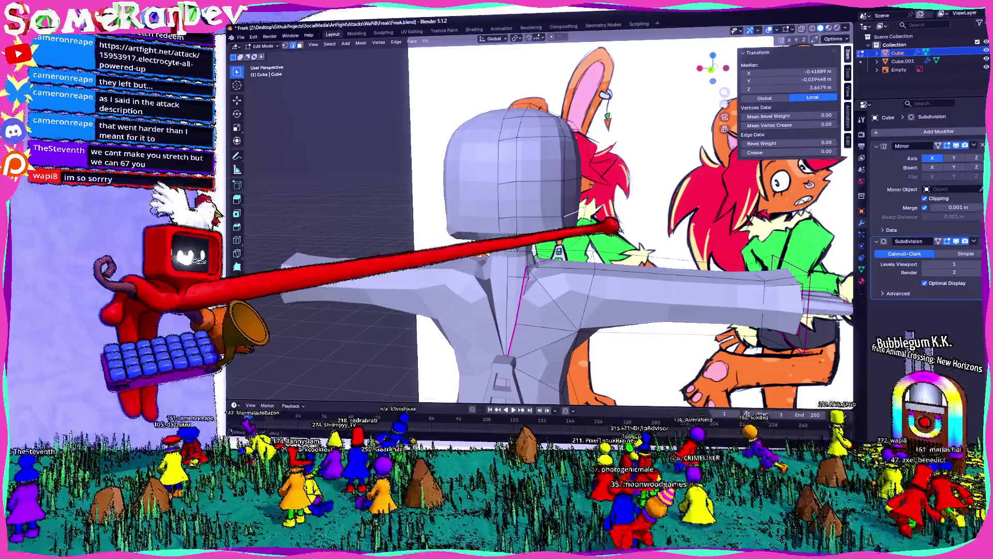
pyautogui.moveTo(544, 233); pyautogui.dragTo(466, 249, button='middle')
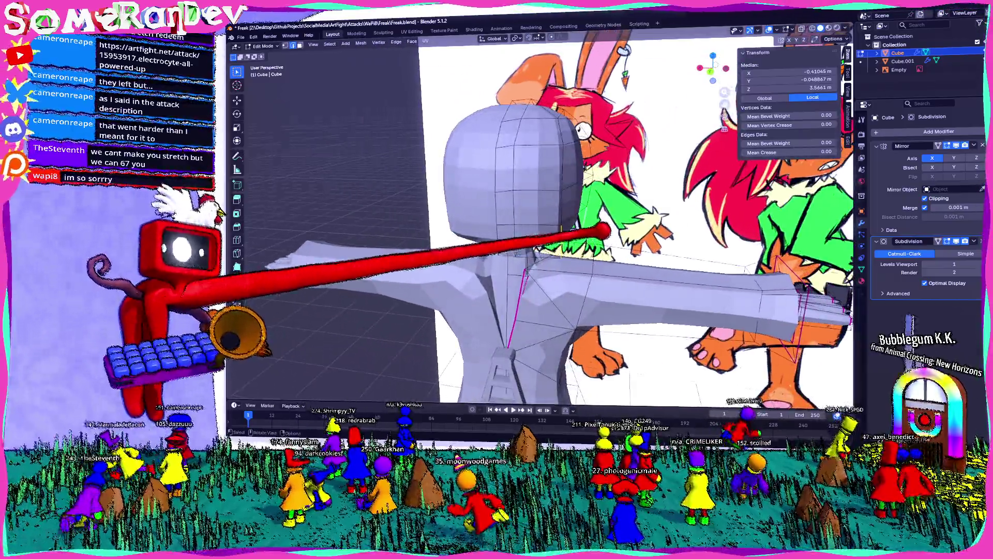
pyautogui.moveTo(543, 233); pyautogui.dragTo(481, 233, button='middle')
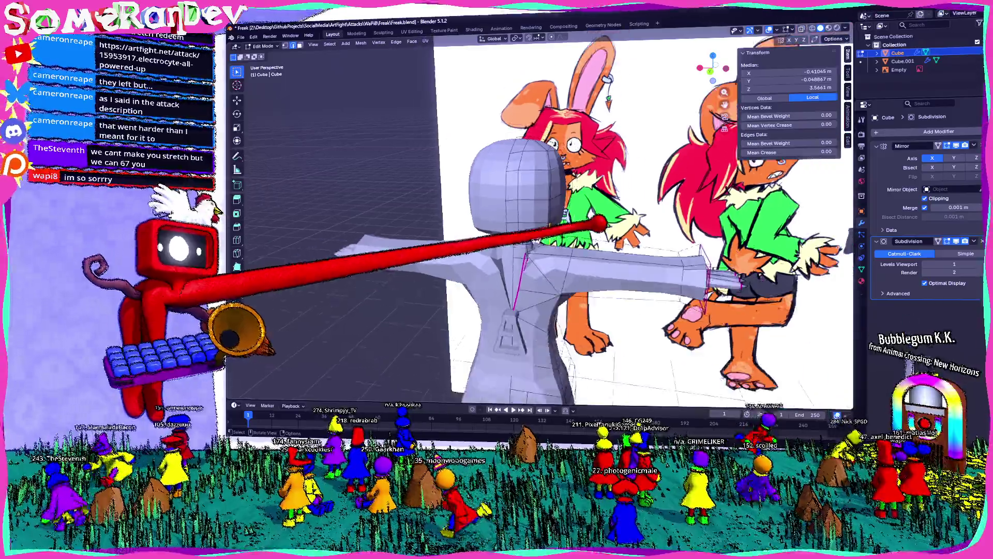
pyautogui.moveTo(543, 233)
pyautogui.mouseDown(button='middle')
pyautogui.moveTo(504, 248)
pyautogui.moveTo(466, 233)
pyautogui.mouseUp(button='middle')
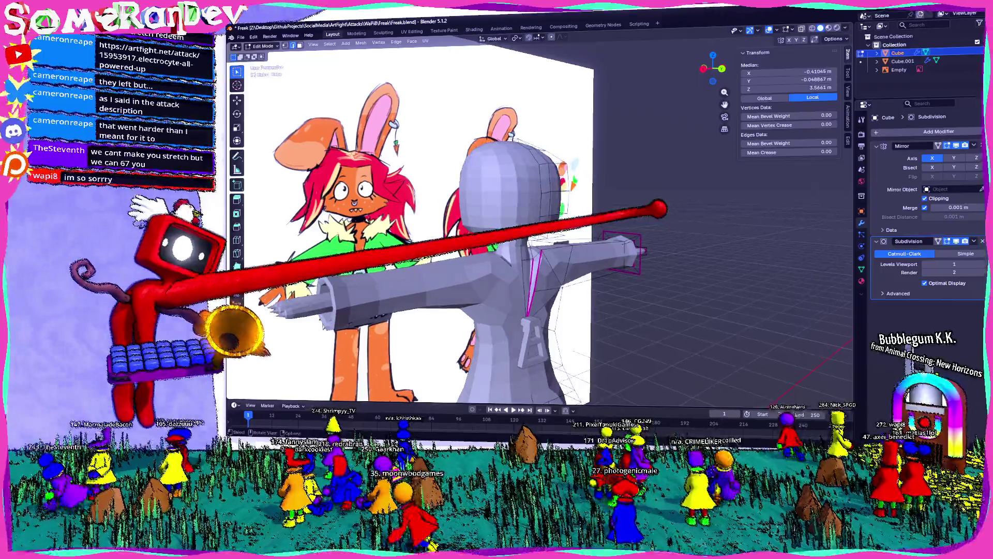
pyautogui.moveTo(543, 234)
pyautogui.mouseDown(button='middle')
pyautogui.moveTo(465, 233)
pyautogui.moveTo(559, 248)
pyautogui.moveTo(497, 233)
pyautogui.mouseUp(button='middle')
pyautogui.scroll(3, 504, 233)
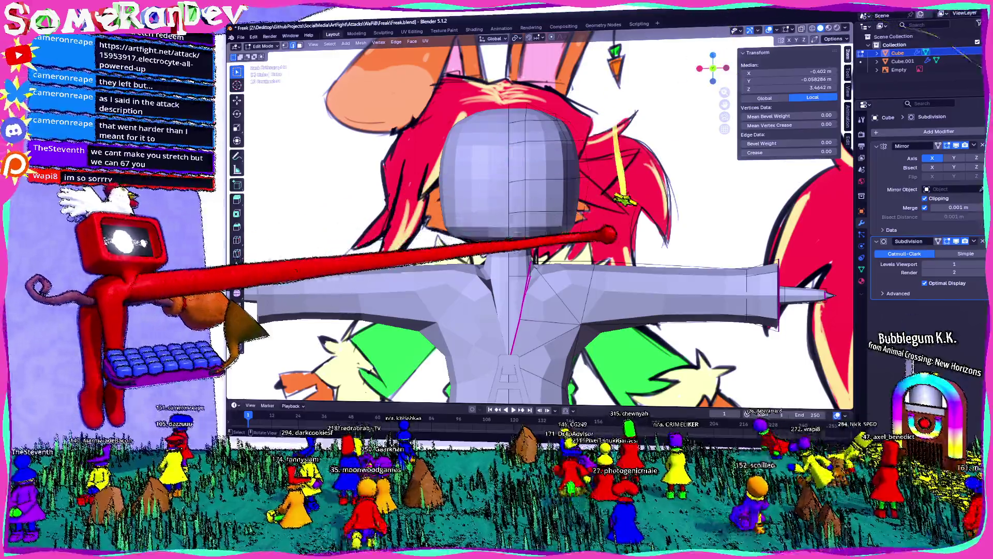
pyautogui.moveTo(397, 282); pyautogui.dragTo(565, 353, button='middle')
pyautogui.moveTo(616, 412); pyautogui.dragTo(544, 349, button='middle')
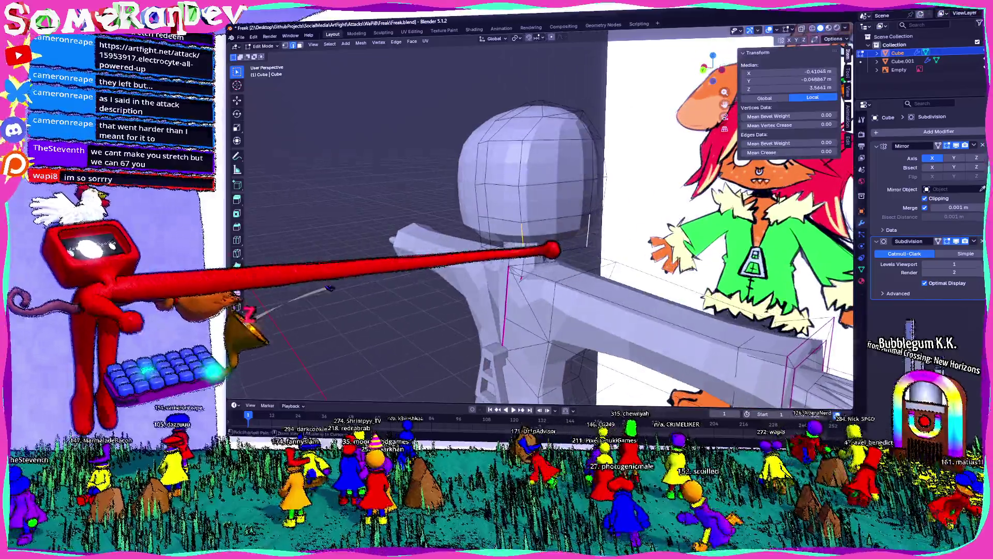
# Snap to orthographic views, select a brim vertex and move the hat geometry into place.
pyautogui.click(714, 62)
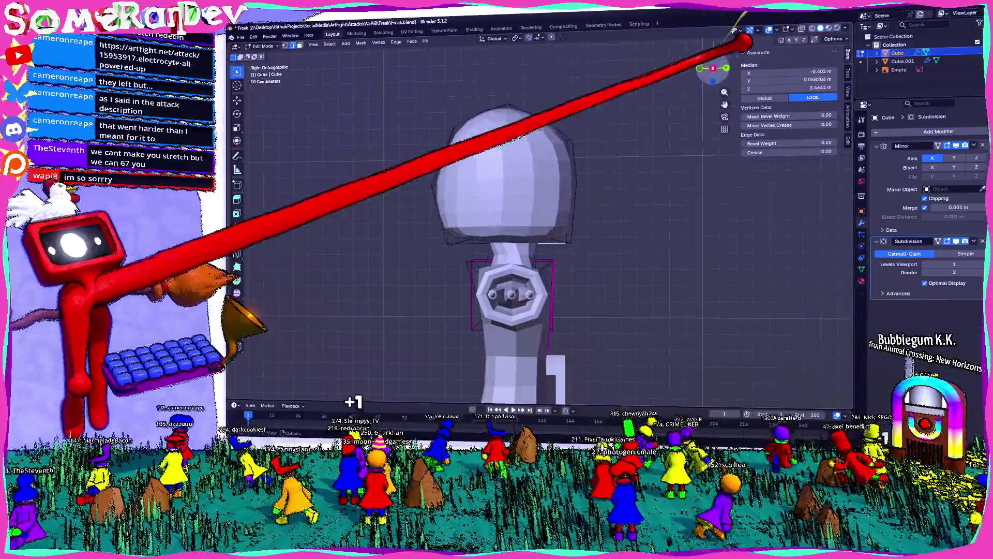
pyautogui.click(713, 69)
pyautogui.click(613, 214)
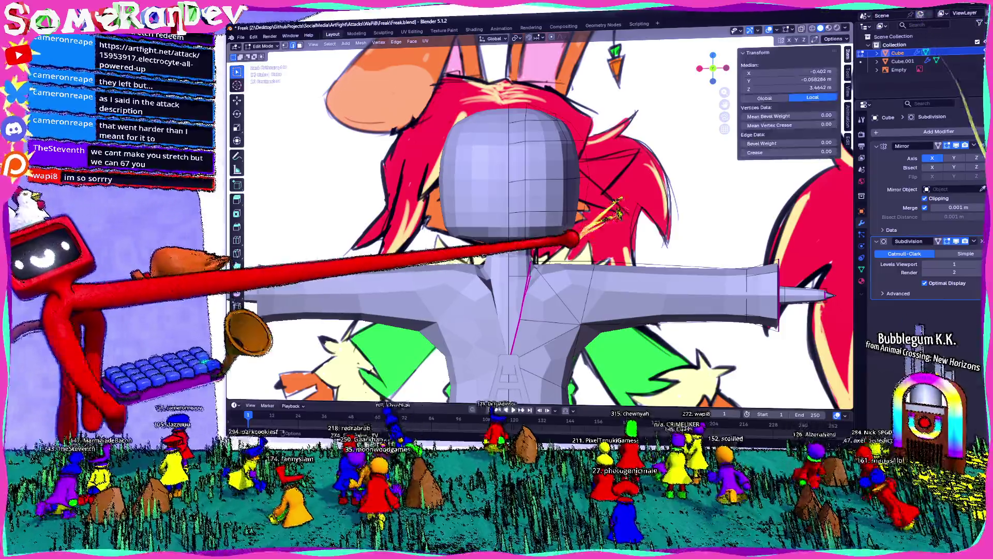
pyautogui.moveTo(606, 233); pyautogui.dragTo(571, 260, button='middle')
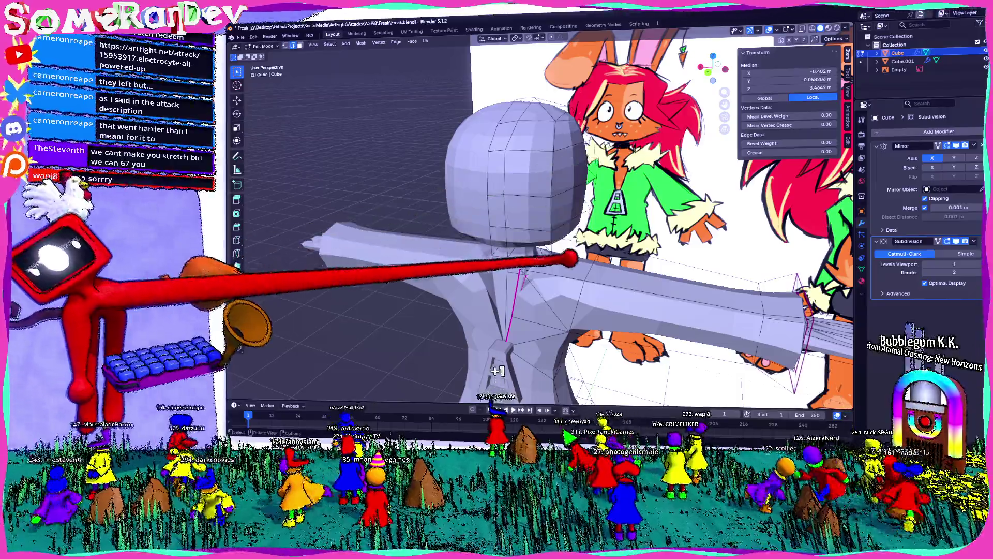
pyautogui.press('KP_1')
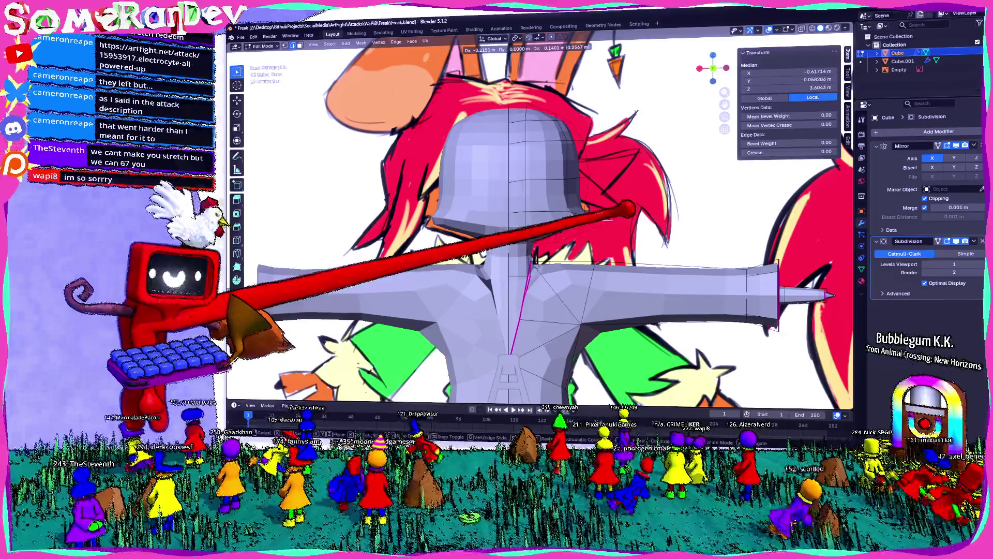
pyautogui.click(543, 233)
pyautogui.scroll(4, 543, 232)
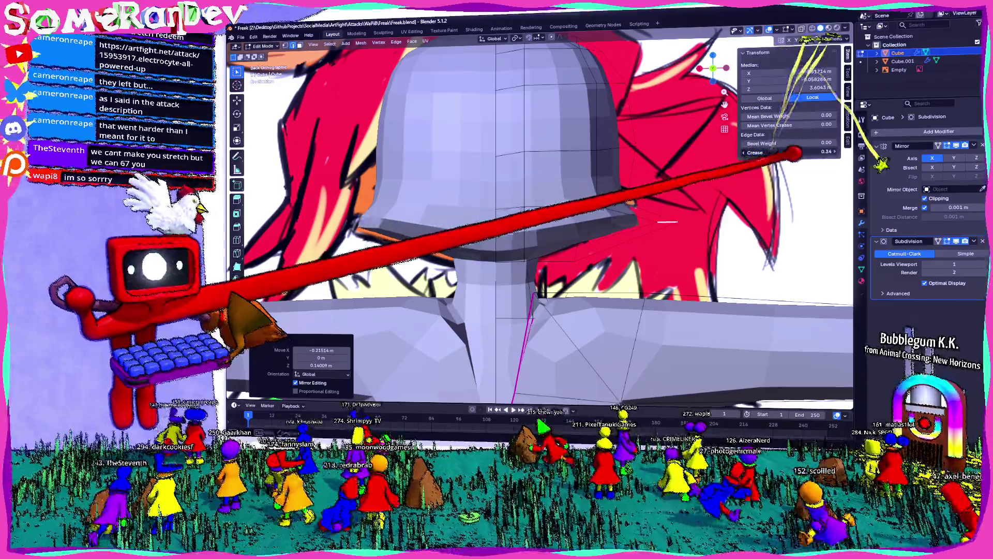
pyautogui.scroll(-5, 776, 155)
pyautogui.moveTo(737, 171)
pyautogui.mouseDown(button='middle')
pyautogui.moveTo(520, 206)
pyautogui.moveTo(543, 233)
pyautogui.moveTo(505, 194)
pyautogui.mouseUp(button='middle')
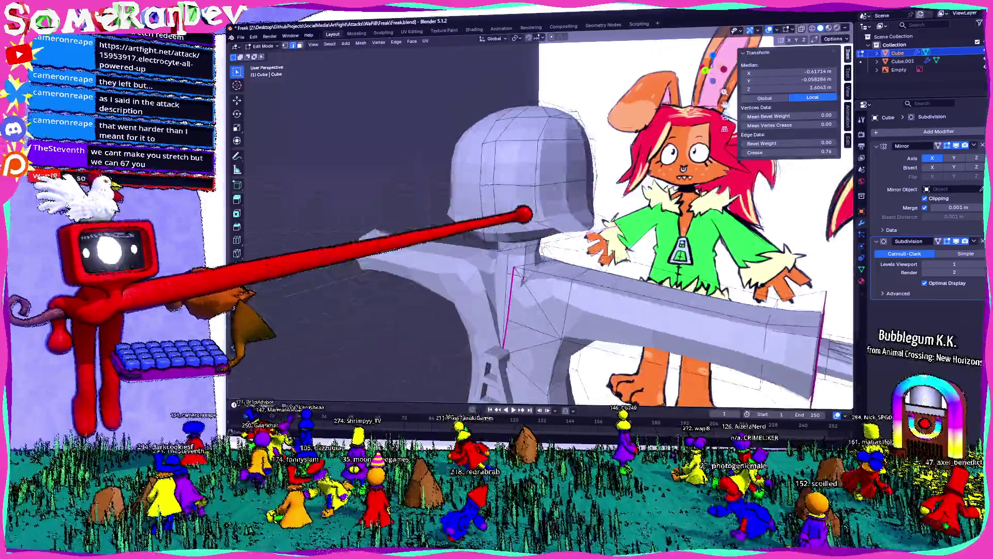
pyautogui.scroll(3, 505, 194)
pyautogui.moveTo(543, 233)
pyautogui.mouseDown(button='middle')
pyautogui.moveTo(504, 218)
pyautogui.moveTo(544, 249)
pyautogui.mouseUp(button='middle')
pyautogui.scroll(4, 465, 271)
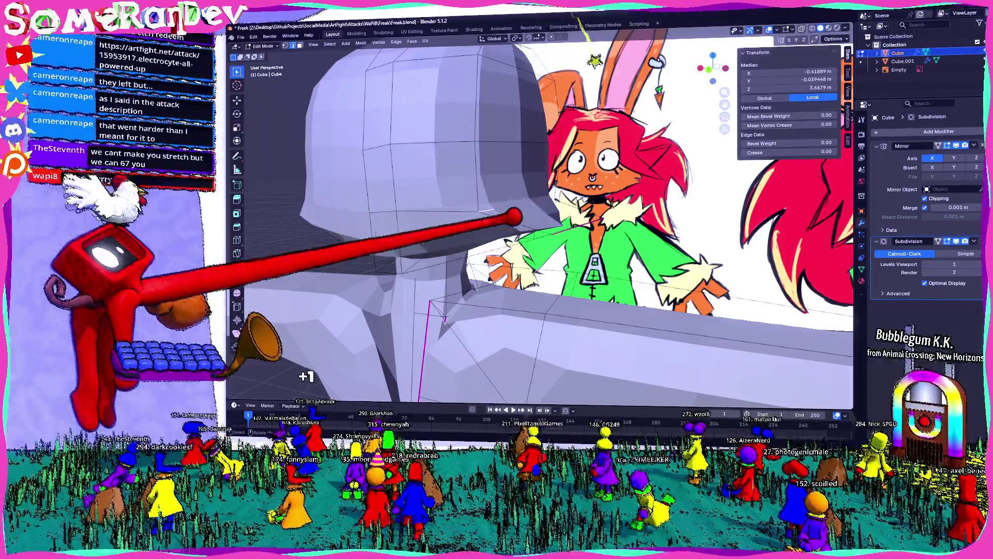
# Subdivide the selected brim edges and, from the back view, nudge the creased vertices about 0.08 m along X.
pyautogui.rightClick(544, 210)
pyautogui.click(555, 234)
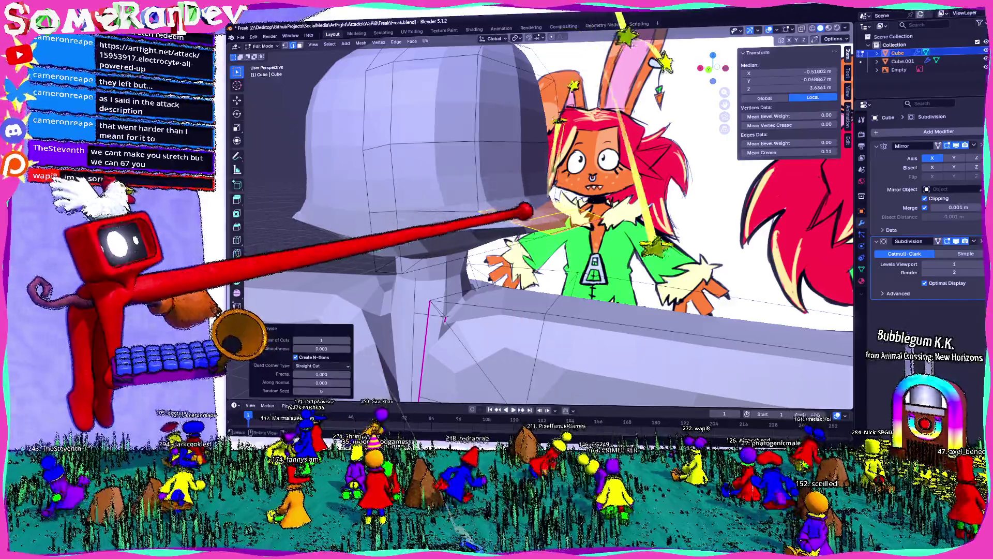
pyautogui.press('ctrl+KP_1')
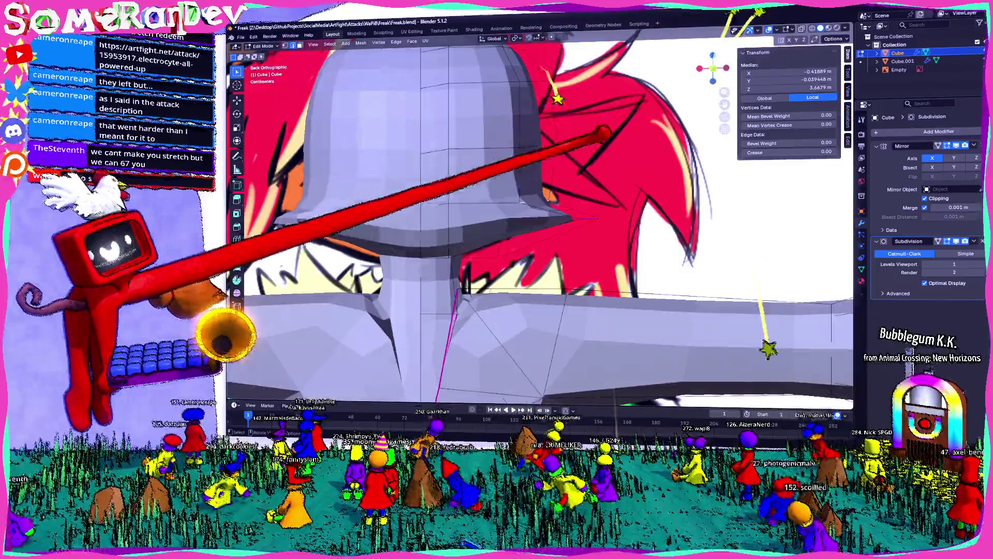
pyautogui.press('g')
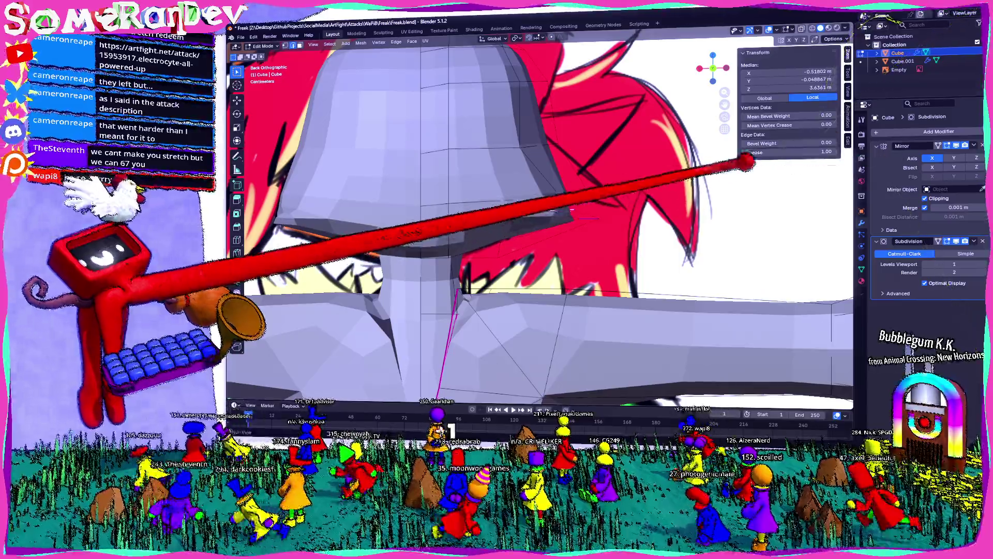
pyautogui.press('g')
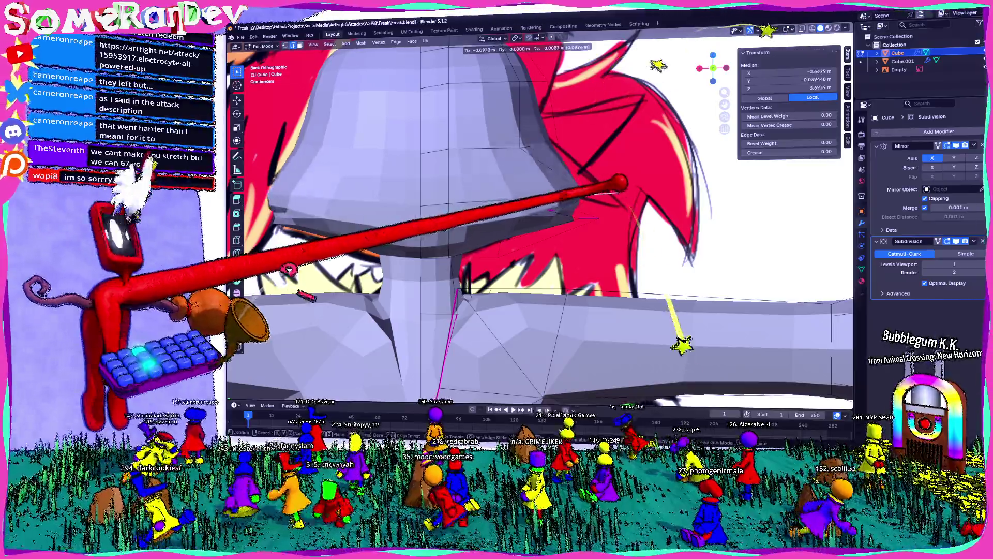
pyautogui.click(396, 299)
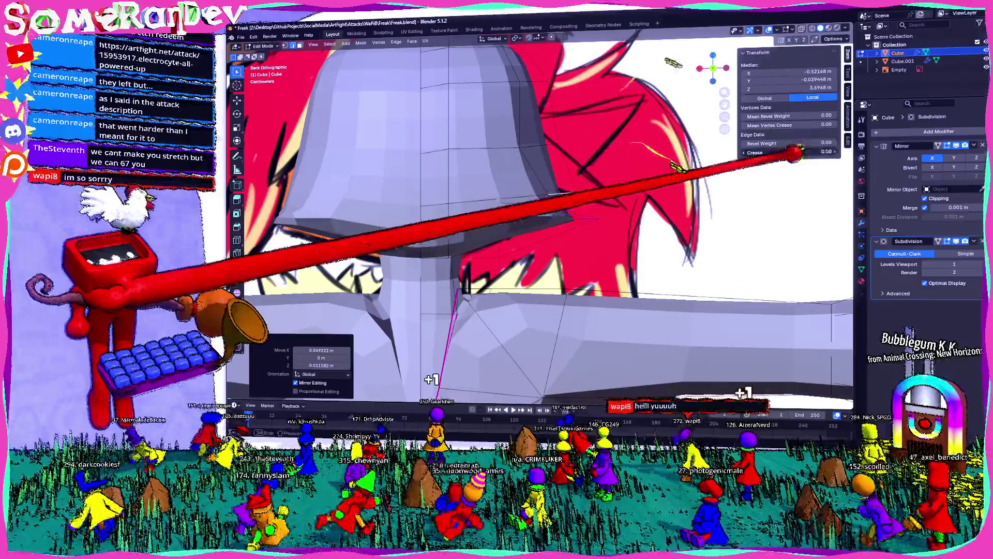
pyautogui.press('g')
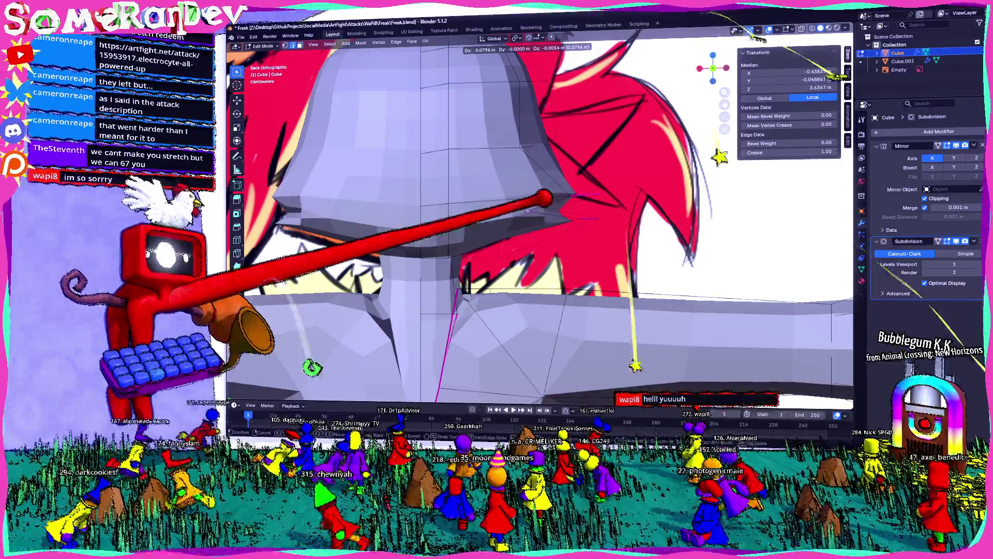
pyautogui.click(465, 233)
pyautogui.moveTo(543, 233); pyautogui.dragTo(388, 233, button='middle')
pyautogui.scroll(-5, 543, 233)
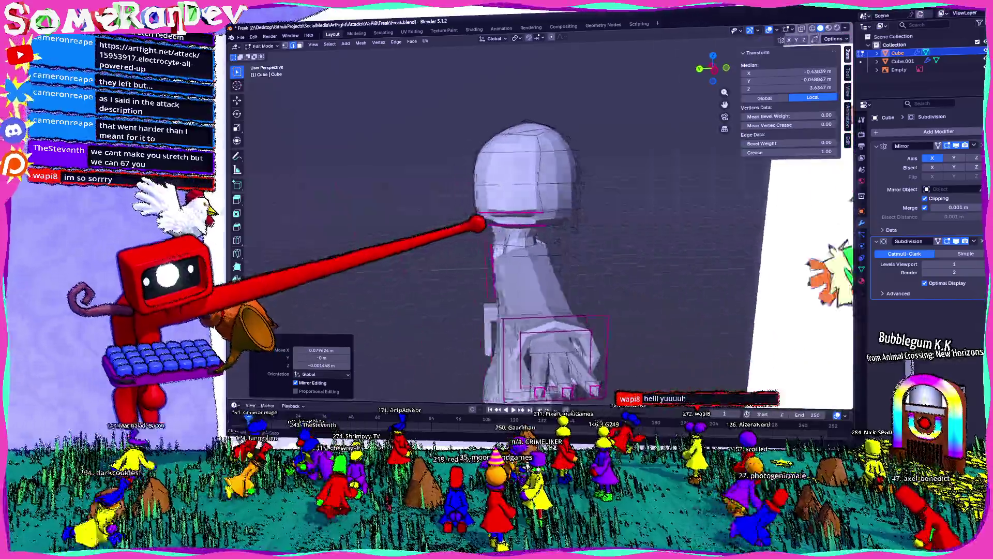
# Select the edges below the head and extrude the mouth slit edges.
pyautogui.moveTo(543, 234)
pyautogui.mouseDown(button='middle')
pyautogui.moveTo(427, 233)
pyautogui.moveTo(583, 233)
pyautogui.moveTo(426, 249)
pyautogui.mouseUp(button='middle')
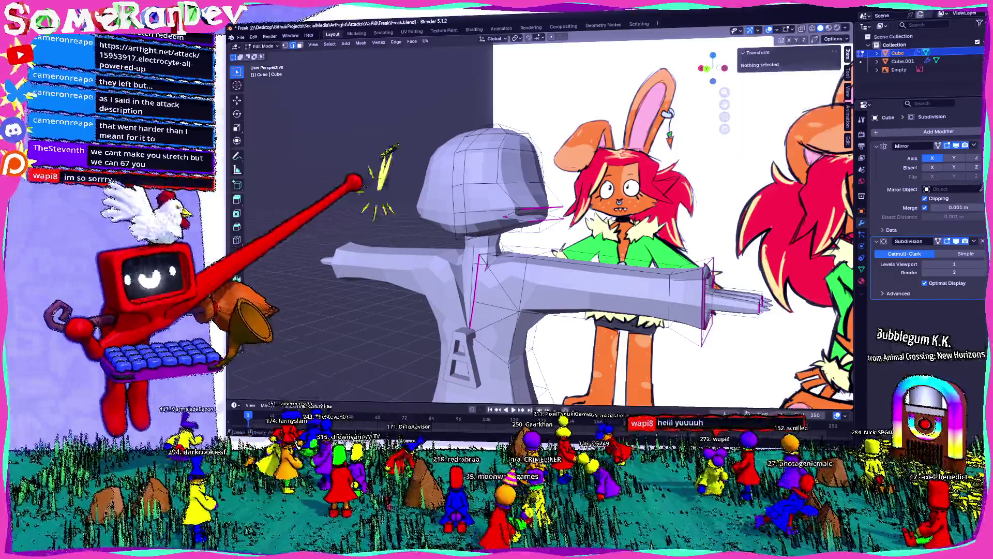
pyautogui.moveTo(543, 232)
pyautogui.mouseDown(button='middle')
pyautogui.moveTo(427, 233)
pyautogui.moveTo(543, 202)
pyautogui.moveTo(466, 248)
pyautogui.moveTo(559, 234)
pyautogui.moveTo(466, 233)
pyautogui.moveTo(583, 218)
pyautogui.mouseUp(button='middle')
pyautogui.click(496, 226)
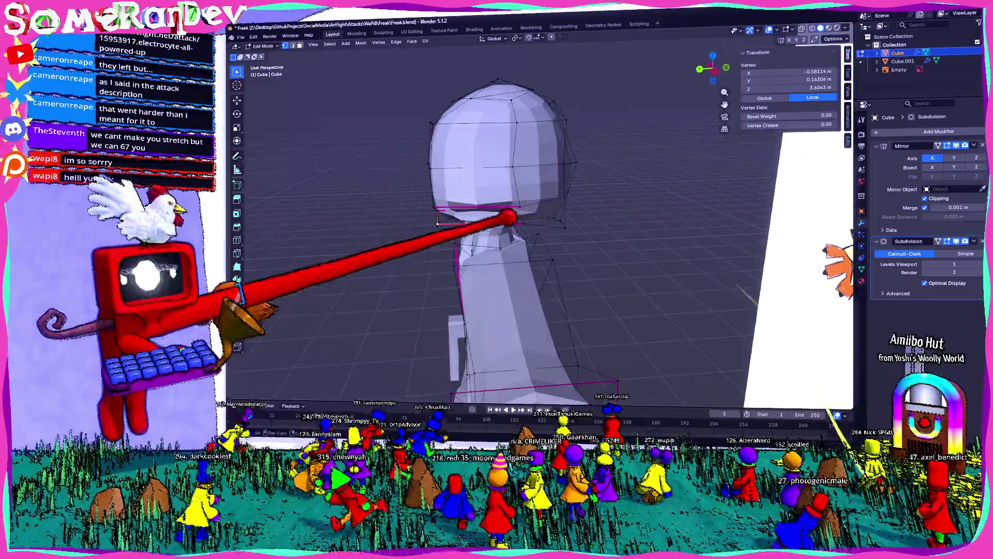
pyautogui.moveTo(504, 233)
pyautogui.mouseDown(button='middle')
pyautogui.moveTo(466, 218)
pyautogui.moveTo(544, 194)
pyautogui.mouseUp(button='middle')
pyautogui.scroll(3, 504, 233)
pyautogui.scroll(3, 543, 233)
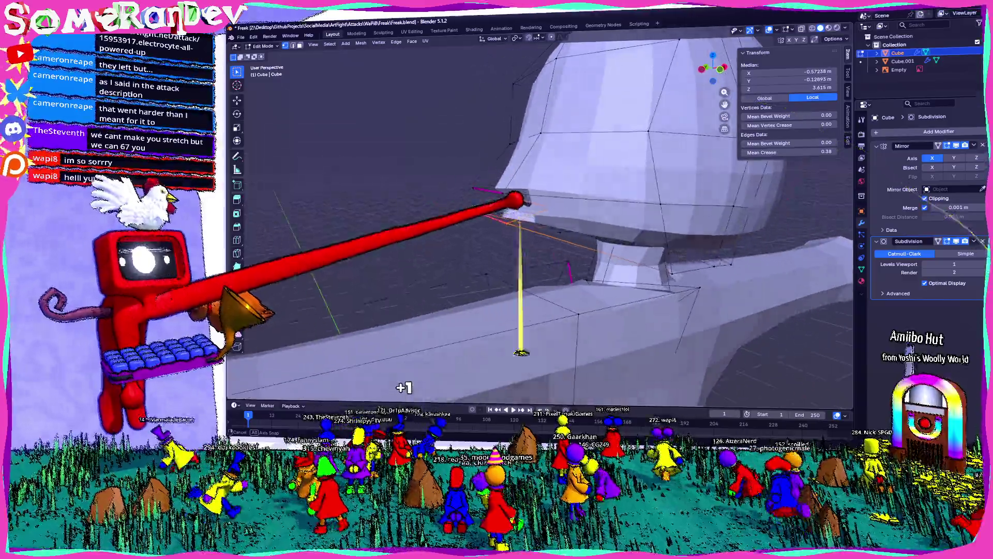
pyautogui.rightClick(667, 223)
pyautogui.click(644, 228)
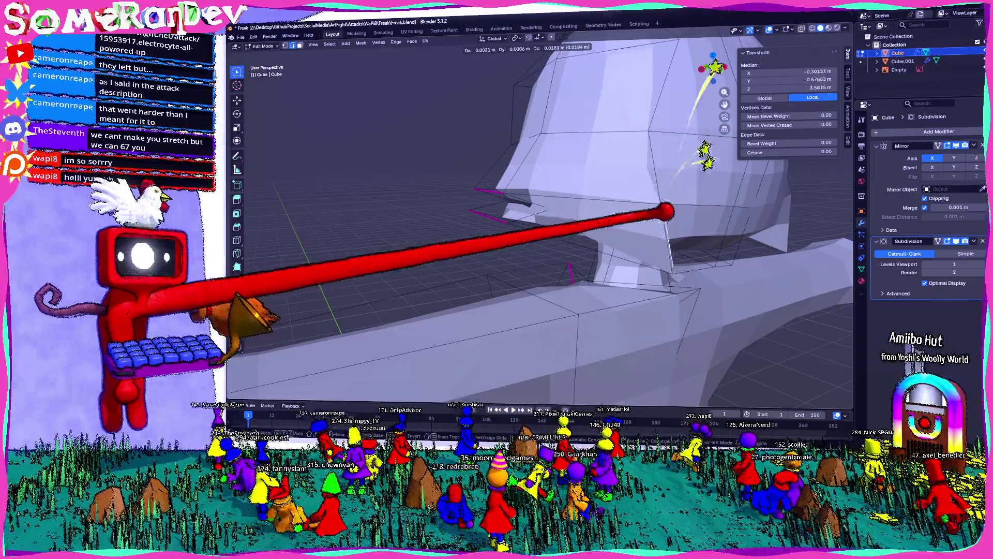
pyautogui.click(722, 221)
# Fill a face between the mouth edges, triangulate it and merge it back into quads.
pyautogui.click(690, 249)
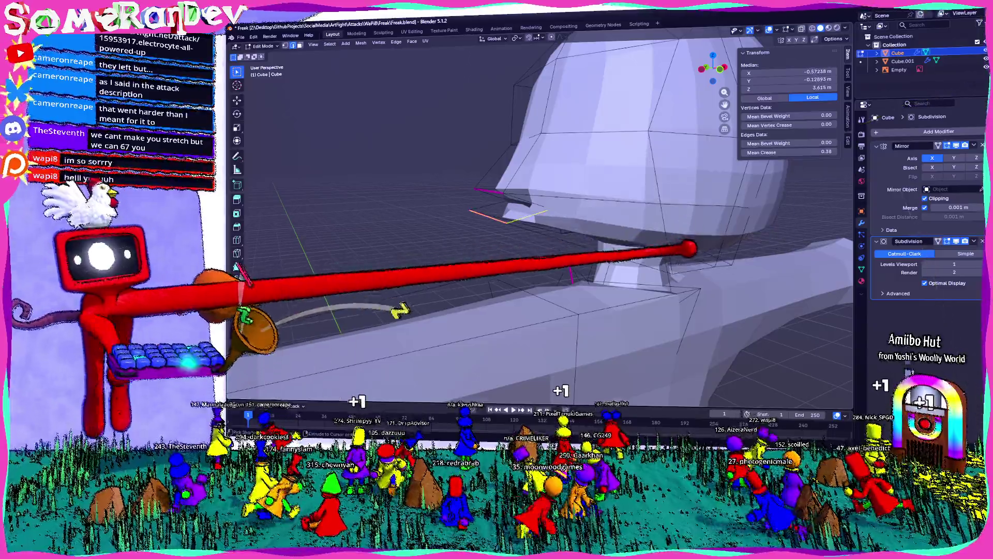
pyautogui.rightClick(671, 233)
pyautogui.click(636, 233)
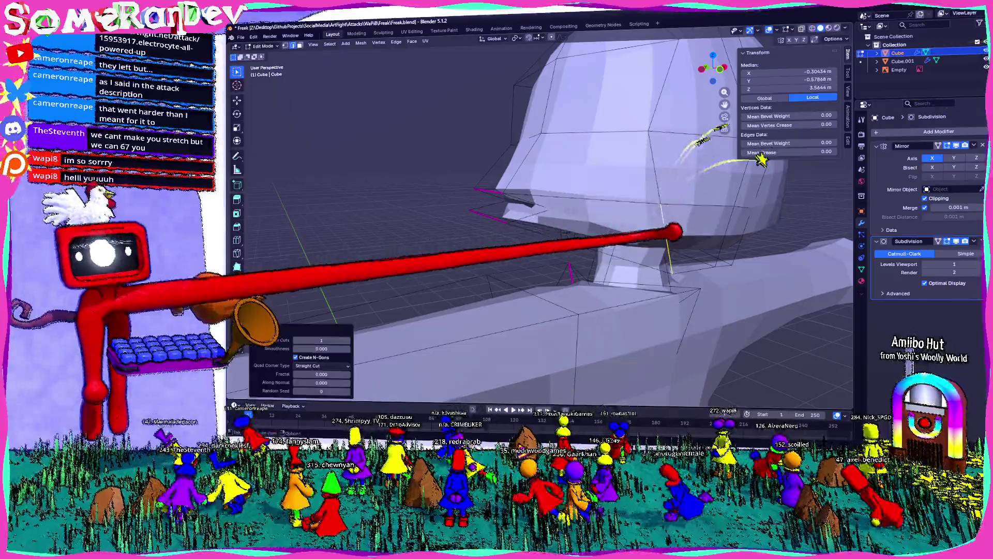
pyautogui.moveTo(699, 156); pyautogui.dragTo(745, 77, button='middle')
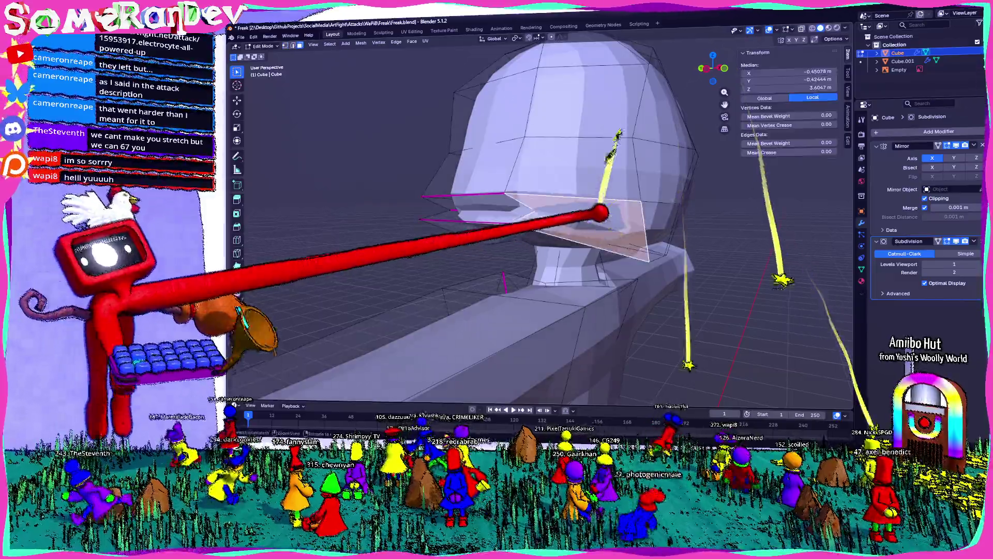
pyautogui.hotkey('ctrl', 't')
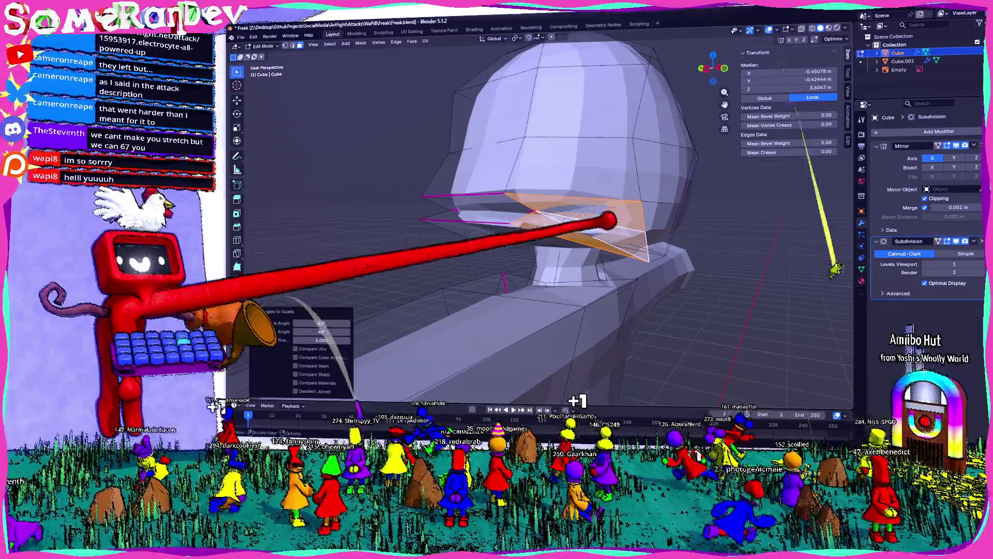
pyautogui.hotkey('alt', 'j')
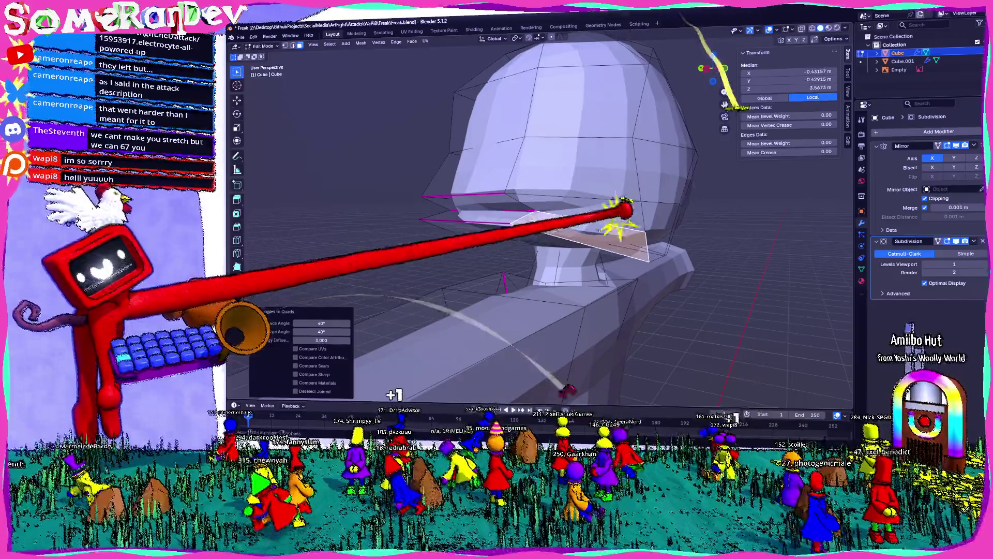
# Shift a vertex beneath the hat brim about 0.05 m and return to Object Mode.
pyautogui.moveTo(571, 196)
pyautogui.mouseDown(button='middle')
pyautogui.moveTo(606, 201)
pyautogui.moveTo(571, 208)
pyautogui.mouseUp(button='middle')
pyautogui.press('g')
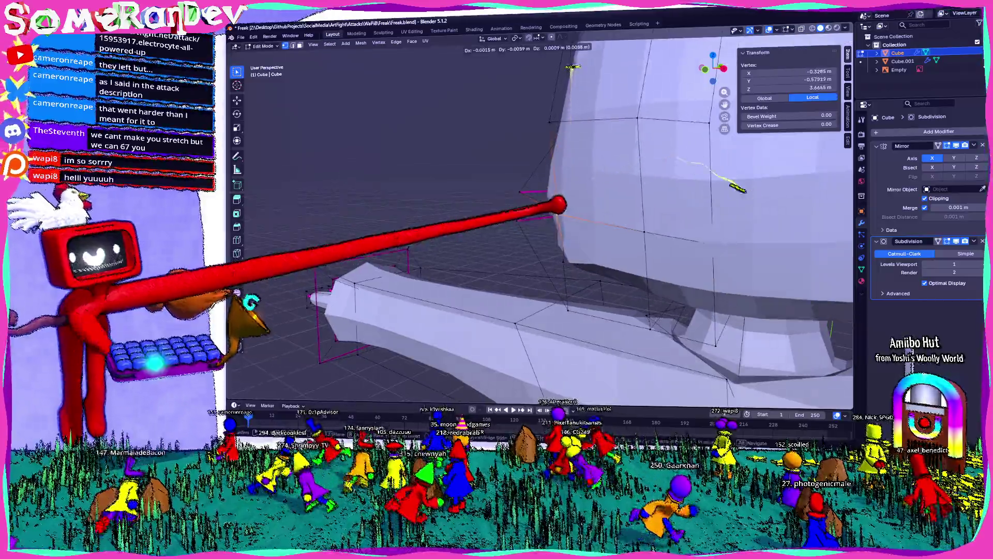
pyautogui.click(539, 213)
pyautogui.moveTo(540, 214)
pyautogui.mouseDown(button='middle')
pyautogui.moveTo(555, 225)
pyautogui.moveTo(485, 210)
pyautogui.mouseUp(button='middle')
pyautogui.scroll(-4, 555, 225)
pyautogui.press('Tab')
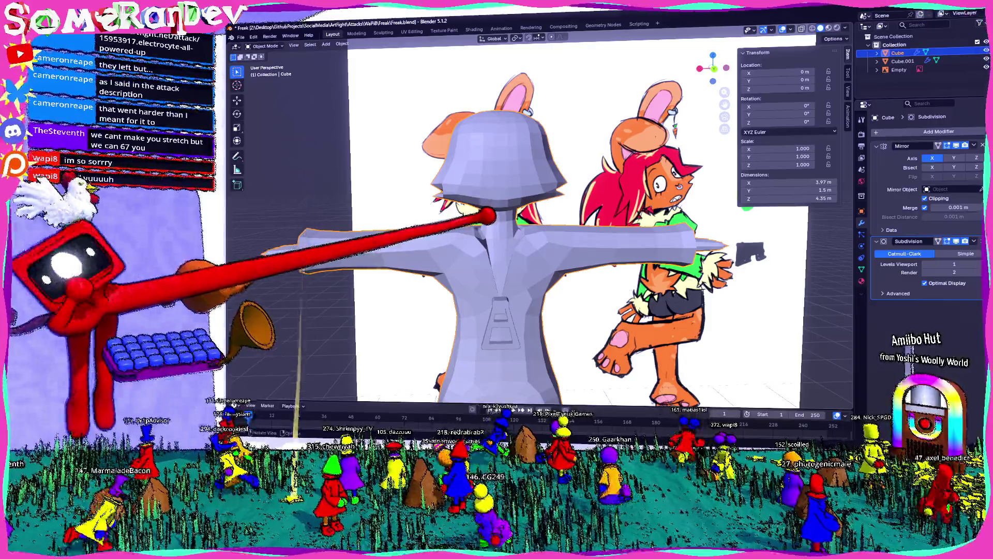
# Shade the humanoid auto smooth by angle at 30°, then select a mouth face in Edit Mode.
pyautogui.moveTo(544, 218)
pyautogui.mouseDown(button='middle')
pyautogui.moveTo(505, 210)
pyautogui.moveTo(558, 225)
pyautogui.moveTo(512, 218)
pyautogui.moveTo(497, 249)
pyautogui.moveTo(544, 233)
pyautogui.moveTo(435, 233)
pyautogui.moveTo(544, 234)
pyautogui.moveTo(512, 248)
pyautogui.moveTo(466, 233)
pyautogui.mouseUp(button='middle')
pyautogui.scroll(5, 512, 218)
pyautogui.click(434, 151)
pyautogui.scroll(-4, 497, 217)
pyautogui.press('Tab')
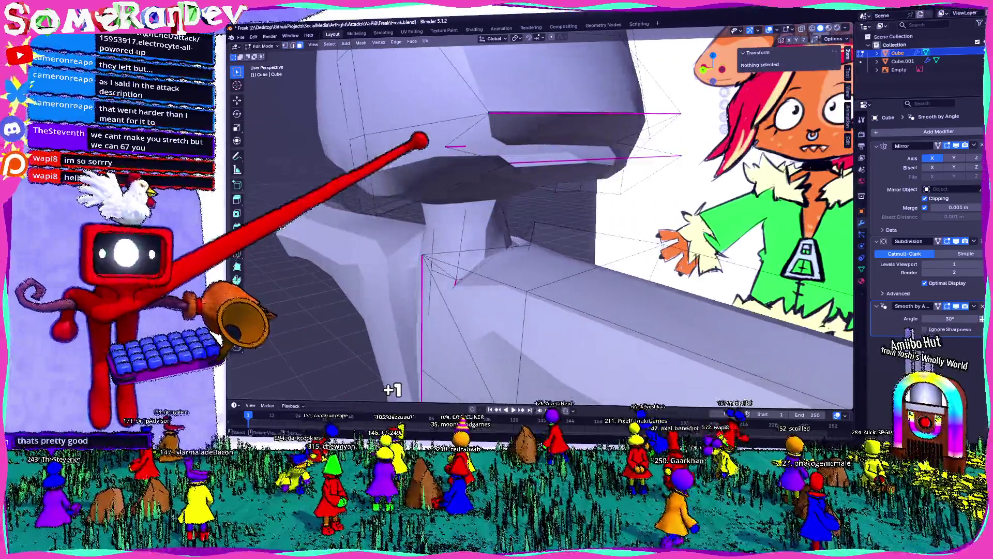
pyautogui.click(419, 144)
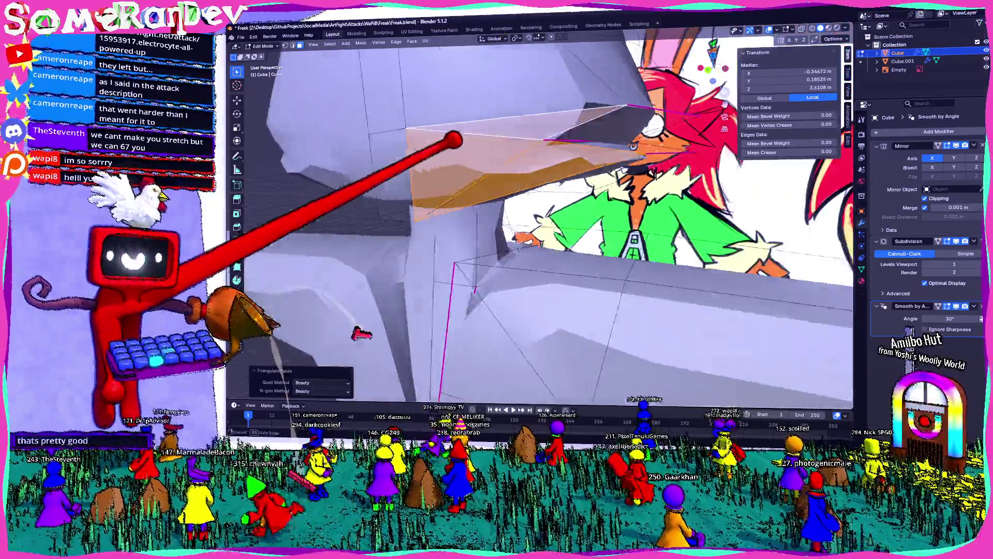
pyautogui.scroll(-5, 419, 144)
pyautogui.moveTo(434, 195); pyautogui.dragTo(493, 167, button='middle')
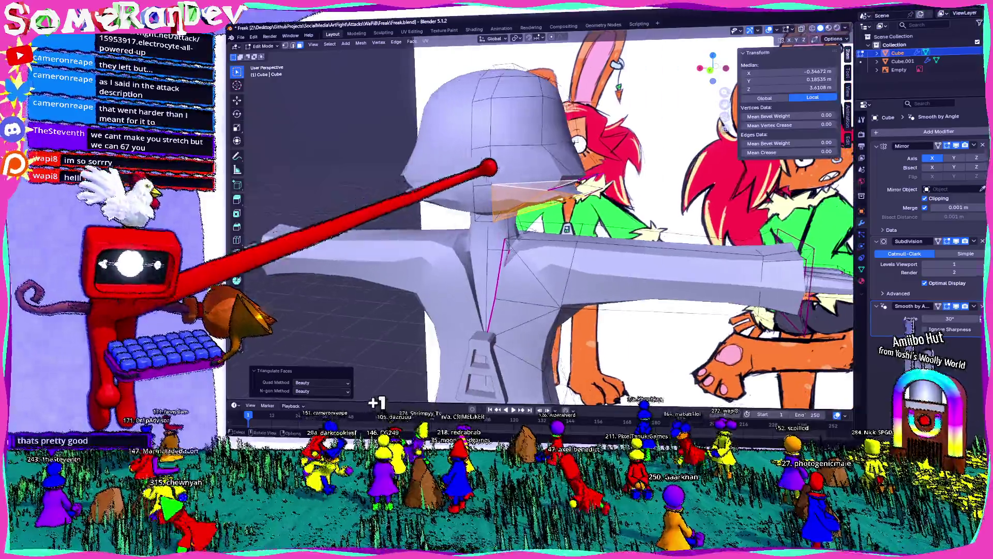
pyautogui.scroll(4, 493, 166)
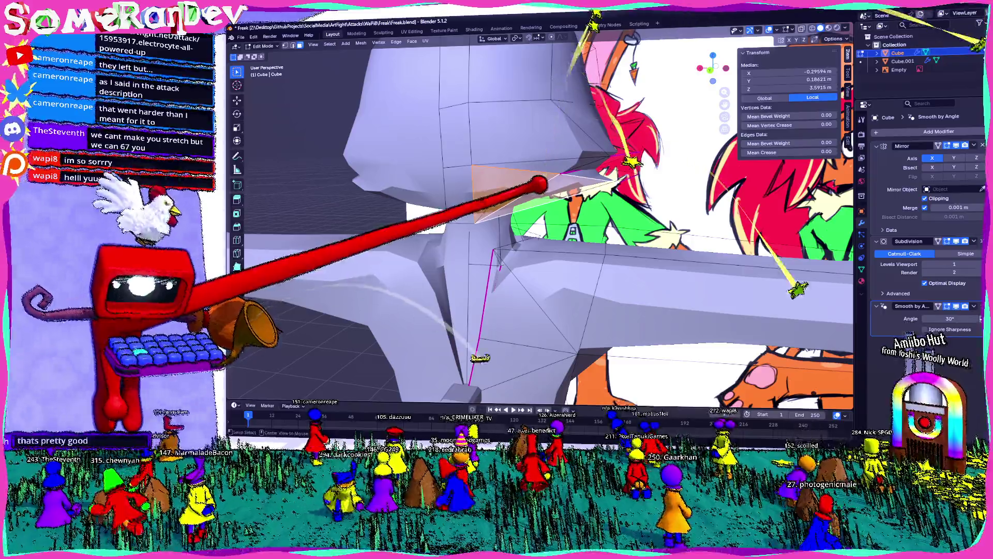
# Preview the triangulated-and-rejoined mouth faces in Object Mode and return to a front edit view.
pyautogui.moveTo(539, 186); pyautogui.dragTo(516, 127, button='middle')
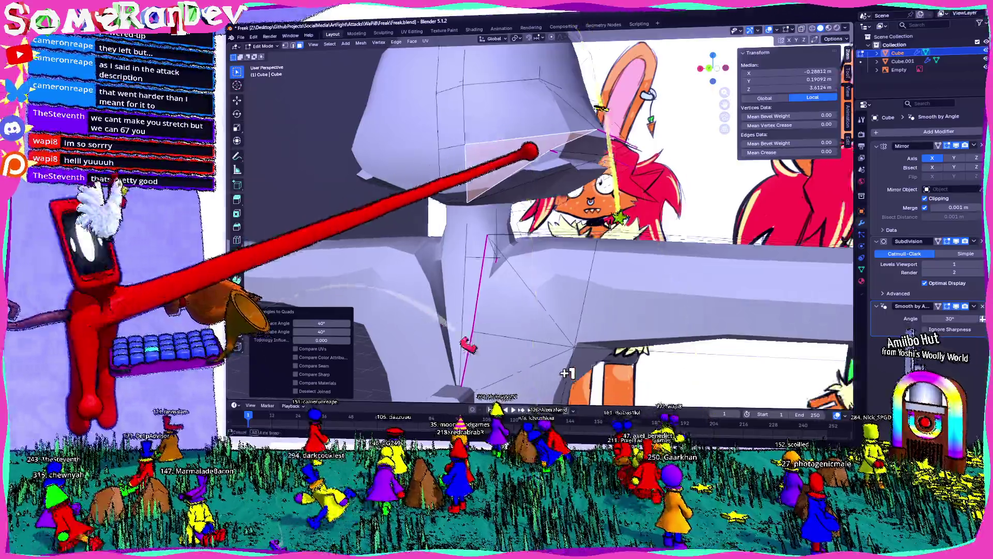
pyautogui.press('Tab')
pyautogui.scroll(-5, 535, 233)
pyautogui.scroll(5, 578, 90)
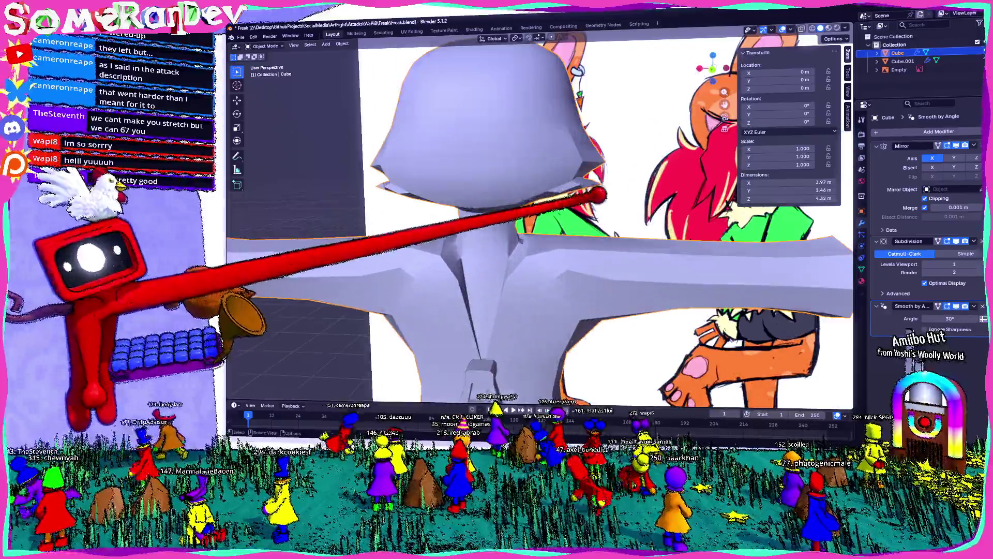
pyautogui.press('Tab')
pyautogui.moveTo(579, 89); pyautogui.dragTo(564, 71, button='middle')
pyautogui.moveTo(579, 183)
pyautogui.mouseDown(button='middle')
pyautogui.moveTo(543, 194)
pyautogui.moveTo(536, 209)
pyautogui.moveTo(535, 186)
pyautogui.mouseUp(button='middle')
pyautogui.press('1')
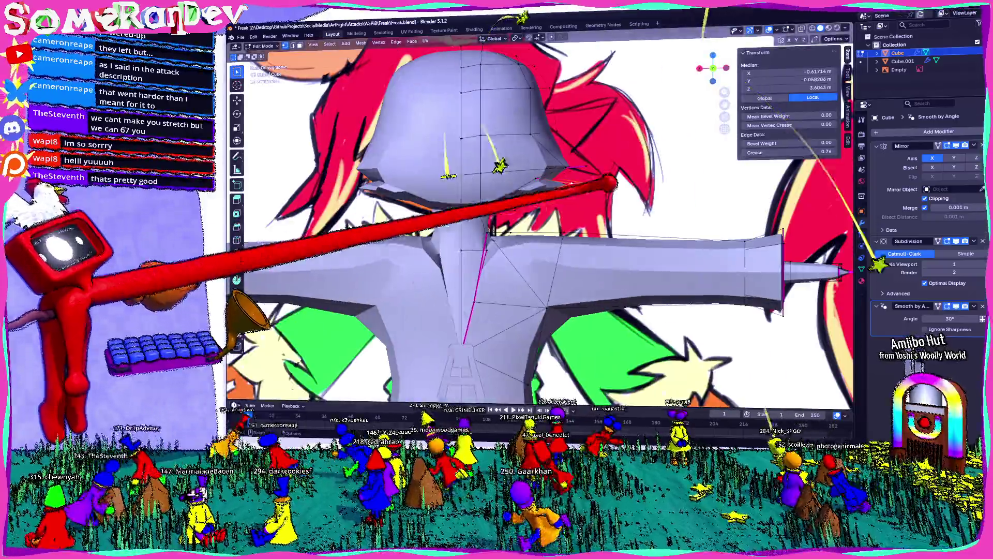
# Move the selected mouth slit vertices in front ortho view and toggle X-ray off.
pyautogui.press('g')
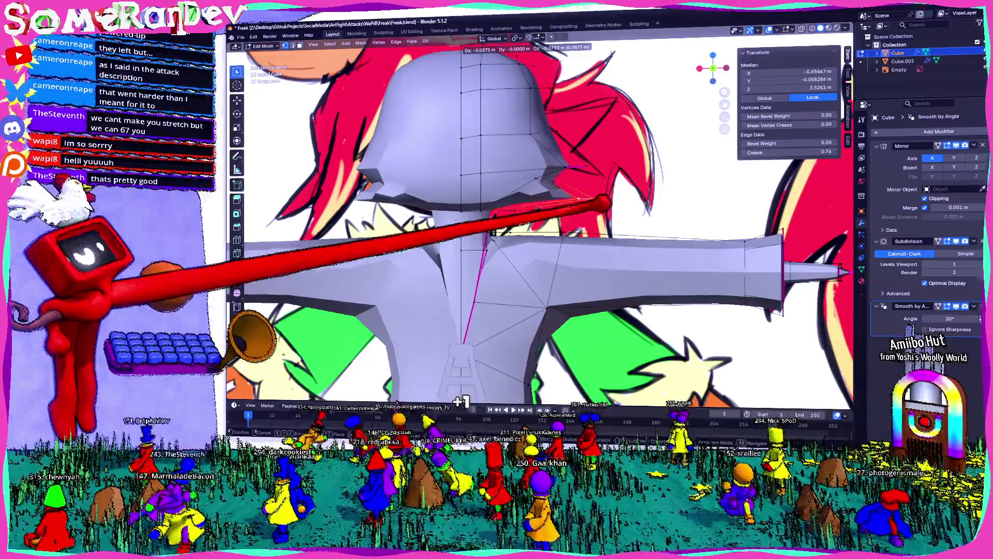
pyautogui.click(461, 402)
pyautogui.hotkey('alt', 'z')
pyautogui.hotkey('alt', 'z')
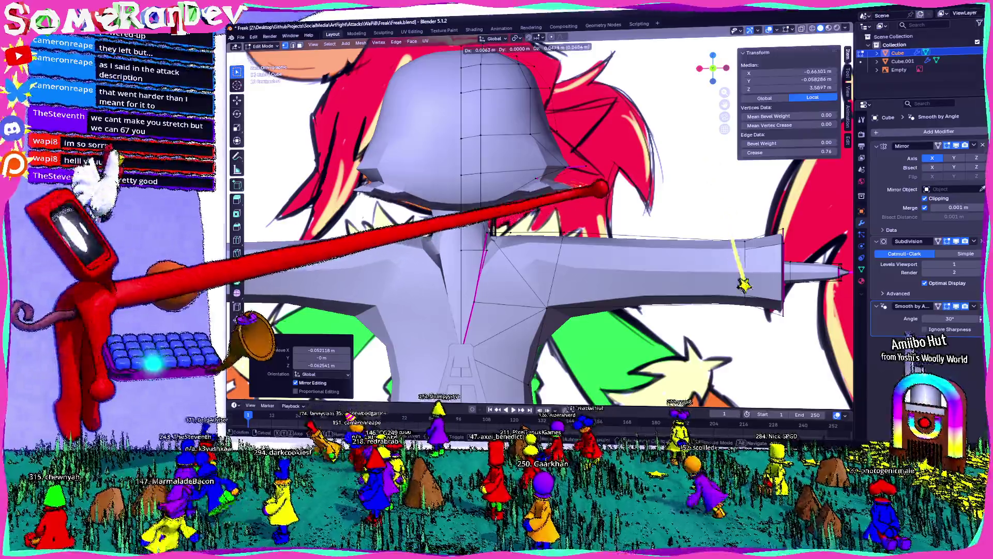
pyautogui.moveTo(665, 139); pyautogui.dragTo(681, 40, button='middle')
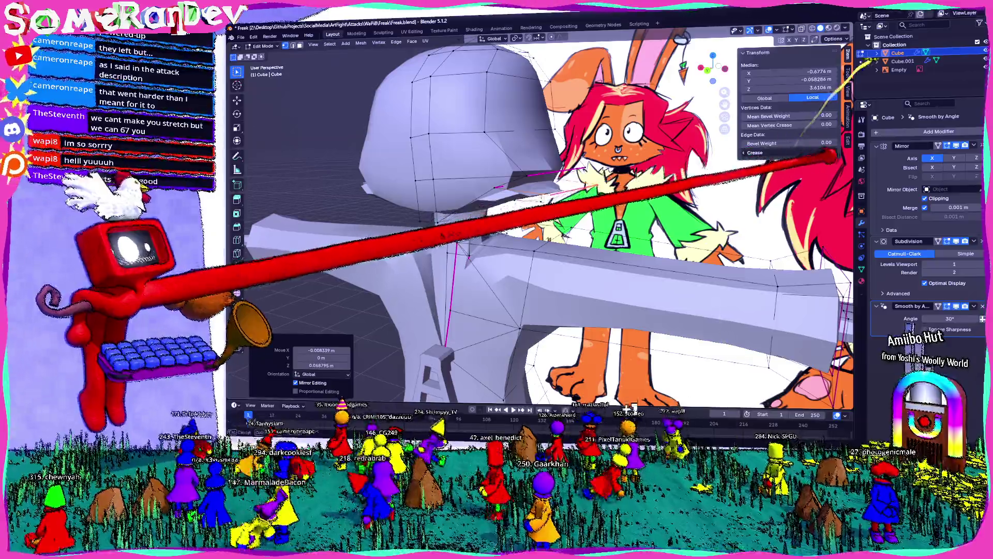
# Leave the under-hat edges at a 0.67 crease, return to Object Mode and view the figure from the front.
pyautogui.moveTo(826, 144)
pyautogui.mouseDown(button='middle')
pyautogui.moveTo(579, 203)
pyautogui.moveTo(436, 217)
pyautogui.mouseUp(button='middle')
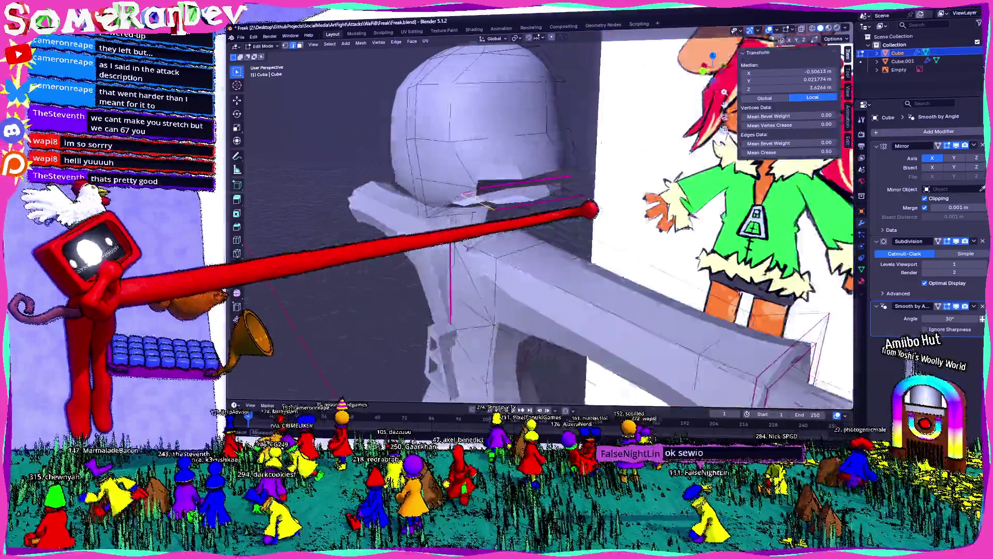
pyautogui.moveTo(528, 233); pyautogui.dragTo(466, 179, button='middle')
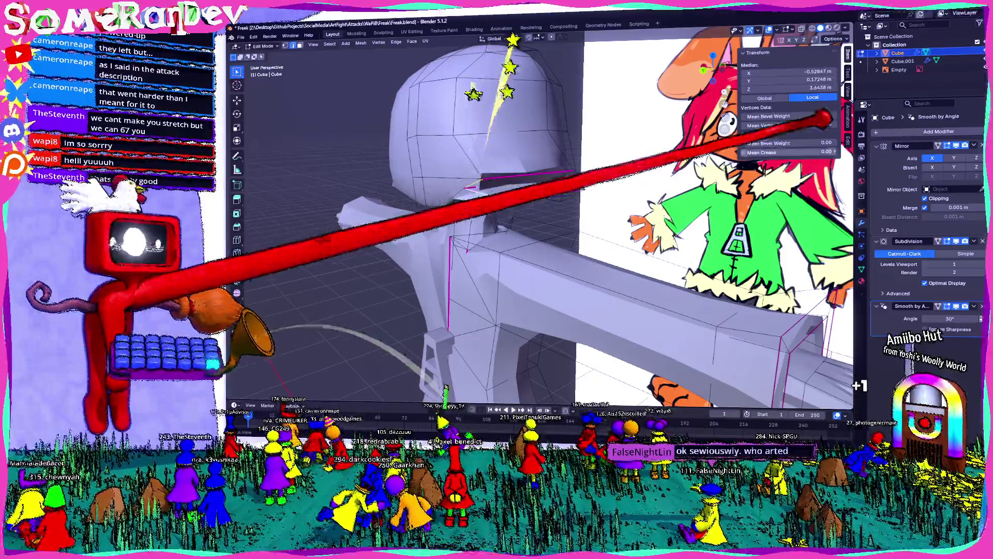
pyautogui.press('Tab')
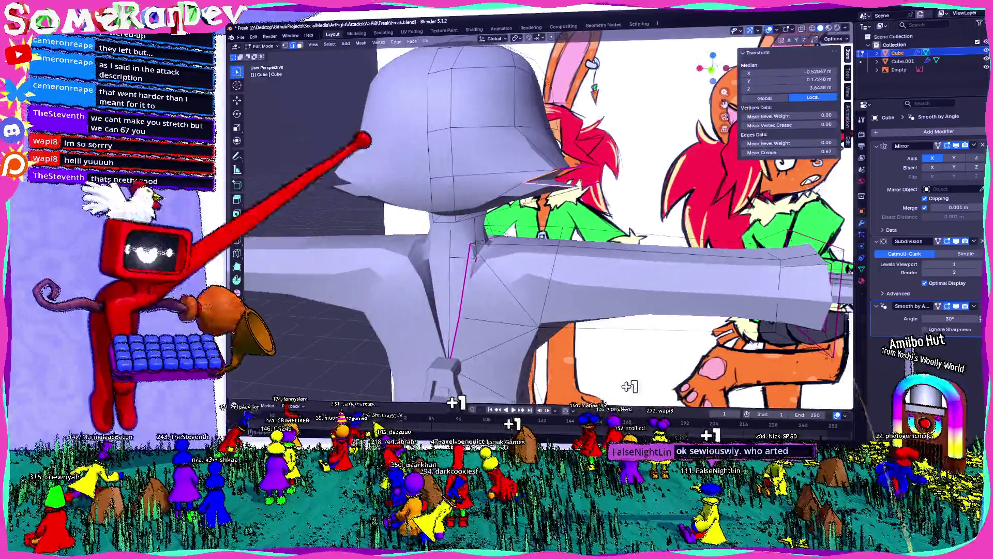
pyautogui.moveTo(527, 233)
pyautogui.mouseDown(button='middle')
pyautogui.moveTo(497, 233)
pyautogui.moveTo(466, 194)
pyautogui.mouseUp(button='middle')
pyautogui.scroll(3, 543, 233)
pyautogui.scroll(-3, 544, 233)
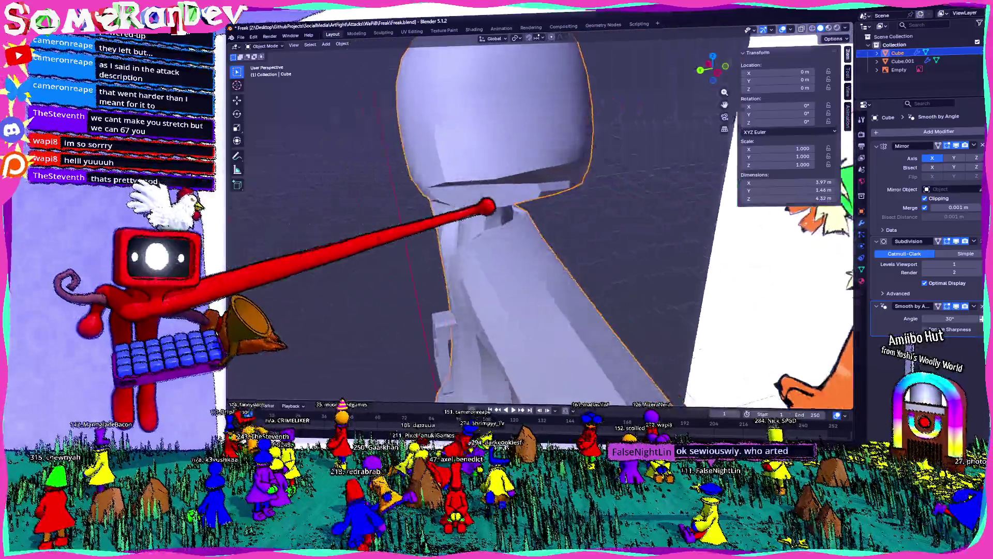
# In Edit Mode, crease the mouth-slit loop and move its vertices while checking against the reference.
pyautogui.moveTo(544, 233); pyautogui.dragTo(481, 218, button='middle')
pyautogui.press('Tab')
pyautogui.moveTo(543, 233); pyautogui.dragTo(512, 217, button='middle')
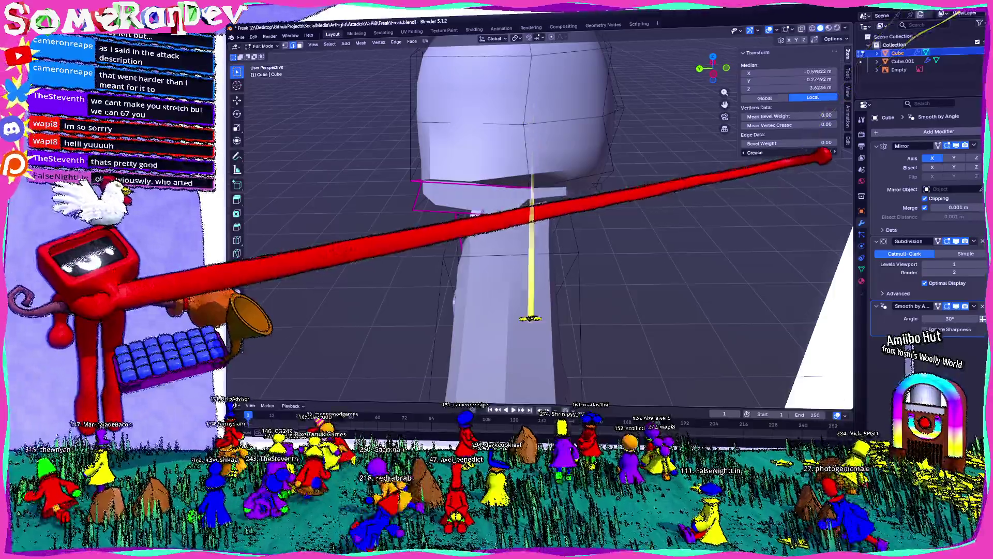
pyautogui.moveTo(826, 159); pyautogui.dragTo(521, 159, button='middle')
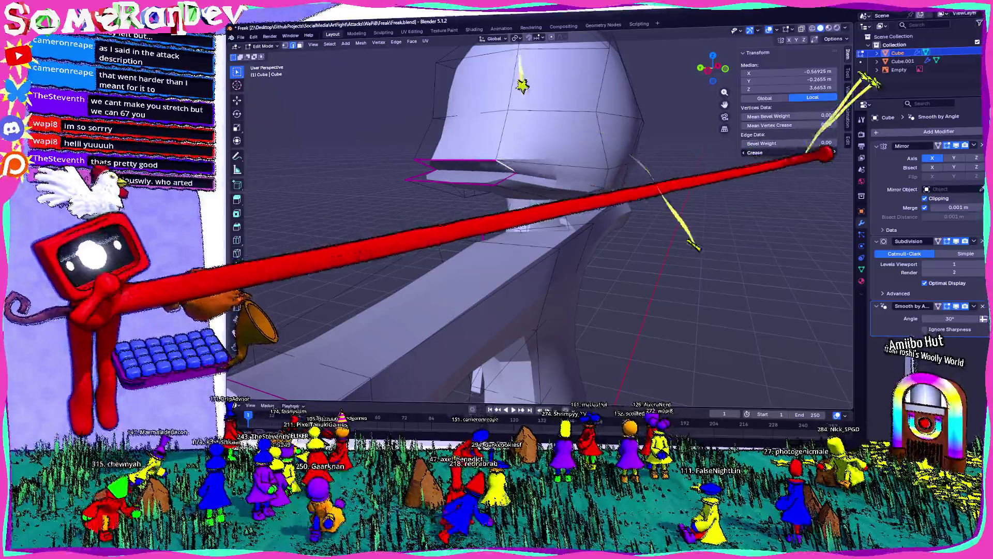
pyautogui.moveTo(528, 228)
pyautogui.mouseDown(button='middle')
pyautogui.moveTo(663, 396)
pyautogui.moveTo(543, 310)
pyautogui.moveTo(590, 295)
pyautogui.moveTo(590, 233)
pyautogui.moveTo(574, 248)
pyautogui.moveTo(466, 248)
pyautogui.mouseUp(button='middle')
pyautogui.scroll(-5, 663, 381)
pyautogui.scroll(3, 543, 232)
pyautogui.scroll(3, 504, 234)
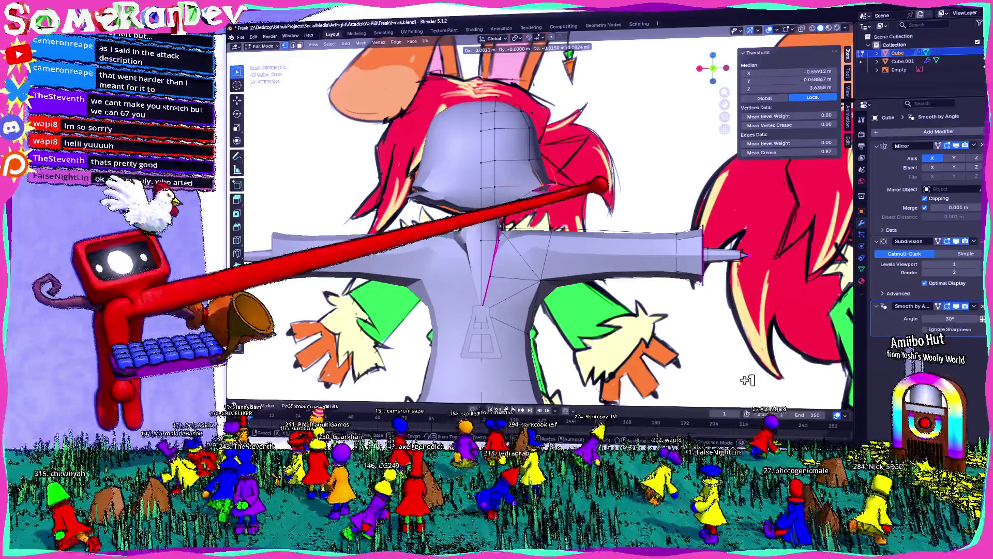
pyautogui.click(748, 380)
pyautogui.moveTo(543, 233); pyautogui.dragTo(465, 233, button='middle')
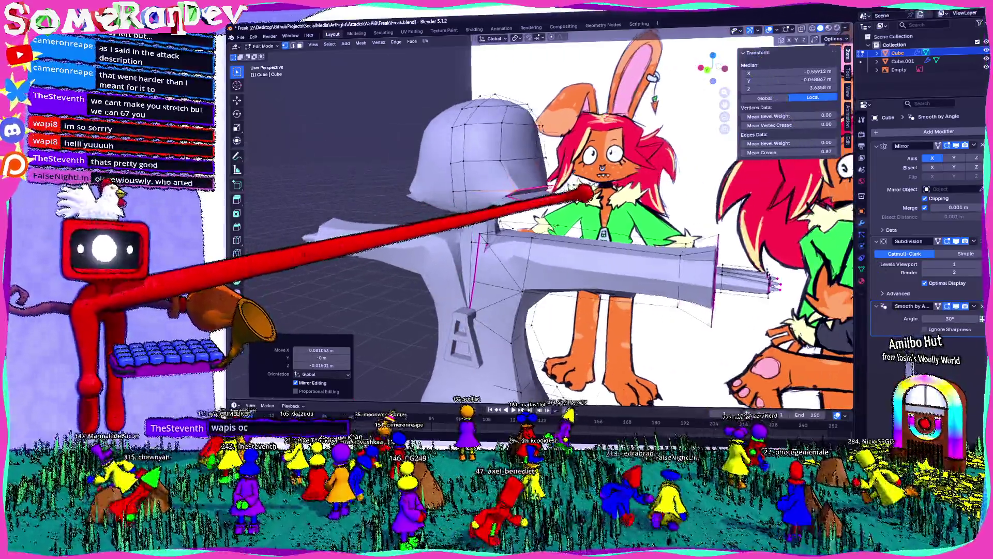
pyautogui.keyDown('shift'); pyautogui.moveTo(652, 163); pyautogui.dragTo(621, 140, button='middle'); pyautogui.keyUp('shift')
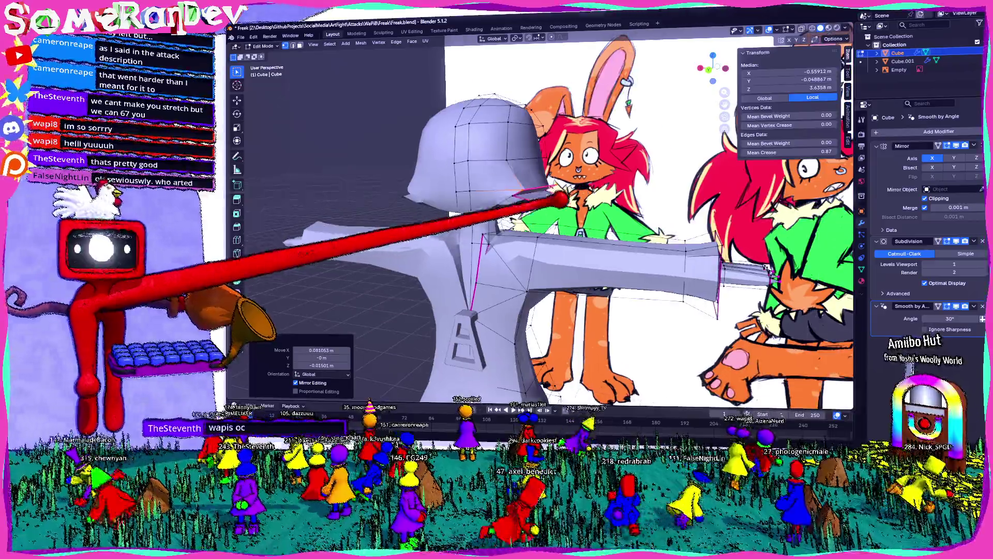
# From the front view, shift an edge near the shoulder and neck vertices, then check in Object Mode.
pyautogui.press('KP_1')
pyautogui.scroll(3, 504, 233)
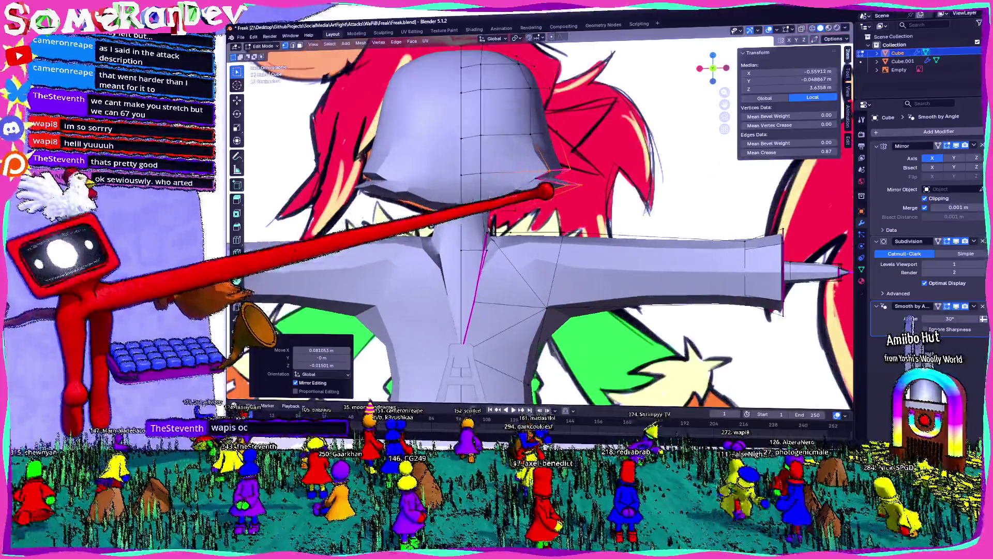
pyautogui.click(578, 186)
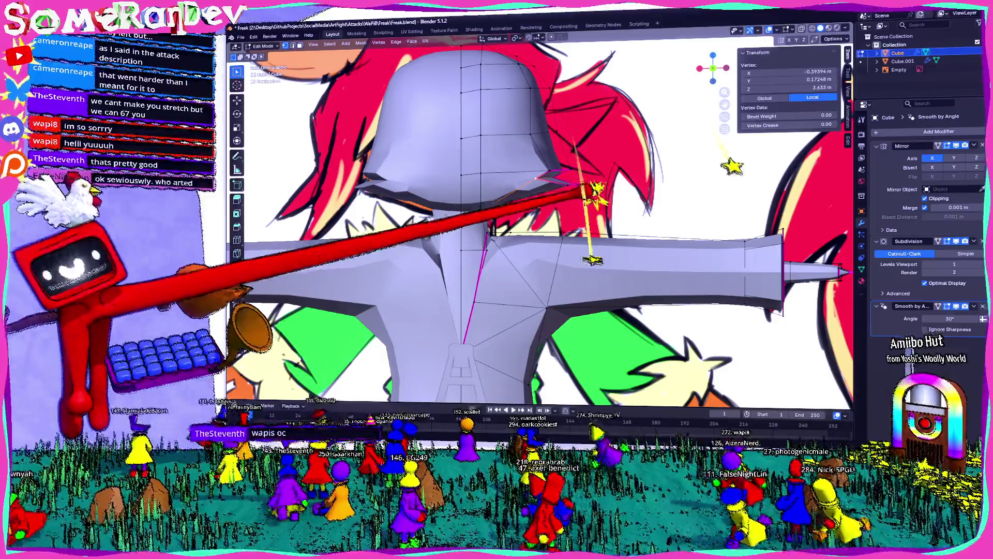
pyautogui.keyDown('shift'); pyautogui.click(593, 260); pyautogui.keyUp('shift')
pyautogui.press('g')
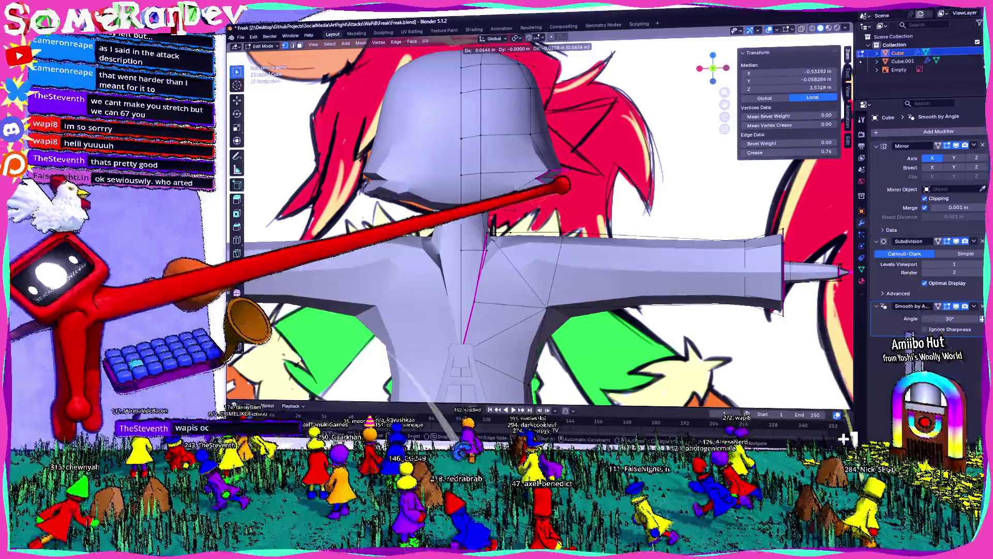
pyautogui.click(565, 193)
pyautogui.scroll(-3, 543, 194)
pyautogui.moveTo(544, 194); pyautogui.dragTo(675, 109, button='middle')
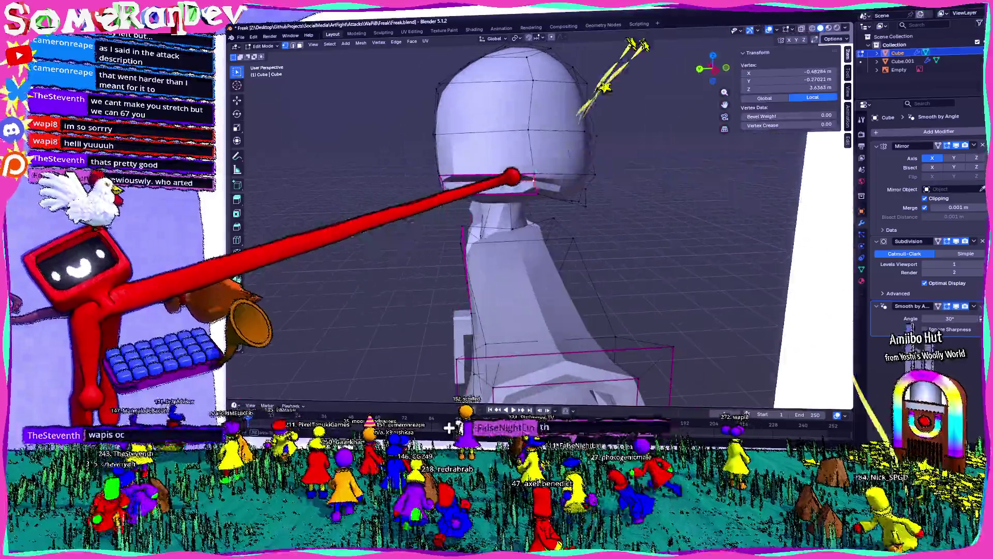
pyautogui.press('KP_1')
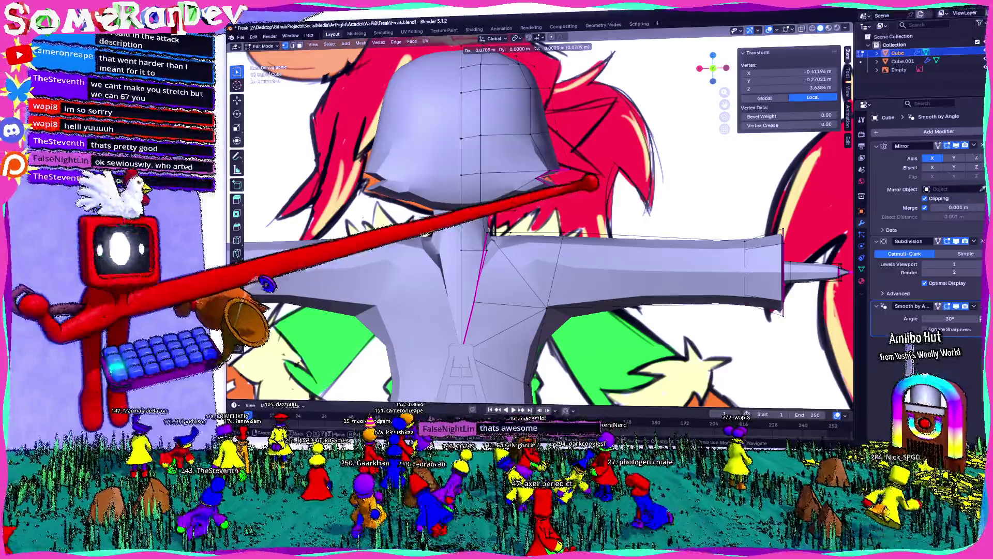
pyautogui.click(425, 233)
pyautogui.moveTo(543, 233)
pyautogui.mouseDown(button='middle')
pyautogui.moveTo(427, 195)
pyautogui.moveTo(505, 233)
pyautogui.moveTo(466, 217)
pyautogui.moveTo(504, 233)
pyautogui.moveTo(481, 225)
pyautogui.moveTo(528, 233)
pyautogui.moveTo(465, 233)
pyautogui.moveTo(505, 234)
pyautogui.moveTo(504, 218)
pyautogui.moveTo(481, 232)
pyautogui.moveTo(512, 226)
pyautogui.moveTo(497, 233)
pyautogui.moveTo(481, 217)
pyautogui.moveTo(512, 233)
pyautogui.mouseUp(button='middle')
pyautogui.press('Tab')
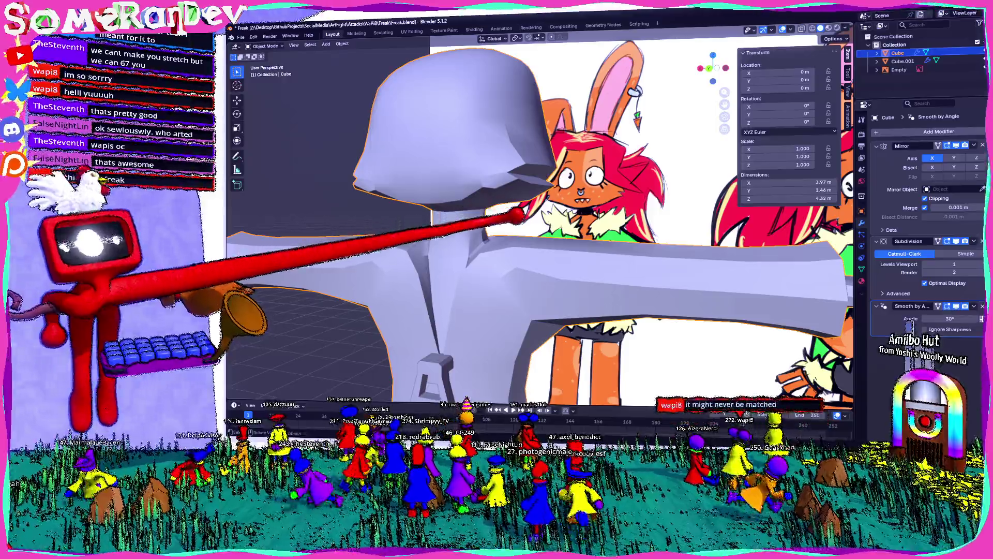
pyautogui.scroll(-4, 505, 233)
pyautogui.moveTo(504, 233); pyautogui.dragTo(465, 233, button='middle')
pyautogui.scroll(4, 505, 232)
# Subdivide the selected mouth-slit edges and merge the resulting triangles into quads.
pyautogui.press('Tab')
pyautogui.moveTo(539, 249)
pyautogui.mouseDown(button='middle')
pyautogui.moveTo(486, 202)
pyautogui.moveTo(466, 233)
pyautogui.moveTo(435, 186)
pyautogui.mouseUp(button='middle')
pyautogui.scroll(3, 504, 232)
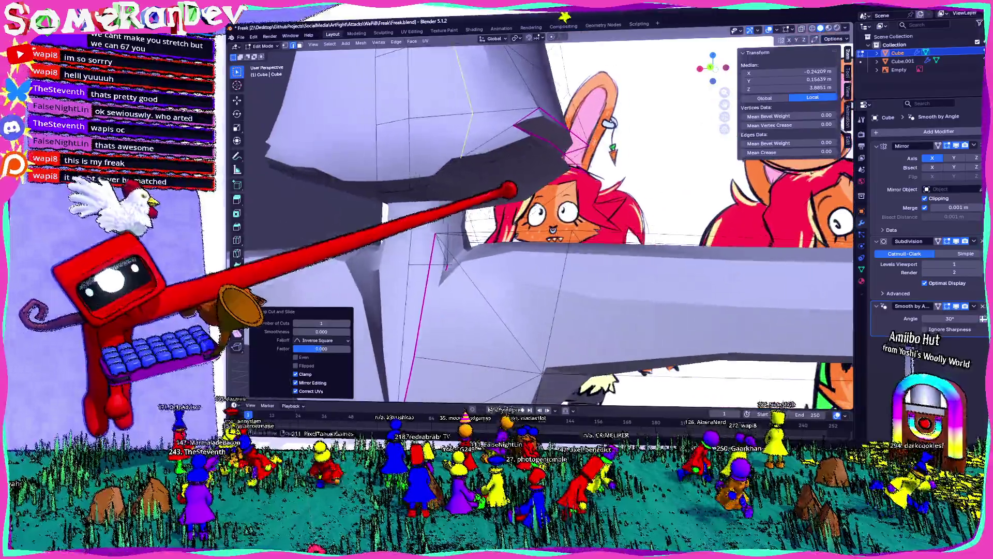
pyautogui.rightClick(466, 155)
pyautogui.click(450, 179)
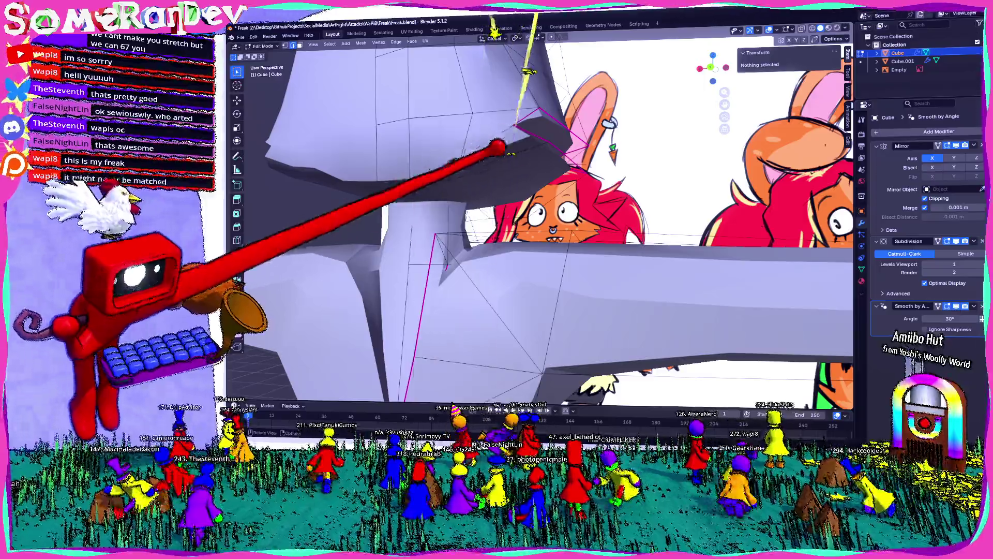
pyautogui.rightClick(497, 132)
pyautogui.click(481, 148)
pyautogui.hotkey('ctrl', 'r')
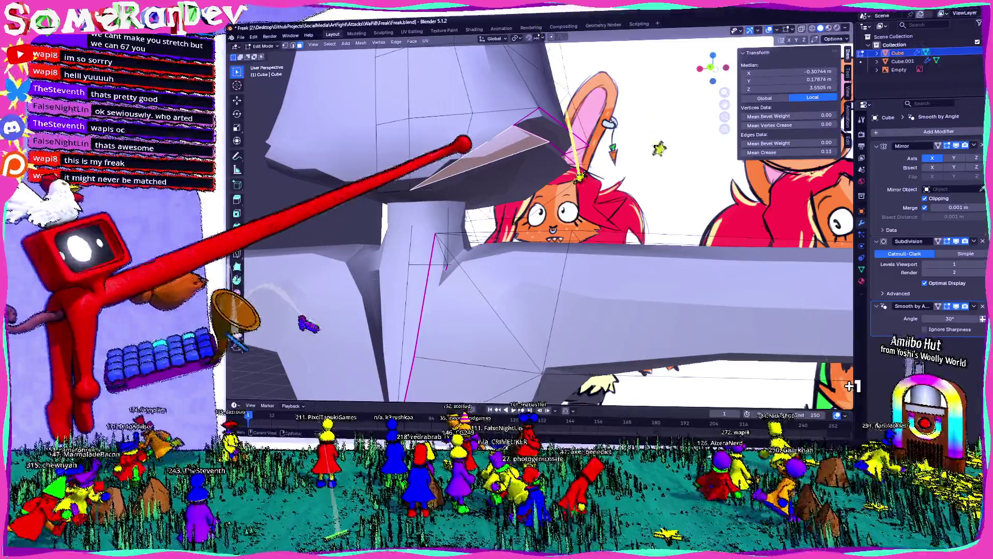
pyautogui.hotkey('alt', 'j')
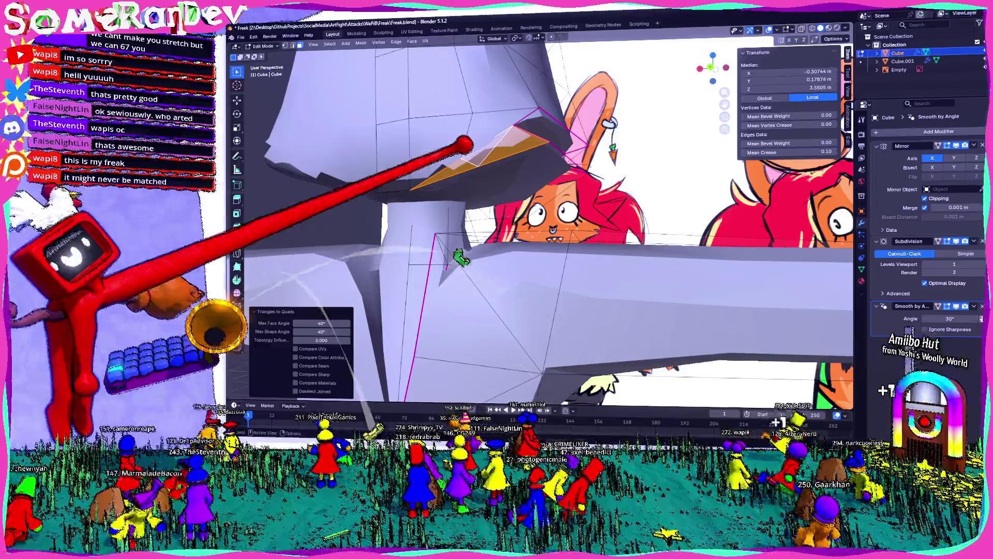
pyautogui.press('g')
pyautogui.hotkey('alt', 'j')
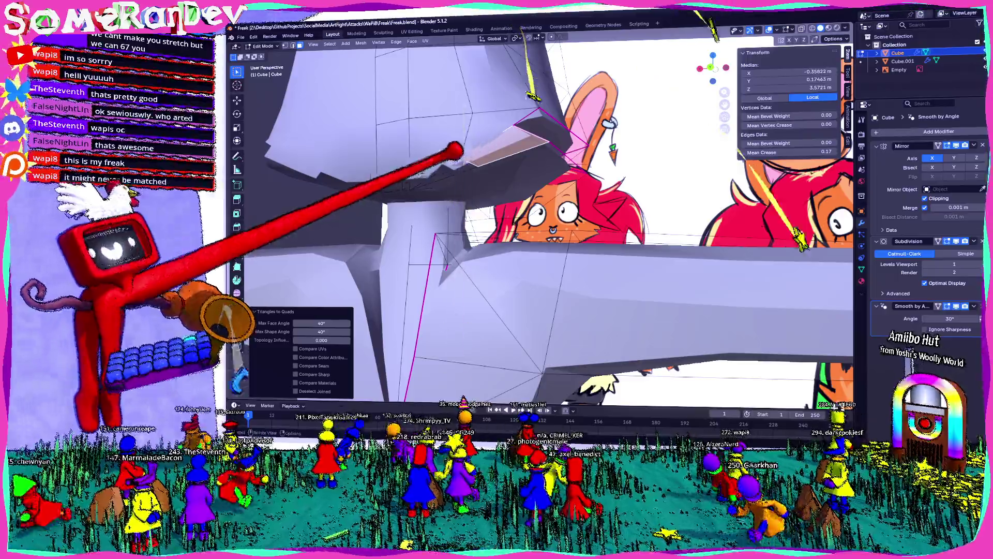
pyautogui.press('Tab')
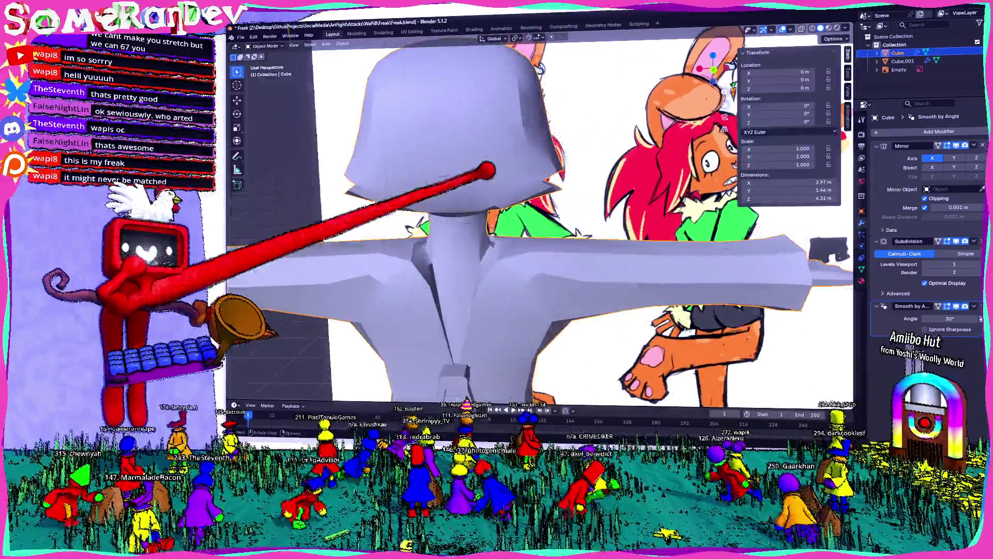
pyautogui.scroll(4, 544, 233)
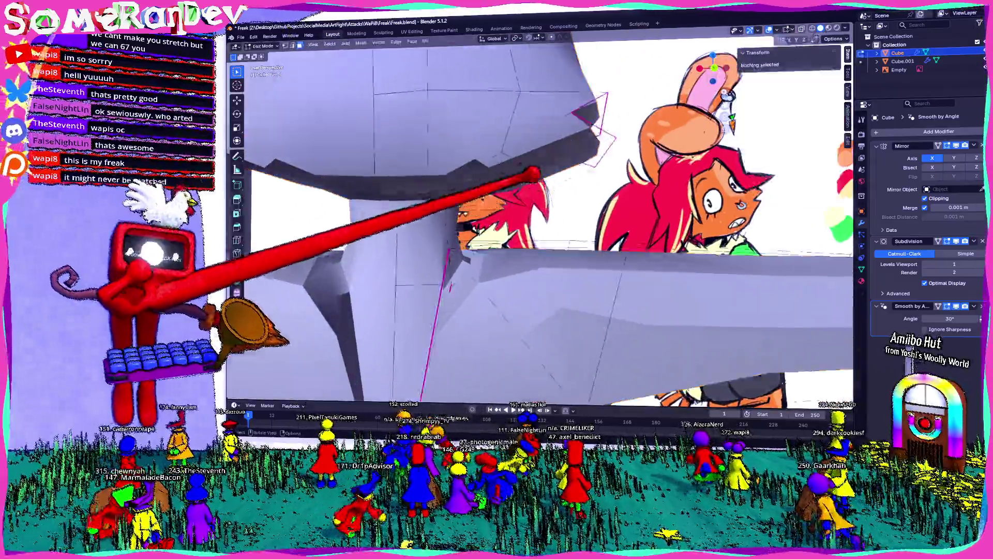
# Inspect the mouth slit from below and the front, then settle in Object Mode near the neck.
pyautogui.moveTo(535, 172); pyautogui.dragTo(487, 173, button='middle')
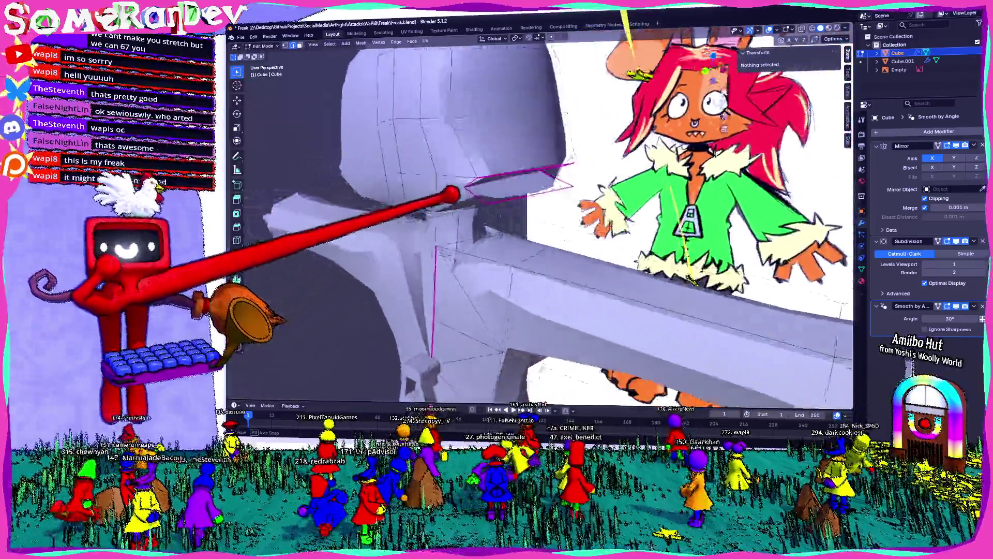
pyautogui.moveTo(497, 233)
pyautogui.mouseDown(button='middle')
pyautogui.moveTo(543, 194)
pyautogui.moveTo(590, 218)
pyautogui.mouseUp(button='middle')
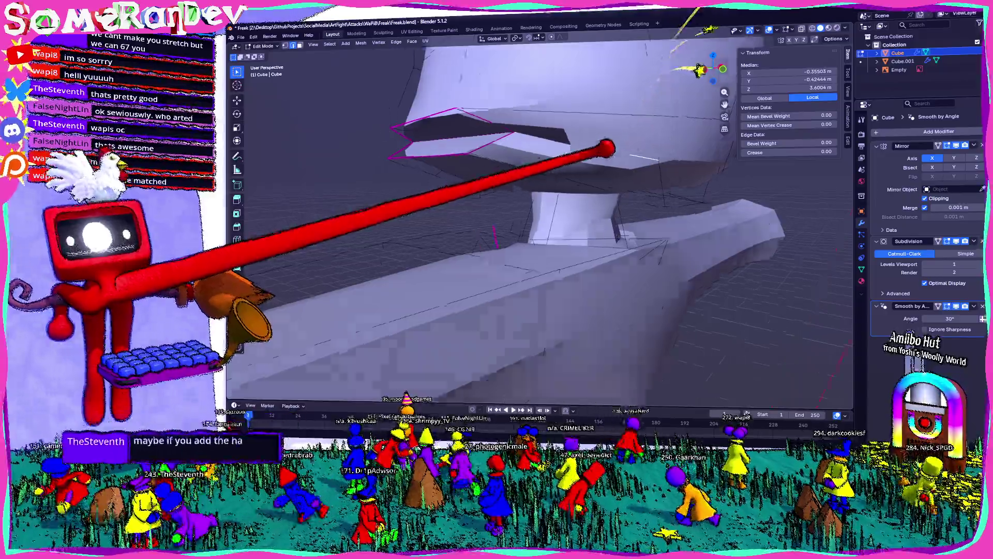
pyautogui.moveTo(497, 233)
pyautogui.mouseDown(button='middle')
pyautogui.moveTo(435, 295)
pyautogui.moveTo(544, 171)
pyautogui.mouseUp(button='middle')
pyautogui.moveTo(497, 233); pyautogui.dragTo(559, 280, button='middle')
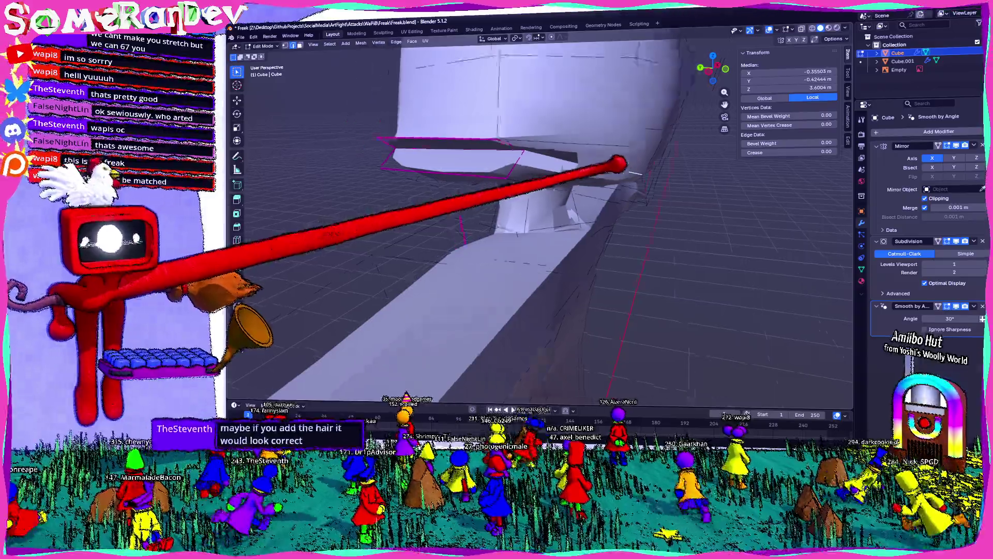
pyautogui.moveTo(497, 232); pyautogui.dragTo(543, 194, button='middle')
pyautogui.press('Tab')
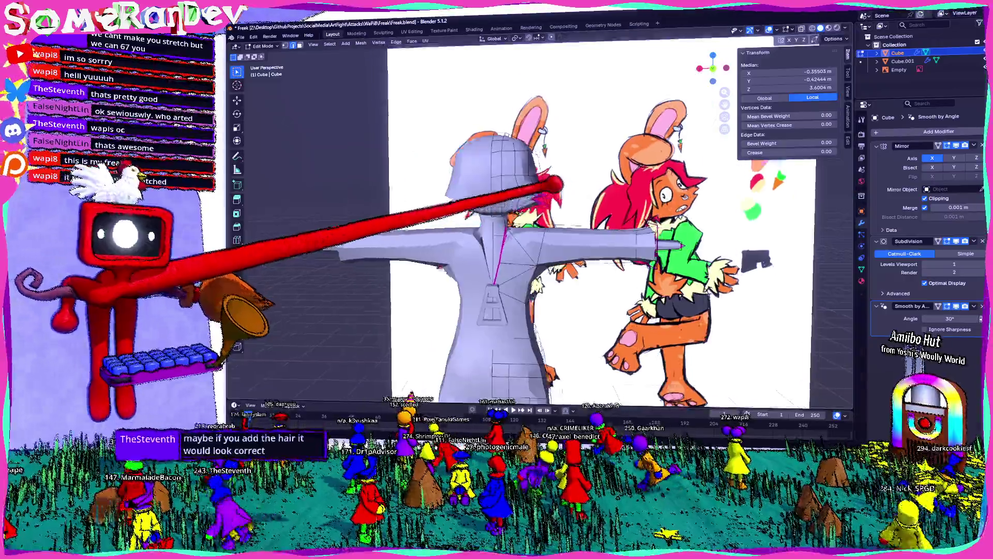
pyautogui.moveTo(497, 233); pyautogui.dragTo(435, 194, button='middle')
pyautogui.moveTo(497, 233)
pyautogui.mouseDown(button='middle')
pyautogui.moveTo(544, 264)
pyautogui.moveTo(543, 248)
pyautogui.moveTo(435, 217)
pyautogui.moveTo(543, 256)
pyautogui.mouseUp(button='middle')
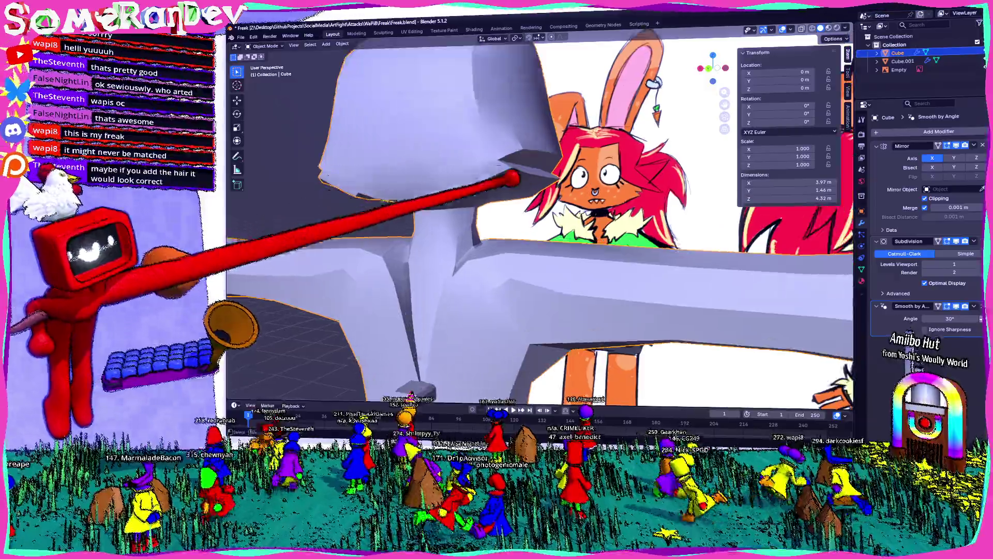
# Nudge the selected vertices beside the head slightly from a back orthographic view.
pyautogui.moveTo(496, 233); pyautogui.dragTo(435, 194, button='middle')
pyautogui.press('Tab')
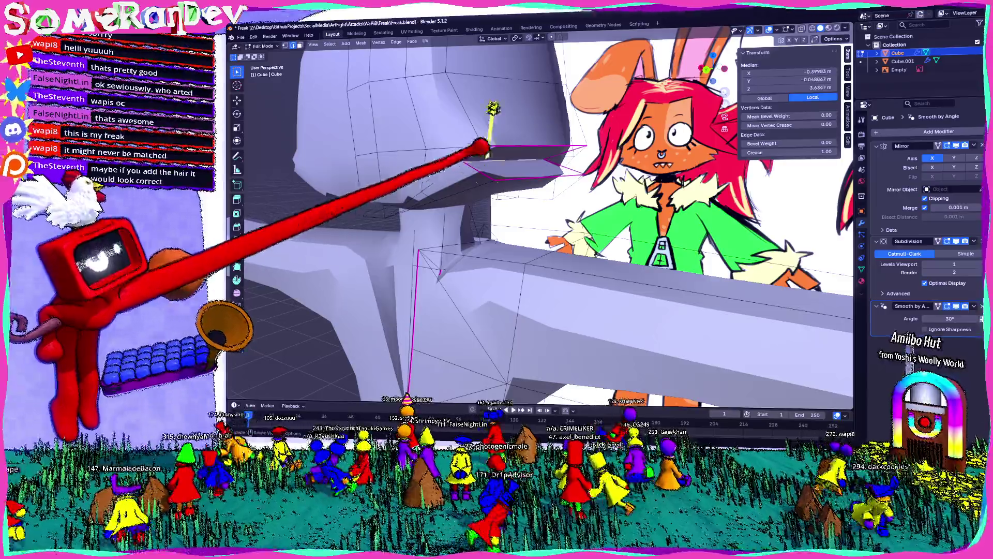
pyautogui.moveTo(527, 82); pyautogui.dragTo(550, 241, button='middle')
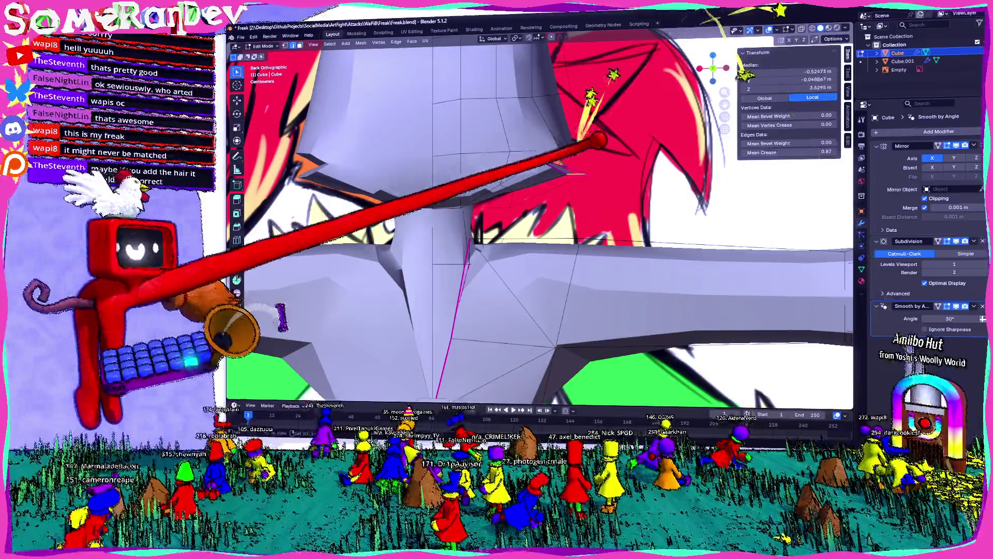
pyautogui.press('g')
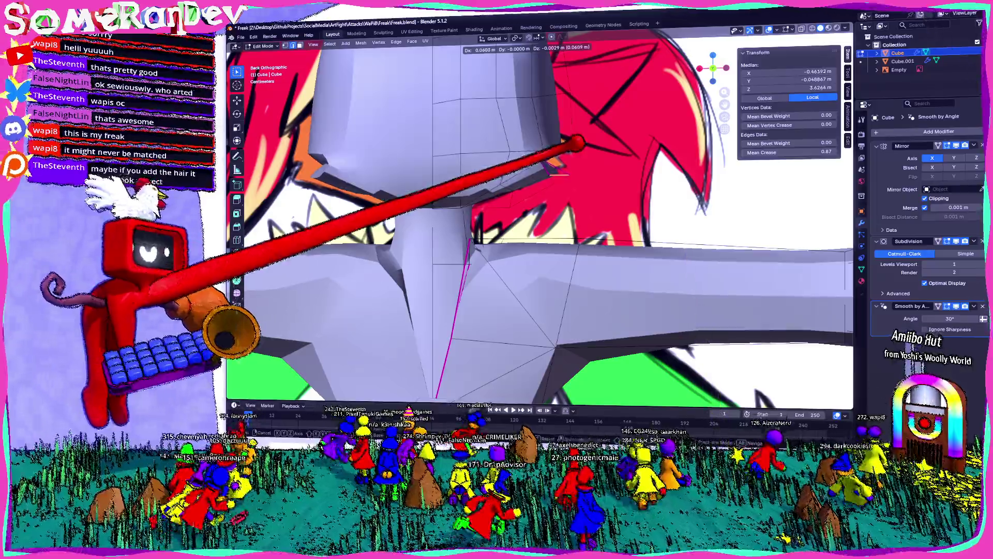
pyautogui.click(567, 155)
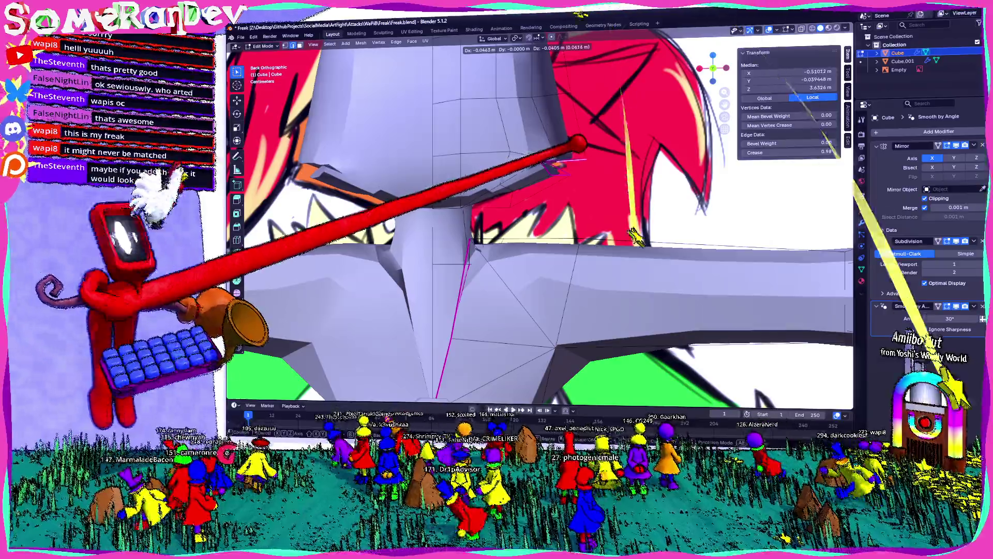
# Triangulate the faces at the mouth-slit corner and review the whole figure in Object Mode.
pyautogui.moveTo(592, 172)
pyautogui.mouseDown(button='middle')
pyautogui.moveTo(689, 180)
pyautogui.moveTo(637, 233)
pyautogui.mouseUp(button='middle')
pyautogui.moveTo(528, 151); pyautogui.dragTo(475, 157, button='middle')
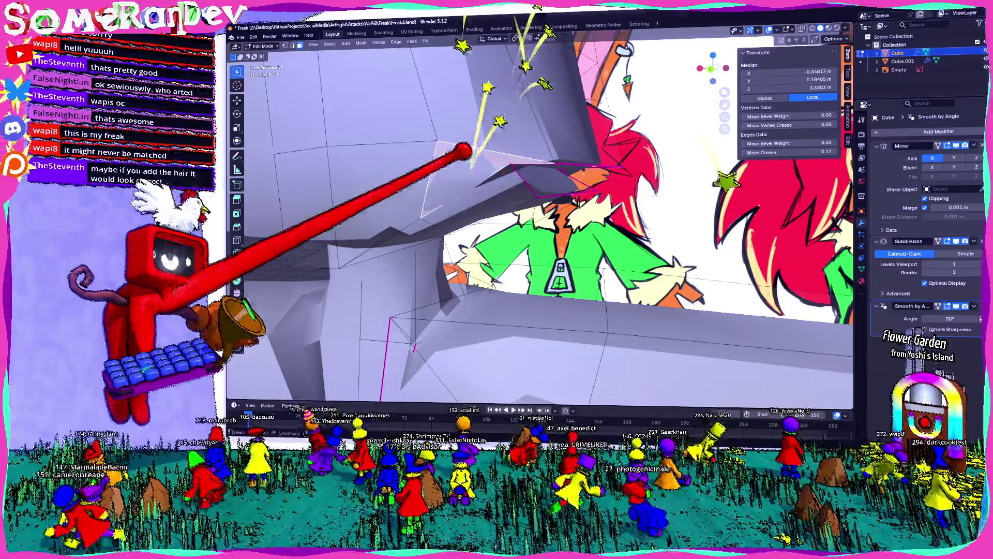
pyautogui.hotkey('ctrl', 't')
pyautogui.moveTo(505, 234); pyautogui.dragTo(466, 256, button='middle')
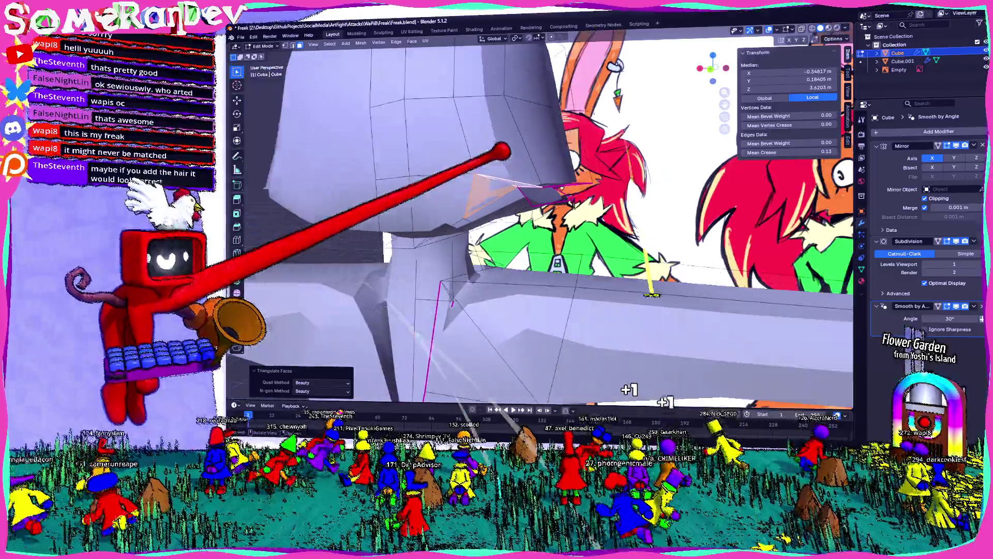
pyautogui.moveTo(663, 387)
pyautogui.mouseDown(button='middle')
pyautogui.moveTo(544, 311)
pyautogui.moveTo(622, 271)
pyautogui.moveTo(753, 372)
pyautogui.moveTo(718, 411)
pyautogui.mouseUp(button='middle')
pyautogui.press('Tab')
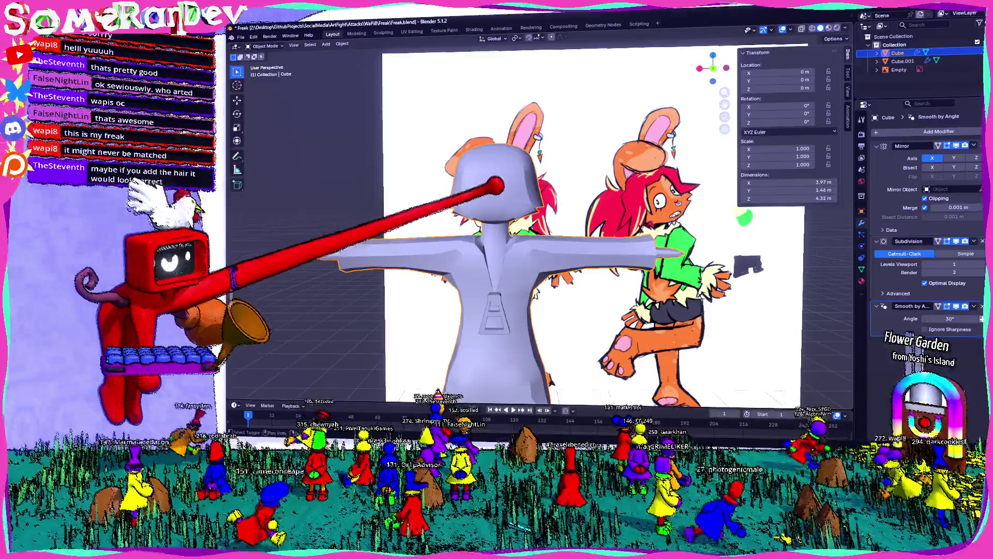
# Subdivide the selected lip face at the mouth slit.
pyautogui.moveTo(543, 272)
pyautogui.mouseDown(button='middle')
pyautogui.moveTo(496, 248)
pyautogui.moveTo(558, 264)
pyautogui.mouseUp(button='middle')
pyautogui.scroll(3, 504, 233)
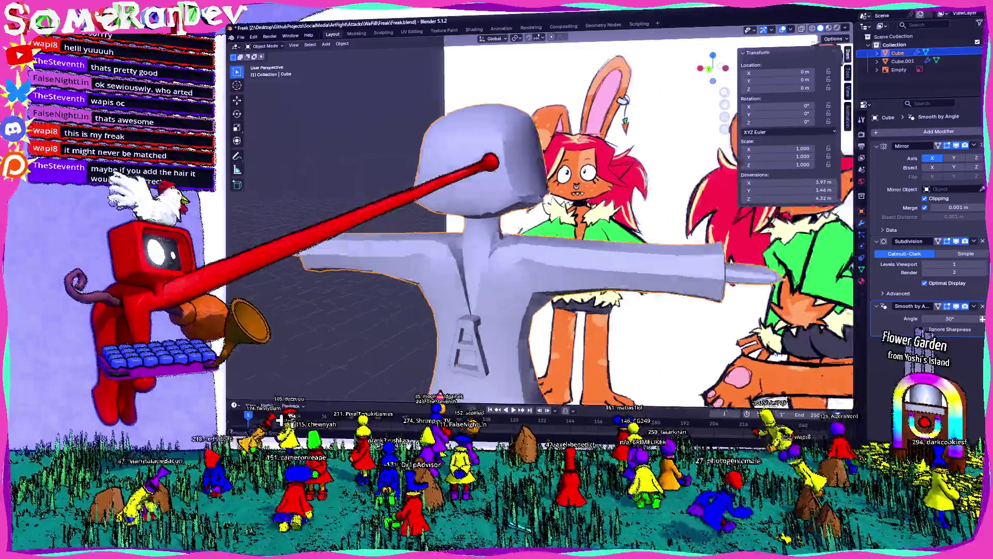
pyautogui.scroll(3, 505, 233)
pyautogui.moveTo(504, 233)
pyautogui.mouseDown(button='middle')
pyautogui.moveTo(544, 257)
pyautogui.moveTo(504, 256)
pyautogui.moveTo(559, 233)
pyautogui.moveTo(627, 233)
pyautogui.mouseUp(button='middle')
pyautogui.press('Tab')
pyautogui.click(605, 209)
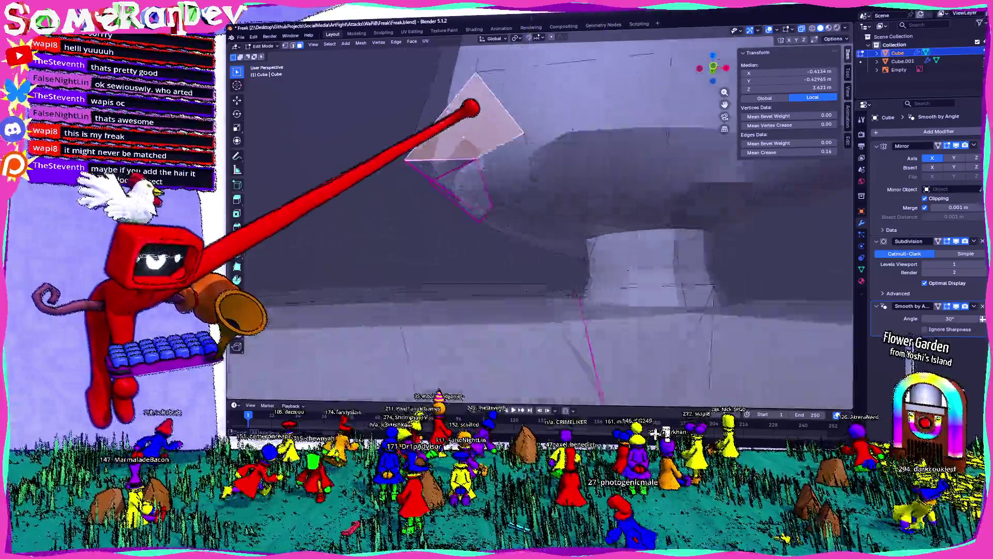
pyautogui.moveTo(543, 232); pyautogui.dragTo(605, 256, button='middle')
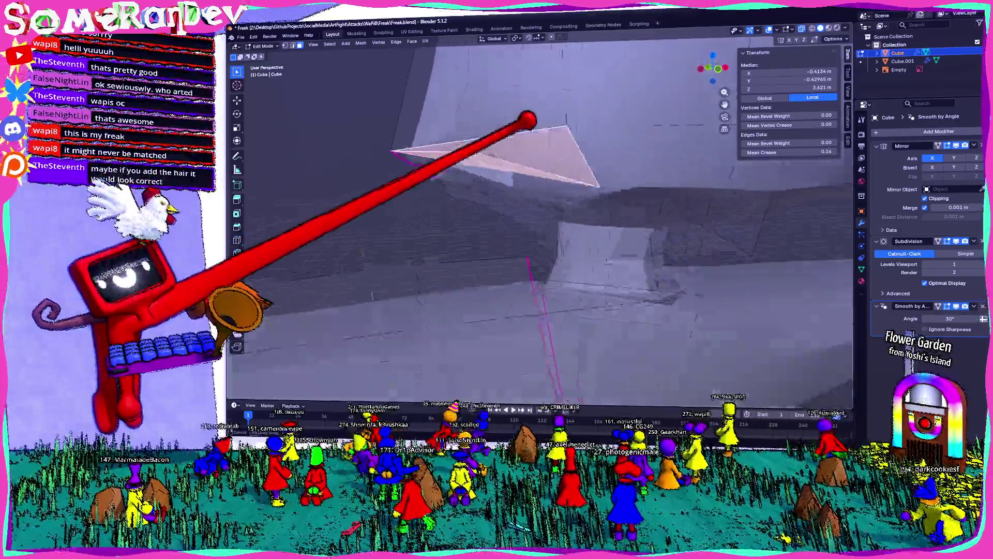
pyautogui.moveTo(543, 233); pyautogui.dragTo(590, 280, button='middle')
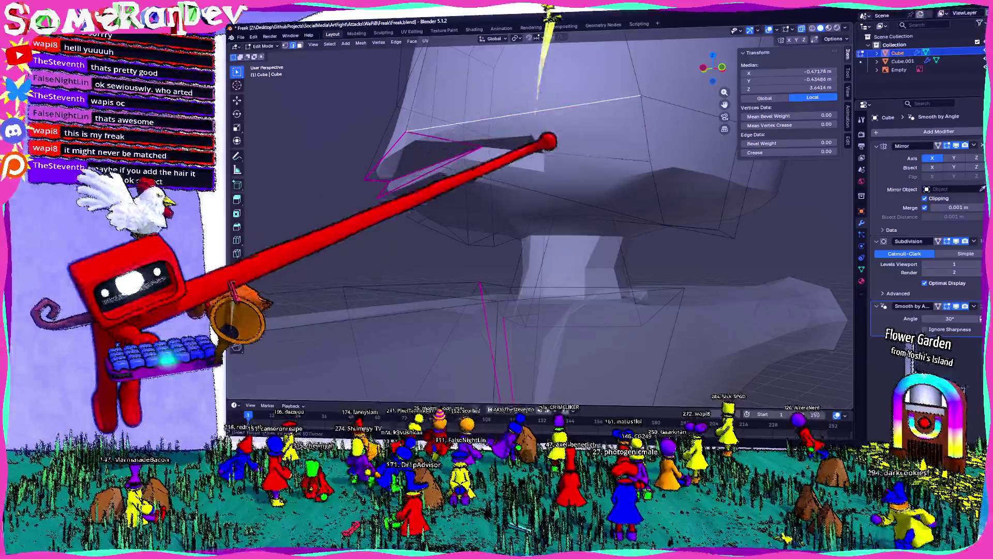
pyautogui.rightClick(543, 180)
pyautogui.click(535, 180)
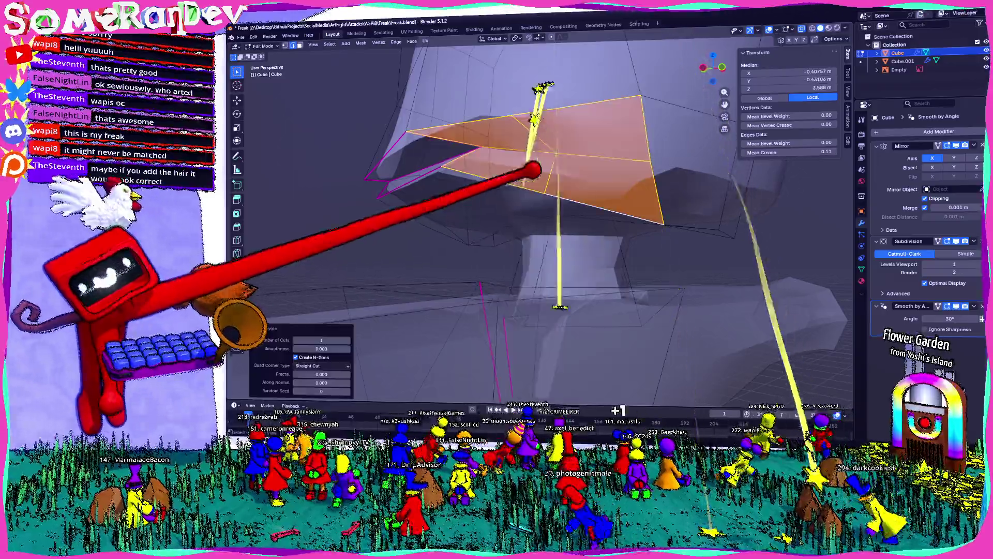
pyautogui.moveTo(558, 186)
pyautogui.mouseDown(button='middle')
pyautogui.moveTo(613, 185)
pyautogui.moveTo(504, 140)
pyautogui.mouseUp(button='middle')
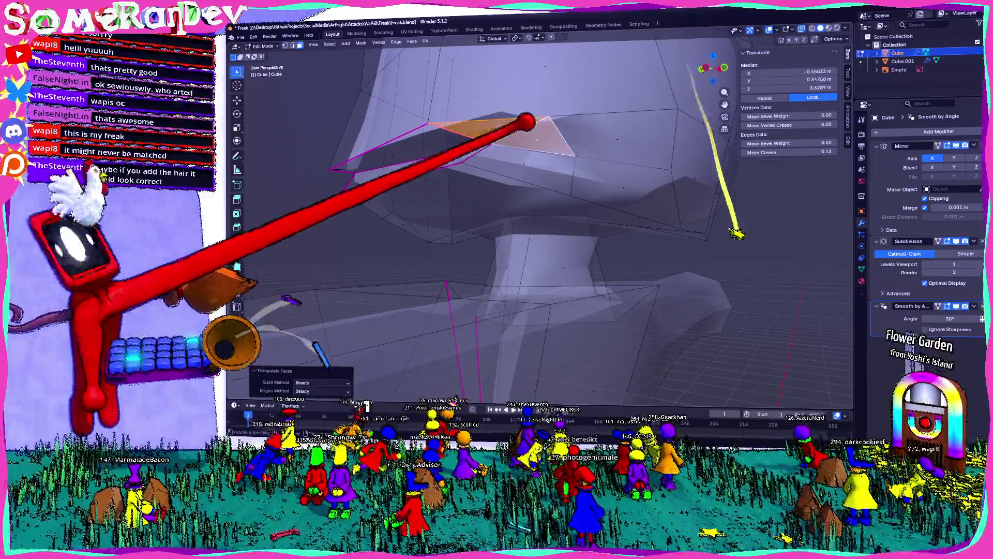
pyautogui.moveTo(543, 232); pyautogui.dragTo(544, 296, button='middle')
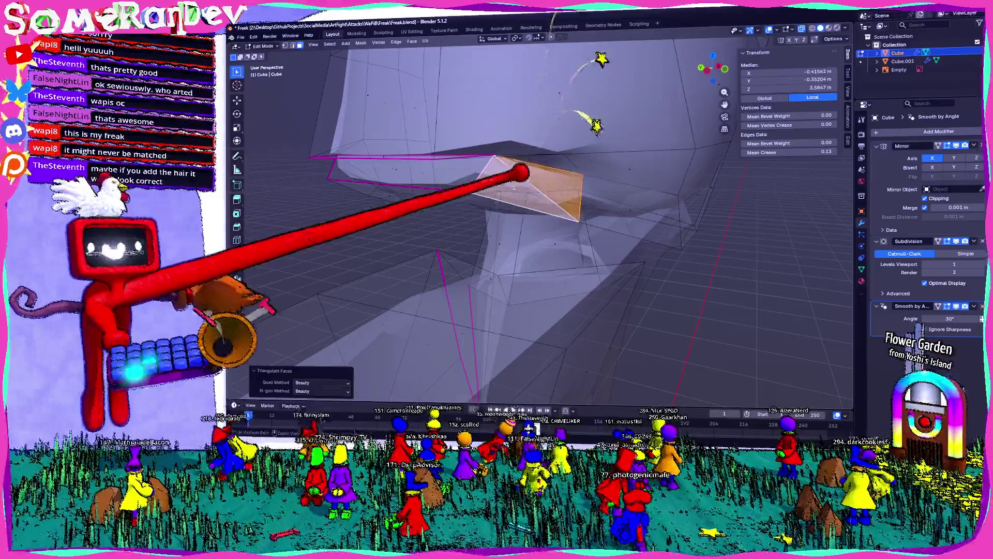
# Check the head shape briefly, then move a mouth-corner vertex into a new position.
pyautogui.press('Tab')
pyautogui.moveTo(526, 175)
pyautogui.mouseDown(button='middle')
pyautogui.moveTo(580, 185)
pyautogui.moveTo(559, 194)
pyautogui.mouseUp(button='middle')
pyautogui.press('Tab')
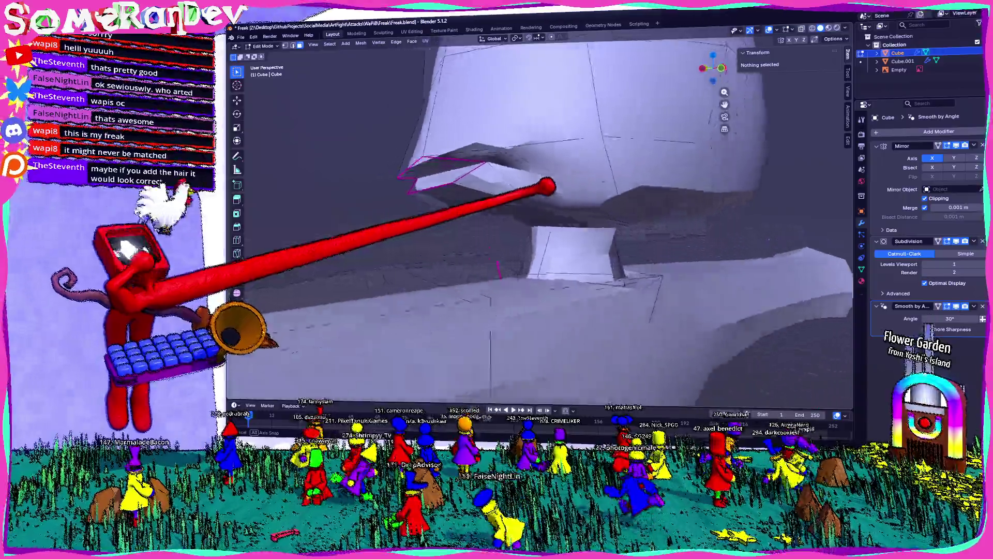
pyautogui.moveTo(543, 310)
pyautogui.mouseDown(button='middle')
pyautogui.moveTo(590, 256)
pyautogui.moveTo(496, 232)
pyautogui.mouseUp(button='middle')
pyautogui.click(543, 232)
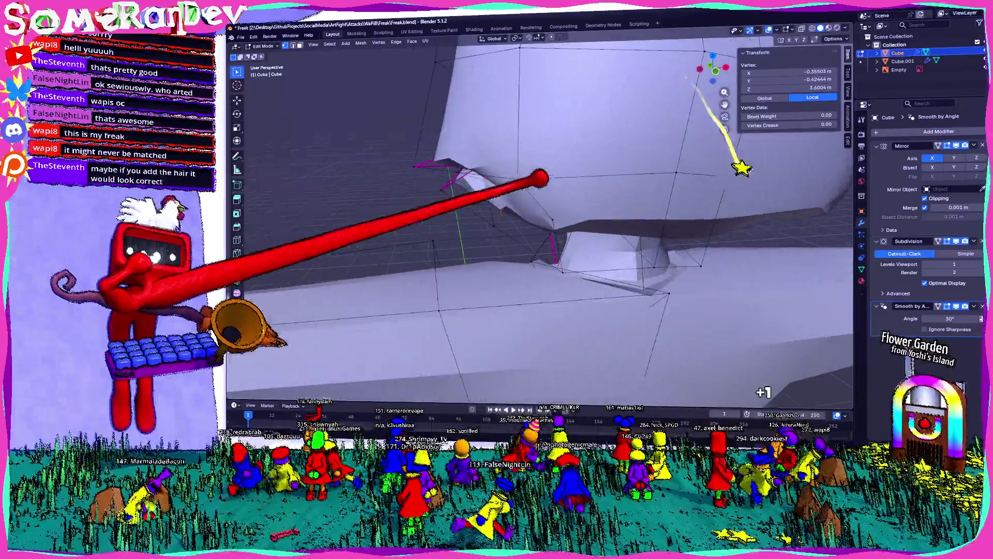
pyautogui.moveTo(501, 193)
pyautogui.mouseDown(button='middle')
pyautogui.moveTo(543, 178)
pyautogui.moveTo(472, 170)
pyautogui.moveTo(633, 166)
pyautogui.moveTo(541, 175)
pyautogui.moveTo(581, 184)
pyautogui.moveTo(543, 179)
pyautogui.mouseUp(button='middle')
pyautogui.press('g')
pyautogui.click(490, 159)
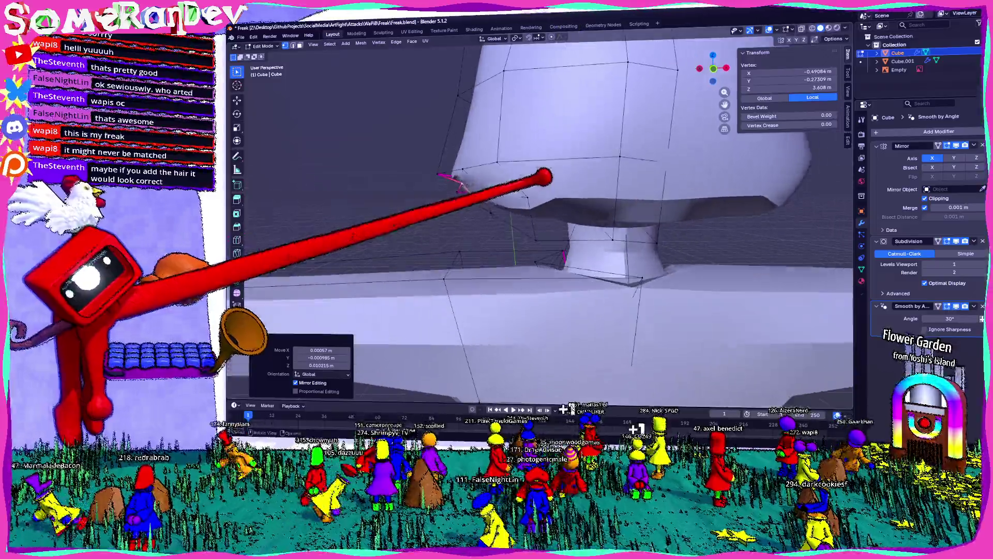
pyautogui.moveTo(475, 184); pyautogui.dragTo(631, 204, button='middle')
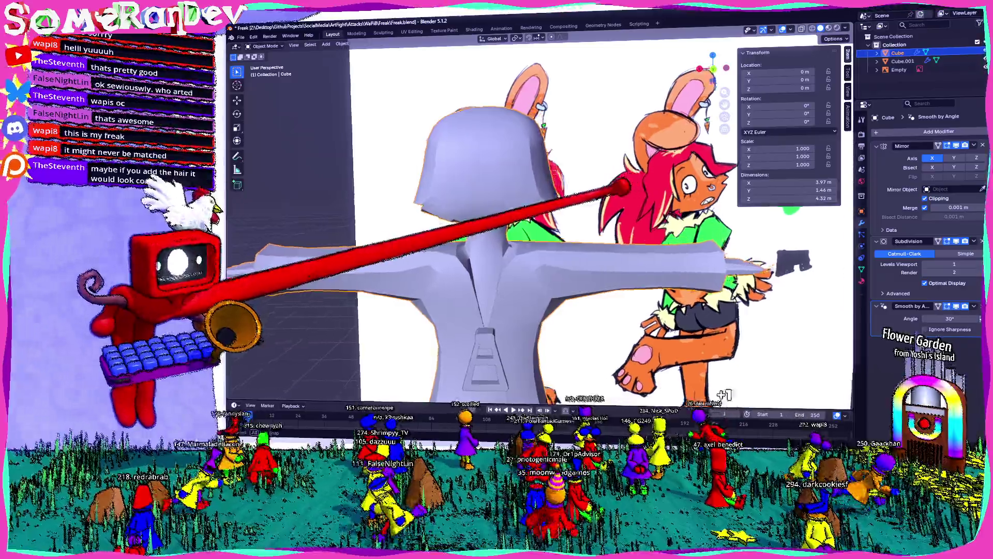
# Nudge a vertex slightly and select the edges along the mouth slit.
pyautogui.moveTo(543, 234); pyautogui.dragTo(591, 249, button='middle')
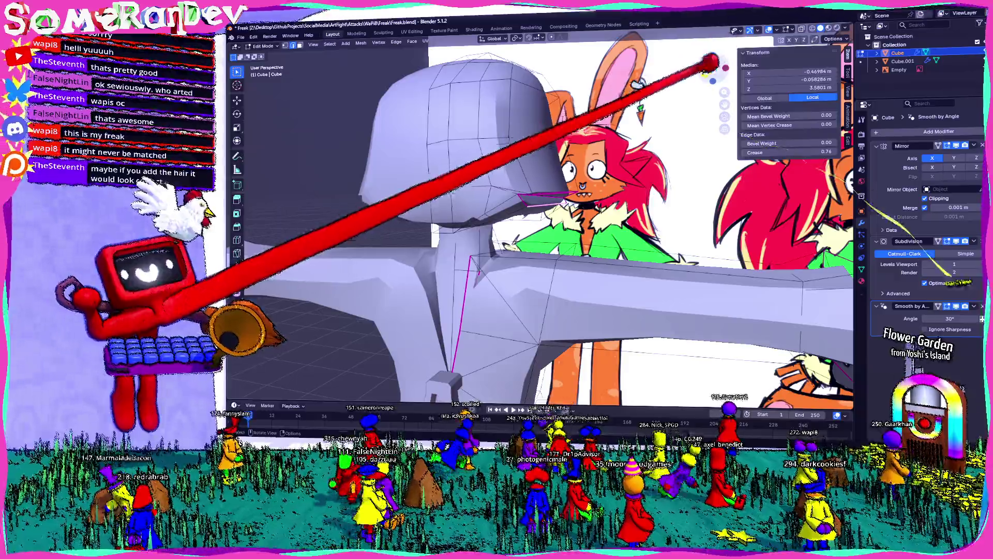
pyautogui.moveTo(543, 232); pyautogui.dragTo(496, 256, button='middle')
pyautogui.press('g')
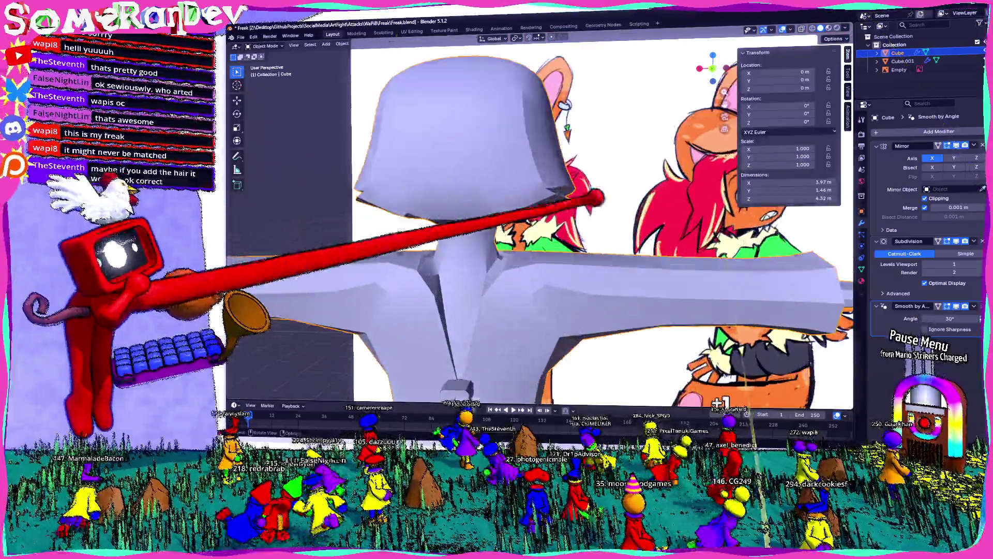
pyautogui.moveTo(544, 233); pyautogui.dragTo(465, 256, button='middle')
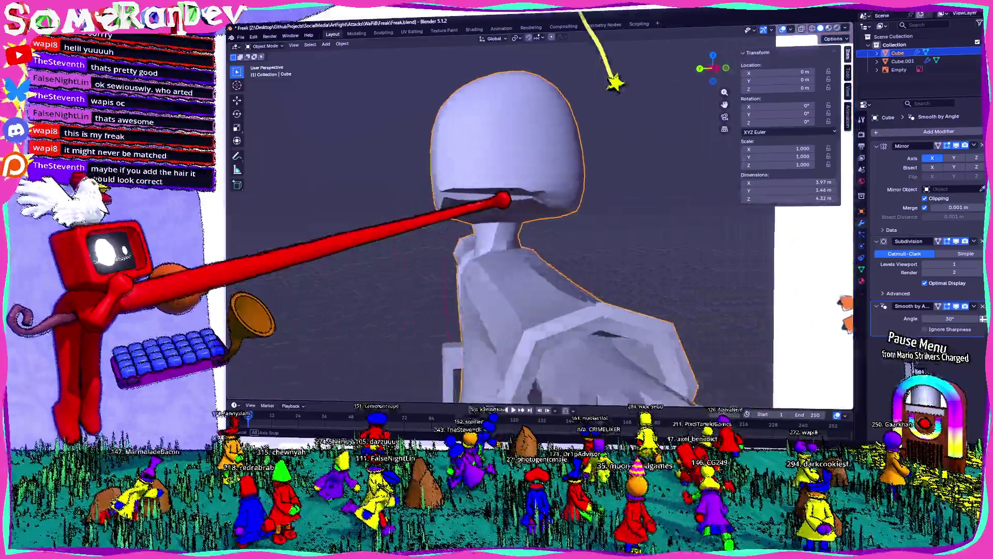
pyautogui.scroll(3, 530, 197)
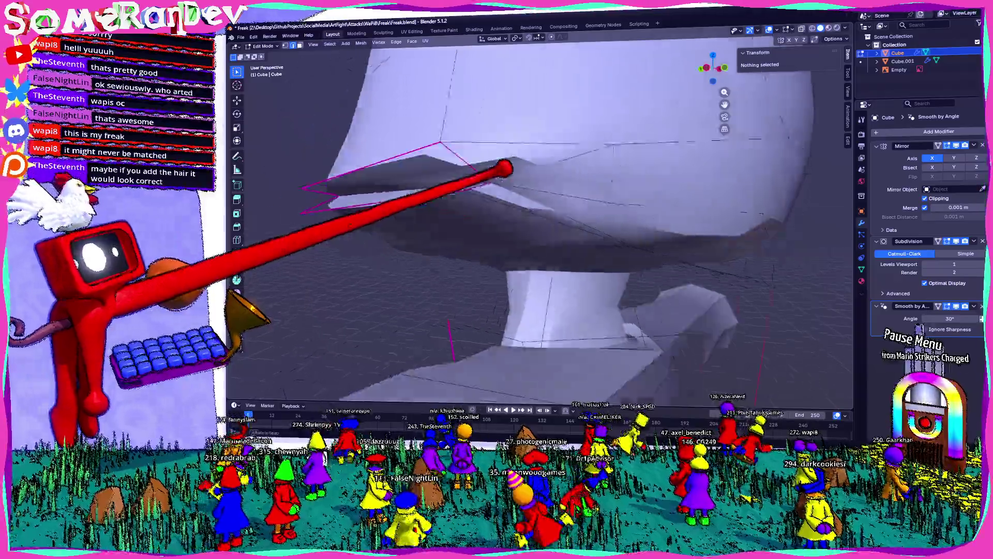
pyautogui.press('Tab')
pyautogui.click(466, 167)
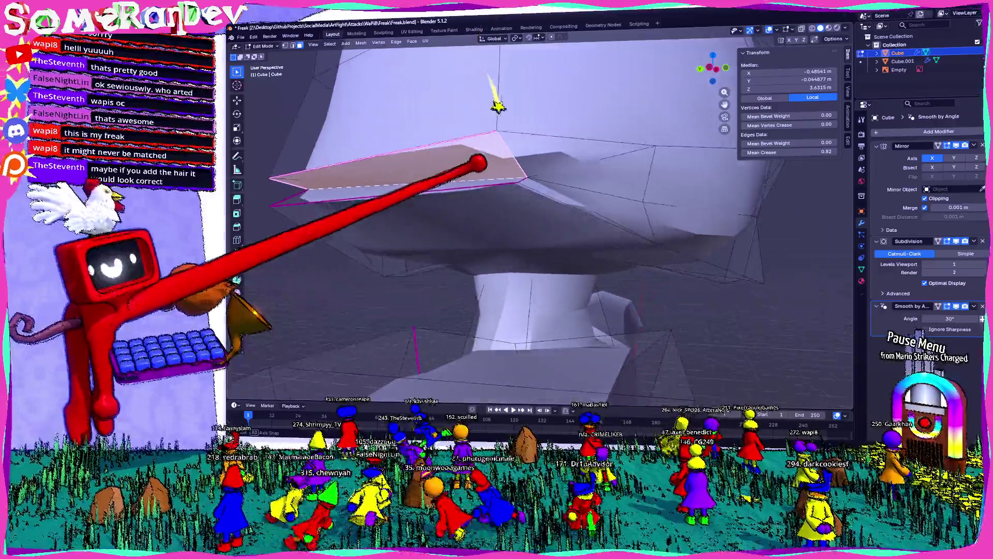
pyautogui.moveTo(464, 151)
pyautogui.mouseDown(button='middle')
pyautogui.moveTo(555, 231)
pyautogui.moveTo(646, 200)
pyautogui.mouseUp(button='middle')
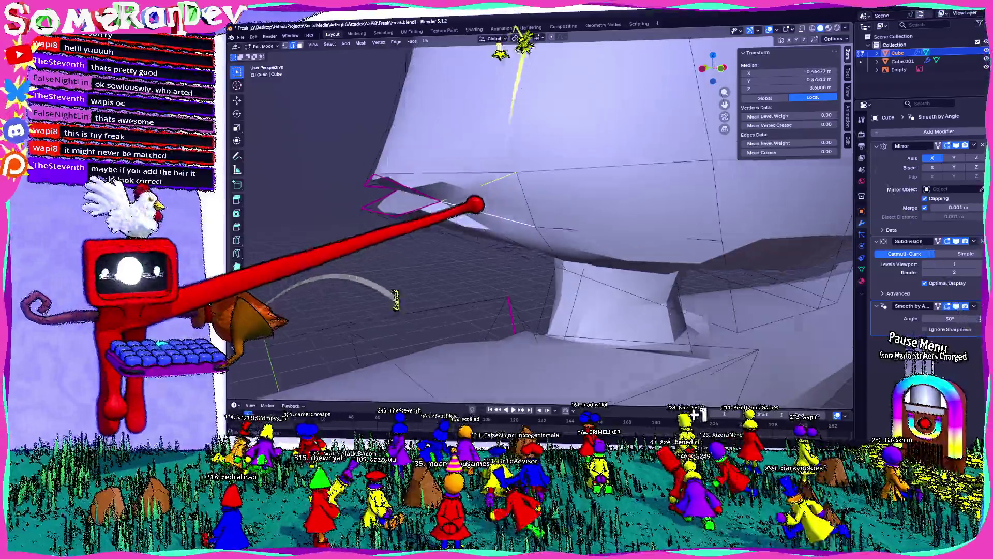
pyautogui.moveTo(490, 174); pyautogui.dragTo(419, 183, button='middle')
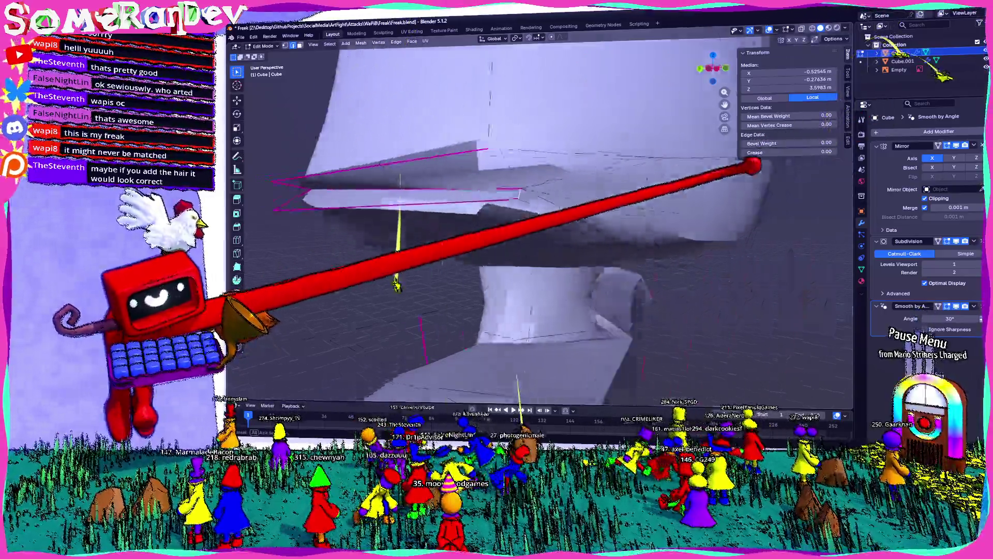
# Set the mouth edges' Mean Crease to 1.00 for a sharper lip and check the result.
pyautogui.moveTo(699, 179); pyautogui.dragTo(465, 161, button='middle')
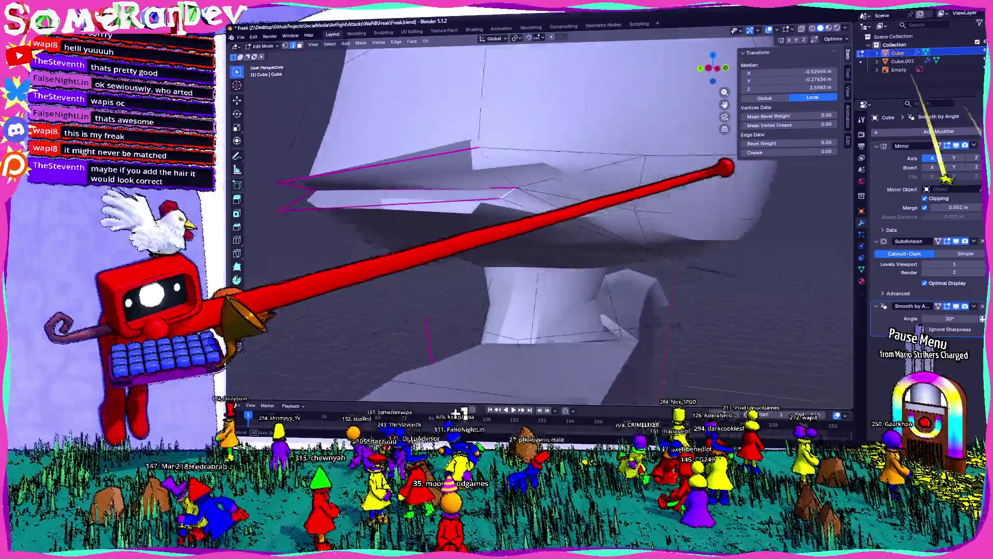
pyautogui.moveTo(784, 152); pyautogui.dragTo(854, 152)
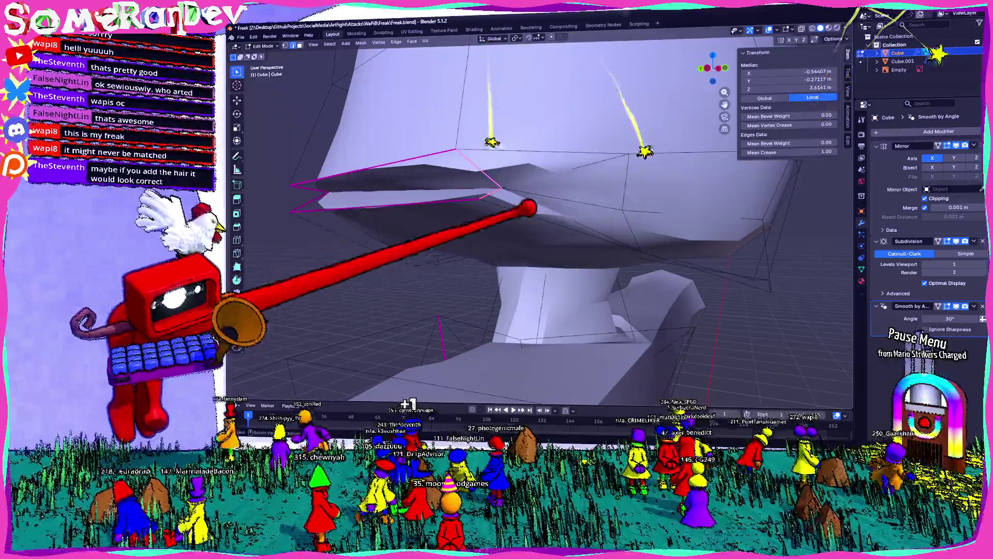
pyautogui.moveTo(531, 205); pyautogui.dragTo(515, 209, button='middle')
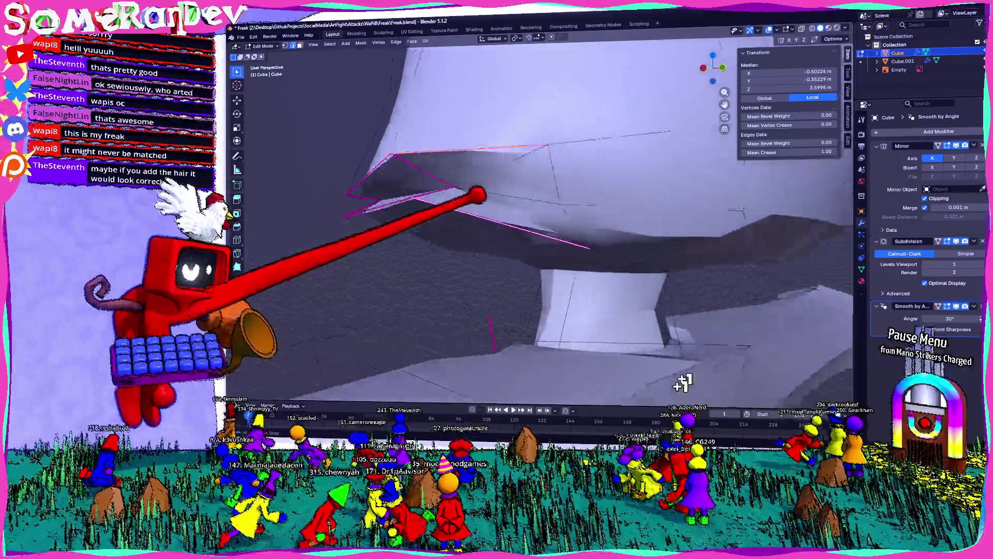
pyautogui.moveTo(808, 159)
pyautogui.mouseDown(button='middle')
pyautogui.moveTo(538, 202)
pyautogui.moveTo(489, 221)
pyautogui.moveTo(513, 225)
pyautogui.moveTo(536, 209)
pyautogui.moveTo(505, 249)
pyautogui.moveTo(543, 217)
pyautogui.moveTo(544, 249)
pyautogui.moveTo(505, 249)
pyautogui.moveTo(543, 233)
pyautogui.moveTo(401, 383)
pyautogui.mouseUp(button='middle')
pyautogui.scroll(-3, 543, 232)
pyautogui.press('Tab')
pyautogui.scroll(3, 504, 233)
pyautogui.scroll(4, 466, 272)
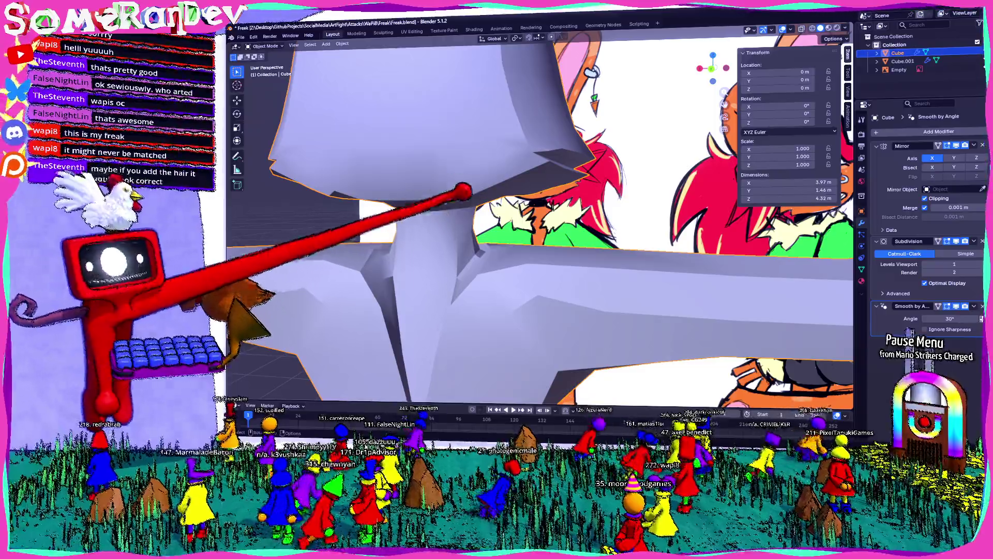
pyautogui.press('Tab')
pyautogui.moveTo(505, 233)
pyautogui.mouseDown(button='middle')
pyautogui.moveTo(543, 272)
pyautogui.moveTo(504, 249)
pyautogui.moveTo(536, 249)
pyautogui.moveTo(543, 202)
pyautogui.mouseUp(button='middle')
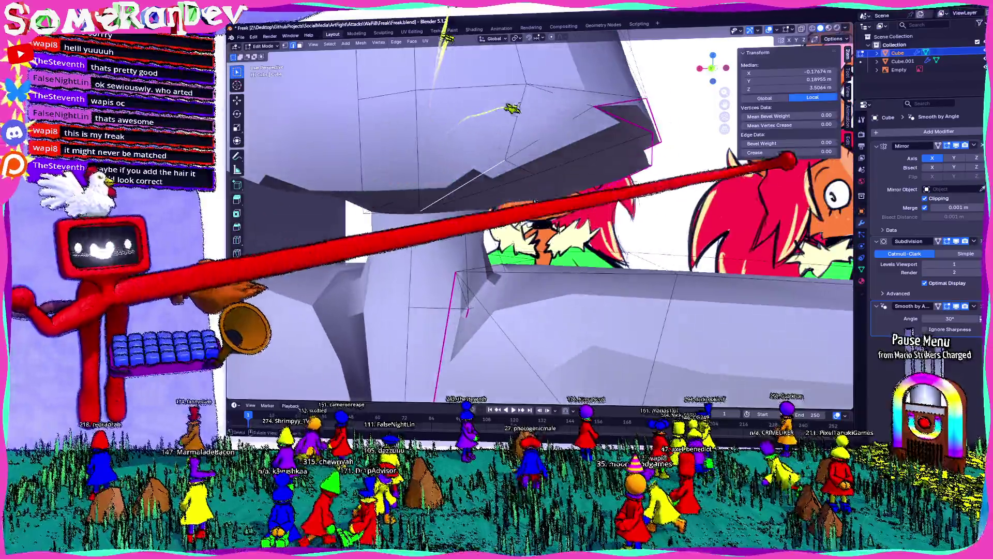
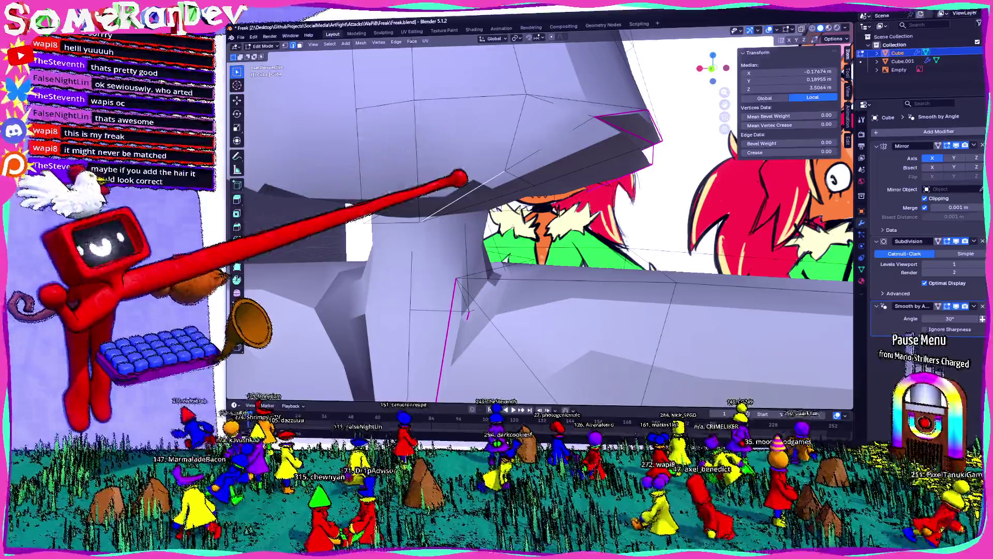
# Subdivide the edges on the underside of the head's brim to add extra vertices.
pyautogui.rightClick(443, 167)
pyautogui.click(458, 177)
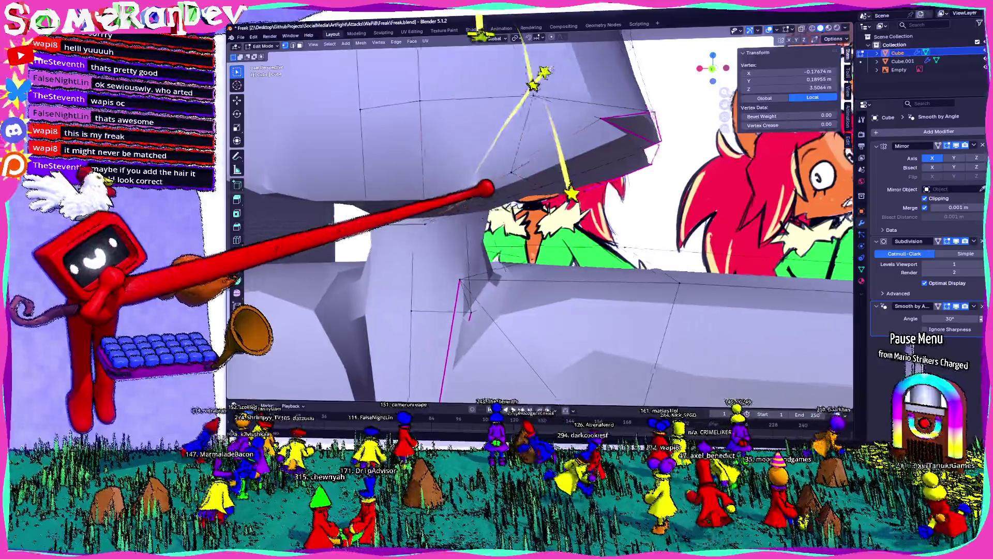
pyautogui.moveTo(454, 186); pyautogui.dragTo(487, 189, button='middle')
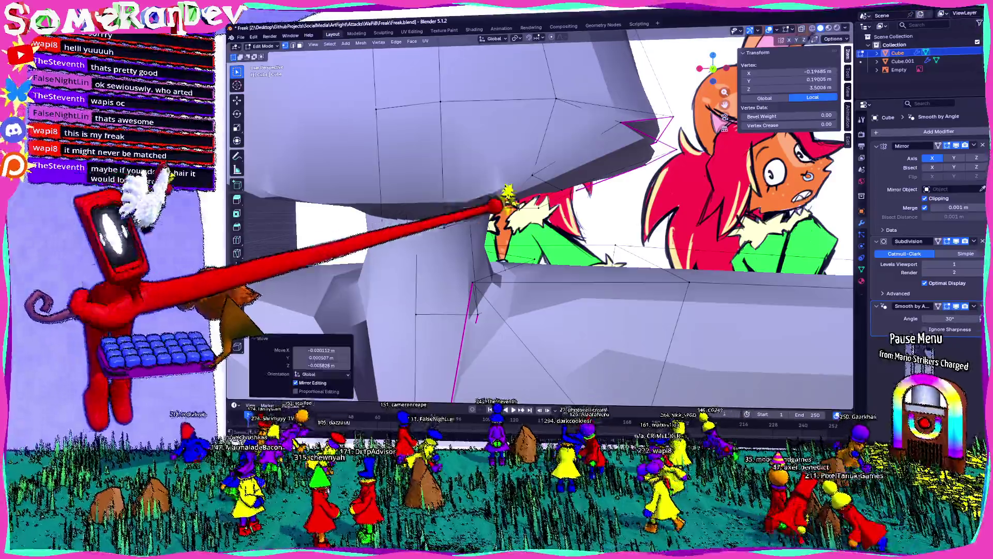
pyautogui.rightClick(503, 196)
pyautogui.click(473, 219)
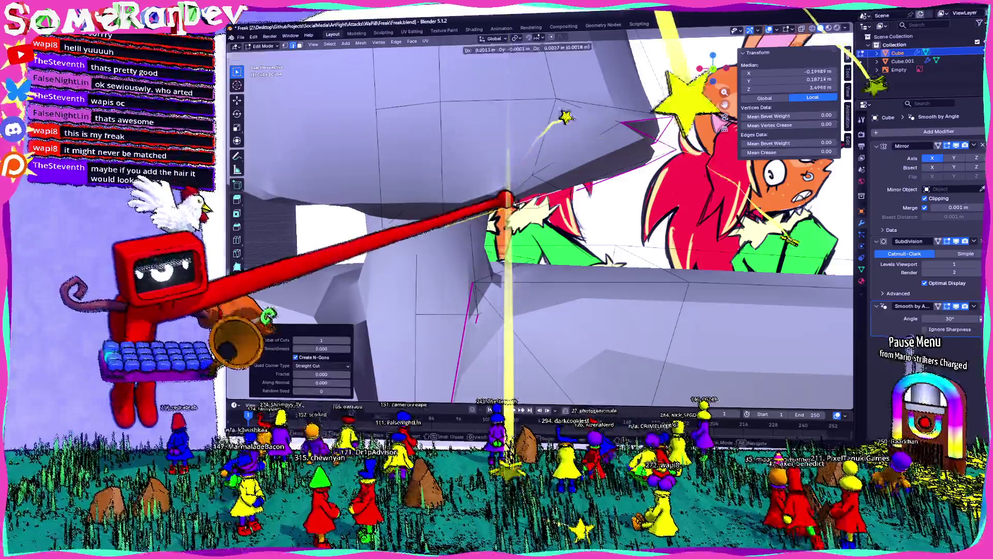
# Nudge a brim vertex, grow the selection, triangulate those faces and convert back to quads.
pyautogui.click(512, 203)
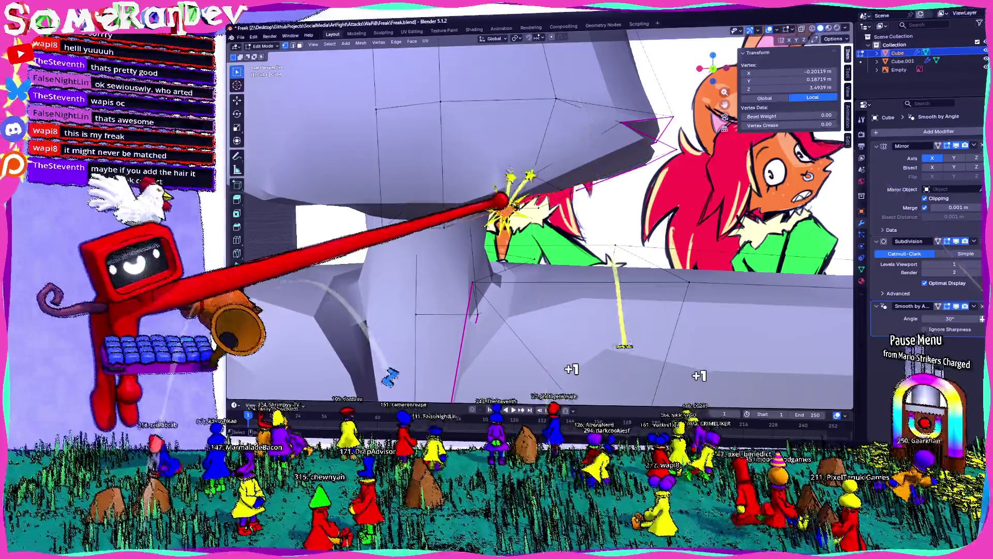
pyautogui.moveTo(512, 208); pyautogui.dragTo(500, 203)
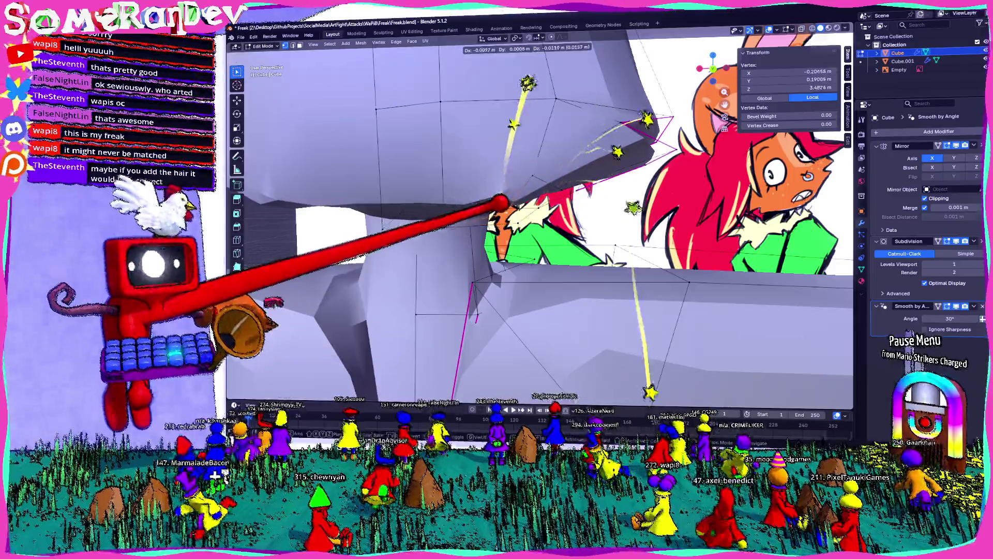
pyautogui.click(513, 203)
pyautogui.hotkey('ctrl', '+')
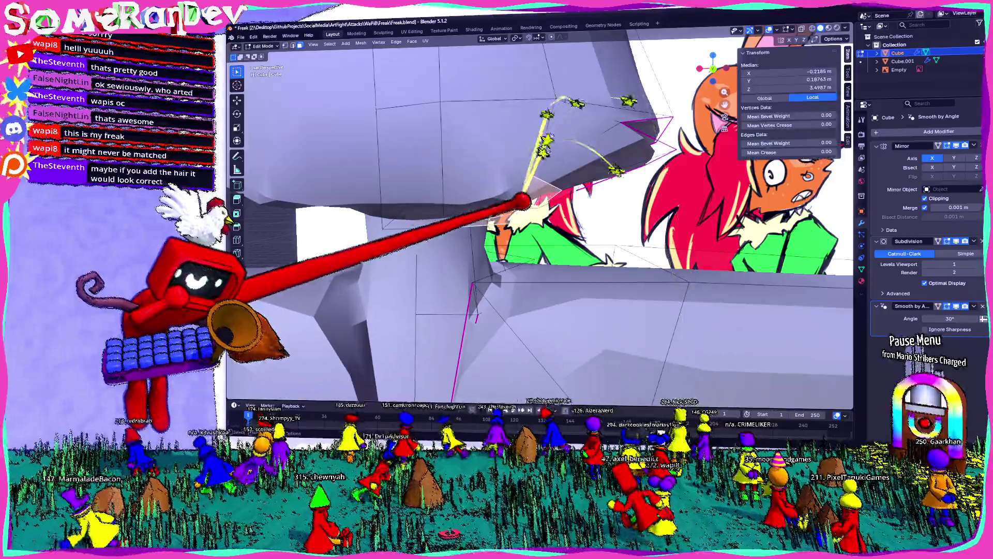
pyautogui.hotkey('ctrl', 't')
pyautogui.hotkey('alt', 'j')
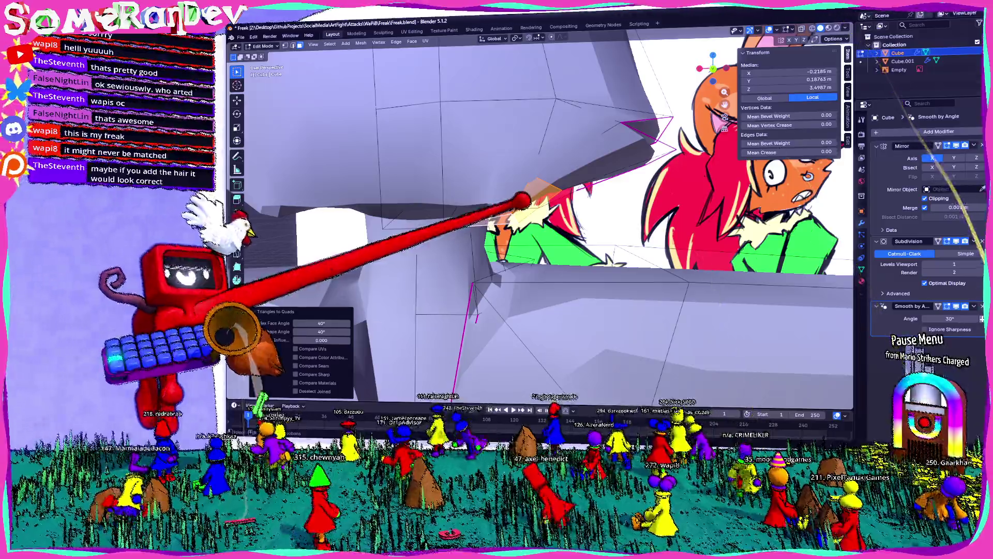
# Move the selected brim vertices into a cleaner shape and inspect the head from below.
pyautogui.moveTo(543, 192); pyautogui.dragTo(512, 205, button='middle')
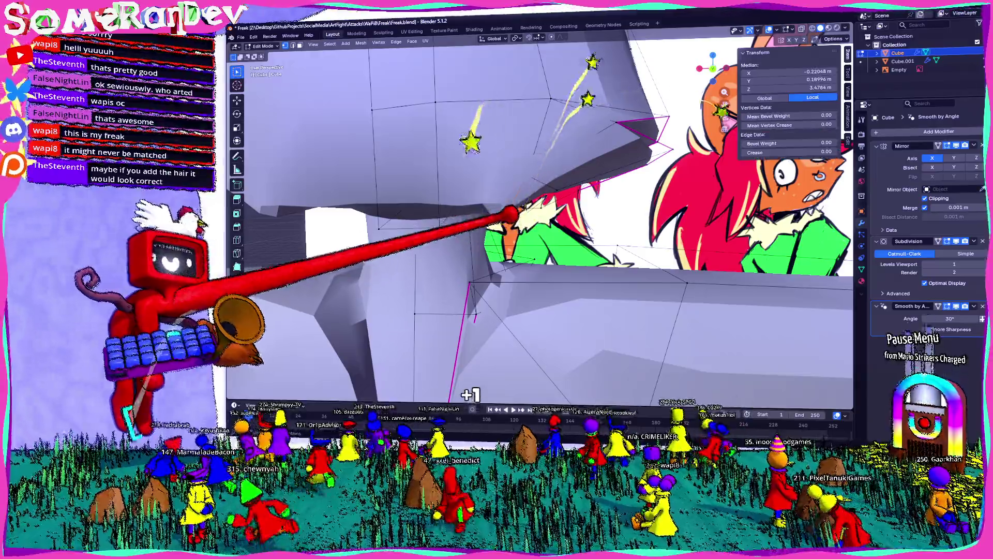
pyautogui.press('g')
pyautogui.press('g')
pyautogui.click(504, 232)
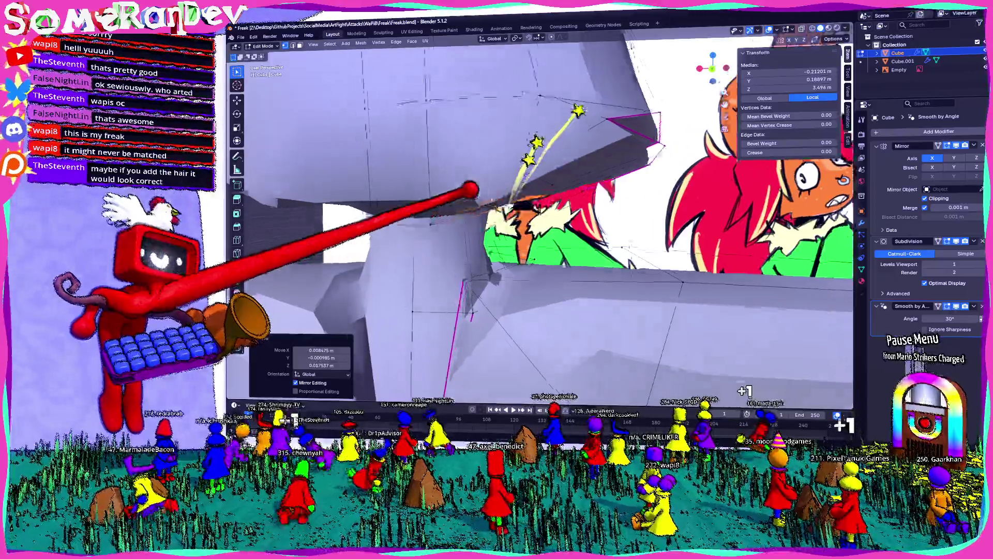
pyautogui.moveTo(543, 233); pyautogui.dragTo(466, 233, button='middle')
pyautogui.moveTo(544, 233); pyautogui.dragTo(621, 272, button='middle')
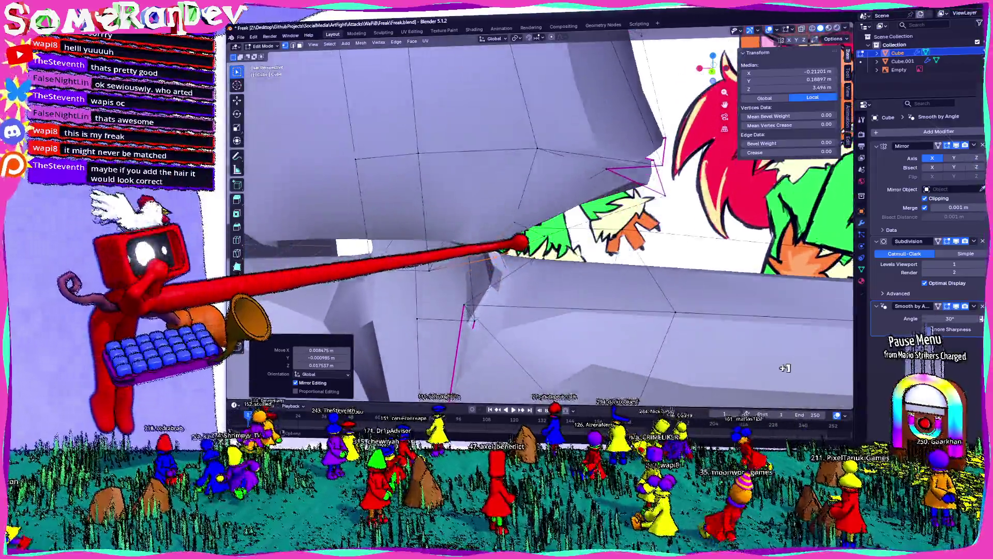
pyautogui.moveTo(544, 233); pyautogui.dragTo(574, 248, button='middle')
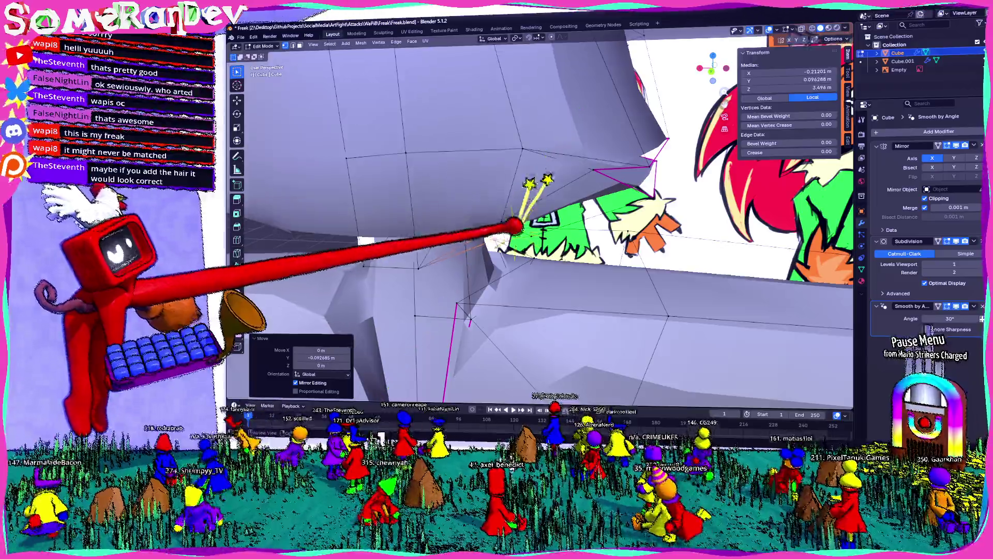
pyautogui.moveTo(516, 227)
pyautogui.mouseDown(button='middle')
pyautogui.moveTo(536, 205)
pyautogui.moveTo(544, 256)
pyautogui.mouseUp(button='middle')
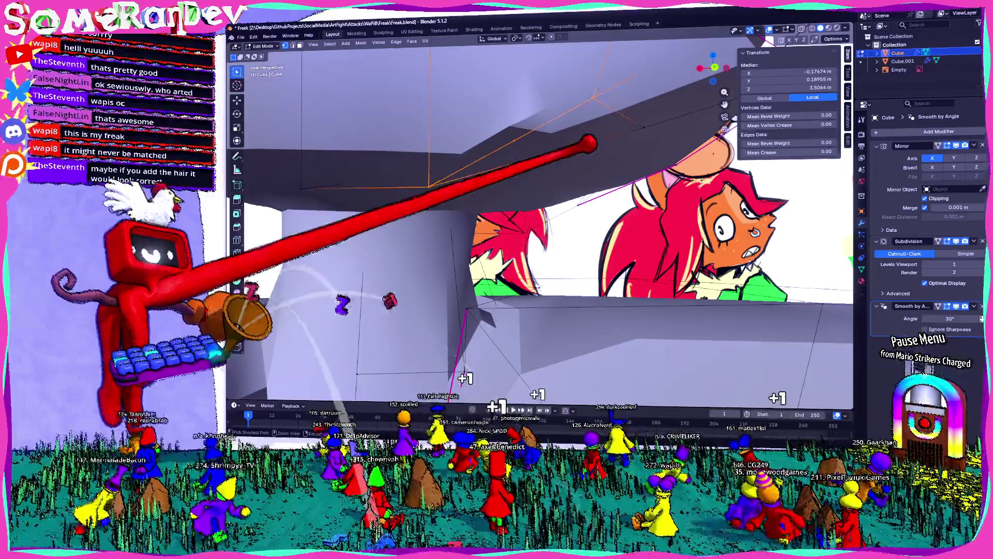
# Orbit around the head and neck to view the brim underside up close.
pyautogui.moveTo(504, 249)
pyautogui.mouseDown(button='middle')
pyautogui.moveTo(543, 234)
pyautogui.moveTo(575, 248)
pyautogui.moveTo(544, 272)
pyautogui.moveTo(512, 256)
pyautogui.moveTo(543, 233)
pyautogui.moveTo(559, 249)
pyautogui.moveTo(536, 265)
pyautogui.moveTo(512, 248)
pyautogui.moveTo(543, 233)
pyautogui.moveTo(559, 256)
pyautogui.moveTo(535, 264)
pyautogui.moveTo(513, 249)
pyautogui.moveTo(544, 233)
pyautogui.moveTo(559, 256)
pyautogui.moveTo(536, 264)
pyautogui.moveTo(512, 248)
pyautogui.moveTo(544, 233)
pyautogui.mouseUp(button='middle')
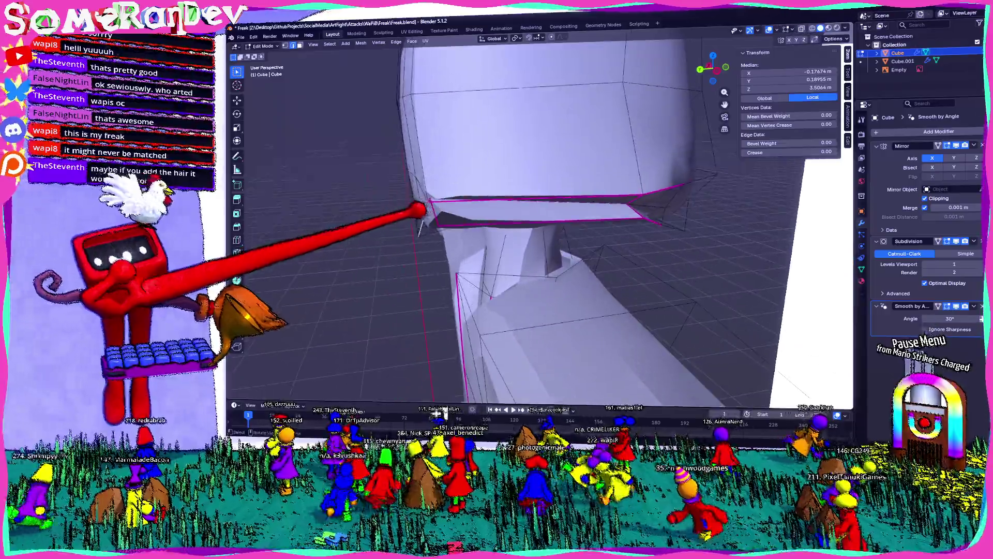
pyautogui.moveTo(424, 205)
pyautogui.mouseDown(button='middle')
pyautogui.moveTo(496, 194)
pyautogui.moveTo(528, 209)
pyautogui.mouseUp(button='middle')
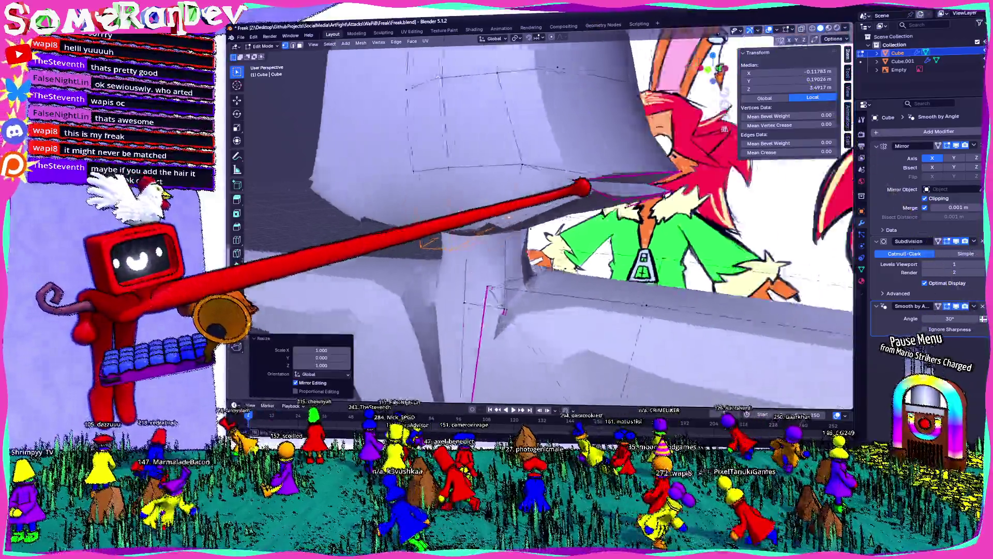
pyautogui.moveTo(544, 234); pyautogui.dragTo(465, 156, button='middle')
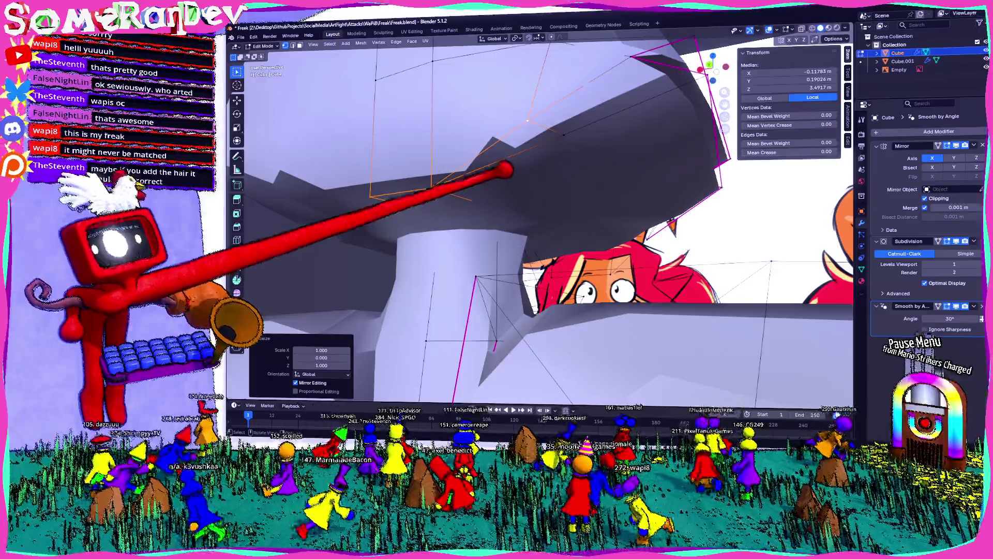
pyautogui.moveTo(543, 233); pyautogui.dragTo(687, 373, button='middle')
# Triangulate a face near the top of the head.
pyautogui.click(518, 159)
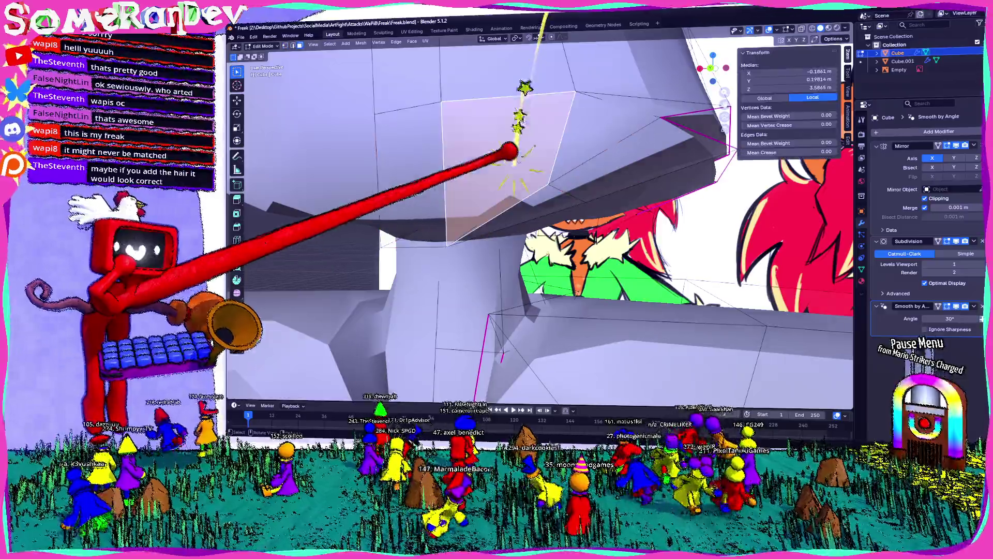
pyautogui.moveTo(512, 155); pyautogui.dragTo(485, 183, button='middle')
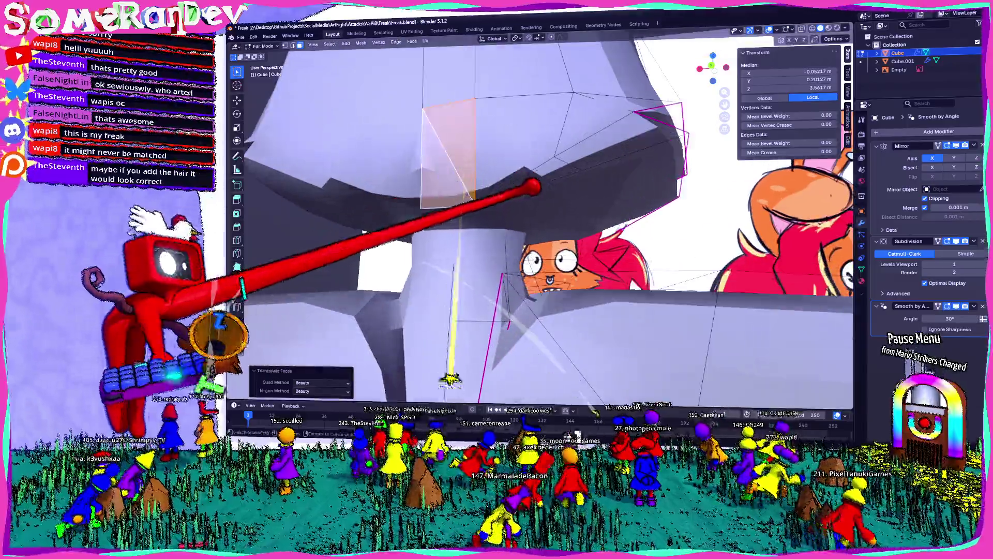
pyautogui.moveTo(464, 171); pyautogui.dragTo(498, 233, button='middle')
pyautogui.hotkey('ctrl', 'e')
pyautogui.press('Escape')
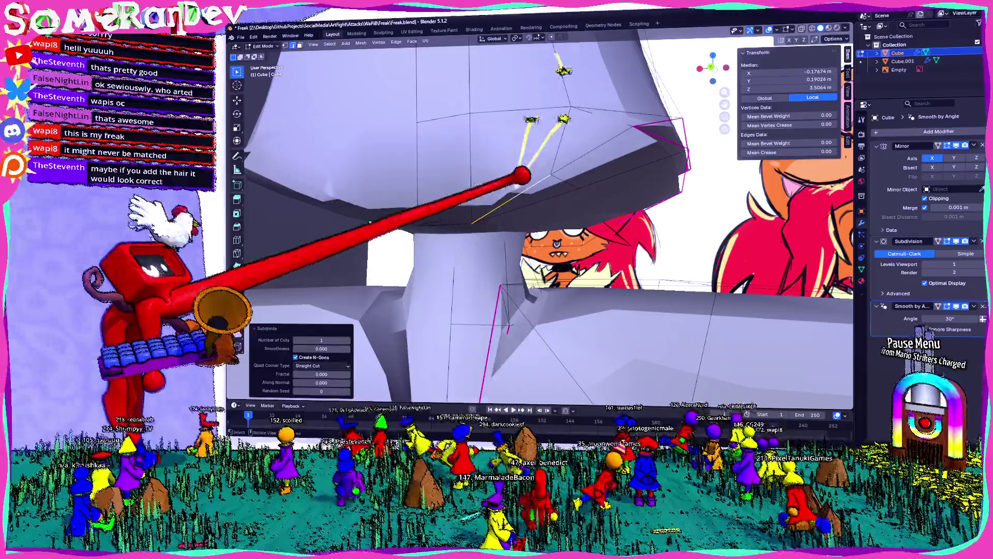
pyautogui.hotkey('ctrl', 'e')
pyautogui.hotkey('ctrl', 't')
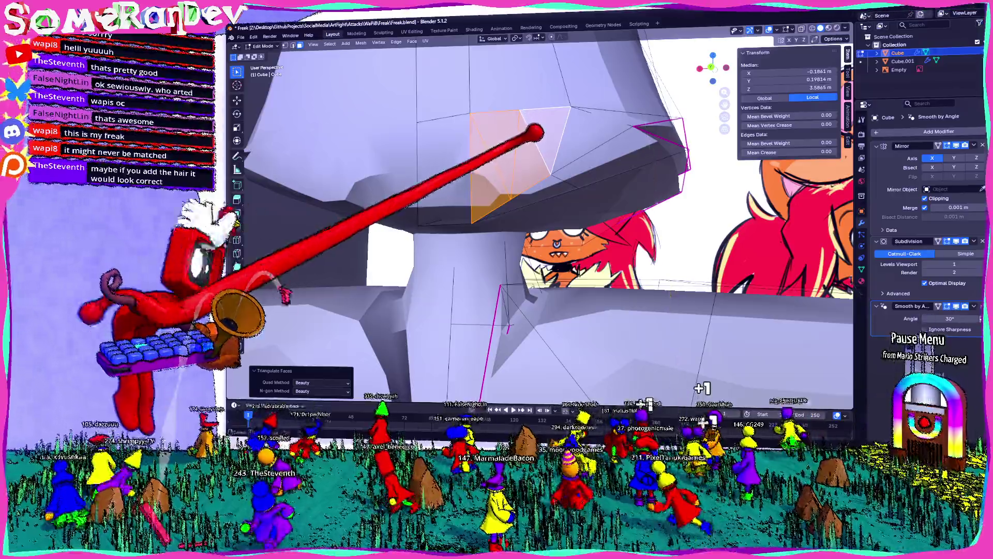
# Dissolve the stray vertex near the top and triangulate a face under the brim.
pyautogui.moveTo(497, 233); pyautogui.dragTo(575, 399, button='middle')
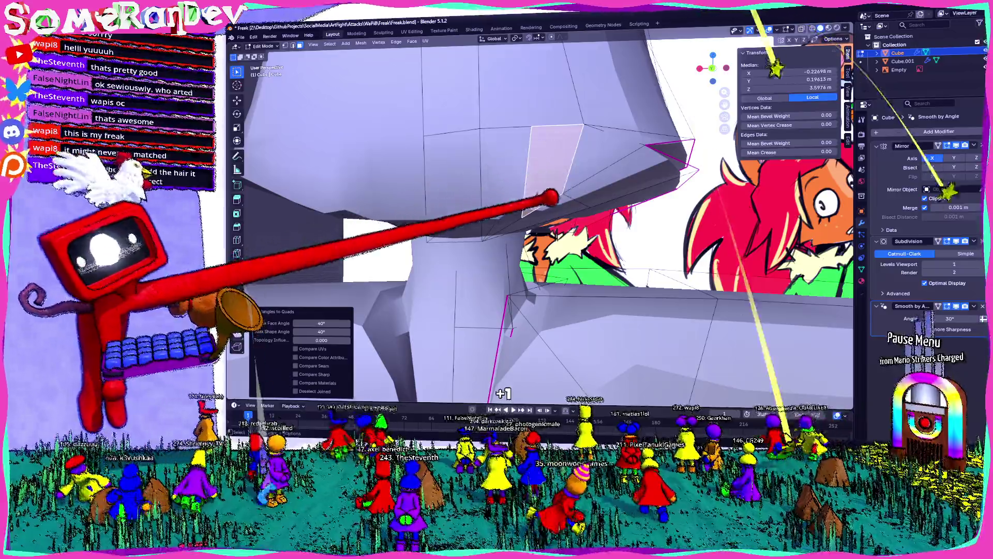
pyautogui.moveTo(411, 295)
pyautogui.mouseDown(button='middle')
pyautogui.moveTo(497, 234)
pyautogui.moveTo(434, 295)
pyautogui.mouseUp(button='middle')
pyautogui.moveTo(497, 233); pyautogui.dragTo(543, 194, button='middle')
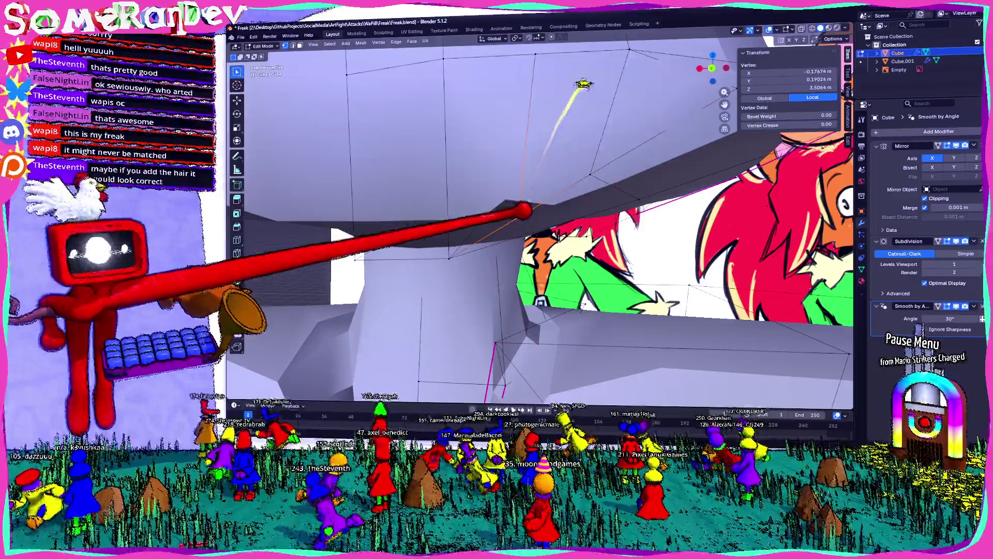
pyautogui.rightClick(466, 194)
pyautogui.click(497, 234)
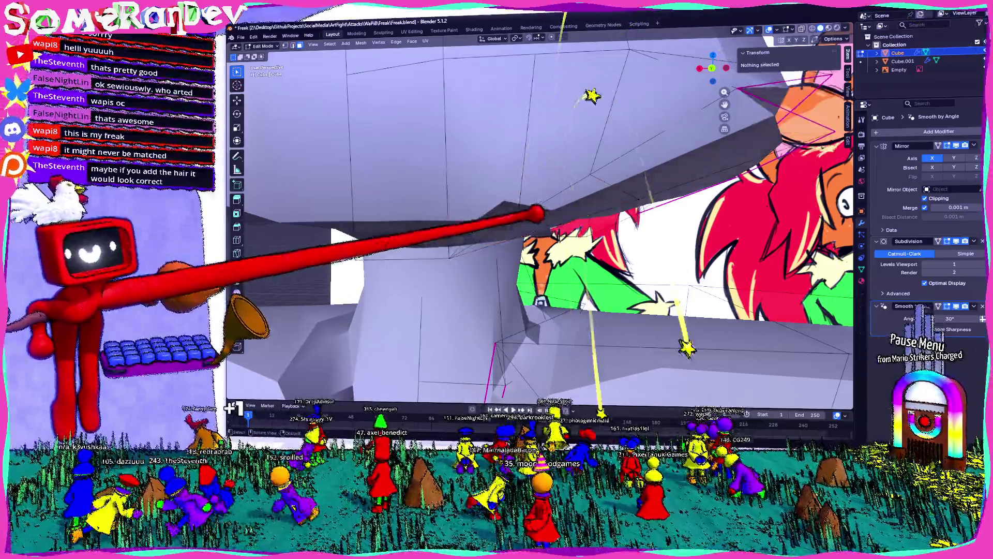
pyautogui.click(590, 194)
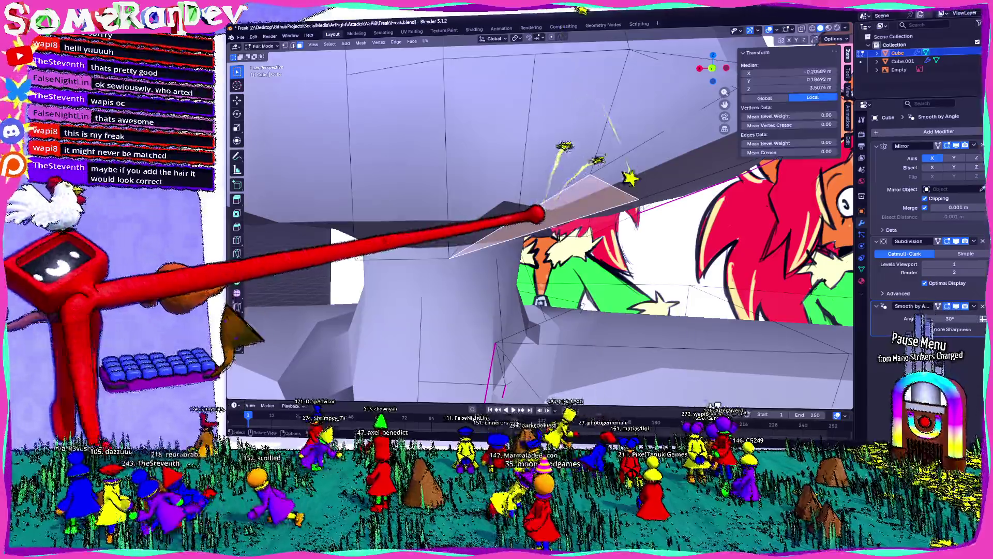
pyautogui.hotkey('ctrl', 't')
# Merge two brim-edge vertices at the last one picked.
pyautogui.click(512, 225)
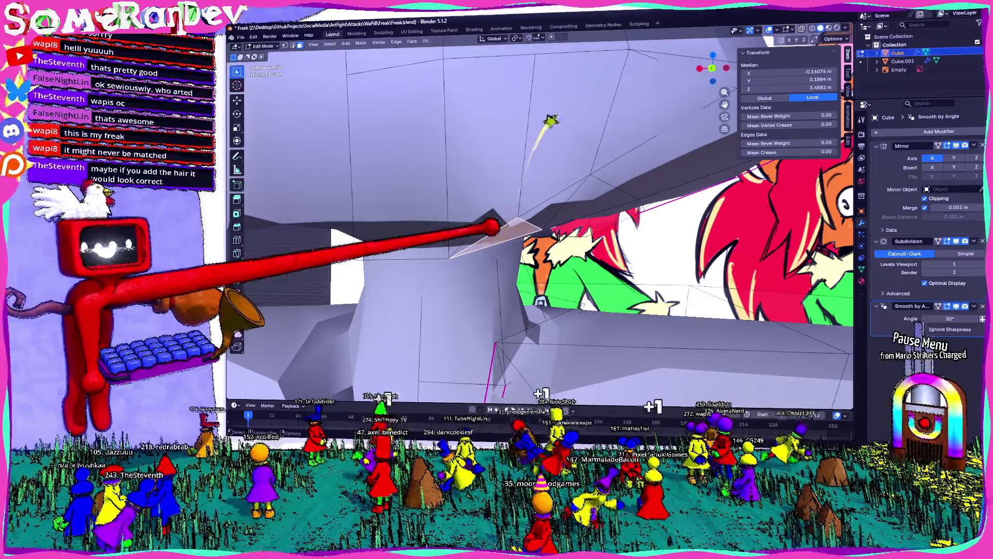
pyautogui.rightClick(500, 233)
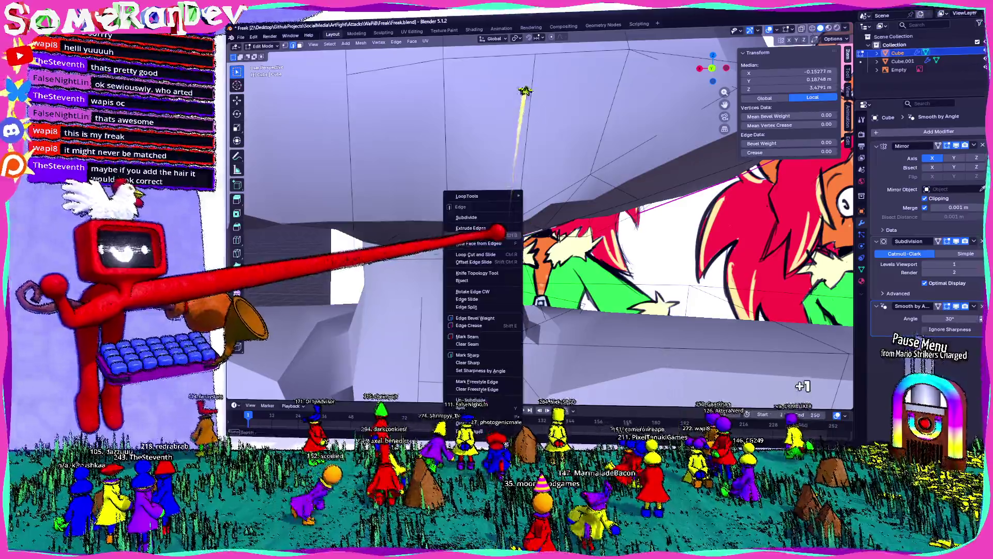
pyautogui.press('Escape')
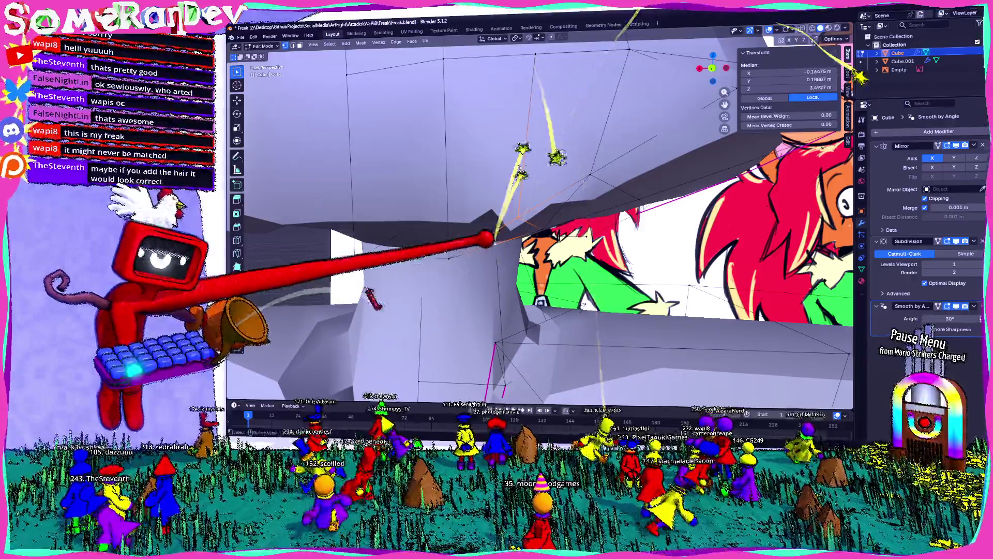
pyautogui.press('m')
pyautogui.click(466, 237)
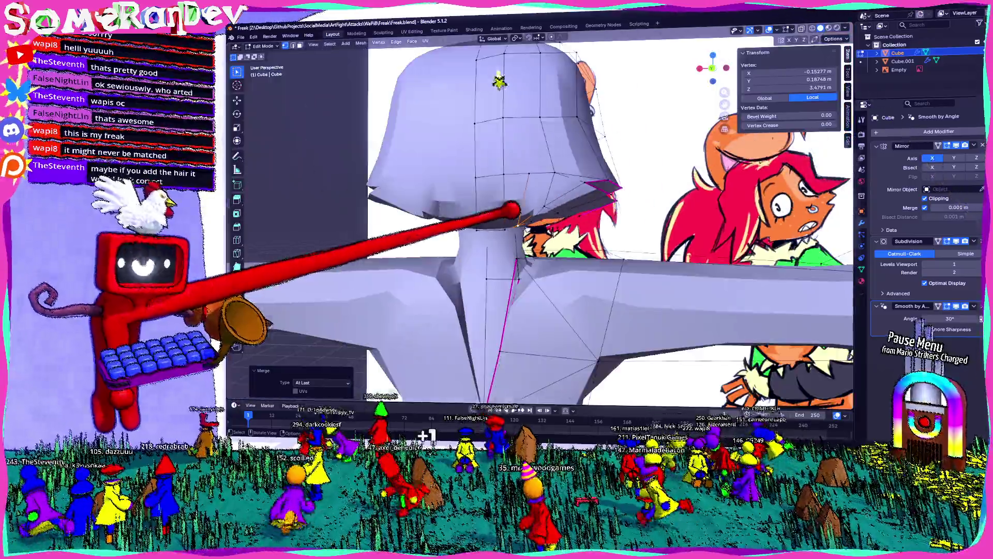
# Select faces under the brim and triangulate them.
pyautogui.moveTo(497, 233)
pyautogui.mouseDown(button='middle')
pyautogui.moveTo(512, 194)
pyautogui.moveTo(497, 190)
pyautogui.mouseUp(button='middle')
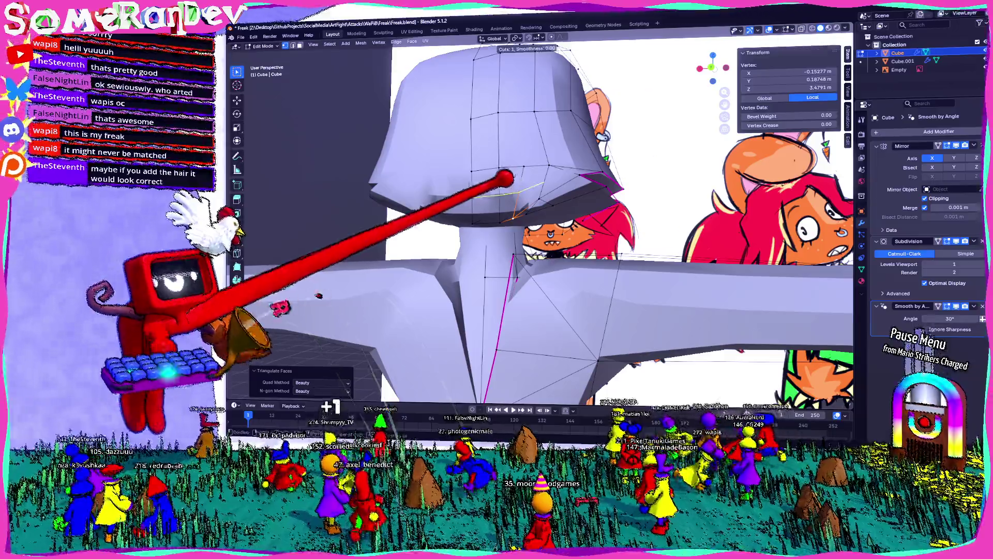
pyautogui.hotkey('ctrl', 'r')
pyautogui.moveTo(497, 233)
pyautogui.mouseDown(button='middle')
pyautogui.moveTo(609, 375)
pyautogui.moveTo(543, 326)
pyautogui.moveTo(624, 393)
pyautogui.moveTo(559, 350)
pyautogui.moveTo(485, 372)
pyautogui.mouseUp(button='middle')
pyautogui.press('Tab')
pyautogui.press('Tab')
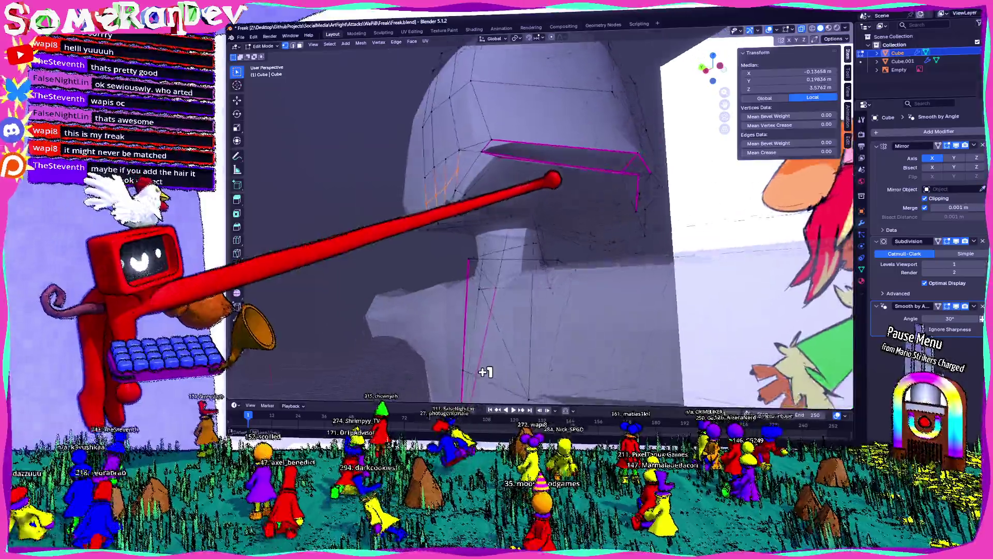
pyautogui.moveTo(554, 183); pyautogui.dragTo(536, 179, button='middle')
pyautogui.click(543, 86)
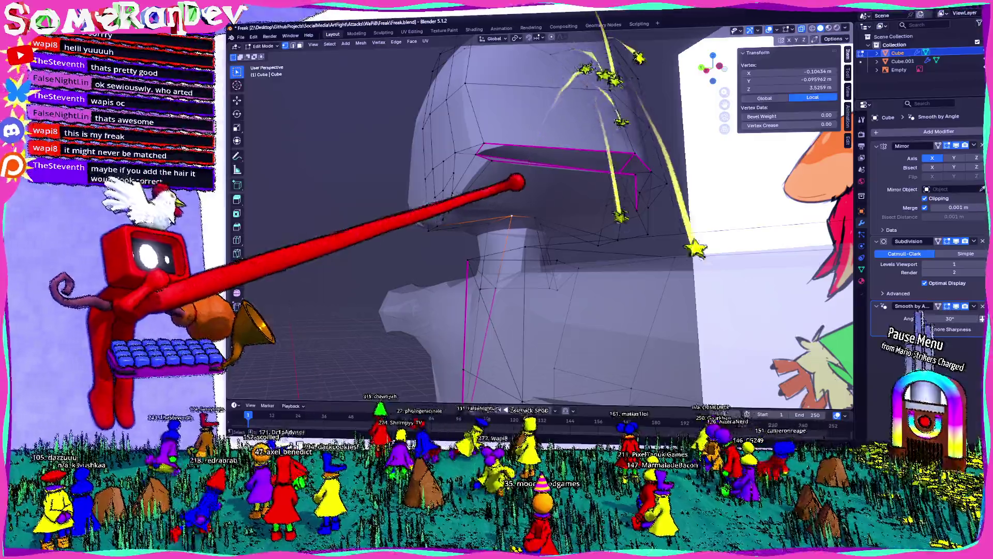
pyautogui.click(560, 155)
pyautogui.moveTo(559, 155)
pyautogui.mouseDown(button='middle')
pyautogui.moveTo(543, 187)
pyautogui.moveTo(558, 133)
pyautogui.mouseUp(button='middle')
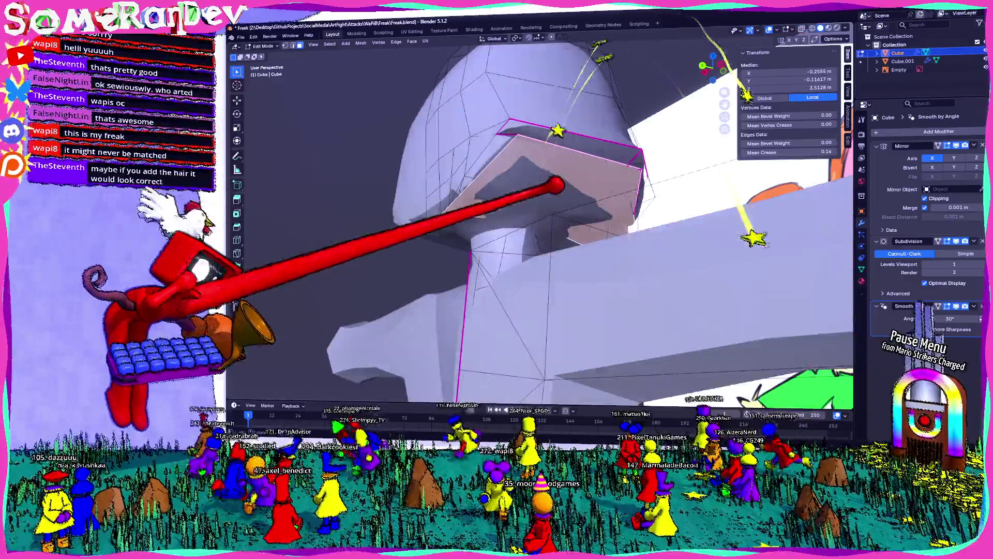
pyautogui.hotkey('ctrl', 't')
# Check the head's shading in object mode, then triangulate another face under the brim.
pyautogui.moveTo(559, 186)
pyautogui.mouseDown(button='middle')
pyautogui.moveTo(590, 206)
pyautogui.moveTo(513, 178)
pyautogui.moveTo(543, 202)
pyautogui.mouseUp(button='middle')
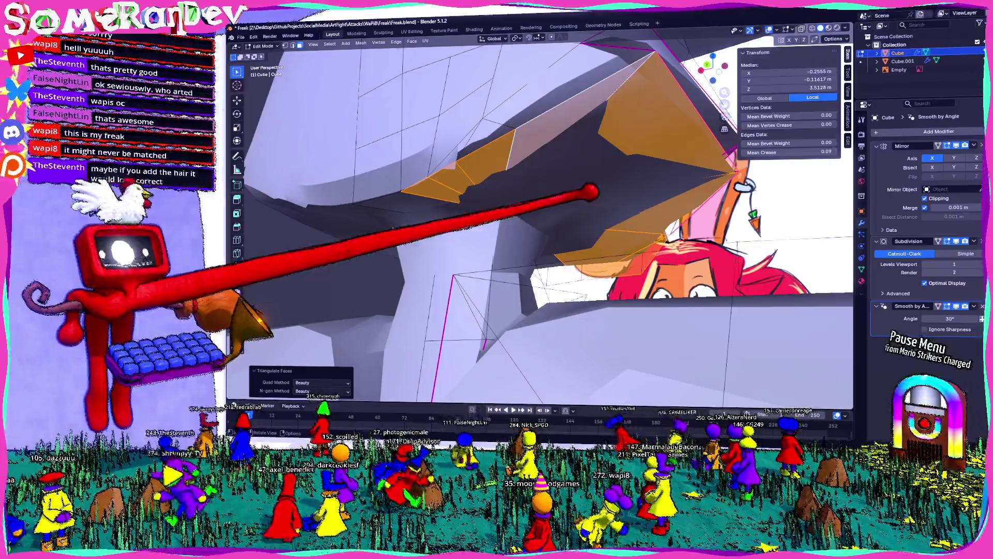
pyautogui.press('Tab')
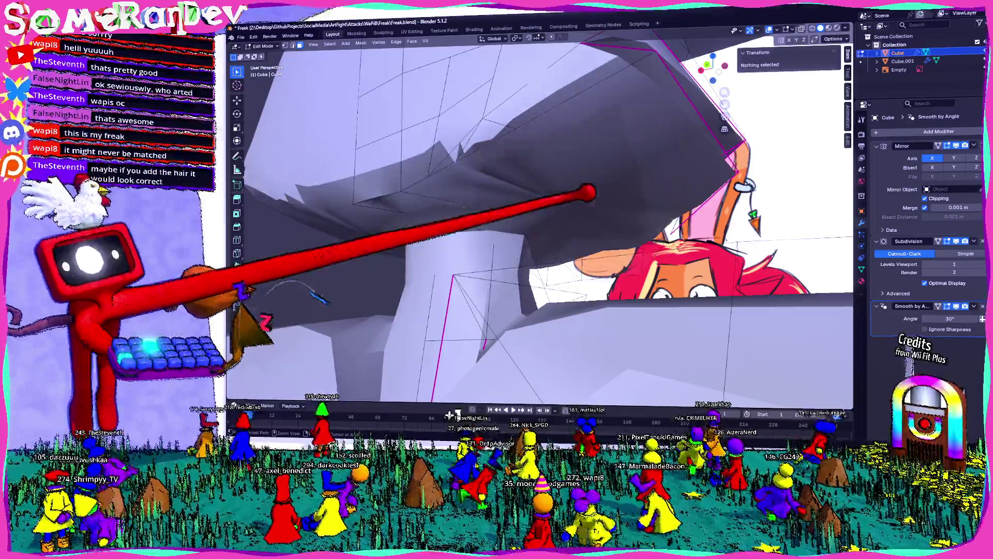
pyautogui.moveTo(544, 186); pyautogui.dragTo(574, 202, button='middle')
pyautogui.press('Tab')
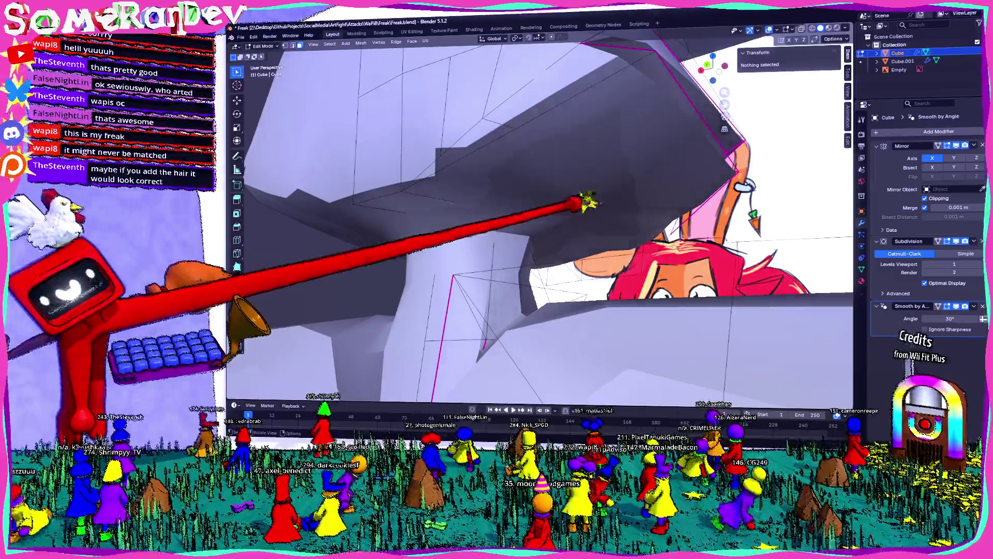
pyautogui.click(660, 93)
pyautogui.moveTo(323, 278); pyautogui.dragTo(465, 233, button='middle')
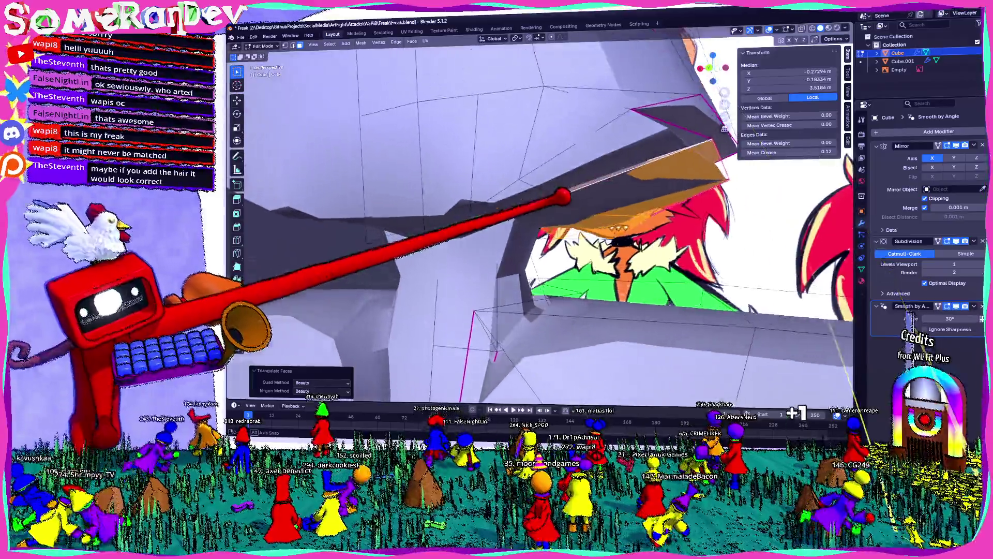
pyautogui.hotkey('ctrl', 't')
pyautogui.moveTo(574, 201); pyautogui.dragTo(544, 221, button='middle')
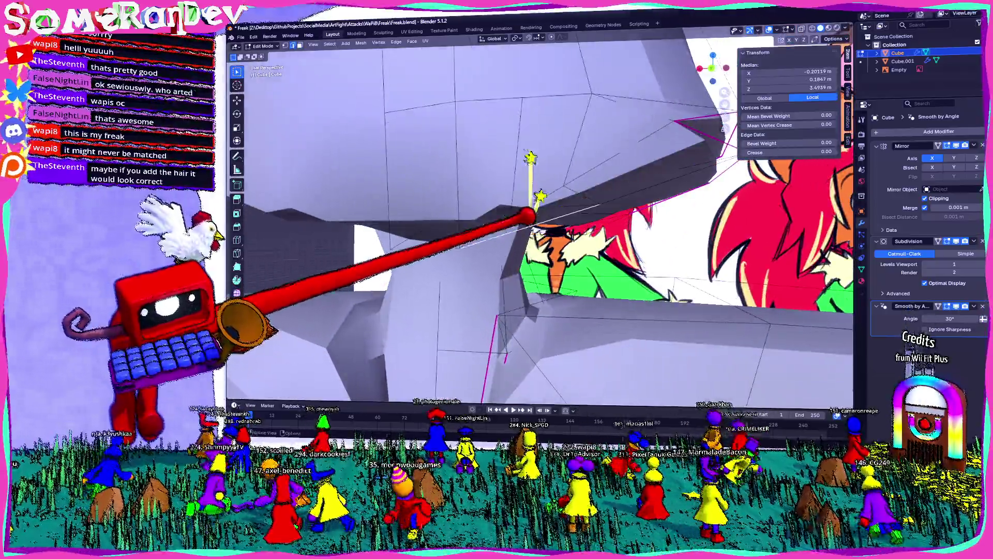
# Merge stray vertices under the brim at the last chosen one.
pyautogui.rightClick(536, 202)
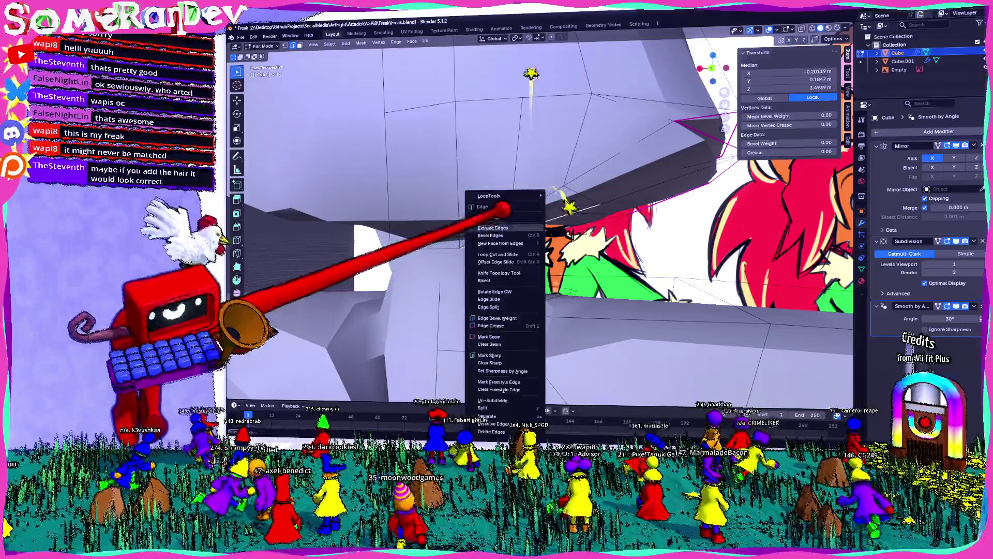
pyautogui.click(543, 233)
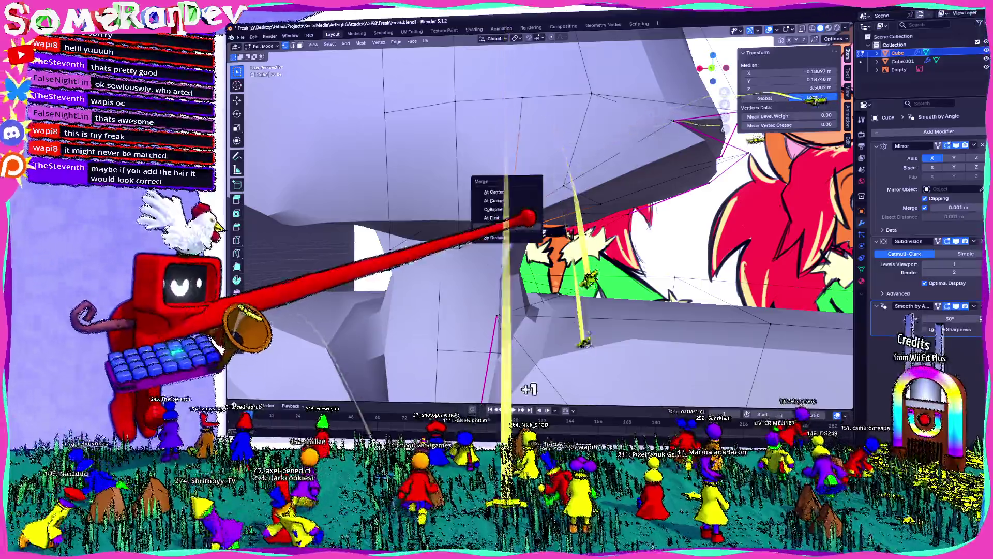
pyautogui.press('m')
pyautogui.moveTo(544, 233); pyautogui.dragTo(482, 202, button='middle')
pyautogui.moveTo(544, 221); pyautogui.dragTo(575, 202, button='middle')
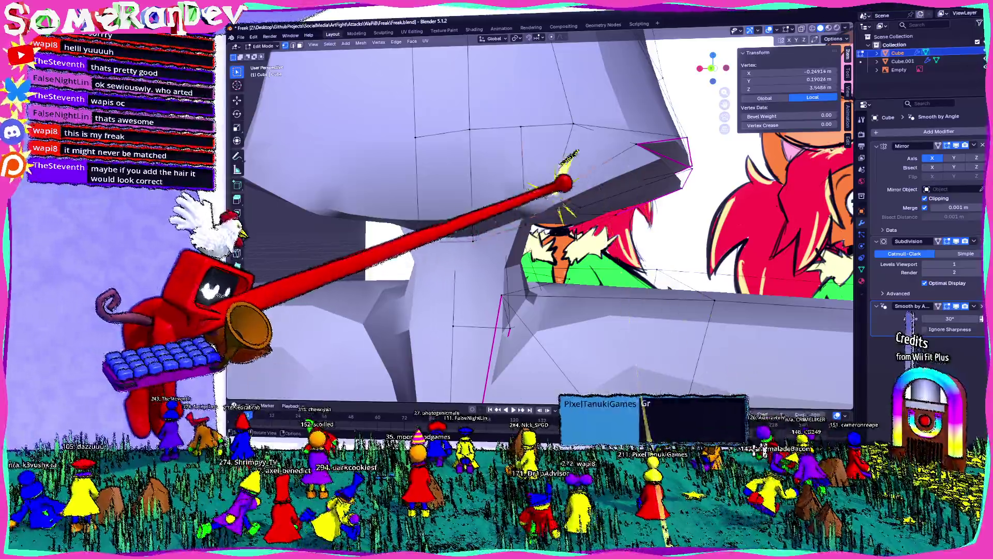
pyautogui.press('m')
pyautogui.click(544, 204)
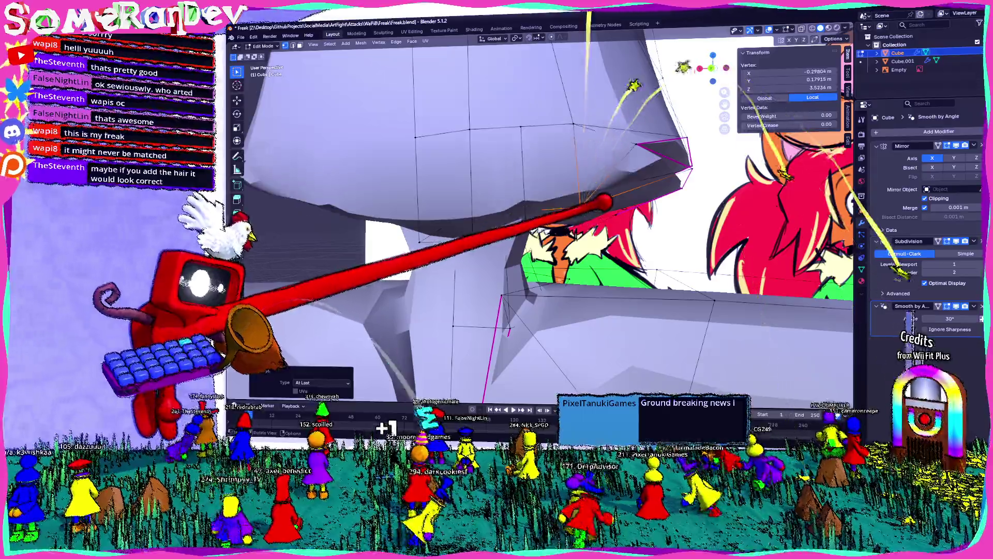
pyautogui.moveTo(543, 217); pyautogui.dragTo(590, 205, button='middle')
pyautogui.moveTo(544, 234); pyautogui.dragTo(574, 217, button='middle')
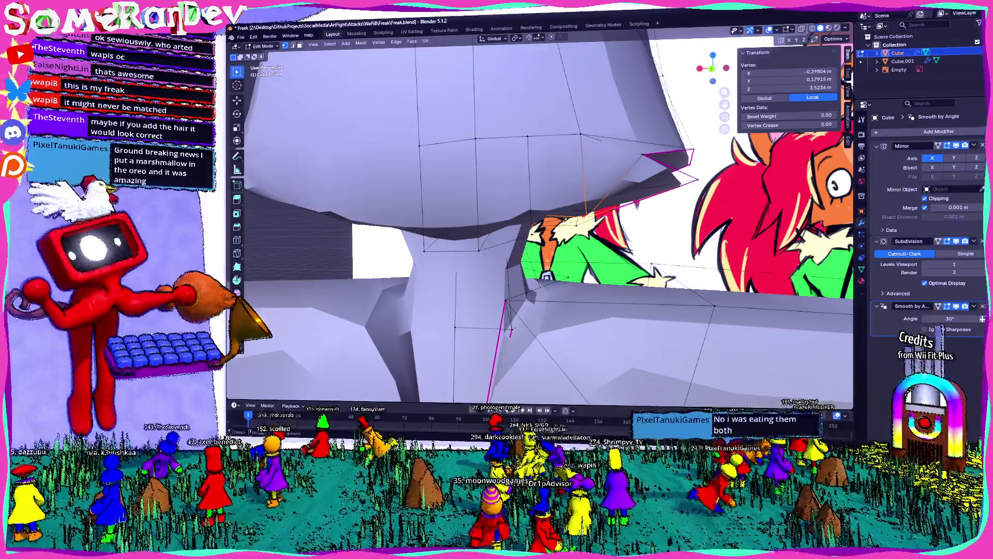
# Reposition a vertex under the brim and check the whole character in object mode.
pyautogui.moveTo(553, 233); pyautogui.dragTo(529, 233, button='middle')
pyautogui.click(580, 122)
pyautogui.moveTo(543, 155); pyautogui.dragTo(505, 194, button='middle')
pyautogui.press('g')
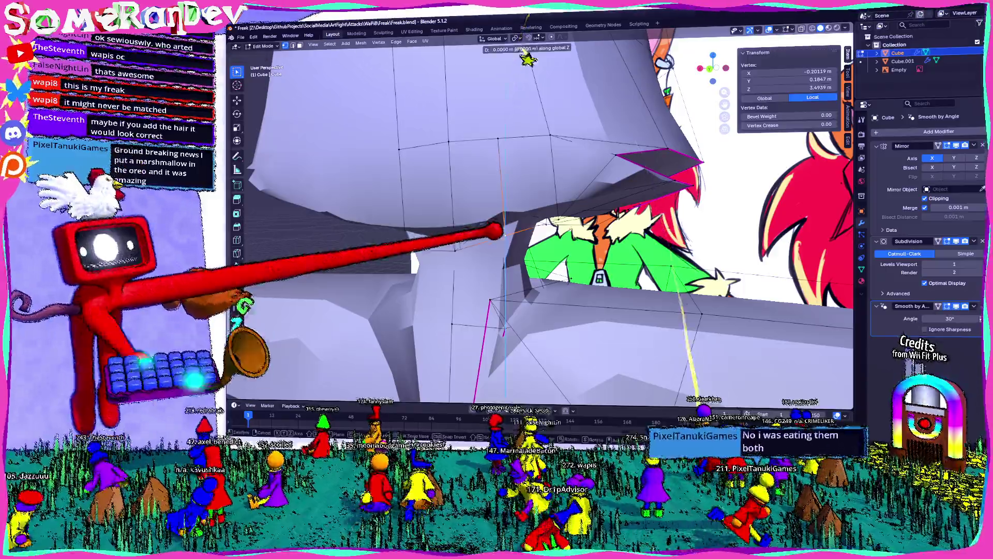
pyautogui.click(549, 177)
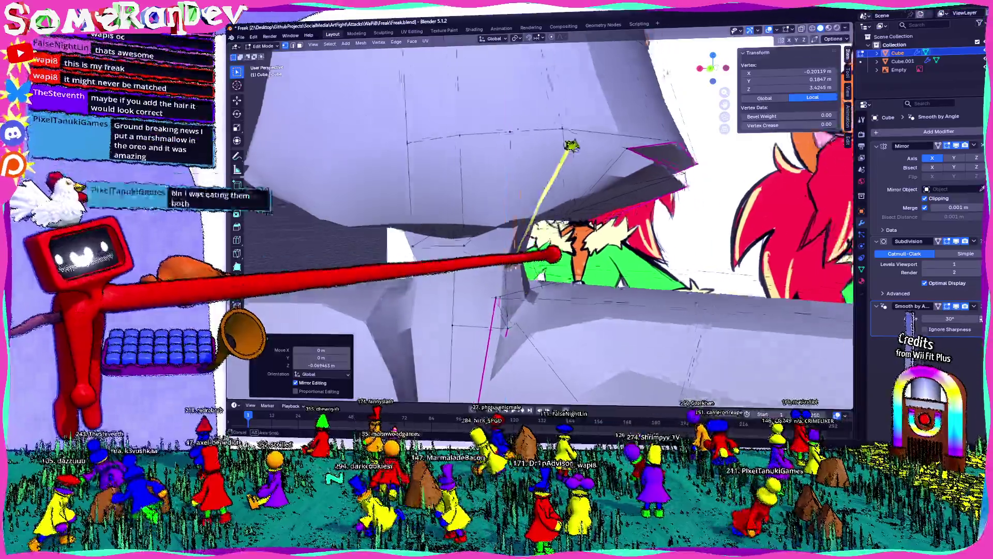
pyautogui.moveTo(544, 233); pyautogui.dragTo(466, 218, button='middle')
pyautogui.moveTo(551, 264); pyautogui.dragTo(529, 248, button='middle')
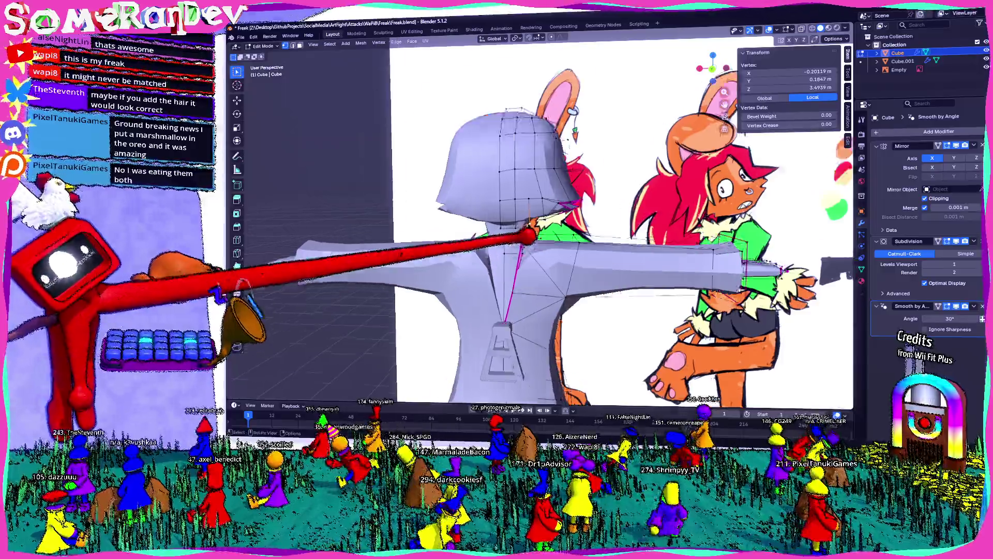
pyautogui.scroll(4, 536, 240)
pyautogui.press('Tab')
pyautogui.scroll(-3, 536, 232)
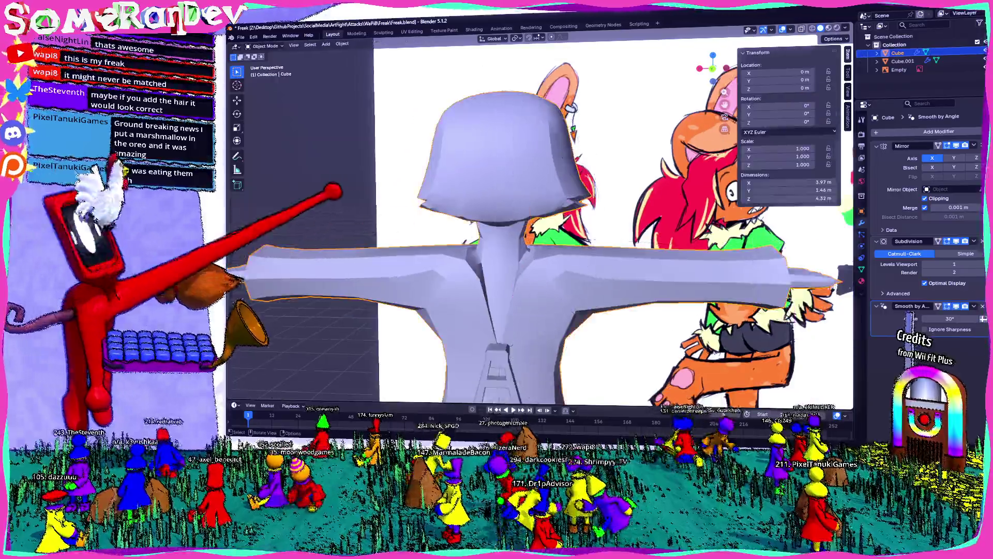
pyautogui.scroll(4, 536, 233)
pyautogui.moveTo(439, 256); pyautogui.dragTo(606, 234, button='middle')
pyautogui.moveTo(544, 232)
pyautogui.mouseDown(button='middle')
pyautogui.moveTo(466, 249)
pyautogui.moveTo(559, 234)
pyautogui.moveTo(465, 256)
pyautogui.moveTo(544, 225)
pyautogui.mouseUp(button='middle')
# Lower the vertex along Z, select the brim underside edges and bevel them.
pyautogui.press('Tab')
pyautogui.press('g')
pyautogui.press('z')
pyautogui.click(496, 234)
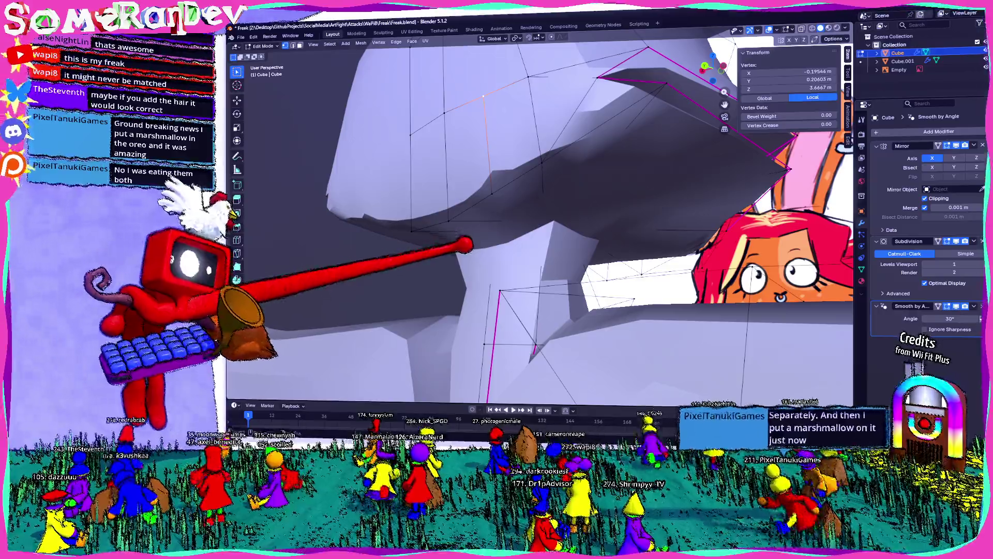
pyautogui.moveTo(543, 233); pyautogui.dragTo(496, 218, button='middle')
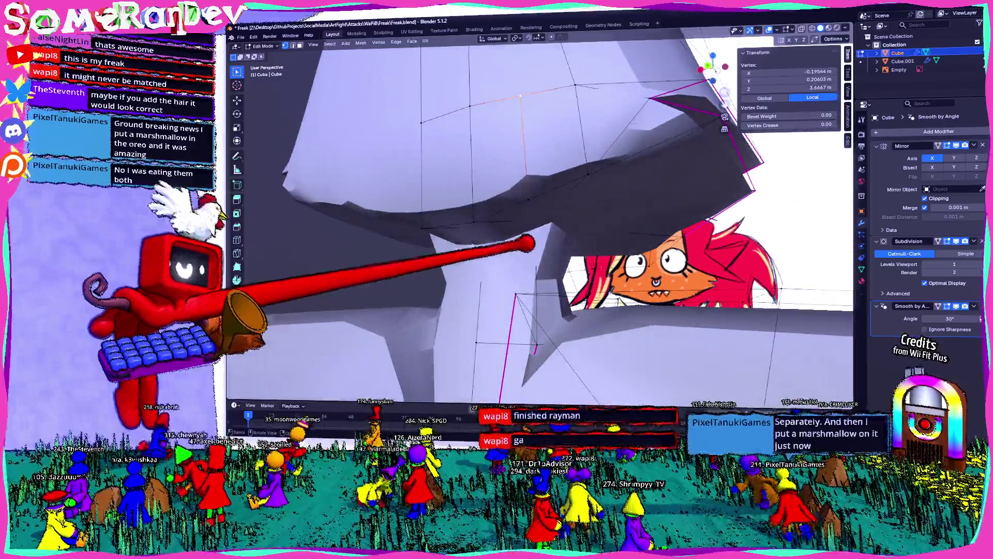
pyautogui.keyDown('shift'); pyautogui.click(527, 345); pyautogui.keyUp('shift')
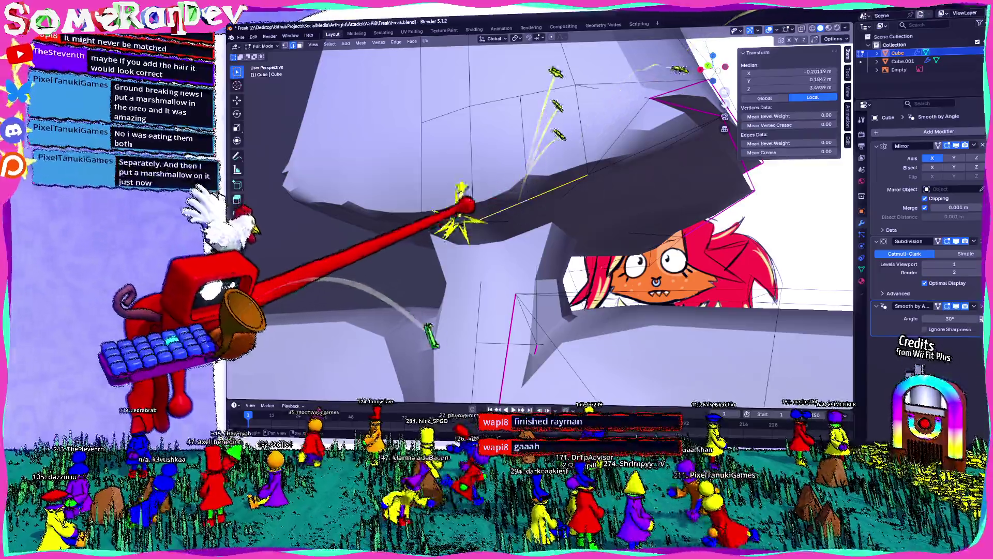
pyautogui.moveTo(543, 233); pyautogui.dragTo(504, 201, button='middle')
pyautogui.hotkey('ctrl', 'b')
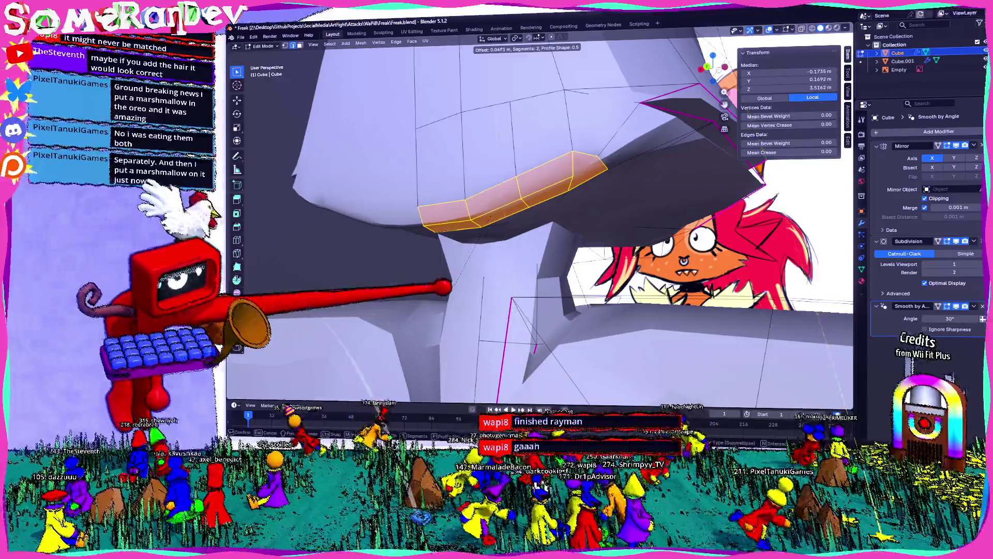
pyautogui.click(543, 233)
# Bevel another edge under the brim and check the creased result in object mode.
pyautogui.press('Tab')
pyautogui.moveTo(543, 233); pyautogui.dragTo(652, 372, button='middle')
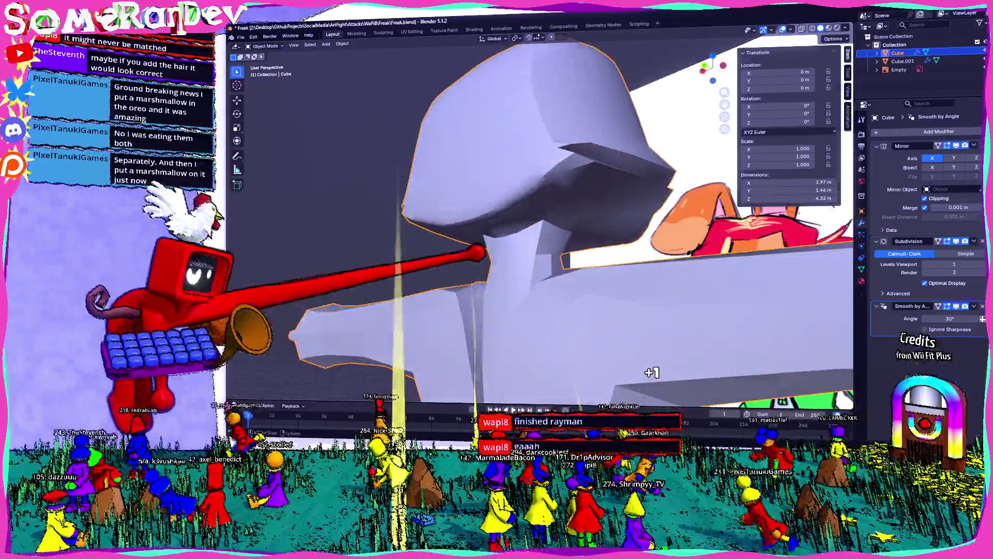
pyautogui.press('Tab')
pyautogui.moveTo(544, 232); pyautogui.dragTo(435, 294, button='middle')
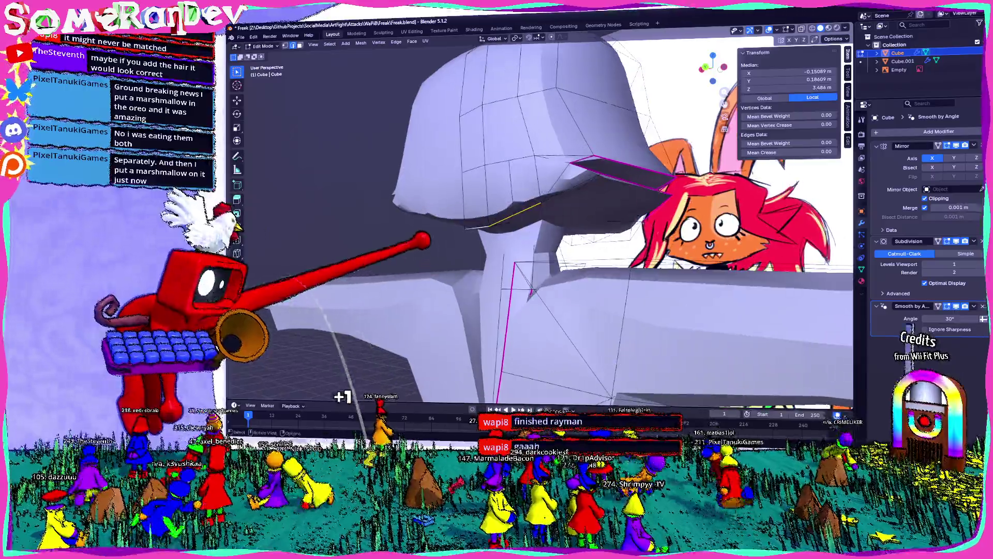
pyautogui.hotkey('ctrl', 'b')
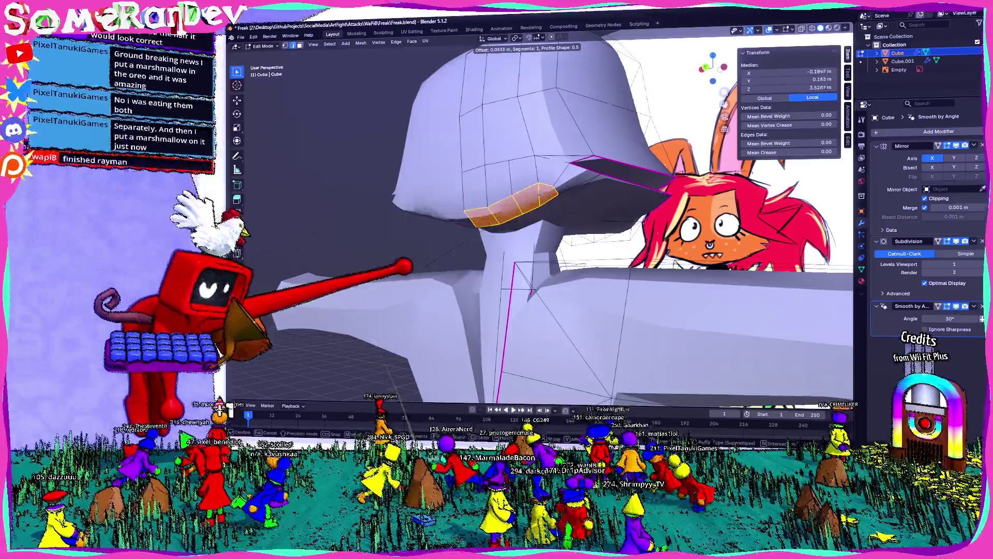
pyautogui.click(536, 190)
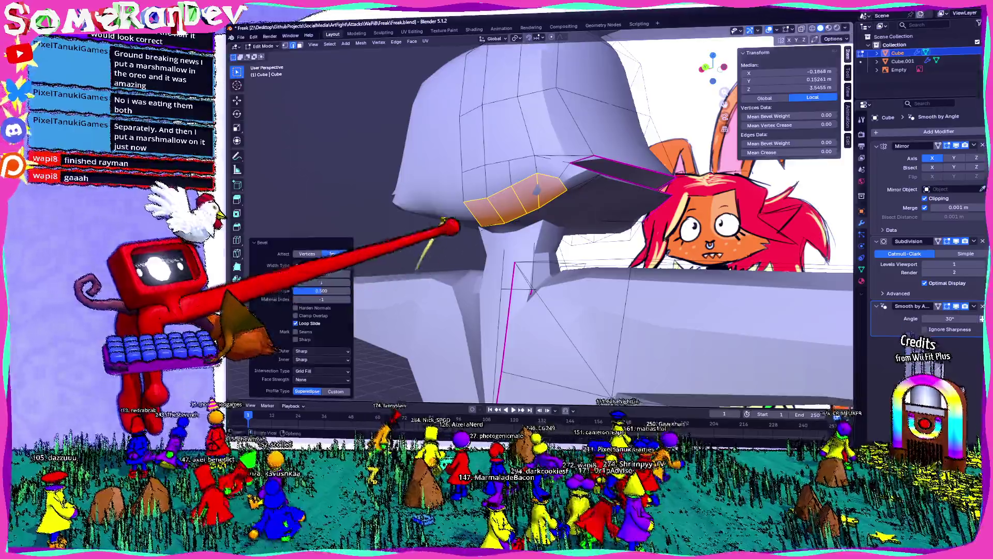
pyautogui.press('Tab')
pyautogui.moveTo(535, 233)
pyautogui.mouseDown(button='middle')
pyautogui.moveTo(485, 124)
pyautogui.moveTo(528, 256)
pyautogui.moveTo(597, 392)
pyautogui.mouseUp(button='middle')
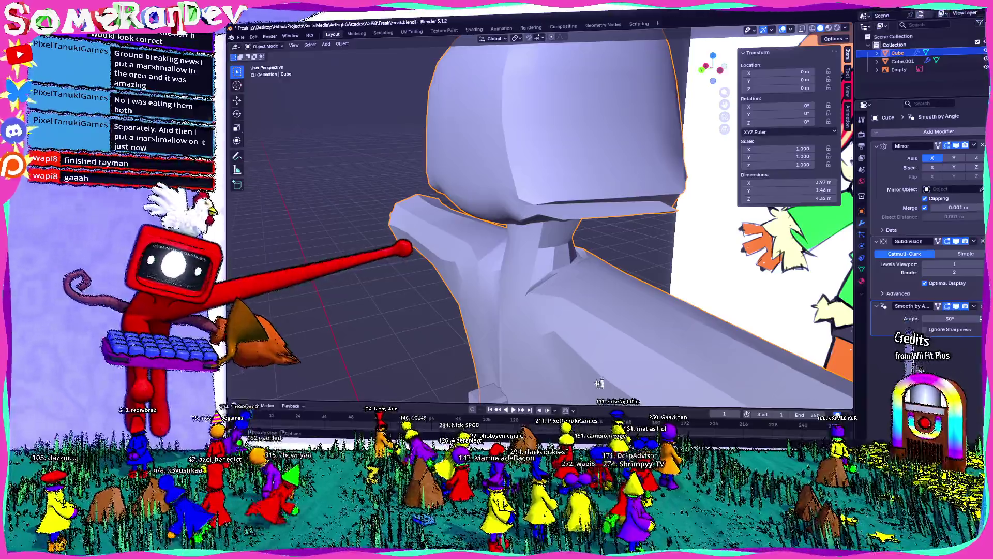
# Inspect the bunny from several angles and leave edit mode.
pyautogui.moveTo(543, 233); pyautogui.dragTo(466, 195, button='middle')
pyautogui.press('Tab')
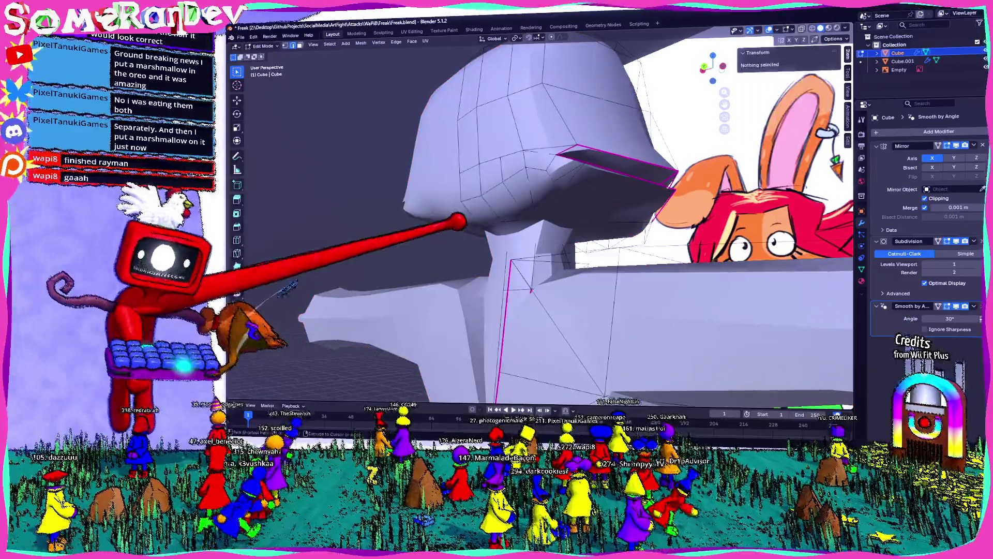
pyautogui.moveTo(447, 227); pyautogui.dragTo(489, 252, button='middle')
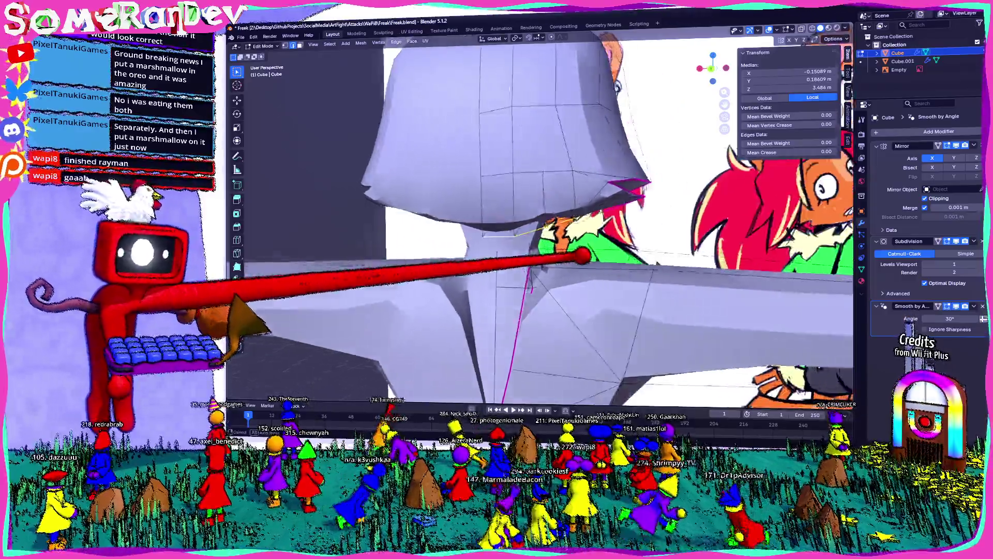
pyautogui.moveTo(403, 379); pyautogui.dragTo(543, 233, button='middle')
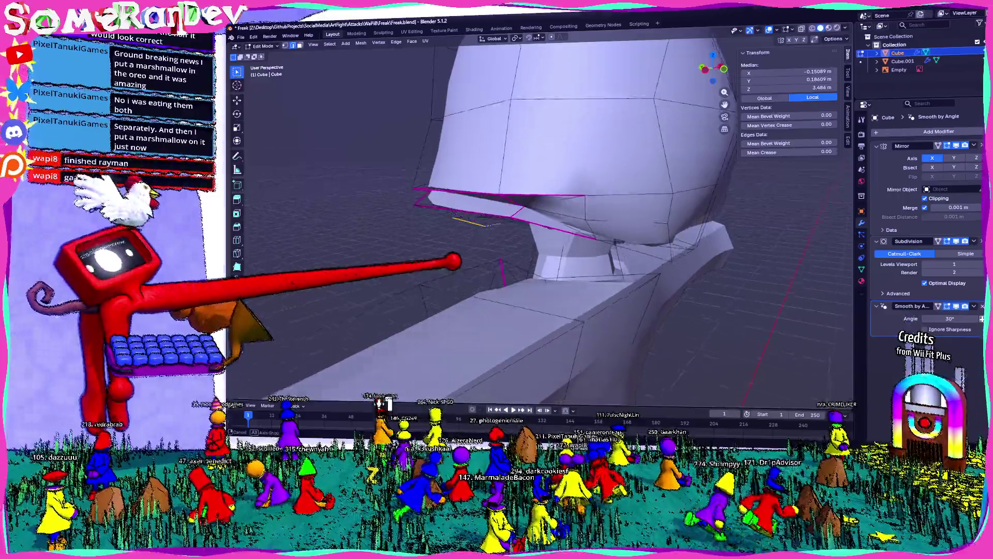
pyautogui.moveTo(465, 234); pyautogui.dragTo(583, 194, button='middle')
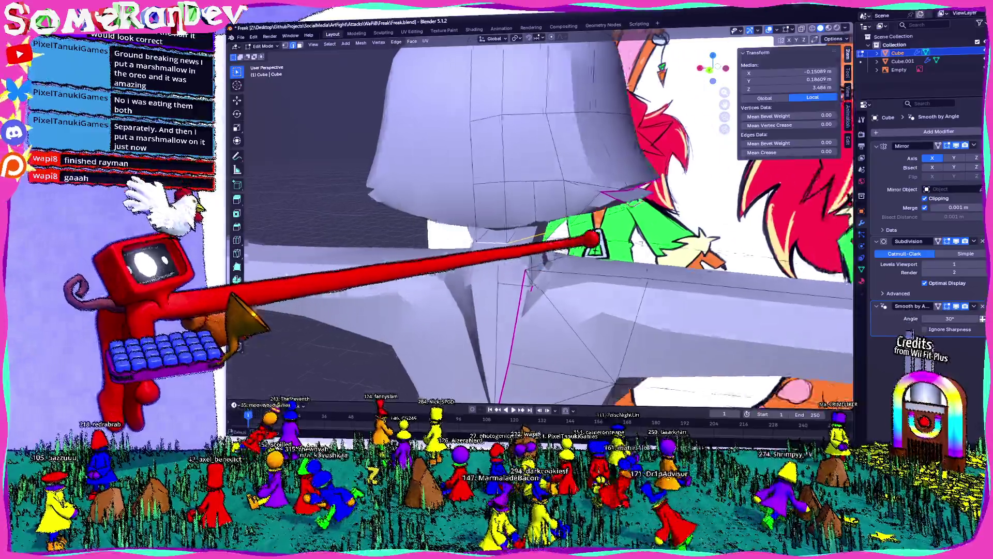
pyautogui.scroll(-5, 504, 218)
pyautogui.moveTo(504, 217); pyautogui.dragTo(583, 233, button='middle')
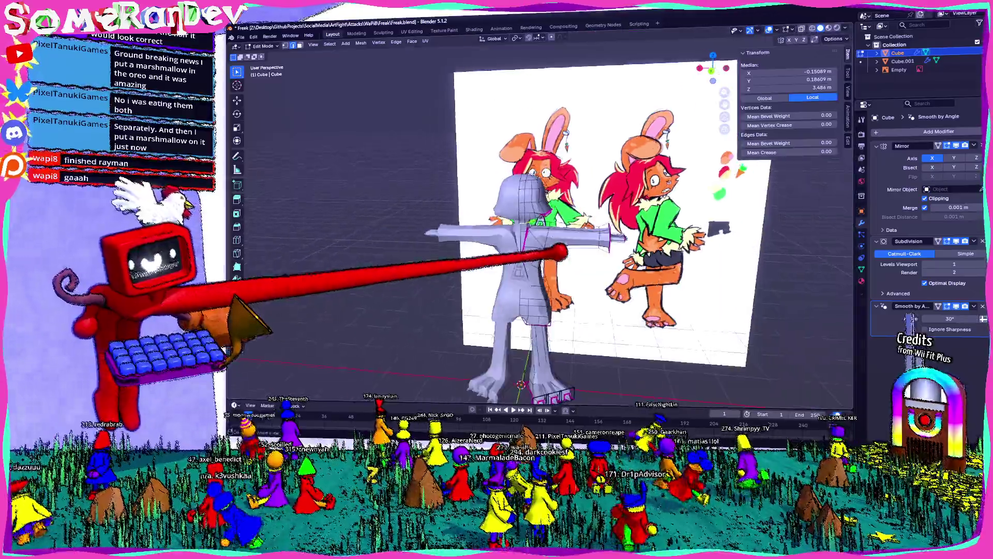
pyautogui.press('Tab')
pyautogui.scroll(4, 543, 232)
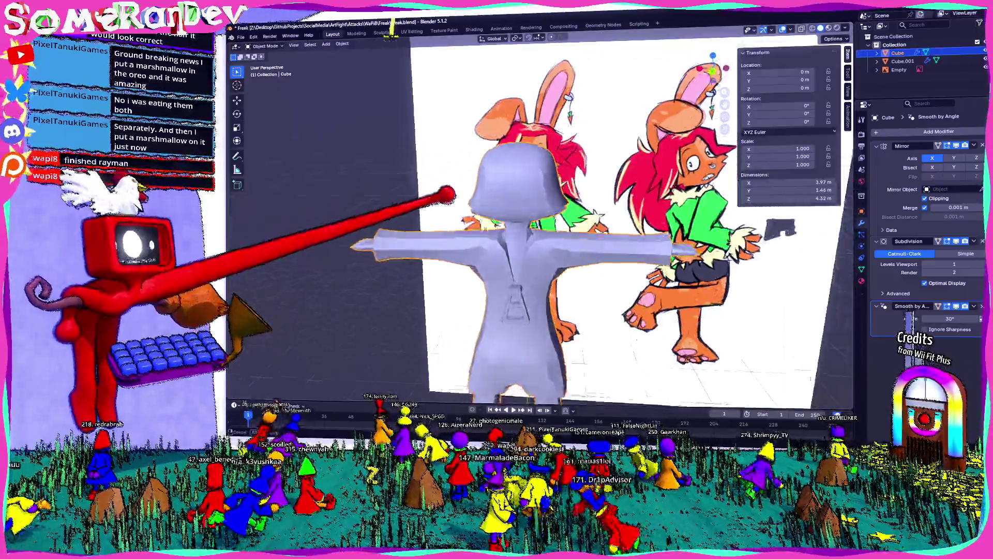
pyautogui.scroll(5, 543, 233)
# Apply Shade Flat to the bunny body and return to editing under the brim.
pyautogui.moveTo(544, 233); pyautogui.dragTo(481, 264, button='middle')
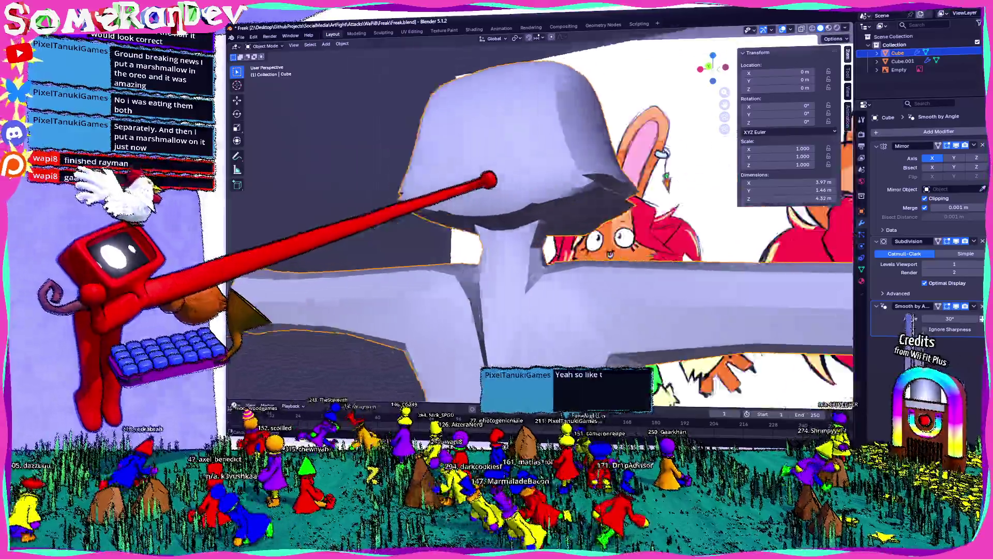
pyautogui.scroll(-3, 497, 218)
pyautogui.rightClick(466, 186)
pyautogui.click(481, 210)
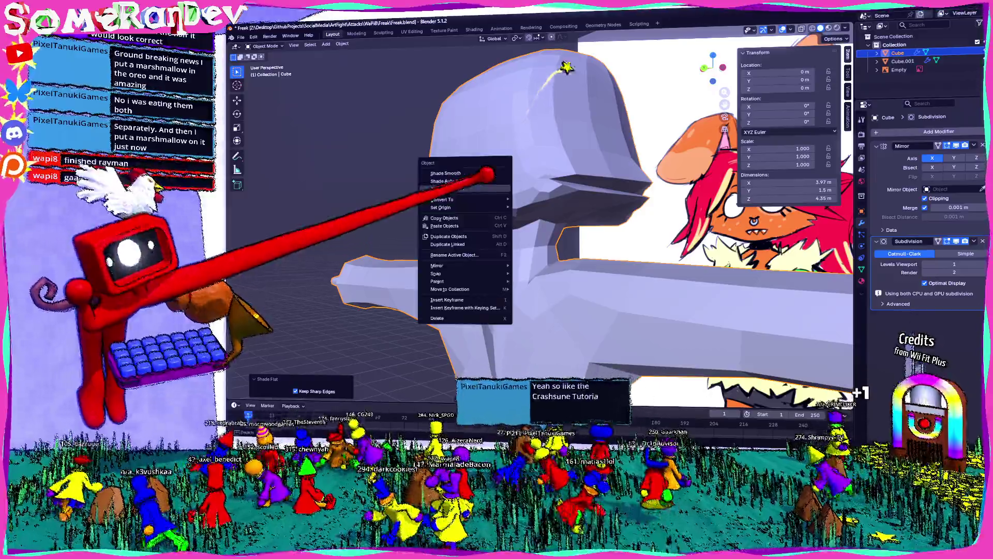
pyautogui.click(467, 180)
pyautogui.scroll(4, 497, 218)
pyautogui.moveTo(497, 217); pyautogui.dragTo(544, 187, button='middle')
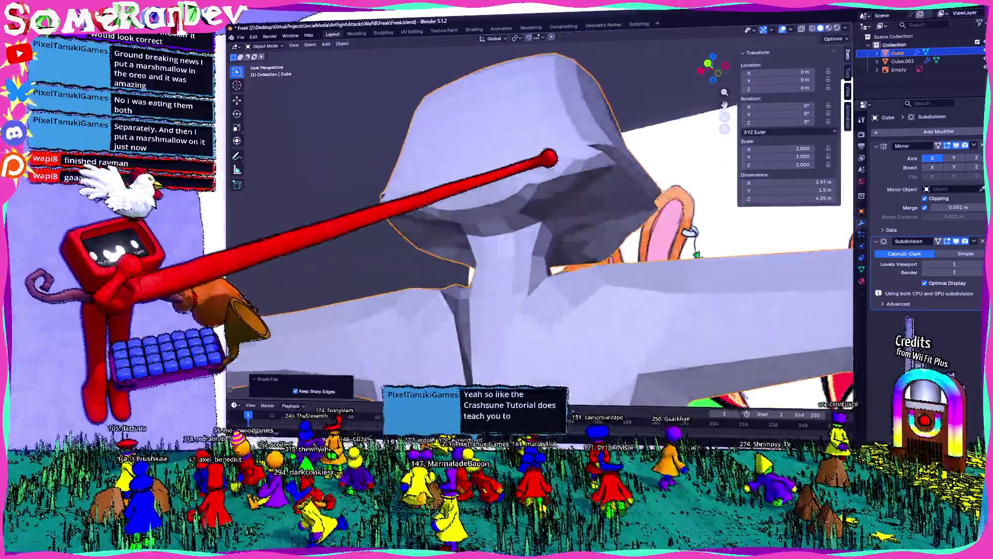
pyautogui.press('Tab')
pyautogui.moveTo(497, 218); pyautogui.dragTo(434, 256, button='middle')
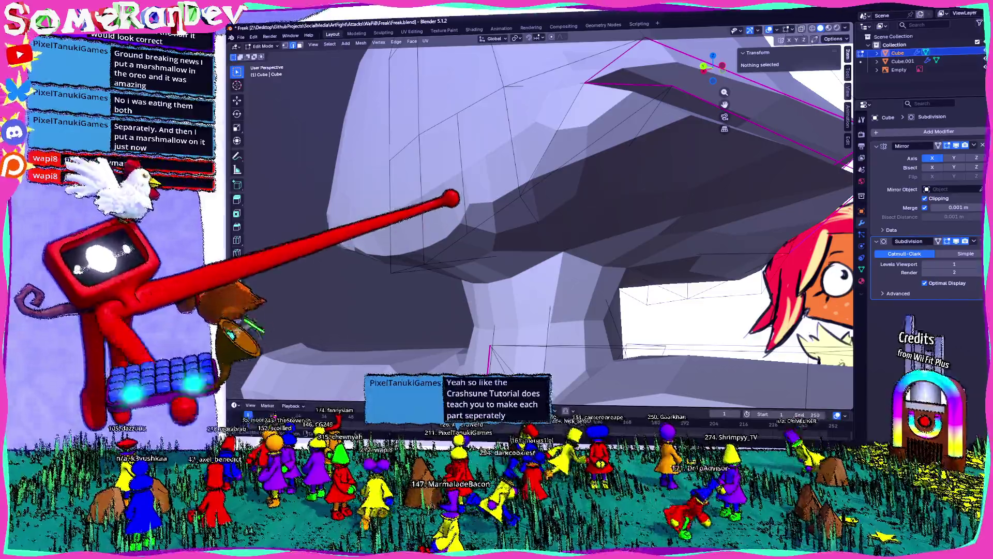
# Add an edge loop across the head and shift a brim vertex vertically.
pyautogui.hotkey('ctrl', 'r')
pyautogui.click(464, 204)
pyautogui.moveTo(466, 217); pyautogui.dragTo(544, 249, button='middle')
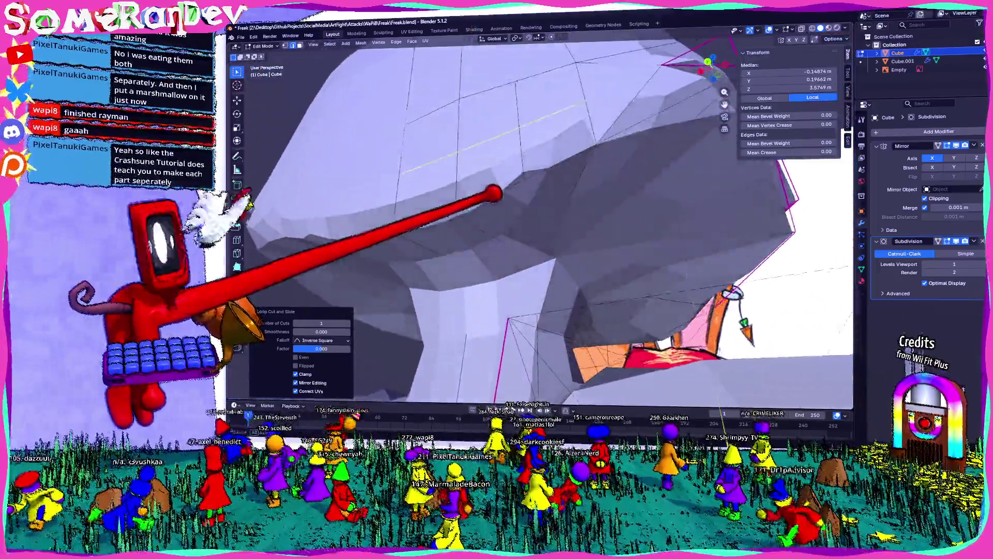
pyautogui.moveTo(497, 203); pyautogui.dragTo(547, 233, button='middle')
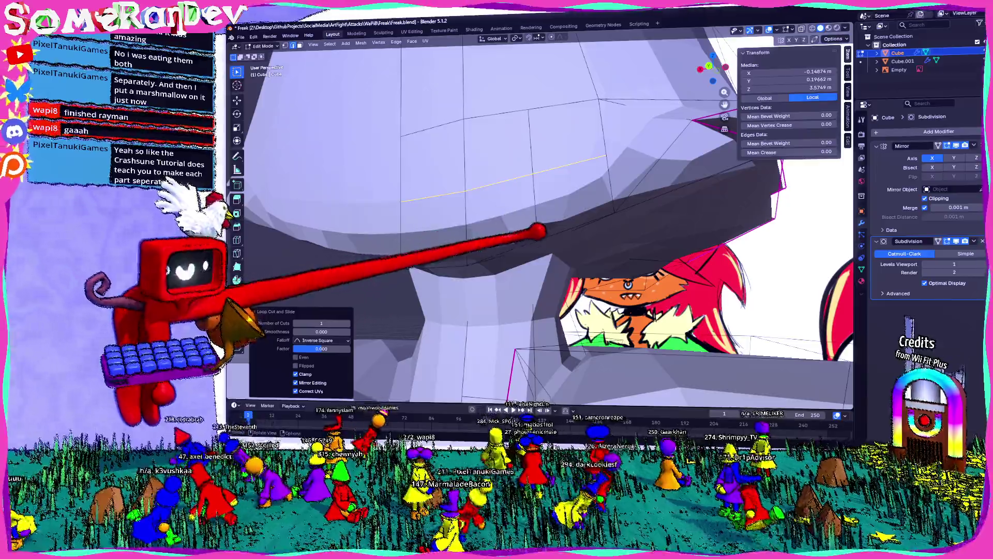
pyautogui.click(538, 109)
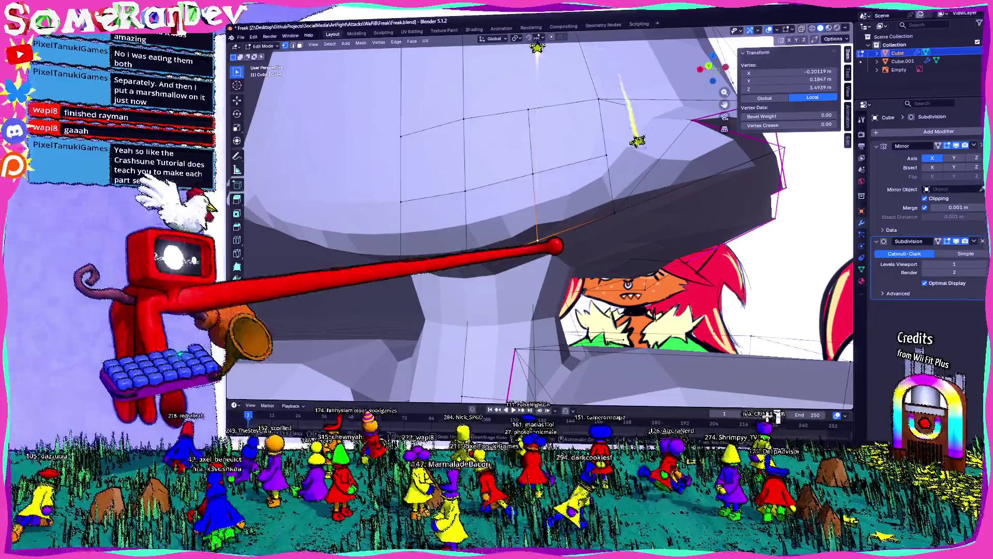
pyautogui.press('g')
pyautogui.press('z')
pyautogui.click(555, 291)
# Apply Shade Auto Smooth at 30° to the body and inspect under the head.
pyautogui.press('Tab')
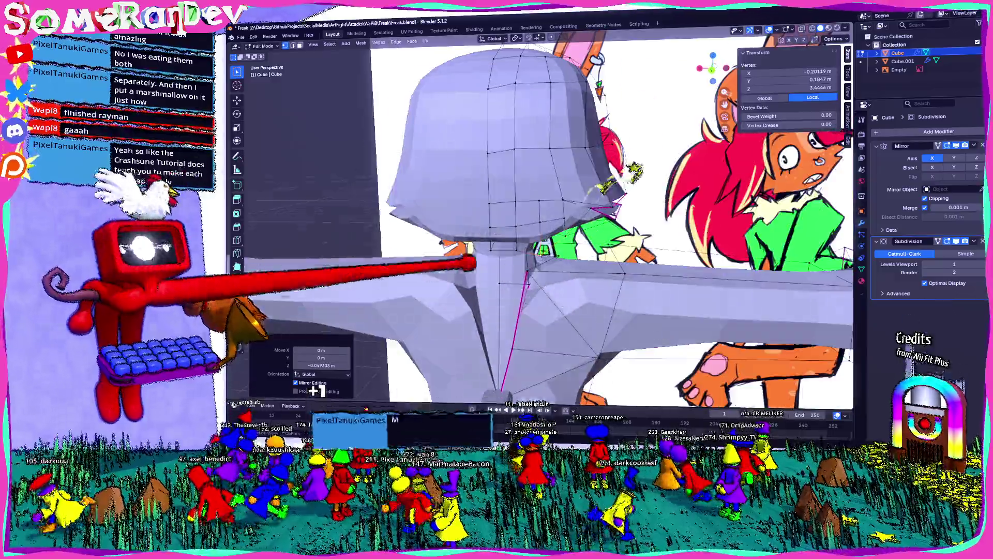
pyautogui.rightClick(481, 180)
pyautogui.click(465, 184)
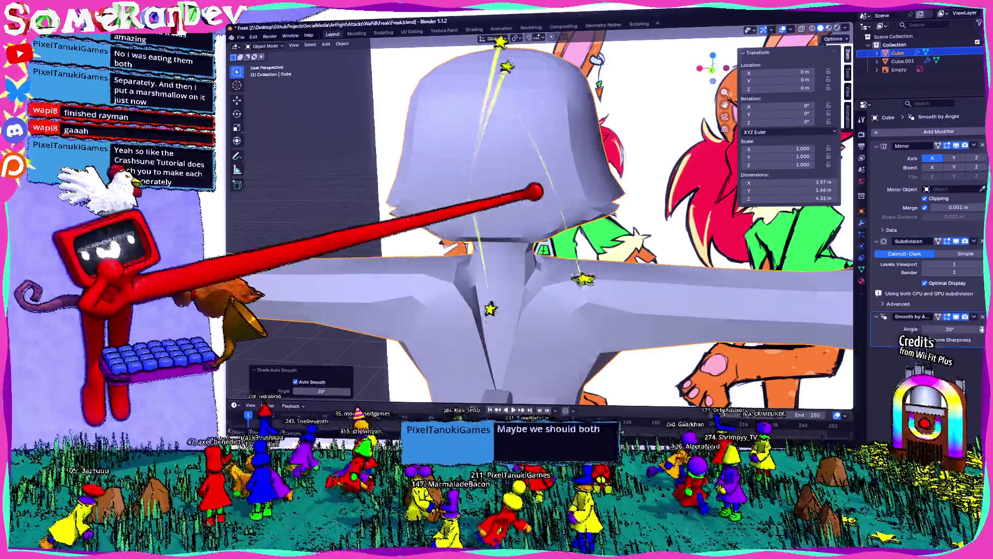
pyautogui.moveTo(496, 234); pyautogui.dragTo(695, 400, button='middle')
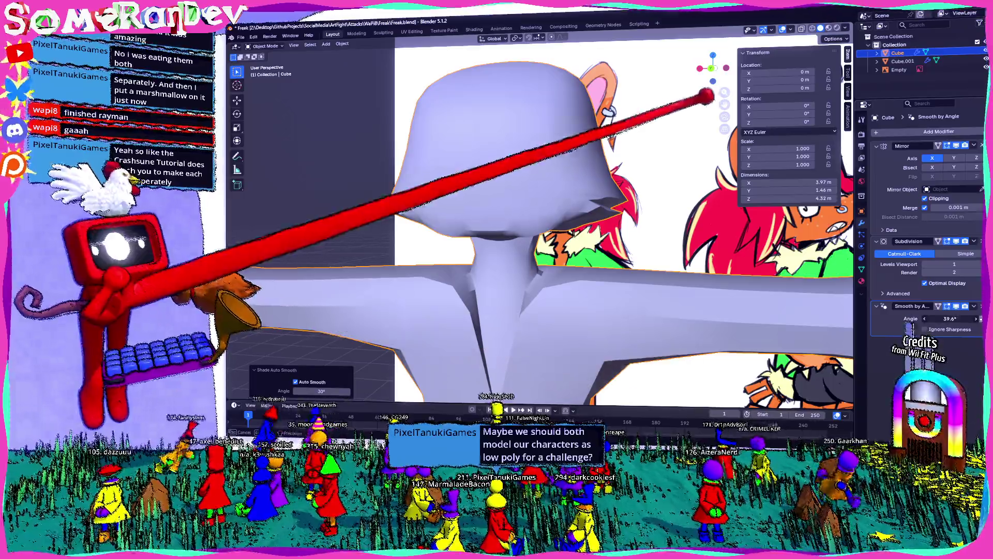
pyautogui.scroll(-4, 544, 233)
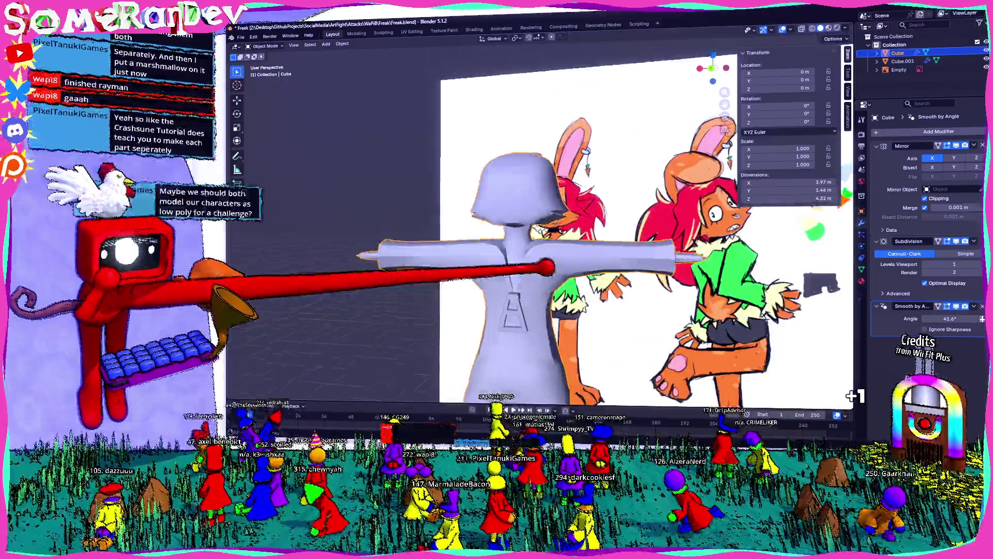
pyautogui.scroll(4, 543, 233)
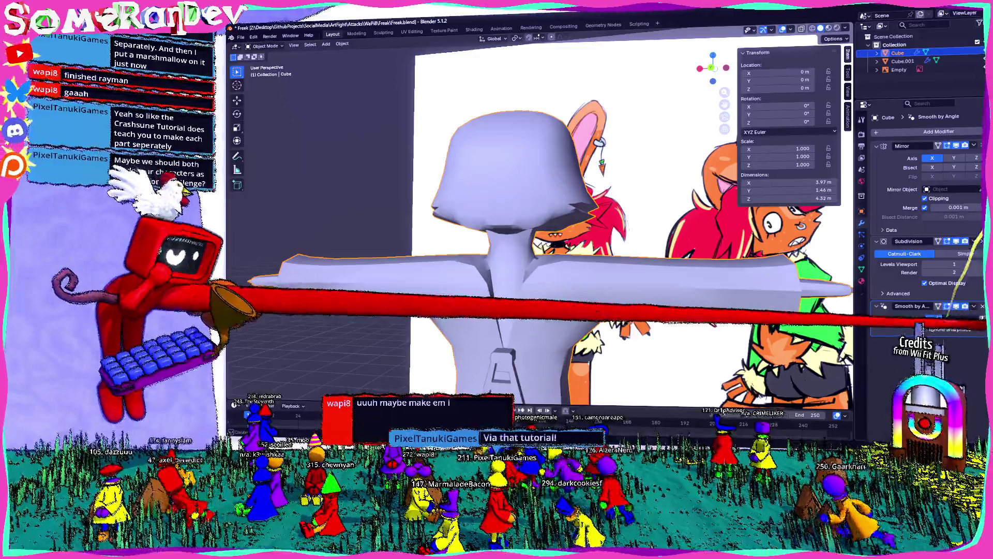
pyautogui.scroll(5, 544, 233)
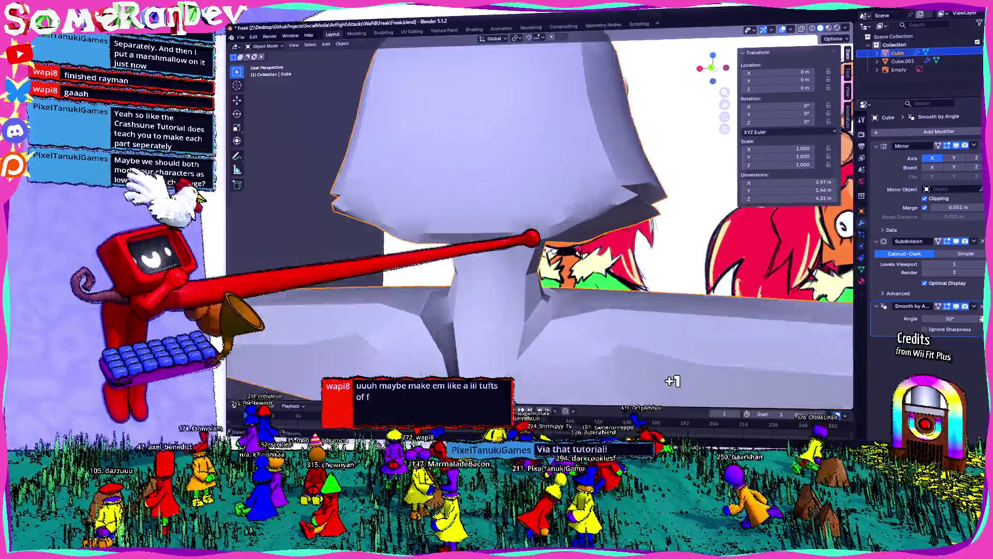
pyautogui.moveTo(543, 232)
pyautogui.mouseDown(button='middle')
pyautogui.moveTo(496, 217)
pyautogui.moveTo(474, 241)
pyautogui.mouseUp(button='middle')
# Raise the vertex where the brim meets the neck along Z and inspect the result.
pyautogui.press('Tab')
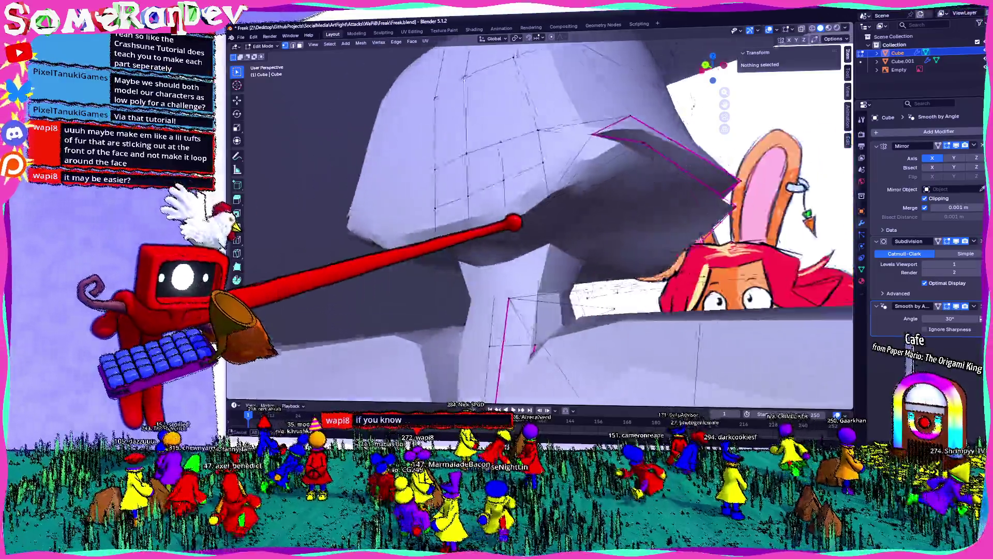
pyautogui.moveTo(544, 232); pyautogui.dragTo(466, 272, button='middle')
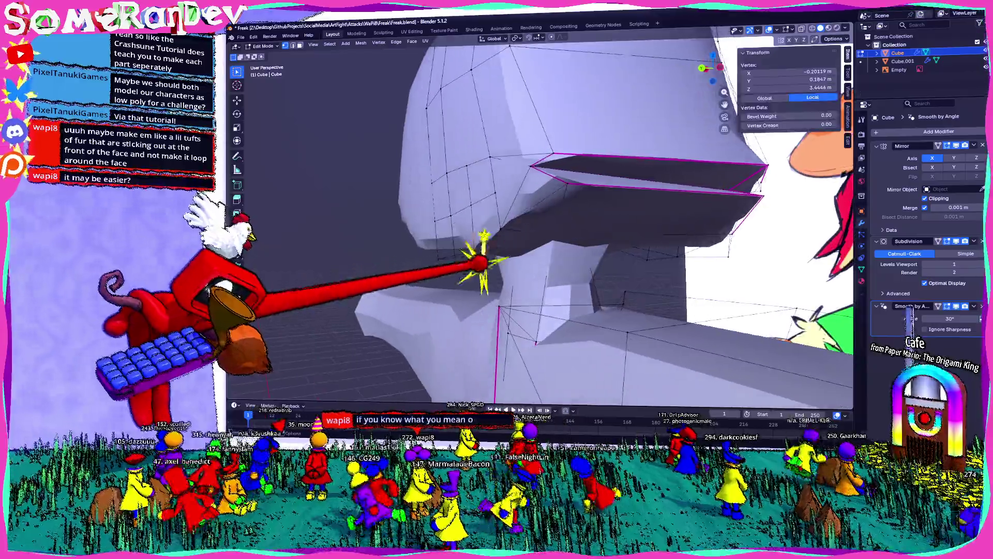
pyautogui.moveTo(543, 233); pyautogui.dragTo(505, 272, button='middle')
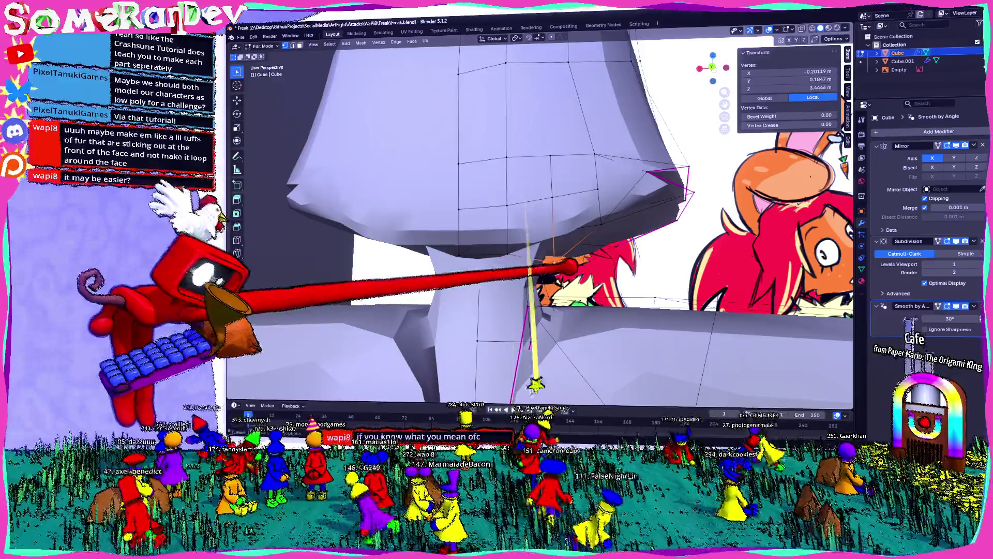
pyautogui.press('g')
pyautogui.press('z')
pyautogui.click(527, 310)
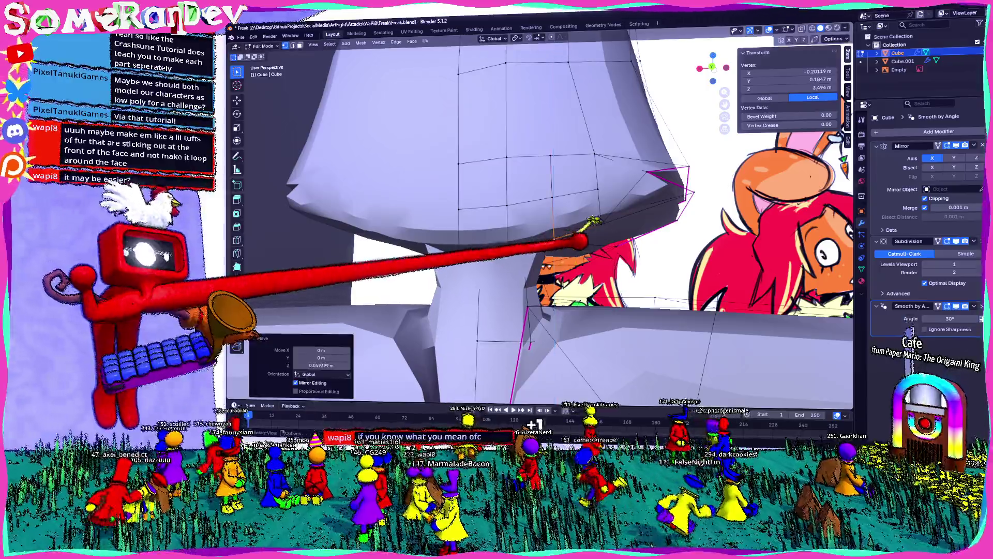
pyautogui.moveTo(544, 233); pyautogui.dragTo(466, 194, button='middle')
pyautogui.moveTo(543, 233)
pyautogui.mouseDown(button='middle')
pyautogui.moveTo(466, 272)
pyautogui.moveTo(505, 234)
pyautogui.moveTo(465, 295)
pyautogui.moveTo(404, 341)
pyautogui.mouseUp(button='middle')
pyautogui.moveTo(543, 233)
pyautogui.mouseDown(button='middle')
pyautogui.moveTo(505, 271)
pyautogui.moveTo(466, 232)
pyautogui.moveTo(504, 217)
pyautogui.mouseUp(button='middle')
pyautogui.moveTo(420, 229)
pyautogui.mouseDown(button='middle')
pyautogui.moveTo(497, 248)
pyautogui.moveTo(528, 232)
pyautogui.moveTo(481, 241)
pyautogui.moveTo(535, 248)
pyautogui.moveTo(551, 236)
pyautogui.moveTo(513, 256)
pyautogui.moveTo(497, 248)
pyautogui.moveTo(521, 256)
pyautogui.mouseUp(button='middle')
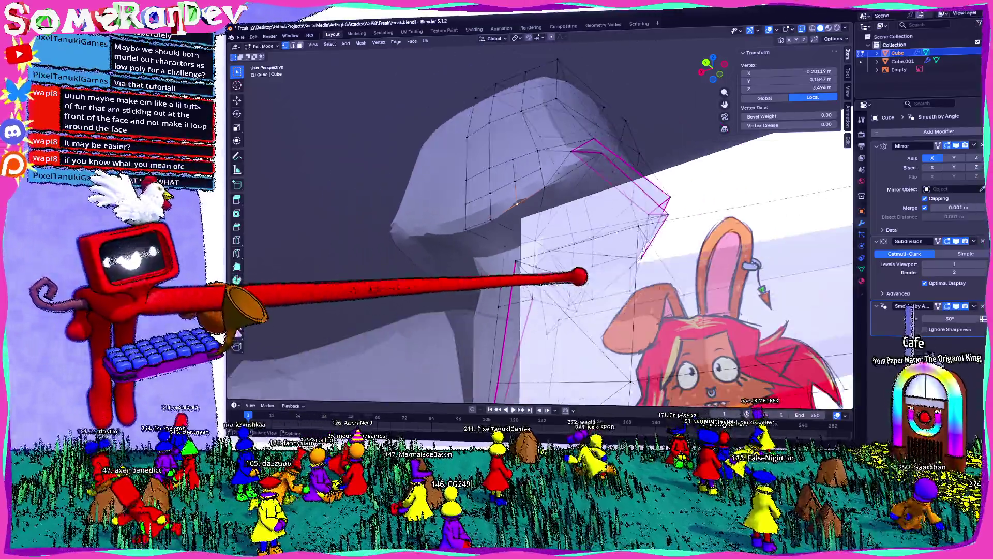
# Orbit around the smoothed bunny to compare head and neck shape with the reference art.
pyautogui.moveTo(465, 282); pyautogui.dragTo(630, 304, button='middle')
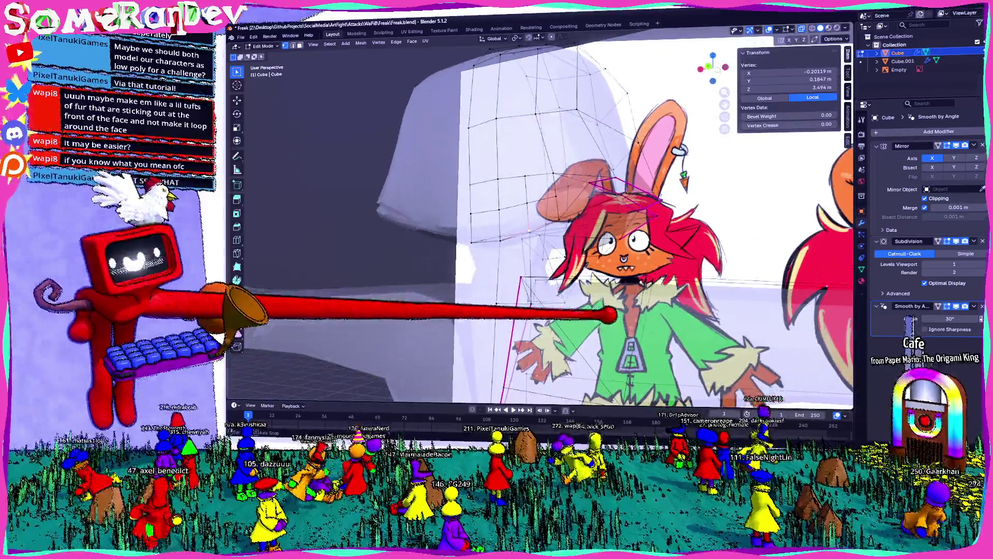
pyautogui.scroll(-5, 543, 217)
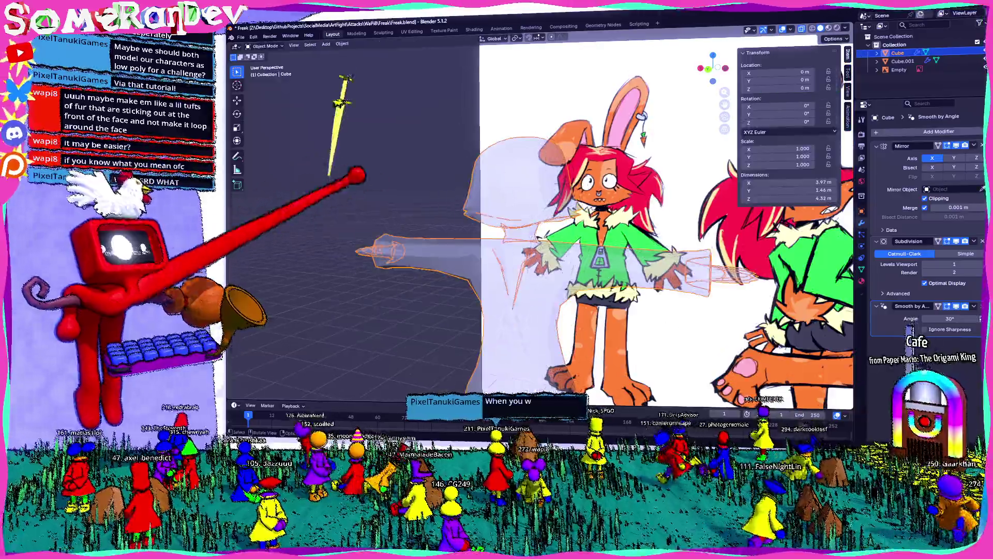
pyautogui.moveTo(544, 217); pyautogui.dragTo(466, 233, button='middle')
pyautogui.scroll(5, 543, 218)
pyautogui.moveTo(544, 233); pyautogui.dragTo(388, 226, button='middle')
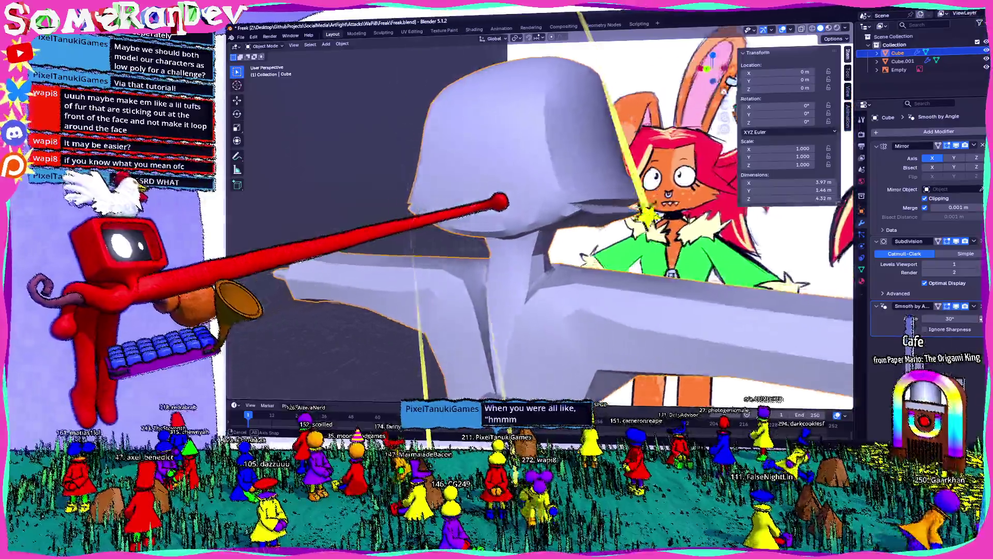
pyautogui.moveTo(543, 233)
pyautogui.mouseDown(button='middle')
pyautogui.moveTo(465, 234)
pyautogui.moveTo(582, 234)
pyautogui.moveTo(504, 234)
pyautogui.mouseUp(button='middle')
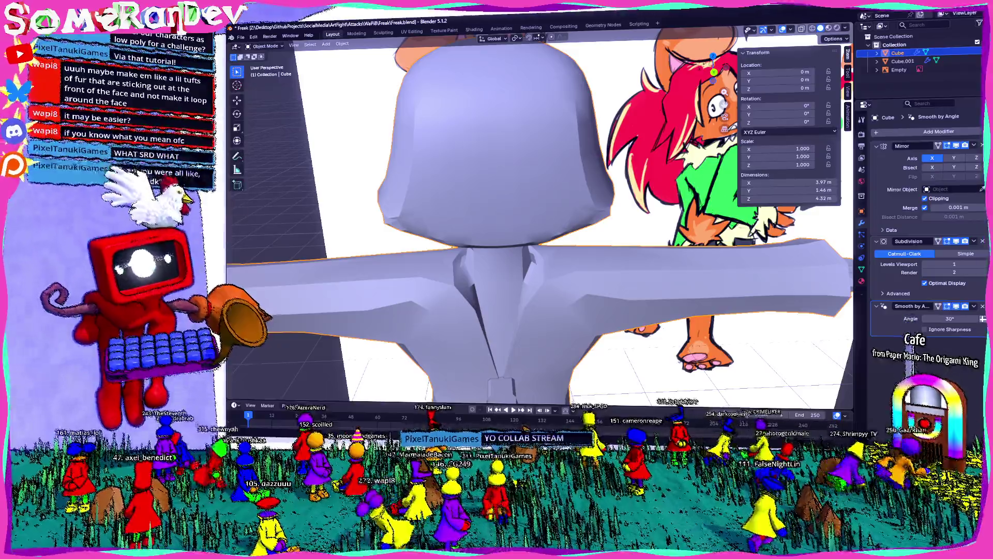
pyautogui.scroll(-4, 505, 233)
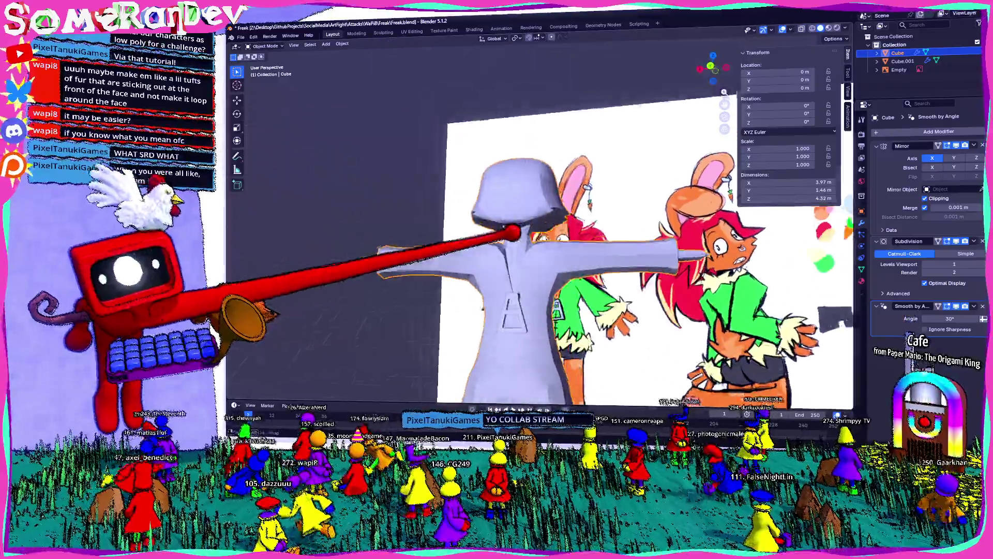
pyautogui.moveTo(504, 233)
pyautogui.mouseDown(button='middle')
pyautogui.moveTo(544, 248)
pyautogui.moveTo(481, 256)
pyautogui.mouseUp(button='middle')
pyautogui.scroll(4, 536, 233)
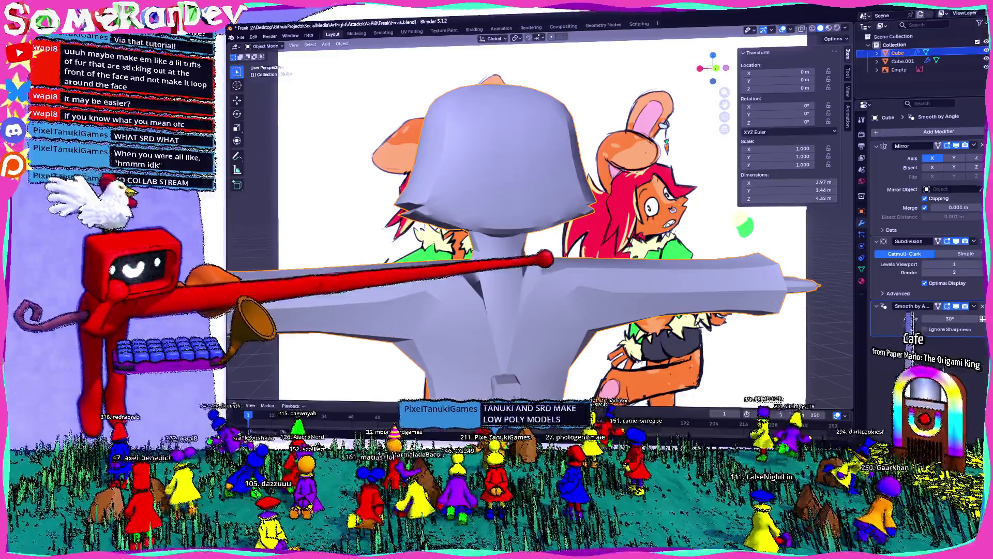
pyautogui.moveTo(535, 248); pyautogui.dragTo(466, 248, button='middle')
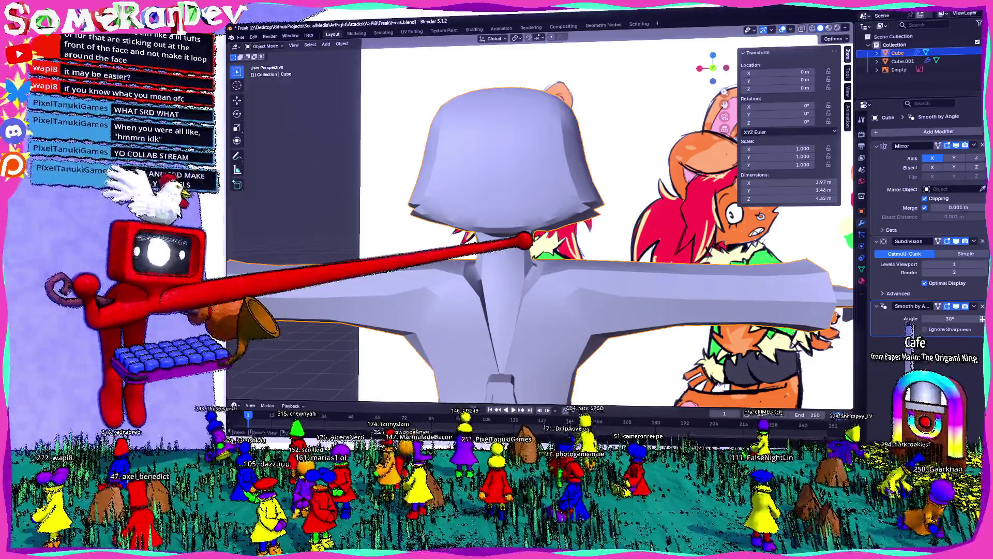
pyautogui.moveTo(535, 248)
pyautogui.mouseDown(button='middle')
pyautogui.moveTo(481, 233)
pyautogui.moveTo(543, 256)
pyautogui.moveTo(496, 233)
pyautogui.moveTo(512, 249)
pyautogui.moveTo(481, 241)
pyautogui.moveTo(543, 256)
pyautogui.moveTo(481, 233)
pyautogui.moveTo(543, 257)
pyautogui.moveTo(505, 233)
pyautogui.mouseUp(button='middle')
pyautogui.scroll(3, 536, 233)
# Enter Edit Mode and frame a side close-up of the head beside the reference.
pyautogui.press('Tab')
pyautogui.press('Tab')
pyautogui.scroll(-3, 535, 234)
pyautogui.scroll(-3, 536, 233)
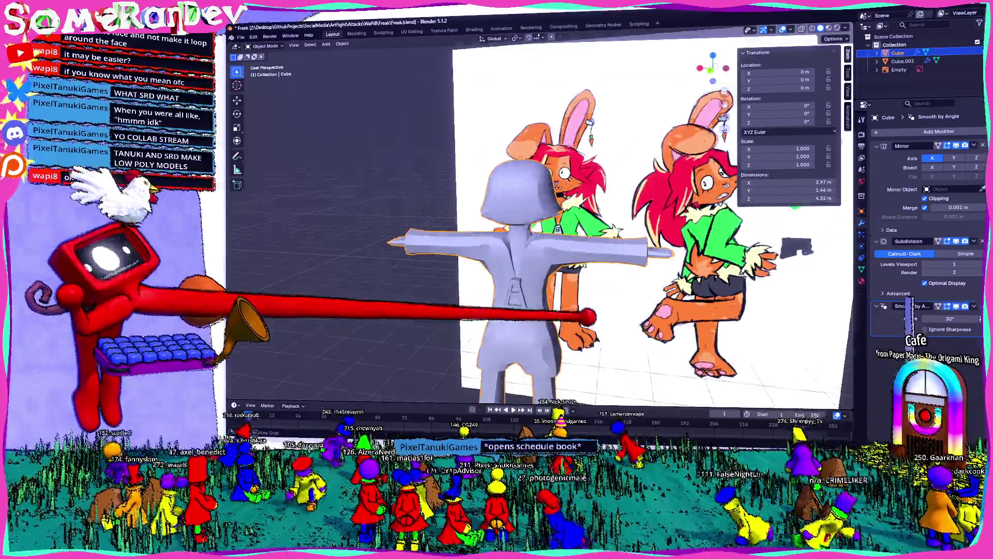
pyautogui.scroll(4, 536, 233)
pyautogui.moveTo(536, 249)
pyautogui.mouseDown(button='middle')
pyautogui.moveTo(481, 264)
pyautogui.moveTo(520, 292)
pyautogui.moveTo(560, 264)
pyautogui.moveTo(489, 278)
pyautogui.moveTo(513, 279)
pyautogui.mouseUp(button='middle')
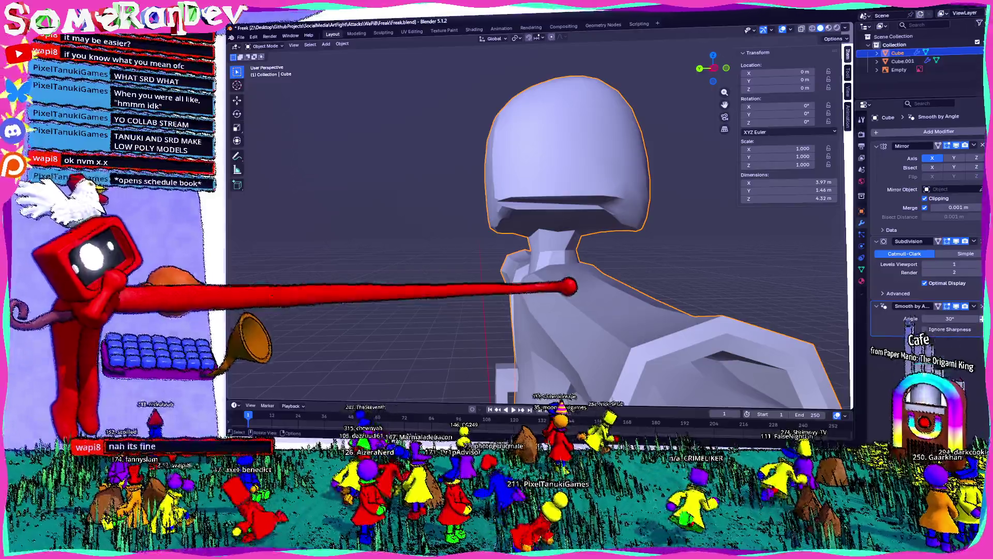
pyautogui.keyDown('shift'); pyautogui.moveTo(570, 289); pyautogui.dragTo(621, 278, button='middle'); pyautogui.keyUp('shift')
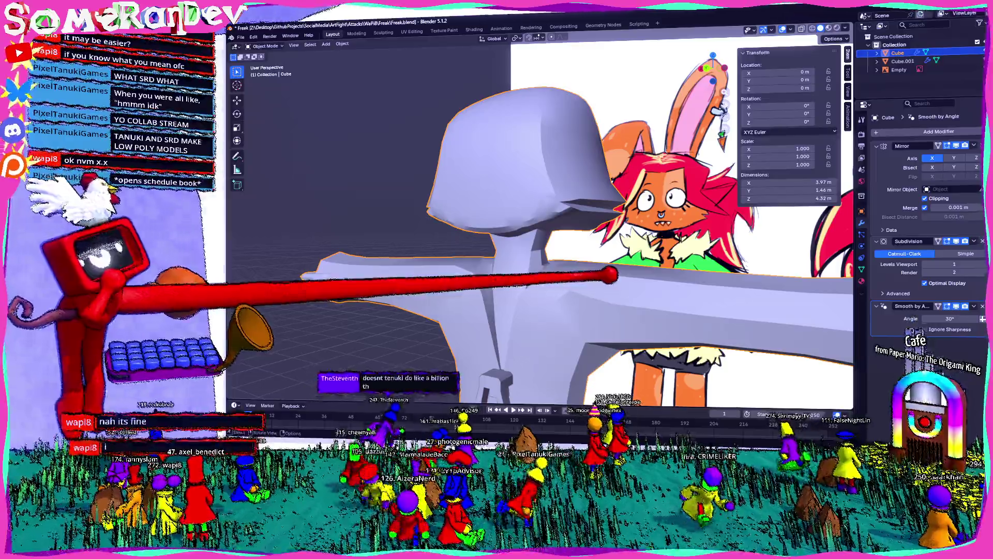
# Select the edge loop at the base of the head and nudge it, carrying the 0.98 crease.
pyautogui.moveTo(614, 273); pyautogui.dragTo(698, 278, button='middle')
pyautogui.press('Tab')
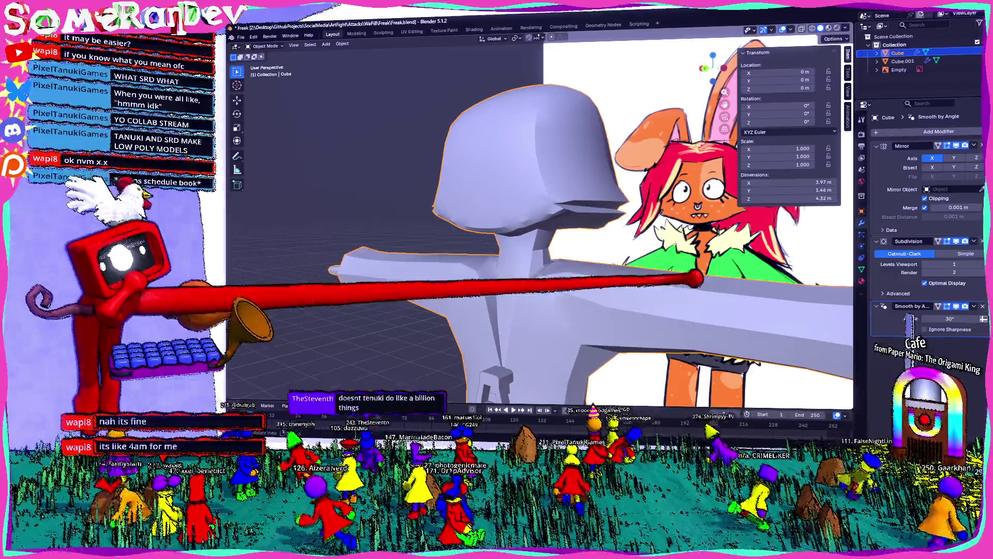
pyautogui.moveTo(622, 271); pyautogui.dragTo(668, 279, button='middle')
pyautogui.moveTo(497, 206); pyautogui.dragTo(509, 230)
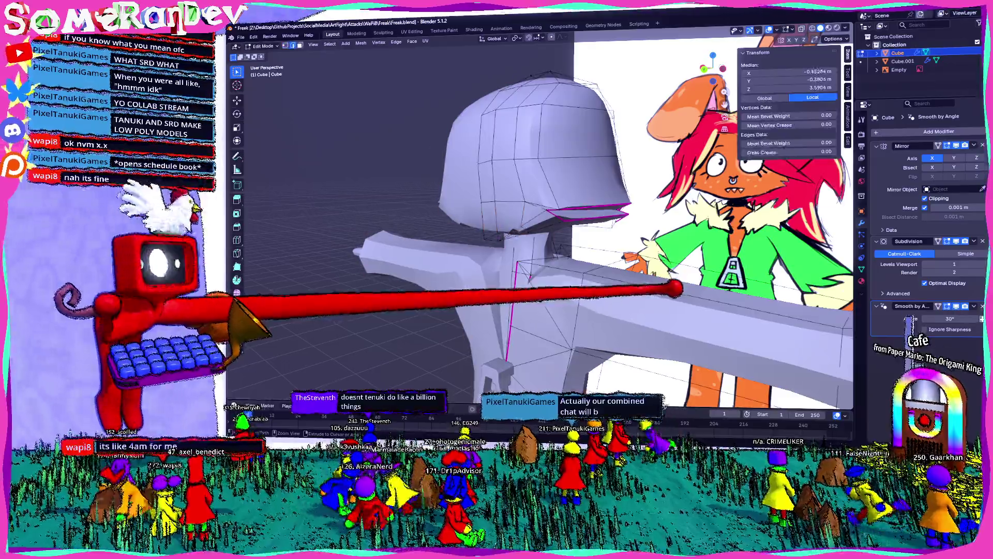
pyautogui.press('g')
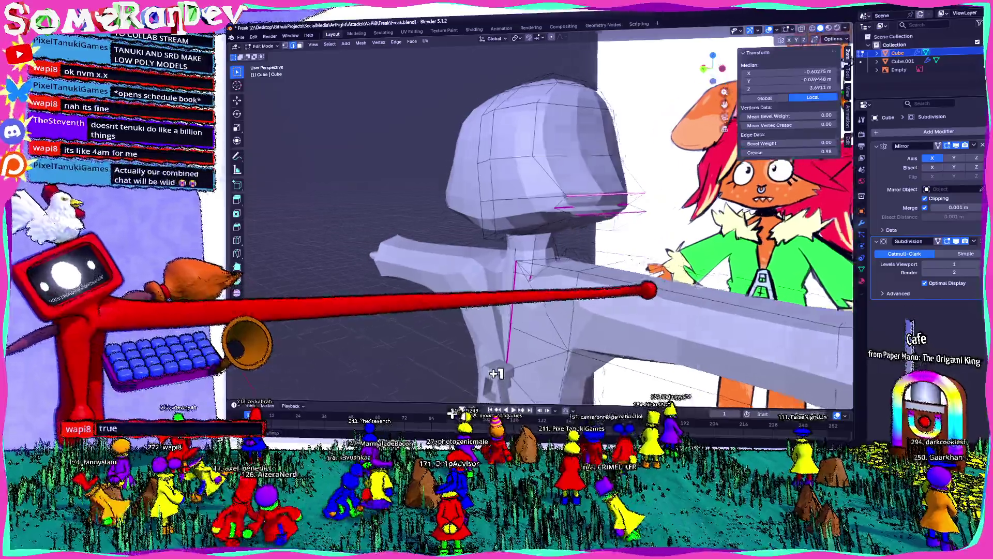
pyautogui.moveTo(497, 234)
pyautogui.mouseDown(button='middle')
pyautogui.moveTo(435, 233)
pyautogui.moveTo(474, 234)
pyautogui.mouseUp(button='middle')
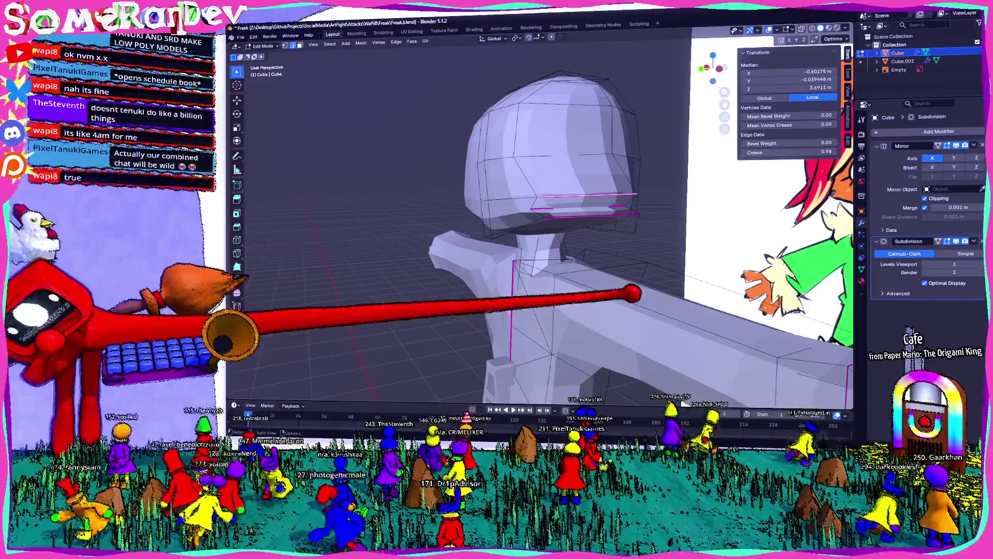
pyautogui.click(253, 35)
pyautogui.click(271, 135)
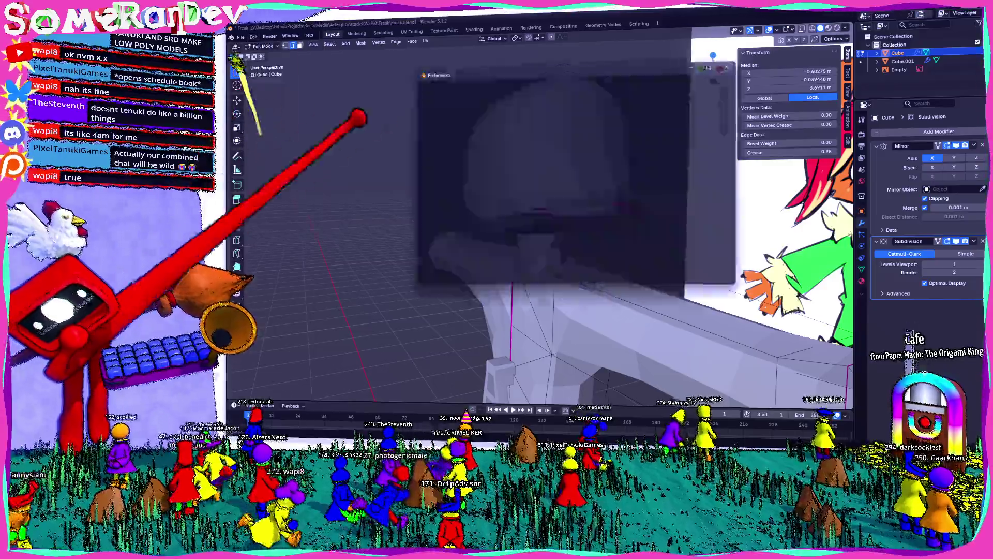
pyautogui.scroll(-3, 543, 203)
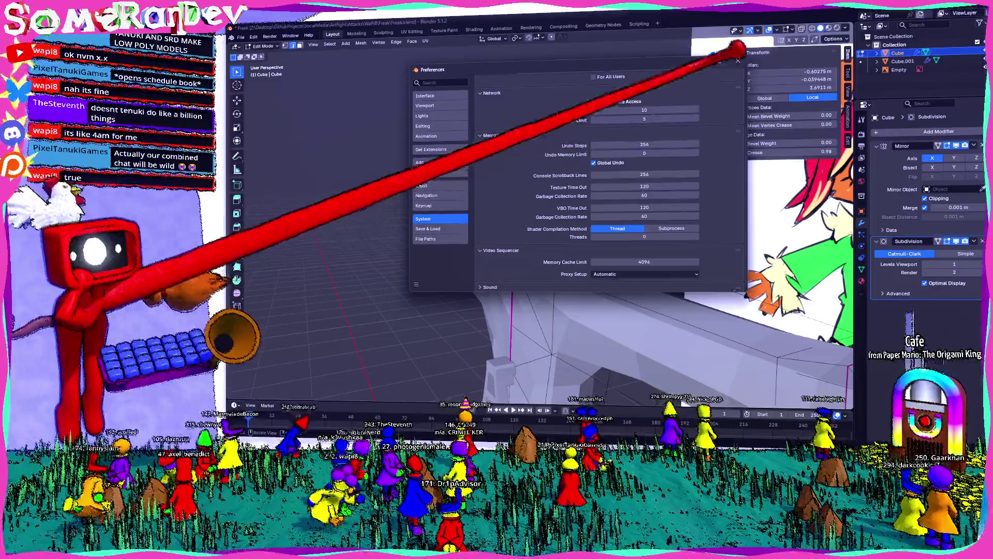
pyautogui.click(737, 61)
pyautogui.moveTo(659, 171)
pyautogui.mouseDown(button='middle')
pyautogui.moveTo(501, 236)
pyautogui.moveTo(567, 221)
pyautogui.moveTo(536, 205)
pyautogui.moveTo(597, 218)
pyautogui.moveTo(609, 247)
pyautogui.moveTo(544, 233)
pyautogui.mouseUp(button='middle')
pyautogui.click(252, 33)
pyautogui.click(276, 134)
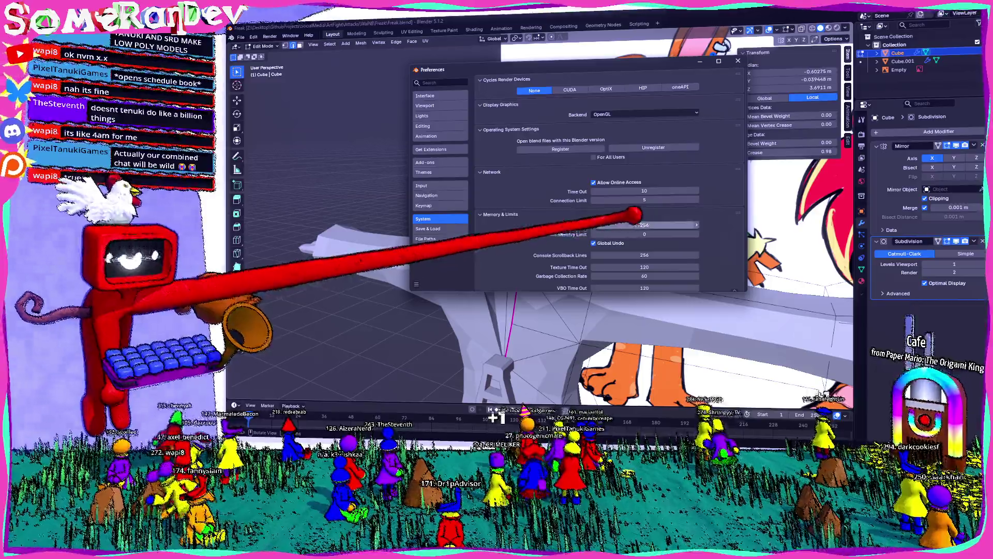
pyautogui.click(737, 61)
pyautogui.moveTo(621, 194)
pyautogui.mouseDown(button='middle')
pyautogui.moveTo(535, 200)
pyautogui.moveTo(605, 186)
pyautogui.moveTo(730, 55)
pyautogui.moveTo(652, 205)
pyautogui.moveTo(621, 194)
pyautogui.mouseUp(button='middle')
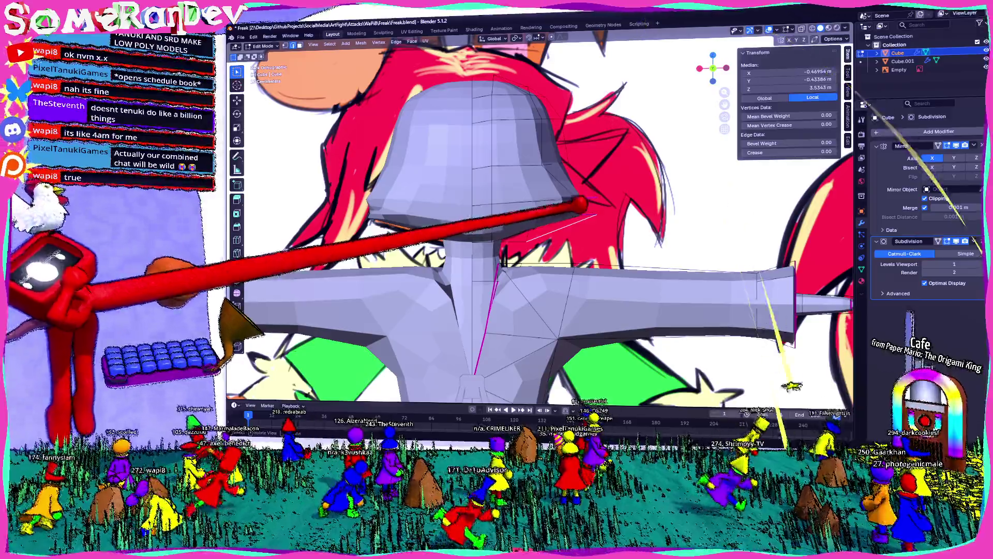
# Dissolve the extra edges around the shoulder.
pyautogui.moveTo(827, 377); pyautogui.dragTo(451, 233, button='middle')
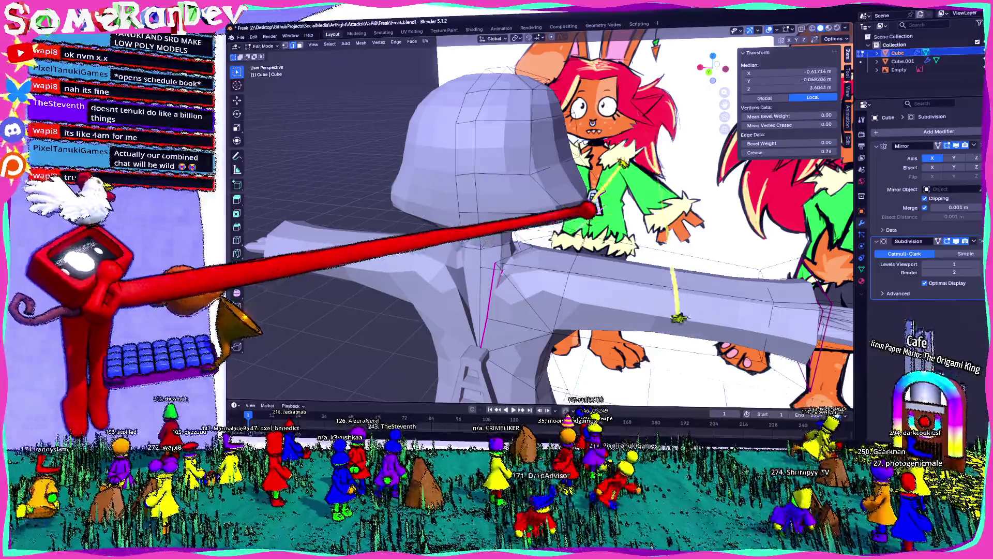
pyautogui.moveTo(680, 317); pyautogui.dragTo(571, 190, button='middle')
pyautogui.moveTo(573, 86); pyautogui.dragTo(586, 103, button='middle')
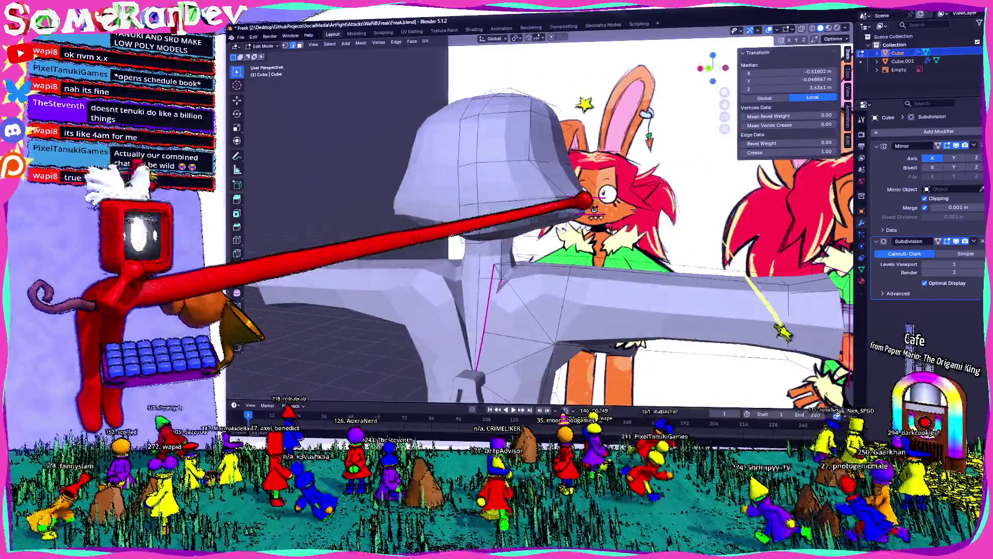
pyautogui.press('x')
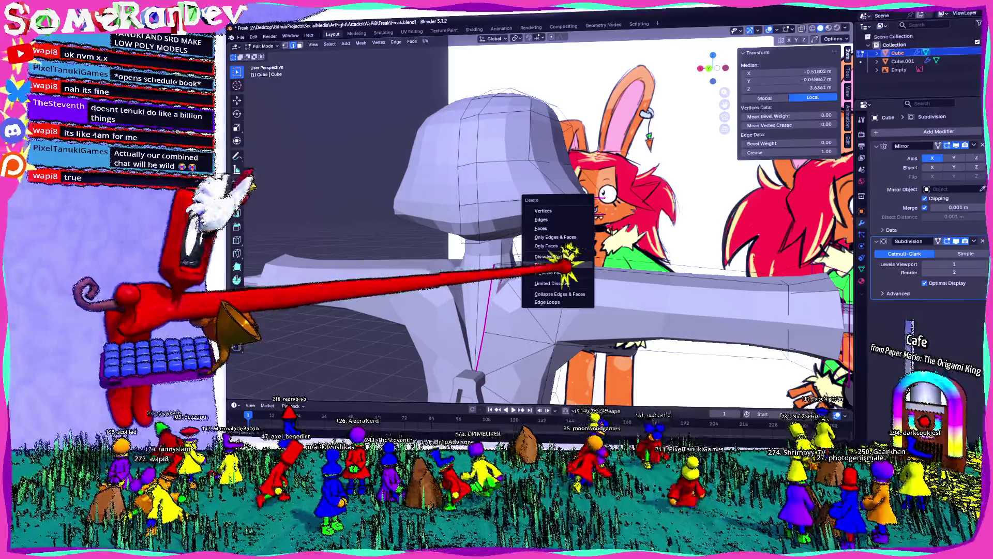
pyautogui.click(598, 297)
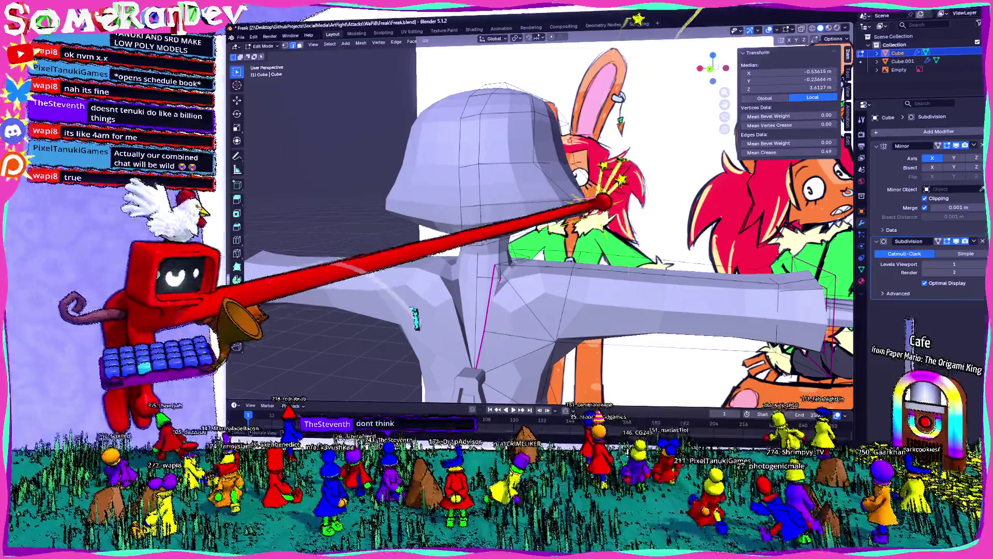
pyautogui.moveTo(613, 233); pyautogui.dragTo(629, 388, button='middle')
# From front view, shift the neck vertices slightly into place.
pyautogui.press('KP_1')
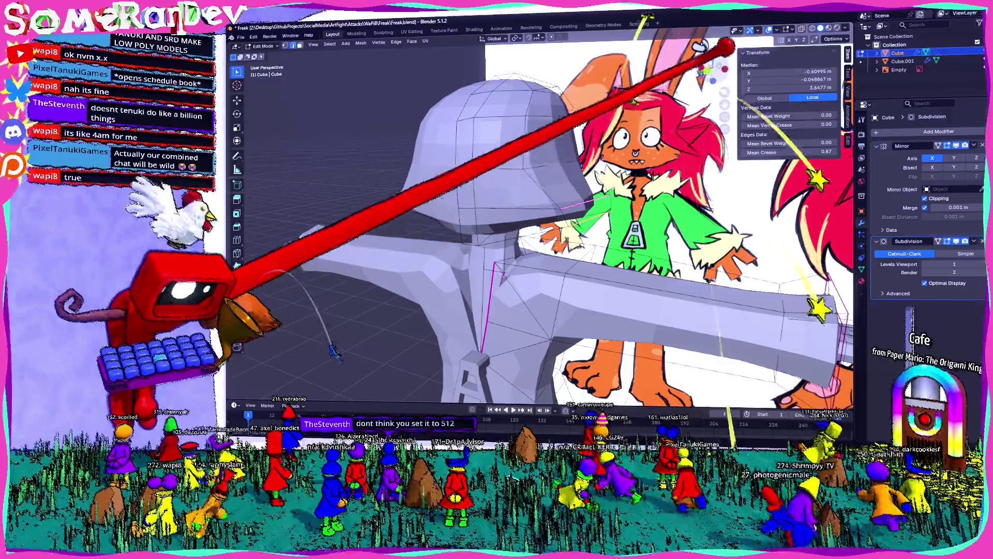
pyautogui.scroll(3, 667, 173)
pyautogui.press('g')
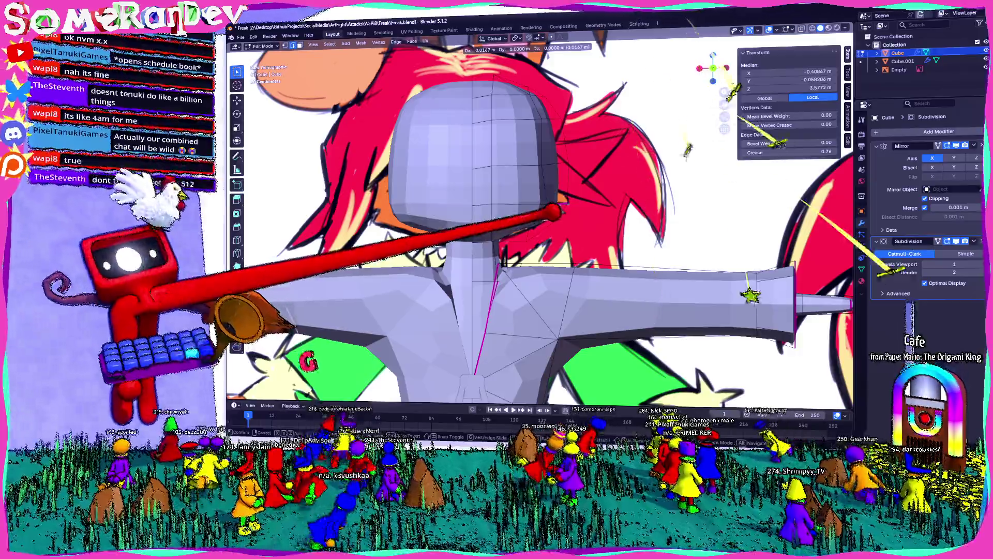
pyautogui.click(766, 374)
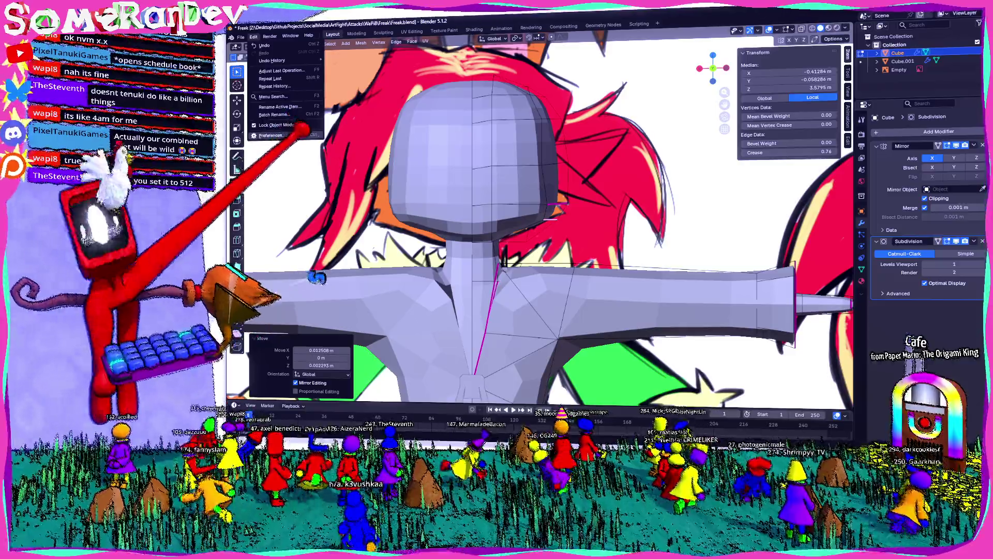
pyautogui.moveTo(497, 233)
pyautogui.mouseDown(button='middle')
pyautogui.moveTo(435, 232)
pyautogui.moveTo(543, 233)
pyautogui.mouseUp(button='middle')
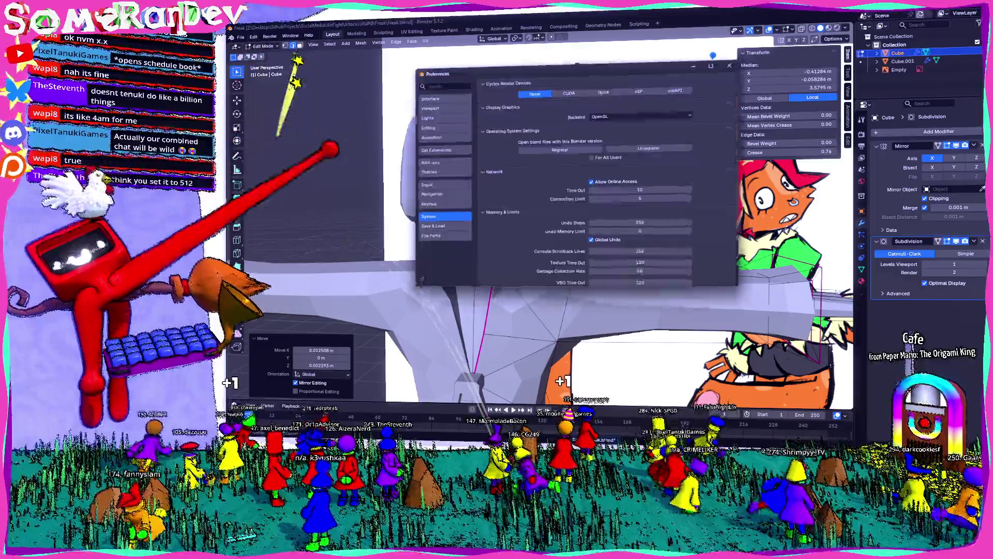
pyautogui.hotkey('ctrl', ',')
pyautogui.scroll(-3, 605, 156)
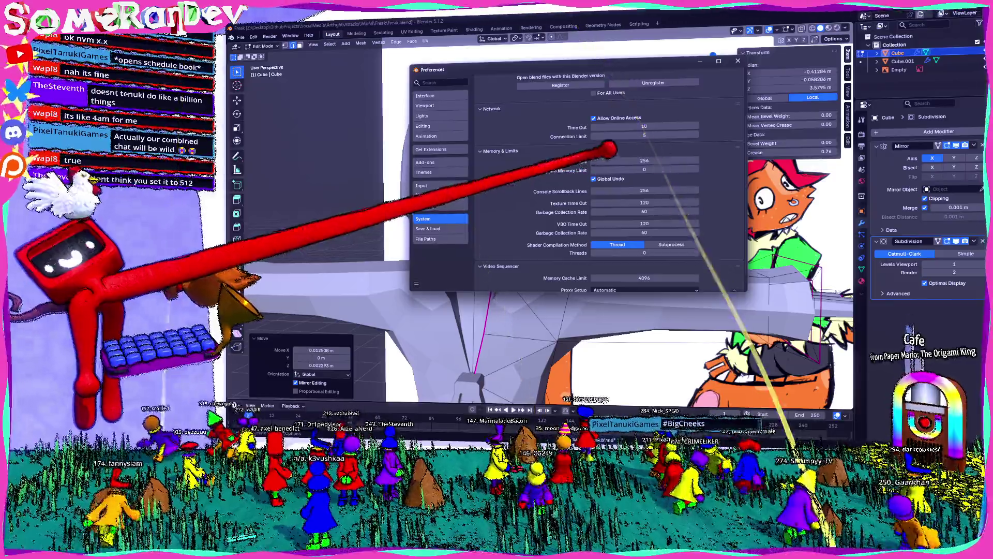
pyautogui.write('256')
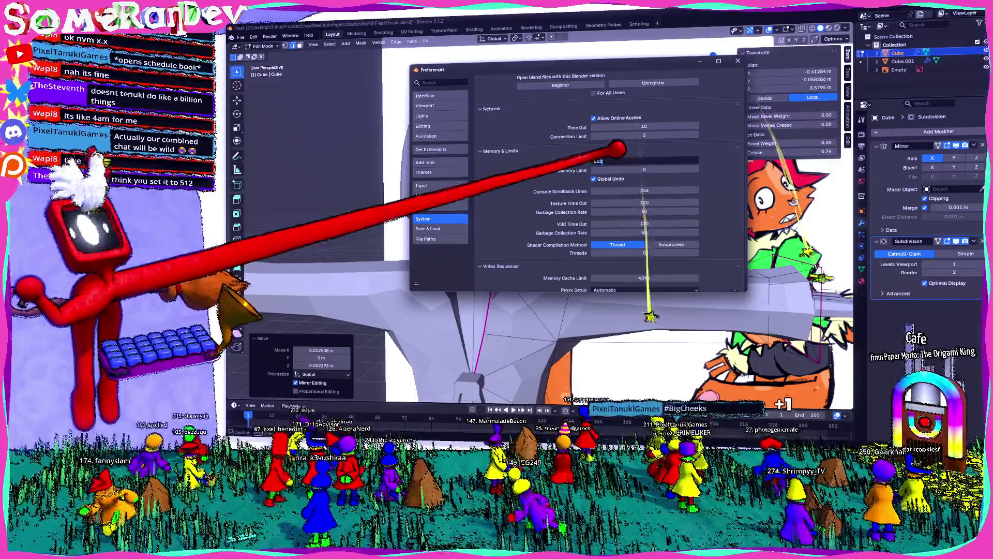
pyautogui.press('Return')
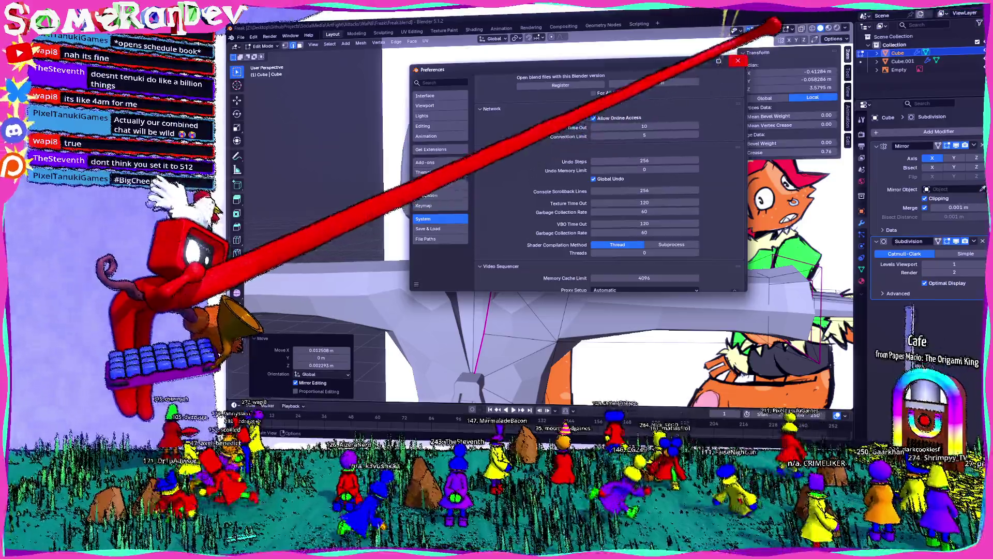
pyautogui.click(738, 61)
pyautogui.moveTo(544, 233); pyautogui.dragTo(698, 194, button='middle')
pyautogui.moveTo(544, 233); pyautogui.dragTo(466, 271, button='middle')
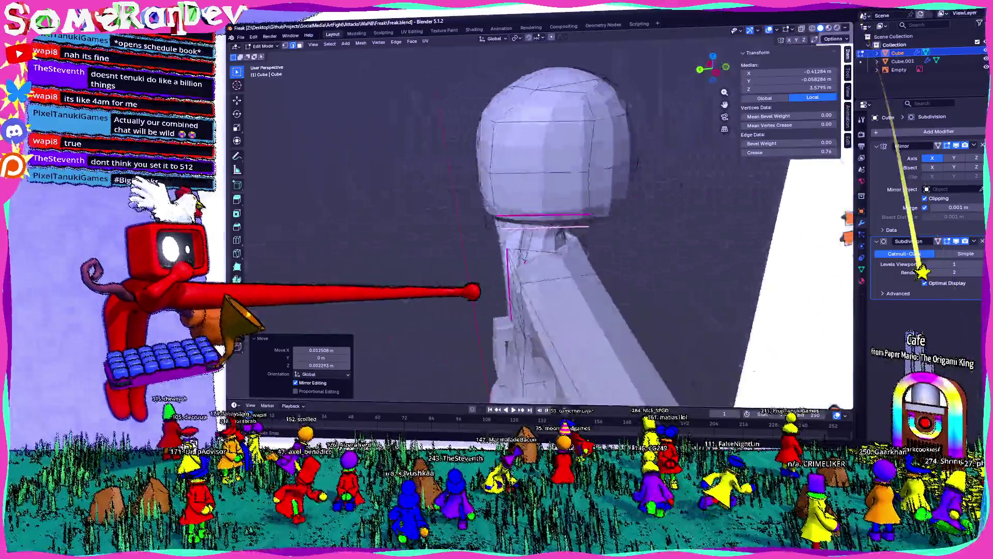
pyautogui.scroll(-4, 504, 233)
pyautogui.moveTo(621, 294); pyautogui.dragTo(504, 257, button='middle')
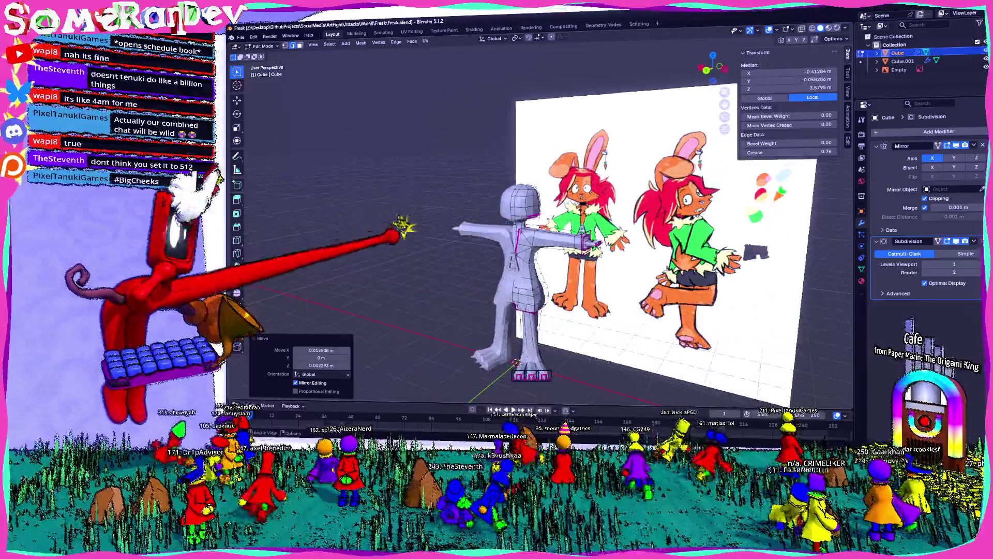
pyautogui.scroll(3, 504, 256)
pyautogui.scroll(-3, 466, 257)
pyautogui.scroll(3, 439, 255)
pyautogui.moveTo(438, 255); pyautogui.dragTo(505, 256, button='middle')
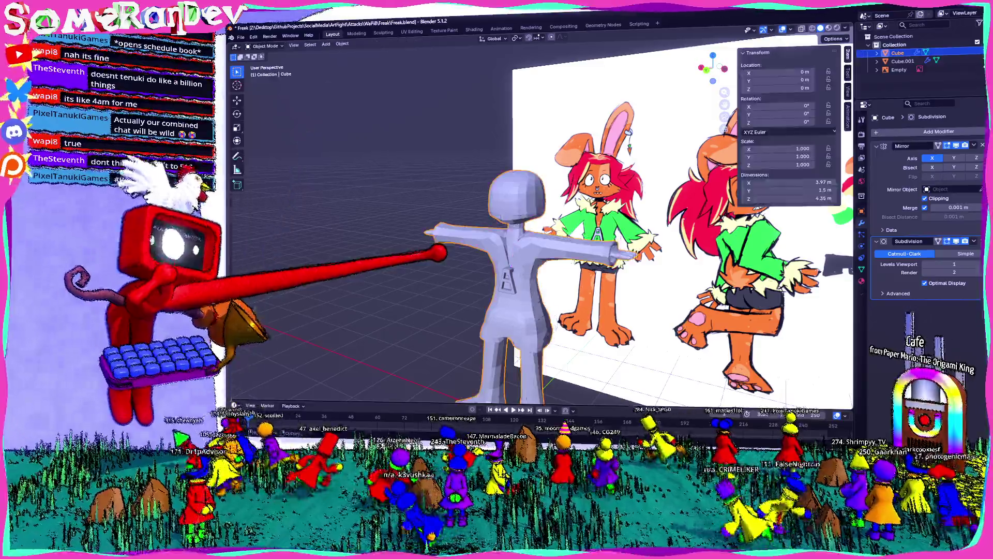
pyautogui.scroll(4, 504, 257)
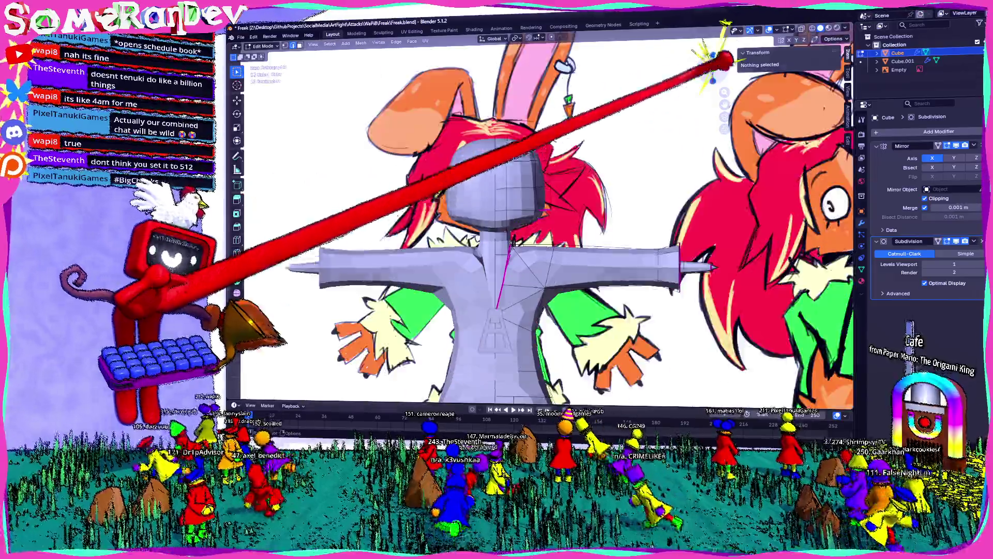
pyautogui.scroll(3, 505, 233)
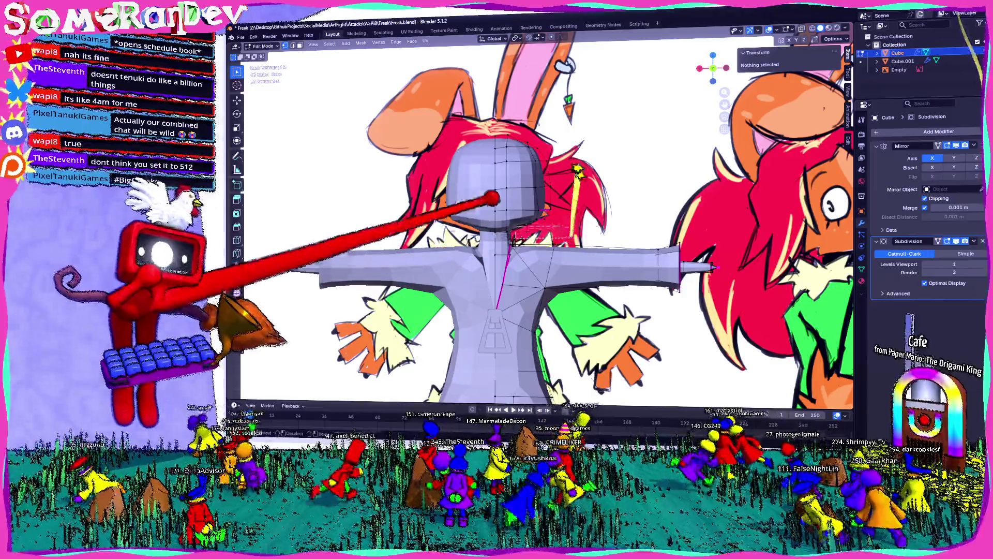
pyautogui.moveTo(497, 204); pyautogui.dragTo(555, 166)
pyautogui.click(563, 173)
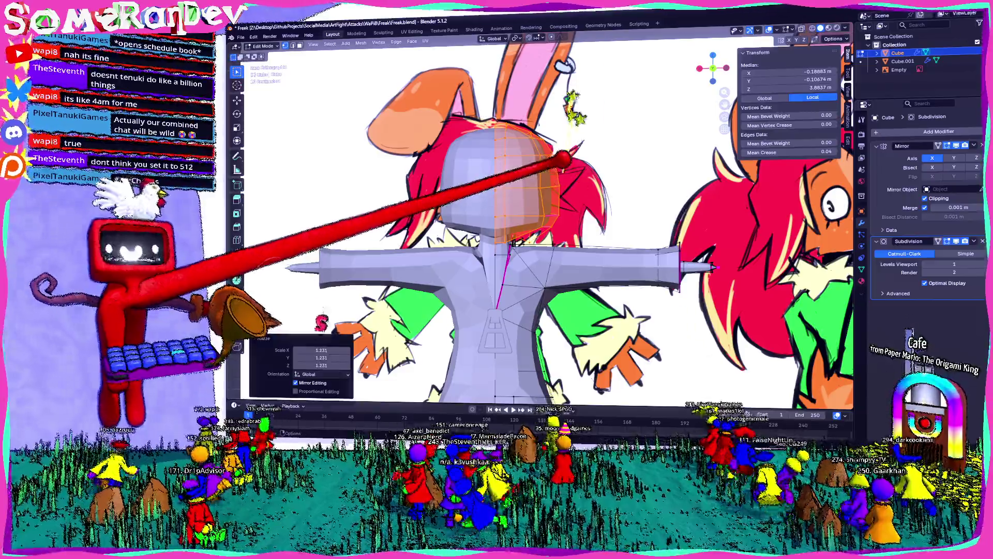
pyautogui.press('g')
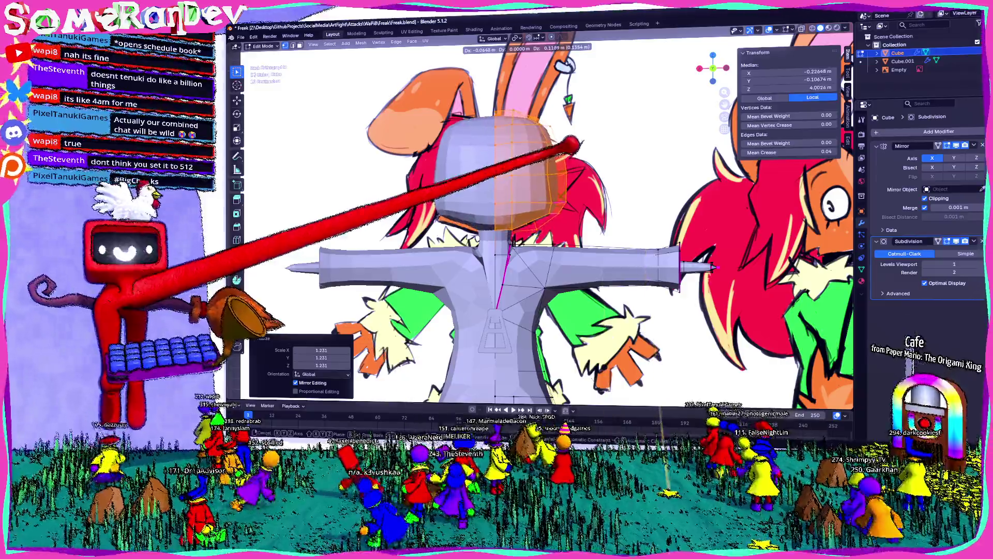
pyautogui.scroll(-4, 497, 234)
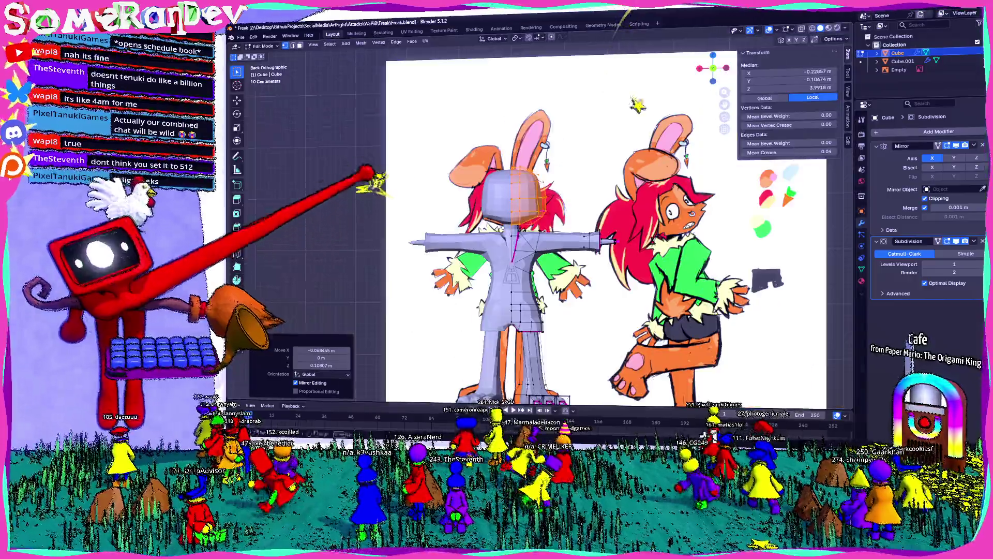
pyautogui.press('Tab')
pyautogui.moveTo(496, 232); pyautogui.dragTo(388, 233, button='middle')
pyautogui.moveTo(496, 234); pyautogui.dragTo(388, 249, button='middle')
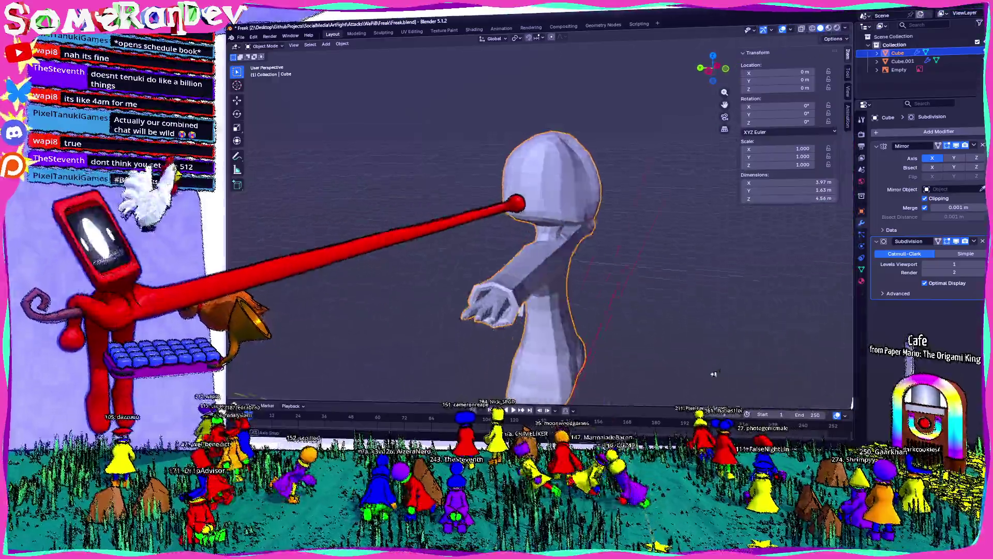
pyautogui.scroll(4, 497, 233)
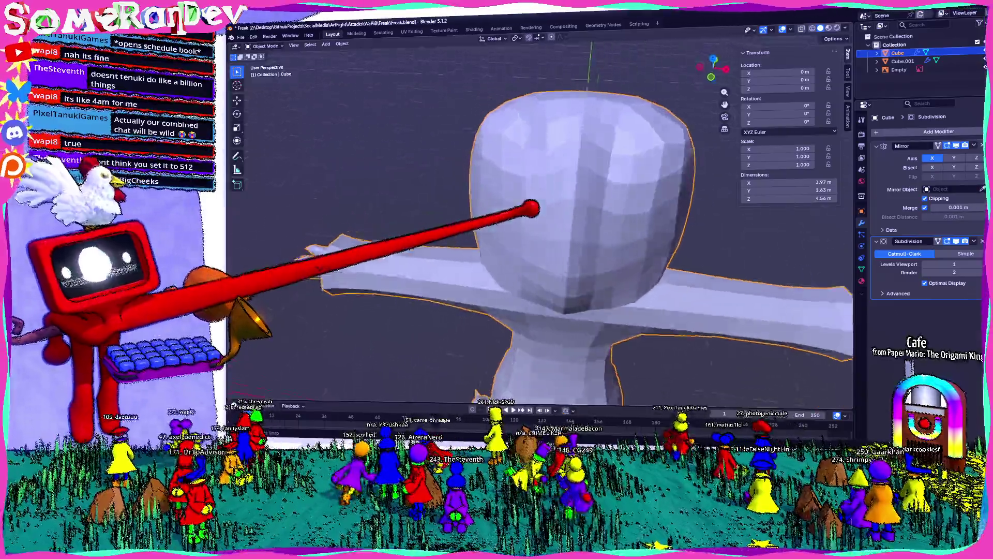
pyautogui.moveTo(496, 234)
pyautogui.mouseDown(button='middle')
pyautogui.moveTo(315, 293)
pyautogui.moveTo(388, 233)
pyautogui.mouseUp(button='middle')
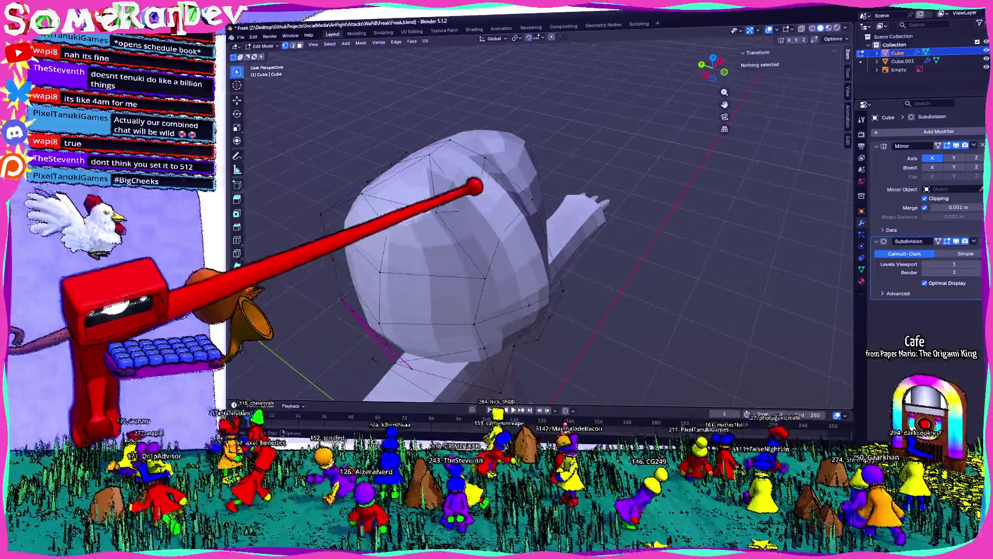
# Move a vertex on the head to reshape the hat-like dome.
pyautogui.press('Tab')
pyautogui.click(239, 278)
pyautogui.moveTo(248, 288); pyautogui.dragTo(283, 323, button='middle')
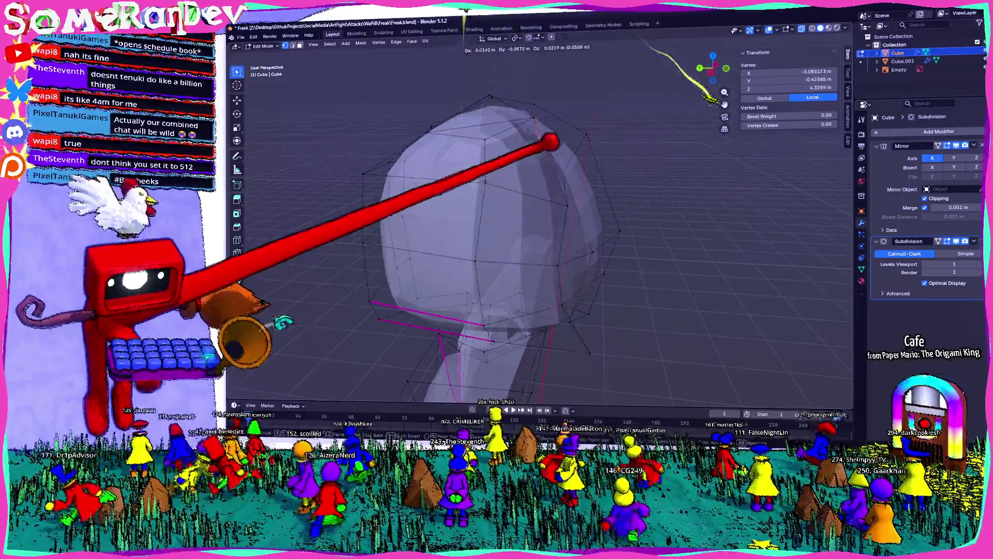
pyautogui.press('g')
pyautogui.click(465, 311)
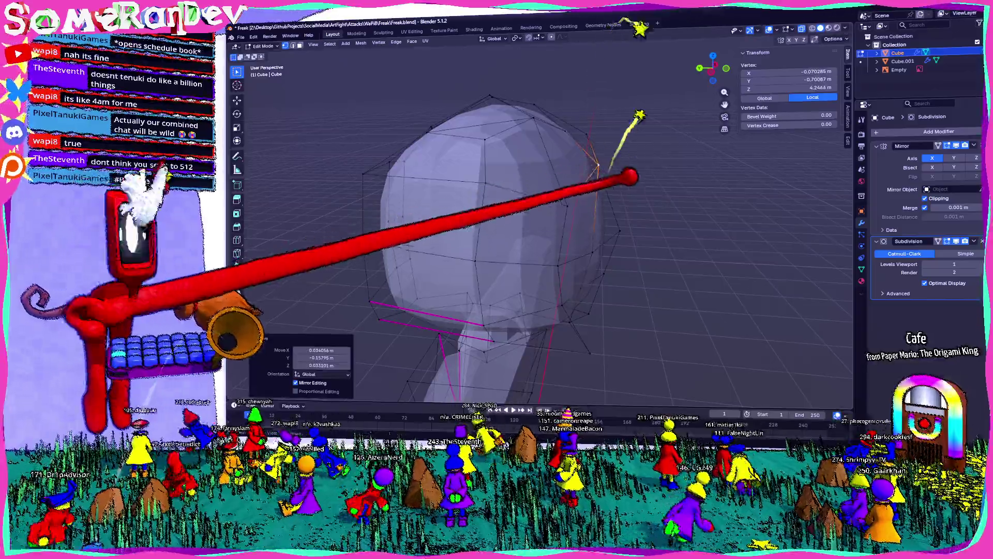
pyautogui.moveTo(497, 233)
pyautogui.mouseDown(button='middle')
pyautogui.moveTo(559, 202)
pyautogui.moveTo(590, 233)
pyautogui.mouseUp(button='middle')
# Move another head vertex, then select a brim edge for its 0.98 crease.
pyautogui.hotkey('alt', 'a')
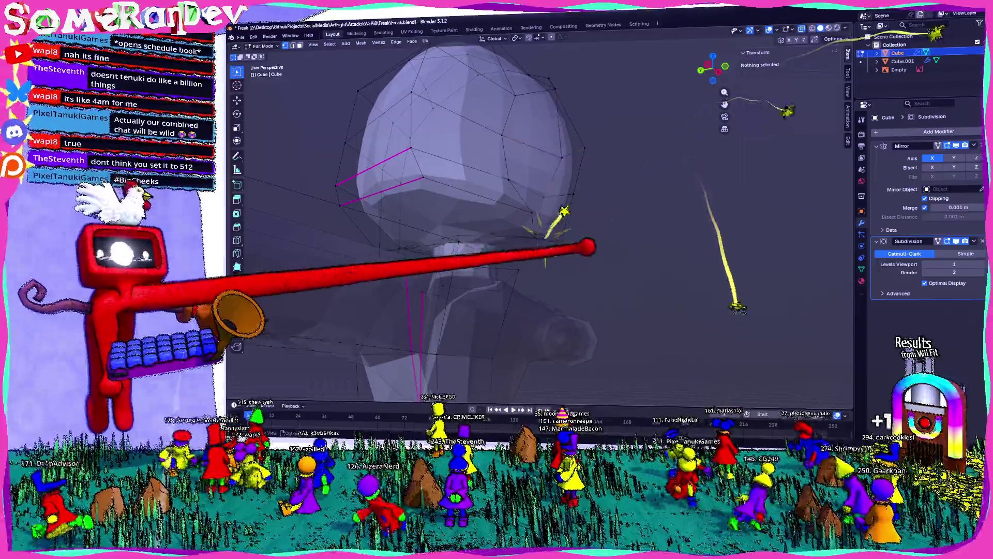
pyautogui.moveTo(544, 272); pyautogui.dragTo(570, 315, button='middle')
pyautogui.moveTo(627, 192)
pyautogui.mouseDown(button='middle')
pyautogui.moveTo(543, 233)
pyautogui.moveTo(574, 295)
pyautogui.moveTo(578, 247)
pyautogui.moveTo(512, 178)
pyautogui.moveTo(543, 132)
pyautogui.mouseUp(button='middle')
pyautogui.click(512, 151)
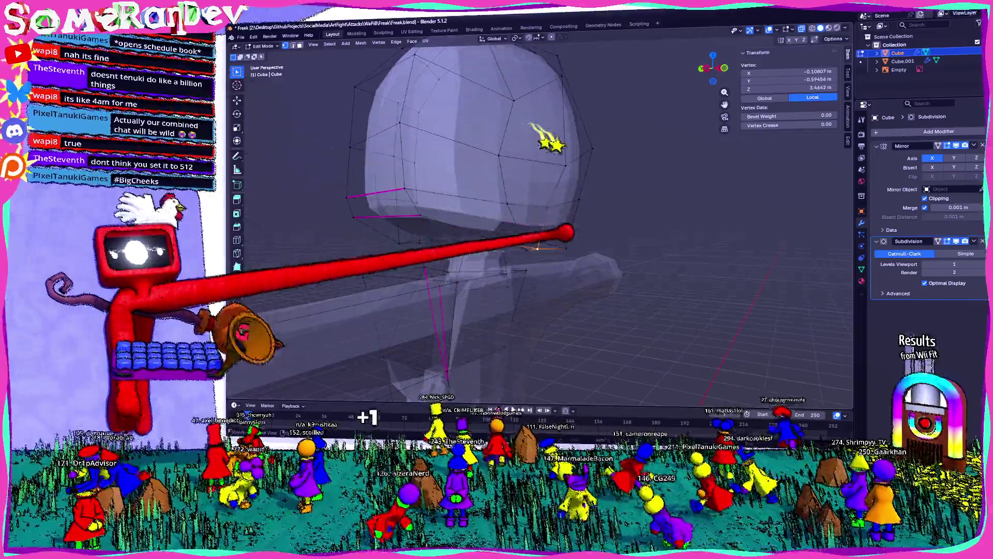
pyautogui.press('g')
pyautogui.click(553, 260)
pyautogui.moveTo(543, 233)
pyautogui.mouseDown(button='middle')
pyautogui.moveTo(465, 256)
pyautogui.moveTo(505, 194)
pyautogui.moveTo(435, 179)
pyautogui.mouseUp(button='middle')
pyautogui.click(380, 182)
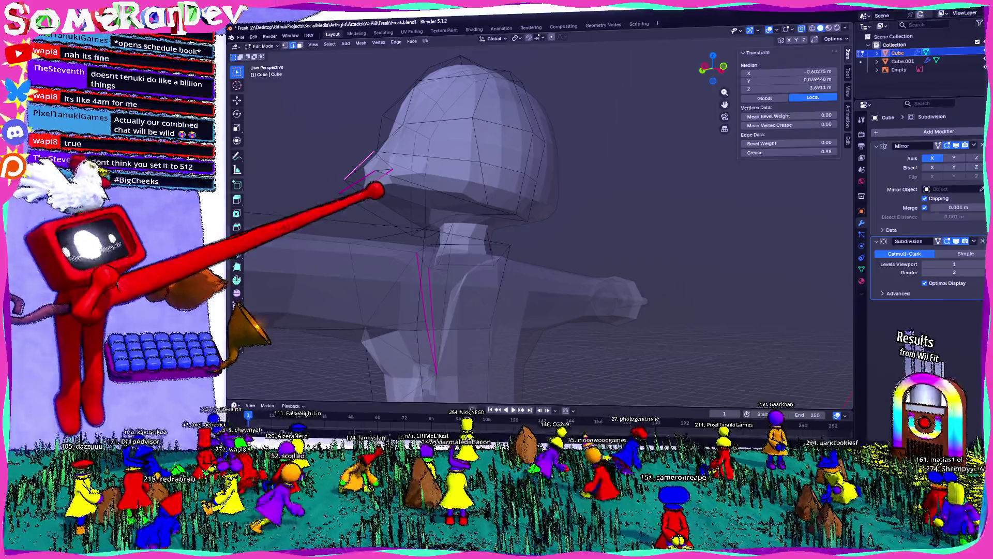
# Compare with the reference, then select the edge under the hat brim in Edit Mode.
pyautogui.moveTo(543, 233)
pyautogui.mouseDown(button='middle')
pyautogui.moveTo(466, 248)
pyautogui.moveTo(427, 233)
pyautogui.mouseUp(button='middle')
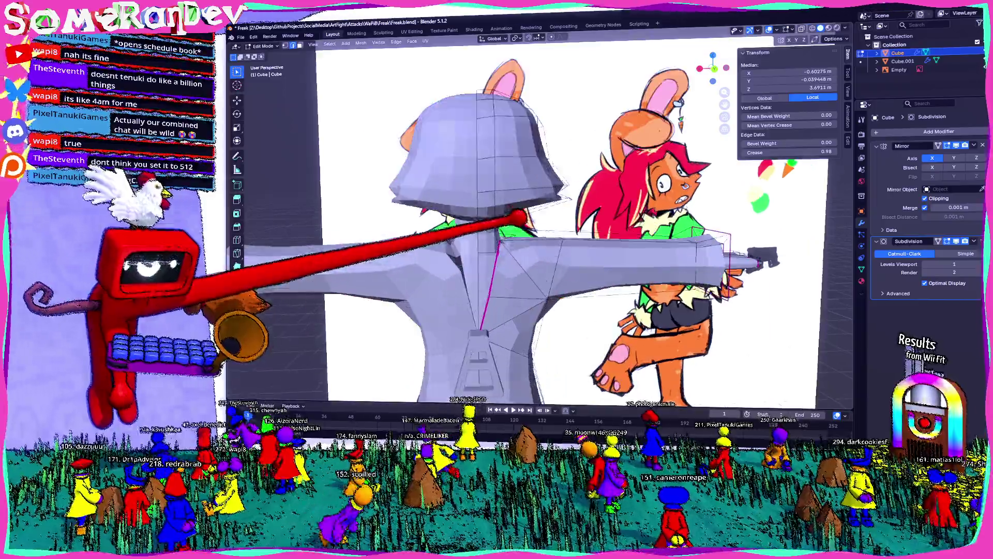
pyautogui.scroll(5, 543, 233)
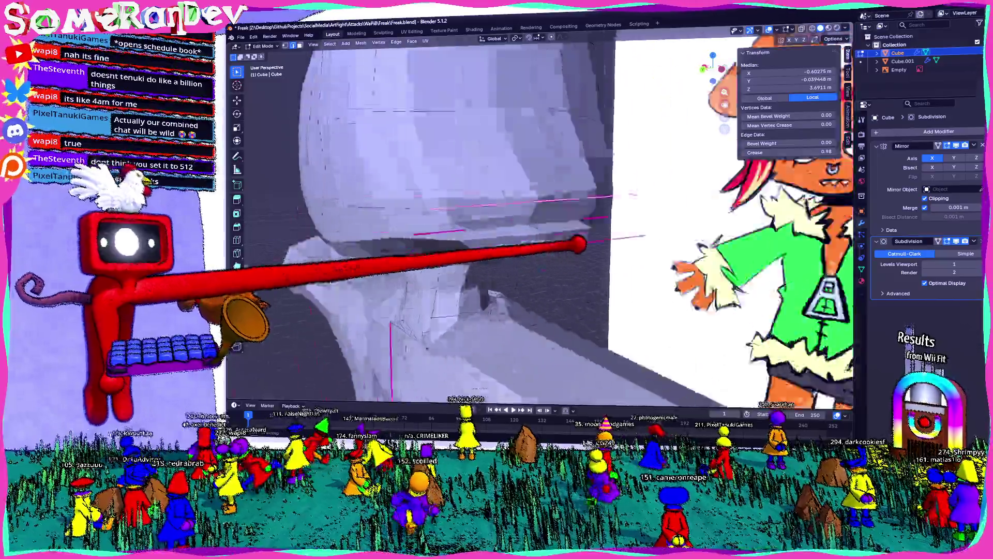
pyautogui.scroll(-5, 544, 233)
pyautogui.moveTo(543, 233); pyautogui.dragTo(388, 233, button='middle')
pyautogui.scroll(-4, 543, 233)
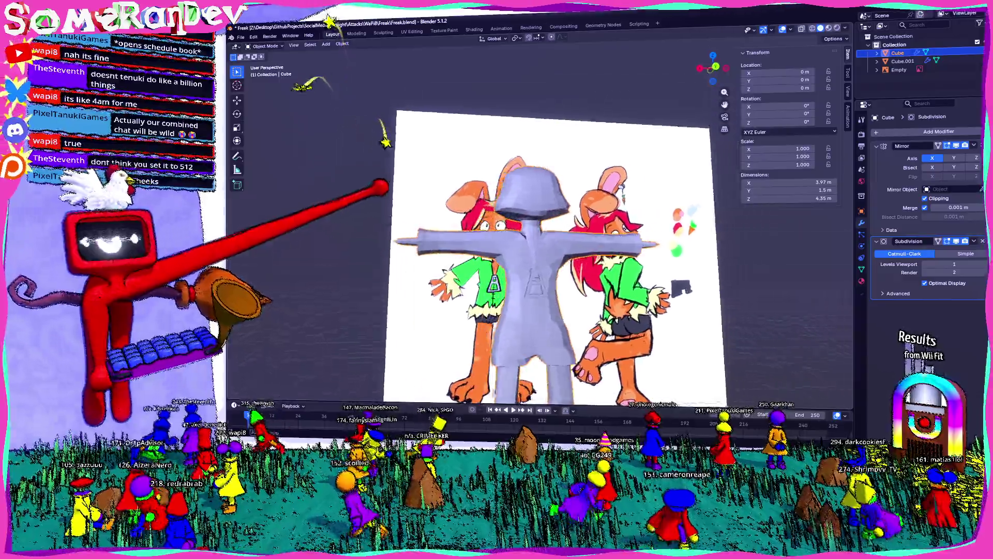
pyautogui.moveTo(544, 233); pyautogui.dragTo(466, 233, button='middle')
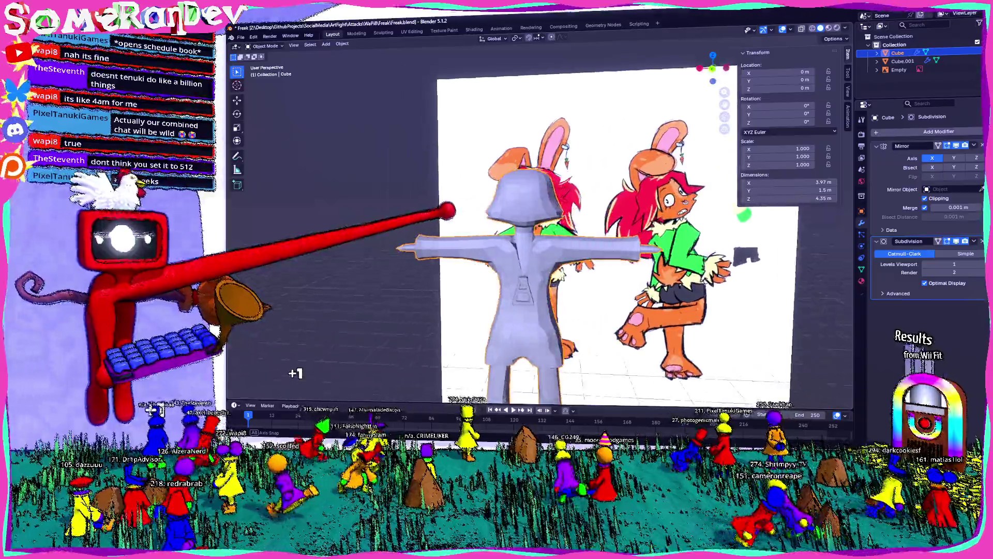
pyautogui.scroll(5, 543, 234)
pyautogui.moveTo(543, 233)
pyautogui.mouseDown(button='middle')
pyautogui.moveTo(427, 233)
pyautogui.moveTo(544, 233)
pyautogui.mouseUp(button='middle')
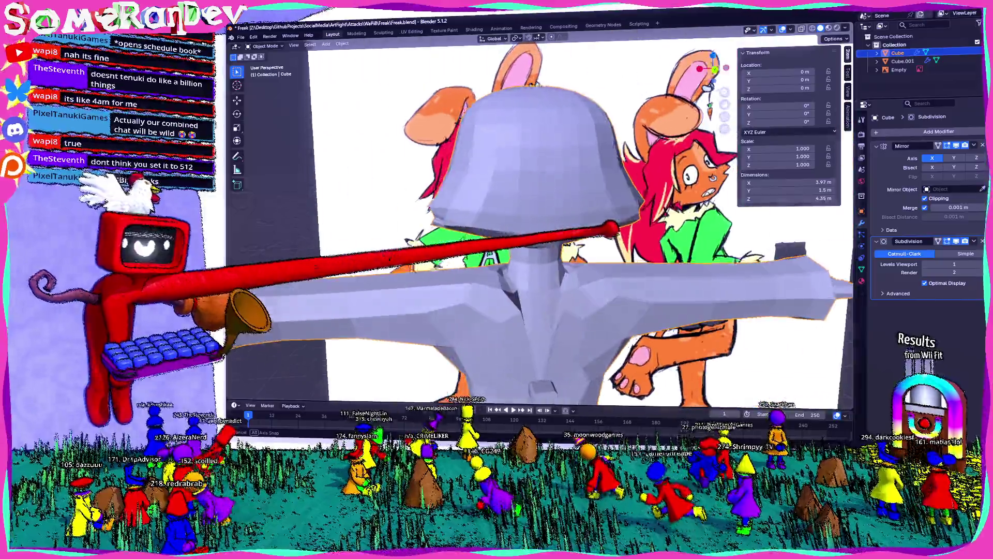
pyautogui.press('Tab')
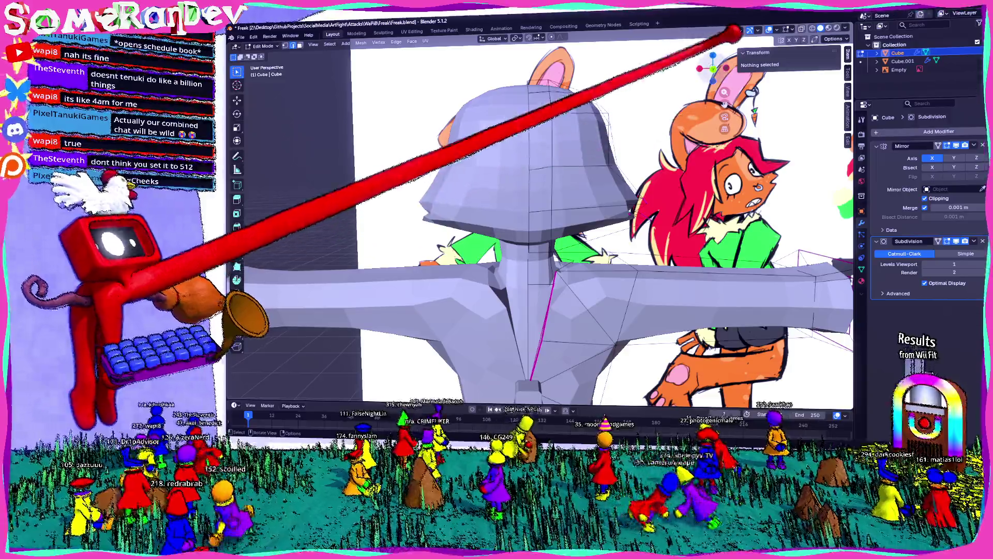
pyautogui.scroll(4, 544, 233)
pyautogui.keyDown('shift'); pyautogui.moveTo(544, 194); pyautogui.dragTo(543, 272, button='middle'); pyautogui.keyUp('shift')
pyautogui.keyDown('shift'); pyautogui.moveTo(543, 233); pyautogui.dragTo(466, 217, button='middle'); pyautogui.keyUp('shift')
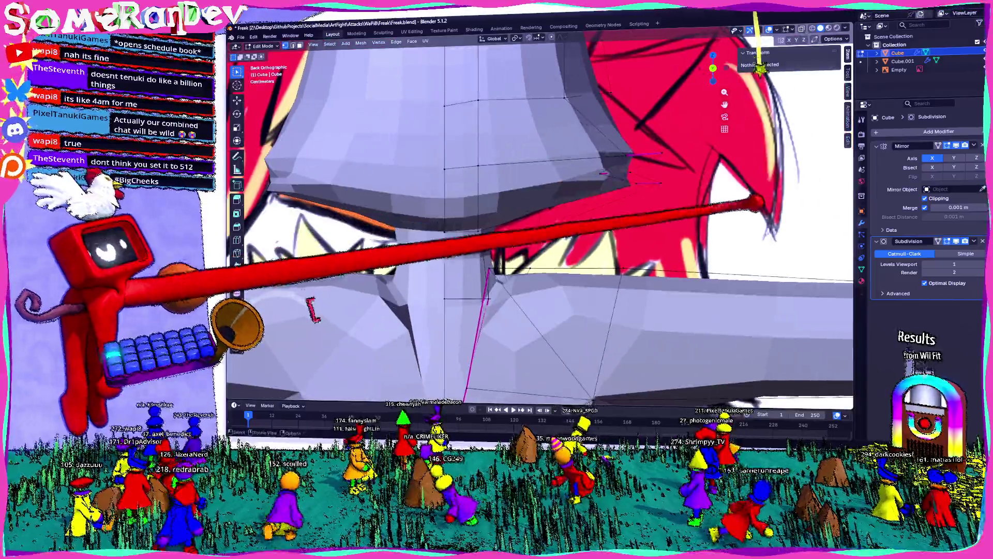
pyautogui.click(576, 399)
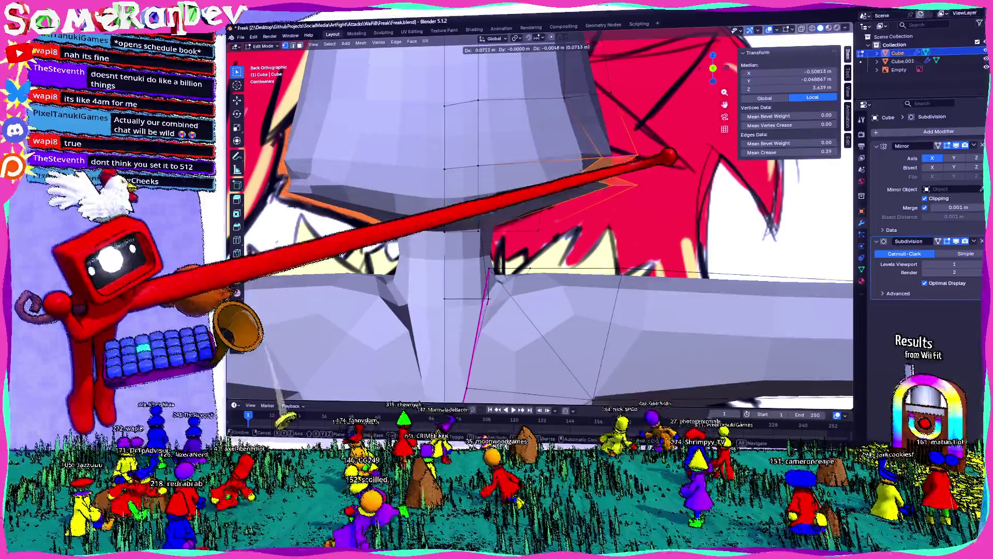
pyautogui.scroll(-5, 543, 233)
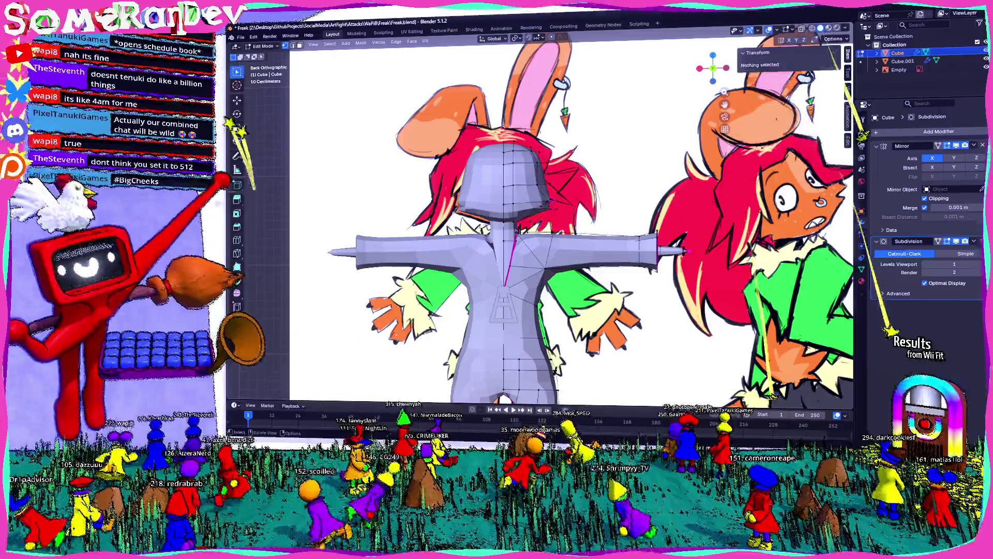
pyautogui.scroll(4, 504, 194)
pyautogui.scroll(5, 504, 248)
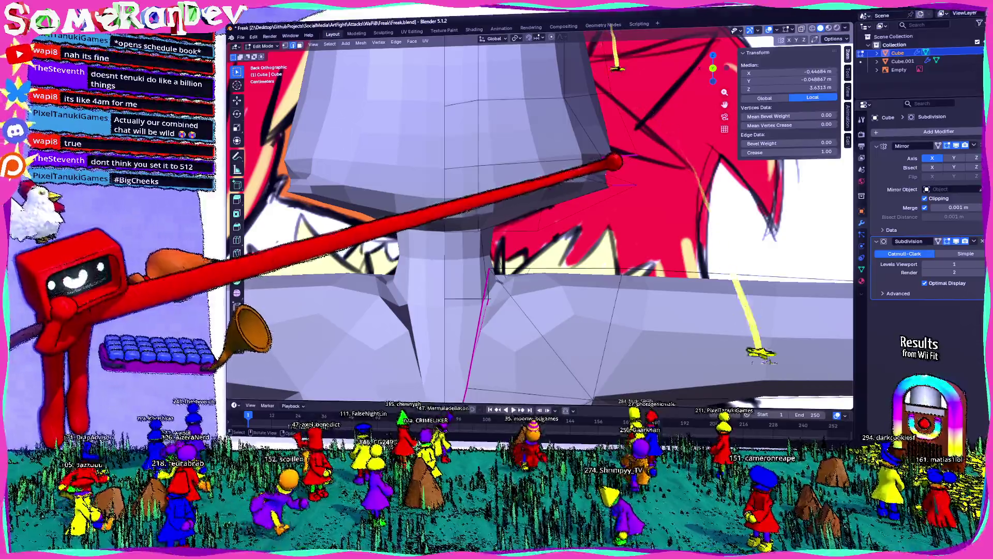
# Flatten the under-brim vertices to one X position (scale X 0) and return to Object Mode.
pyautogui.press('s')
pyautogui.press('x')
pyautogui.press('0')
pyautogui.press('Return')
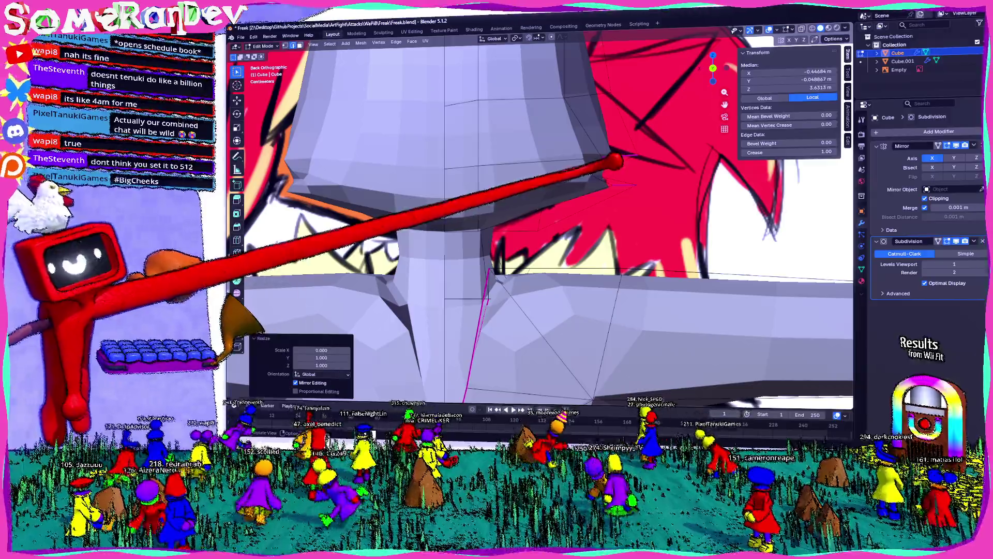
pyautogui.scroll(-6, 430, 309)
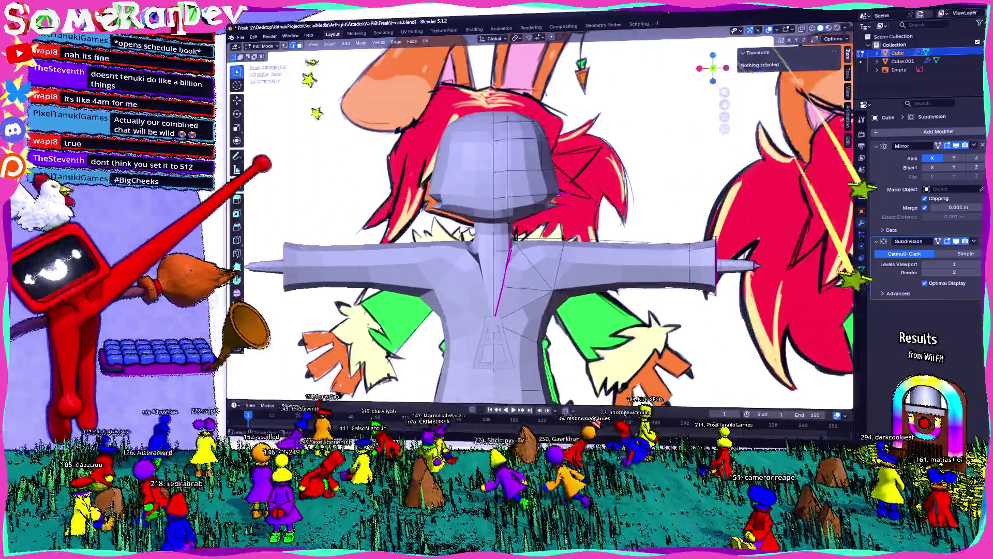
pyautogui.press('Tab')
# Give the bunny body Shade Auto Smooth and inspect it.
pyautogui.rightClick(497, 280)
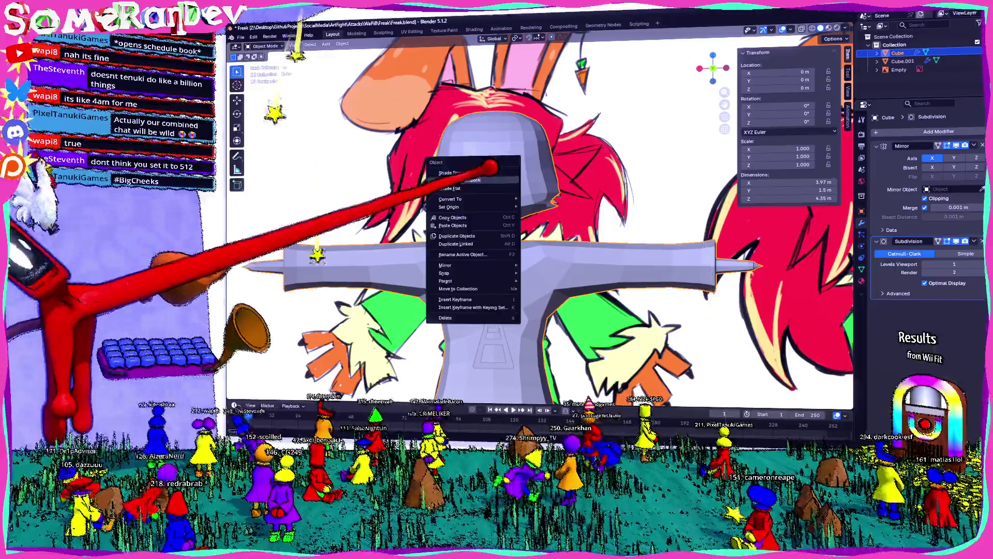
pyautogui.click(481, 209)
pyautogui.moveTo(497, 233); pyautogui.dragTo(388, 248, button='middle')
pyautogui.moveTo(519, 180)
pyautogui.mouseDown(button='middle')
pyautogui.moveTo(434, 233)
pyautogui.moveTo(454, 136)
pyautogui.mouseUp(button='middle')
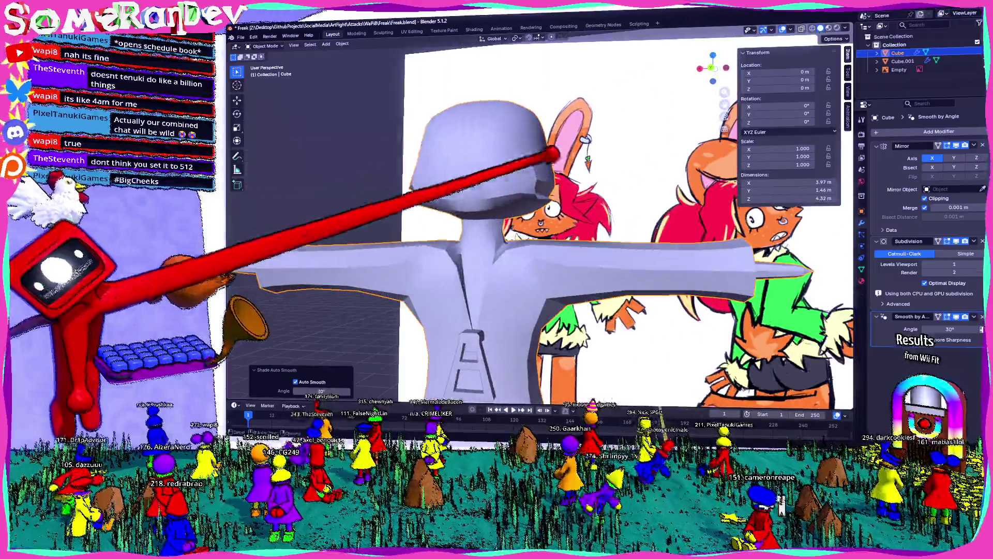
# Switch to plain Shade Smooth and check the shoulder and neck.
pyautogui.rightClick(454, 136)
pyautogui.click(425, 136)
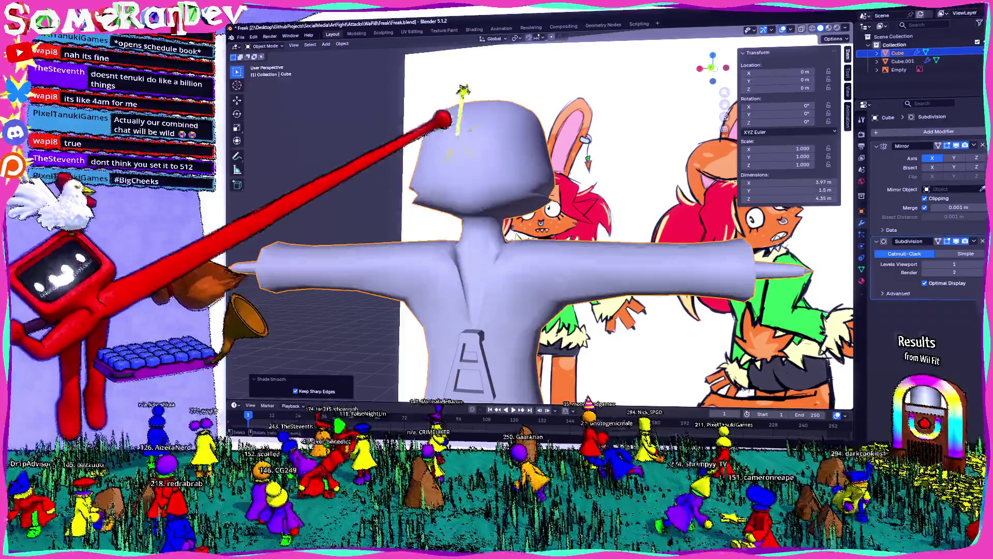
pyautogui.moveTo(435, 194); pyautogui.dragTo(469, 167, button='middle')
pyautogui.moveTo(497, 233); pyautogui.dragTo(434, 249, button='middle')
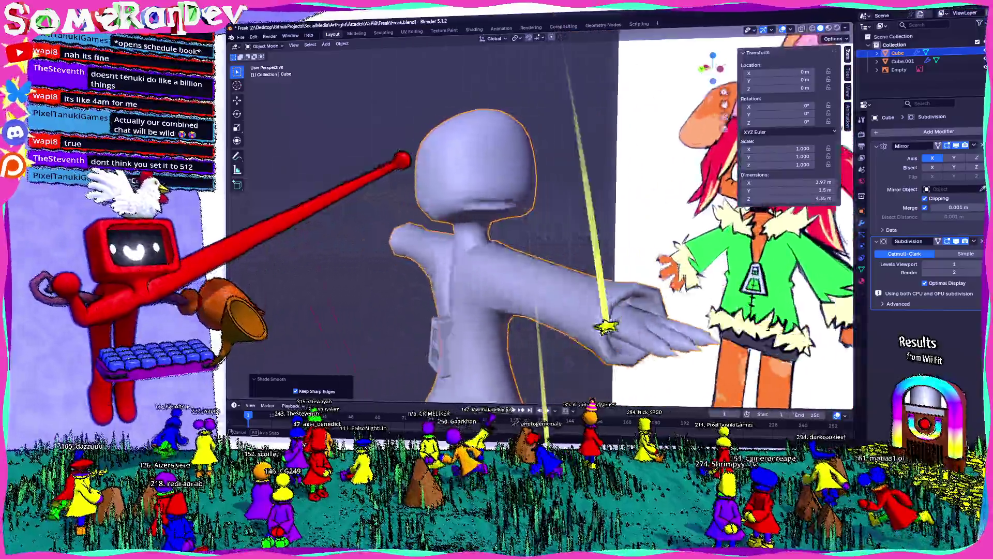
pyautogui.scroll(5, 466, 234)
# Inspect the neck and brim underside in Edit Mode, then return to Object Mode.
pyautogui.press('Tab')
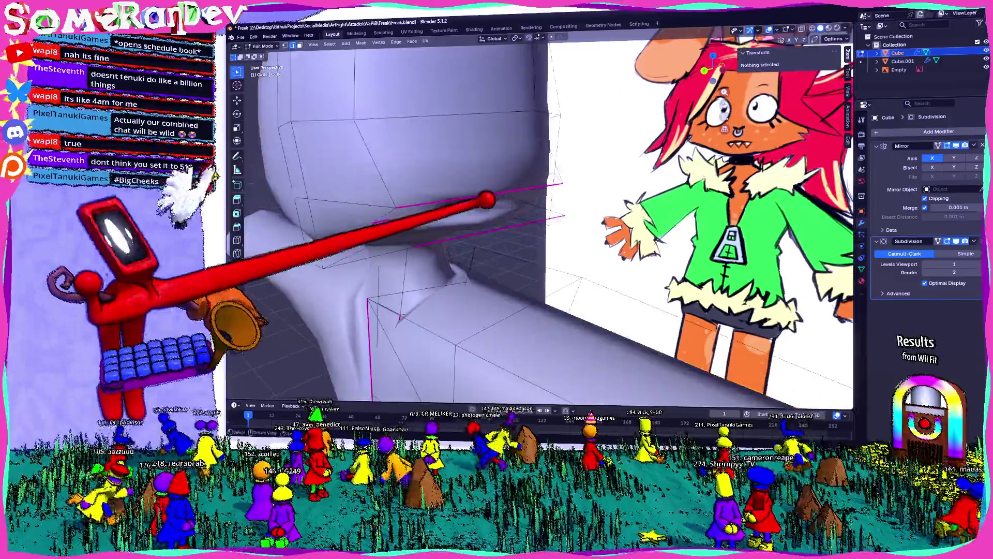
pyautogui.moveTo(497, 233); pyautogui.dragTo(466, 249, button='middle')
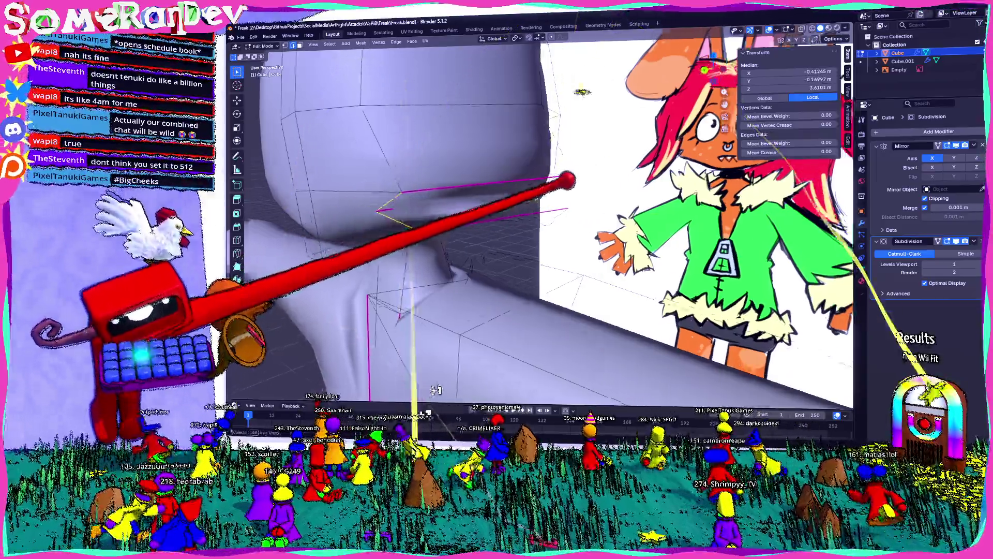
pyautogui.moveTo(466, 233); pyautogui.dragTo(419, 256, button='middle')
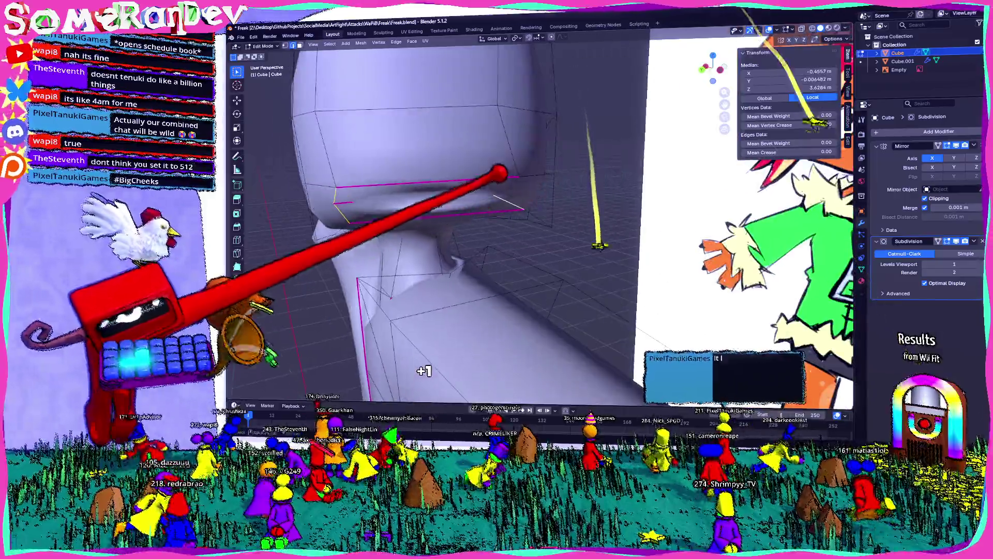
pyautogui.moveTo(466, 233); pyautogui.dragTo(404, 296, button='middle')
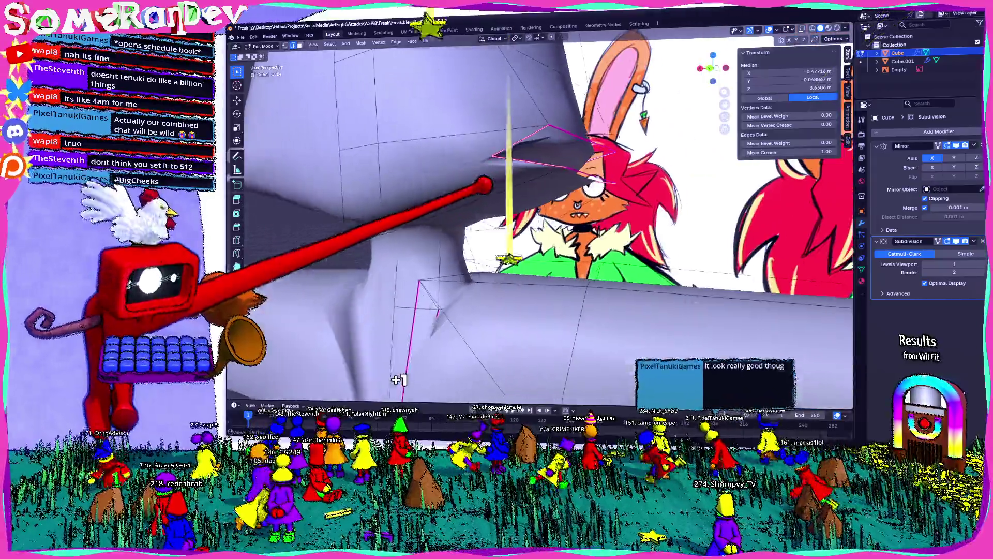
pyautogui.press('Tab')
# Reapply Shade Auto Smooth at 30°, check under the brim, and re-enter Edit Mode.
pyautogui.rightClick(434, 174)
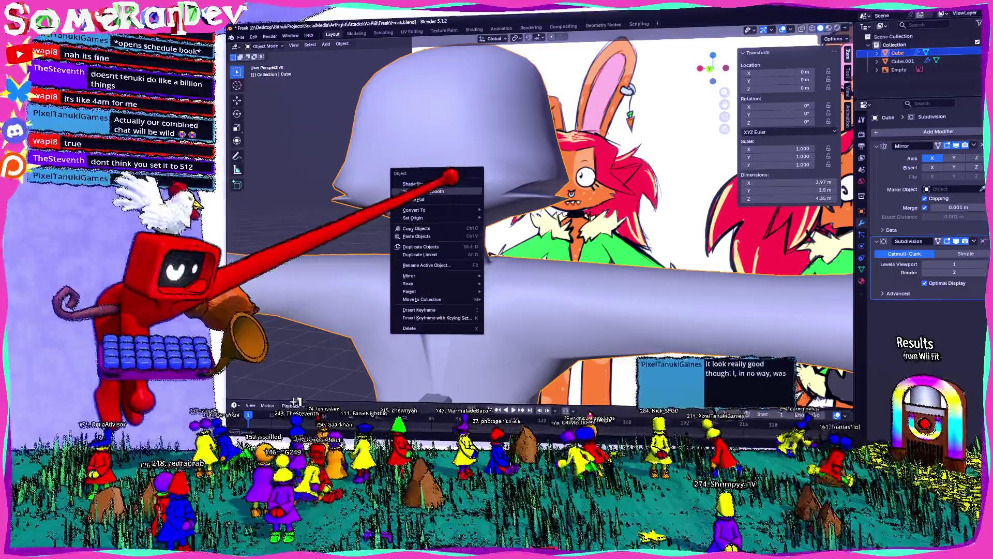
pyautogui.click(434, 191)
pyautogui.moveTo(504, 232); pyautogui.dragTo(388, 272, button='middle')
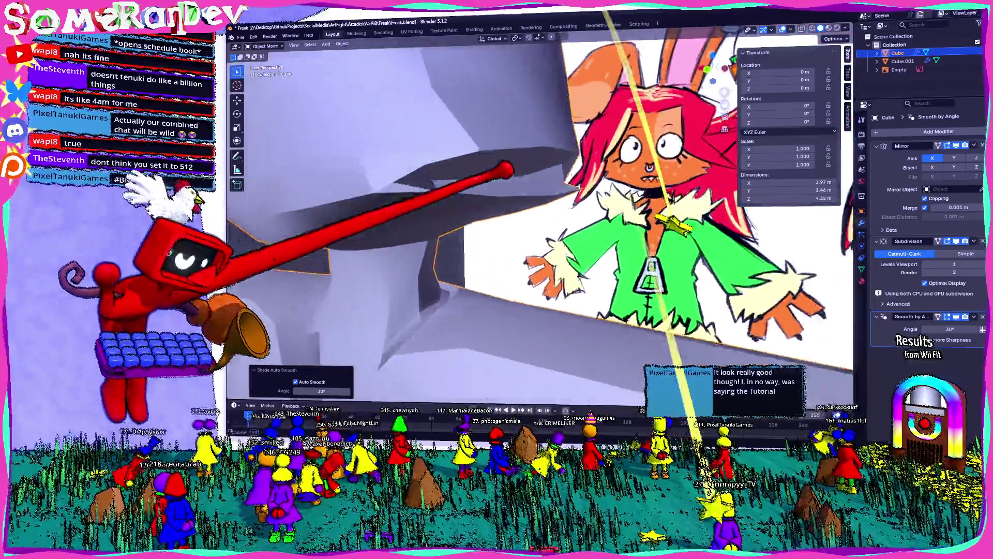
pyautogui.moveTo(465, 233); pyautogui.dragTo(349, 272, button='middle')
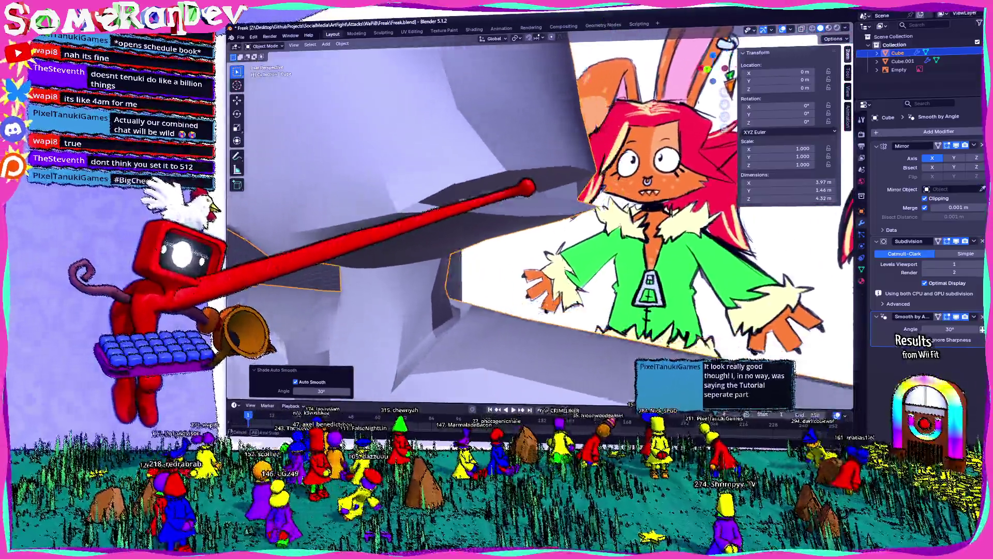
pyautogui.moveTo(465, 232); pyautogui.dragTo(388, 264, button='middle')
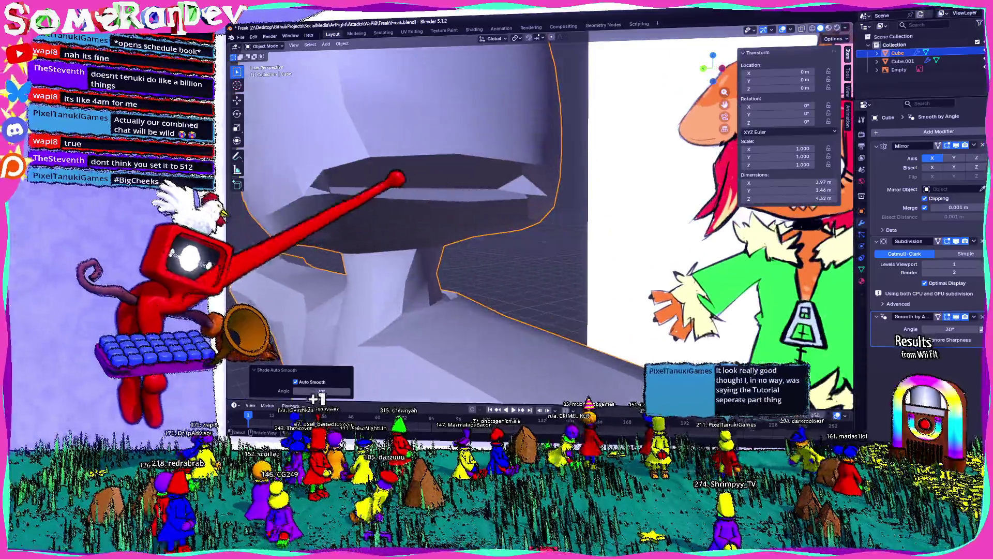
pyautogui.moveTo(466, 232); pyautogui.dragTo(388, 194, button='middle')
pyautogui.press('Tab')
# Orbit under the hat brim to check the triangulated face.
pyautogui.moveTo(465, 233)
pyautogui.mouseDown(button='middle')
pyautogui.moveTo(373, 256)
pyautogui.moveTo(404, 264)
pyautogui.mouseUp(button='middle')
pyautogui.moveTo(467, 233)
pyautogui.mouseDown(button='middle')
pyautogui.moveTo(404, 194)
pyautogui.moveTo(389, 272)
pyautogui.moveTo(504, 249)
pyautogui.moveTo(434, 279)
pyautogui.mouseUp(button='middle')
pyautogui.moveTo(466, 233); pyautogui.dragTo(504, 202, button='middle')
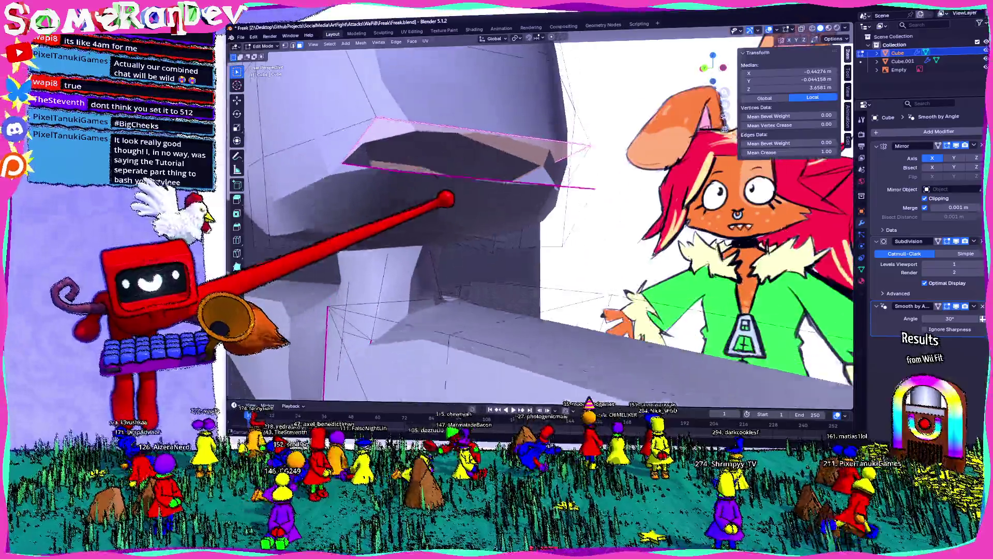
pyautogui.moveTo(466, 232); pyautogui.dragTo(435, 202, button='middle')
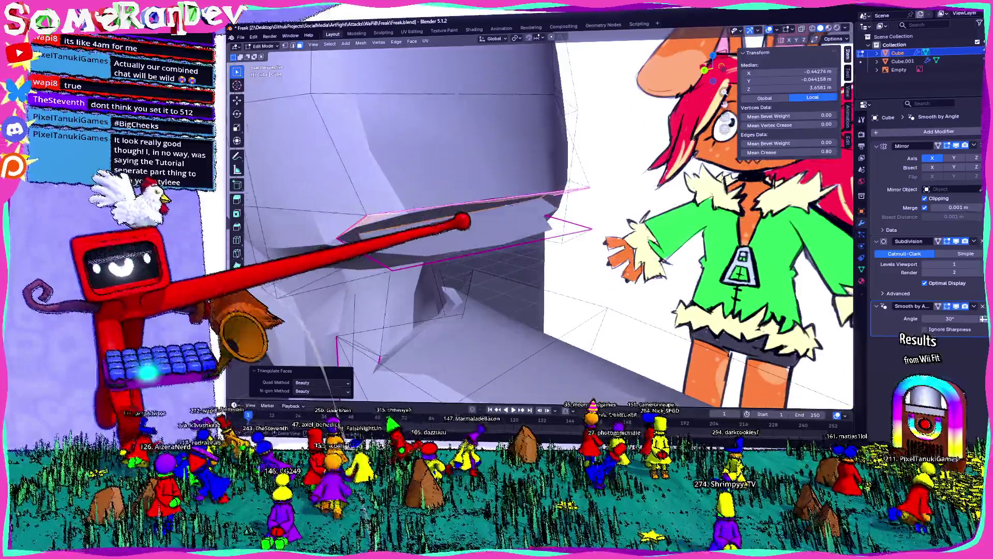
pyautogui.moveTo(466, 232); pyautogui.dragTo(497, 264, button='middle')
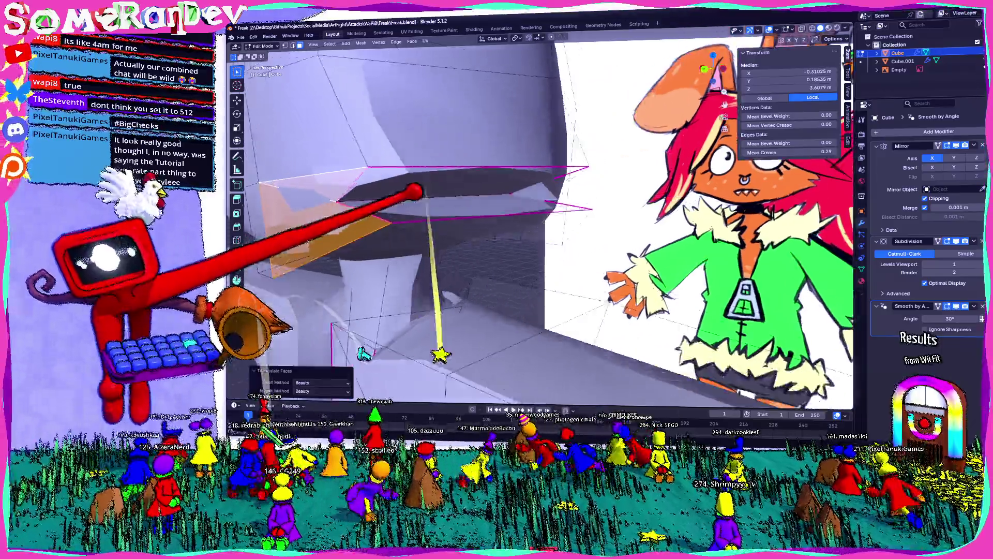
# Review the head from behind in Object Mode and return to Edit Mode.
pyautogui.press('Tab')
pyautogui.moveTo(466, 233); pyautogui.dragTo(505, 272, button='middle')
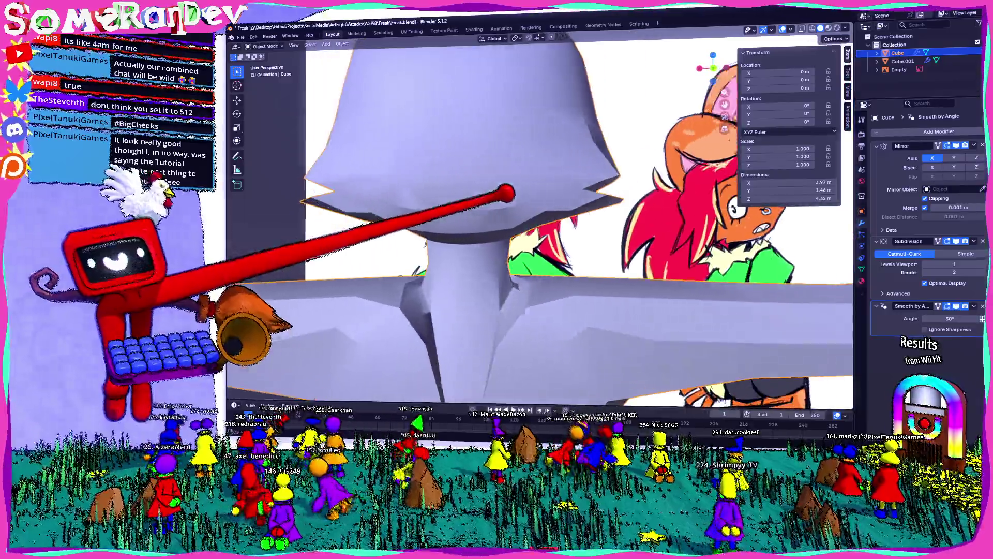
pyautogui.moveTo(466, 233); pyautogui.dragTo(403, 203, button='middle')
pyautogui.press('Tab')
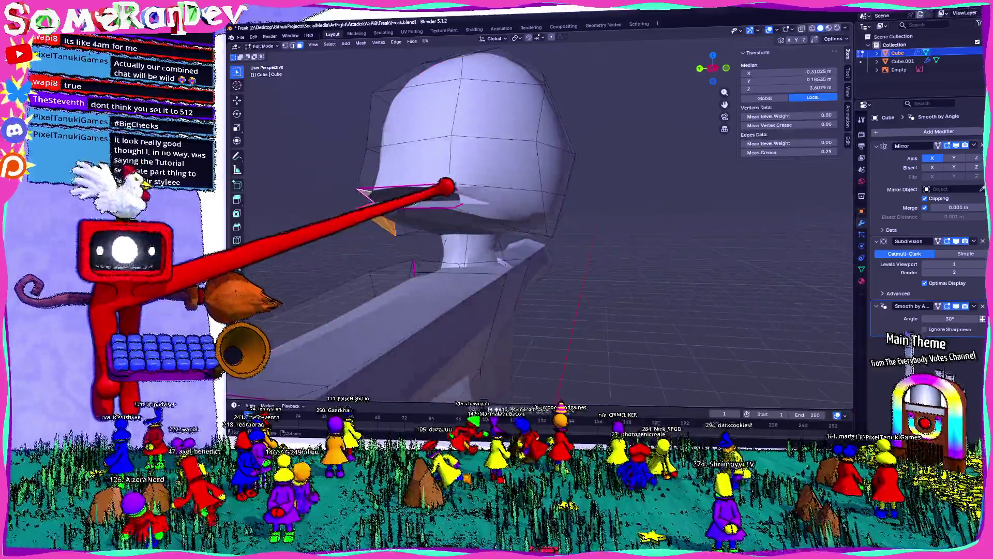
pyautogui.moveTo(466, 233)
pyautogui.mouseDown(button='middle')
pyautogui.moveTo(497, 217)
pyautogui.moveTo(435, 248)
pyautogui.mouseUp(button='middle')
pyautogui.moveTo(473, 194)
pyautogui.mouseDown(button='middle')
pyautogui.moveTo(481, 171)
pyautogui.moveTo(497, 380)
pyautogui.moveTo(590, 326)
pyautogui.moveTo(721, 46)
pyautogui.mouseUp(button='middle')
# From top view, move the selected vertices, then view the model against the reference.
pyautogui.press('KP_7')
pyautogui.press('g')
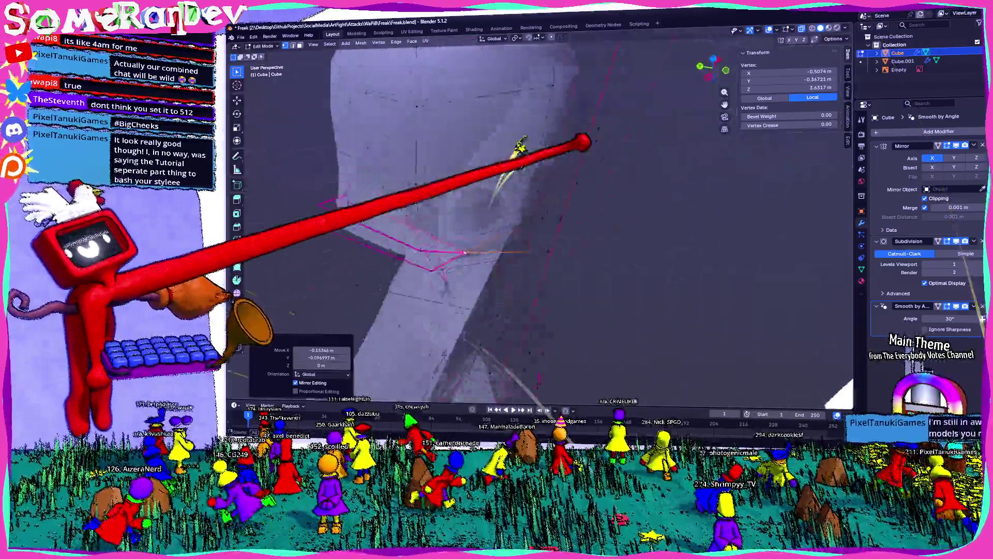
pyautogui.moveTo(590, 82); pyautogui.dragTo(466, 234, button='middle')
pyautogui.scroll(-4, 497, 234)
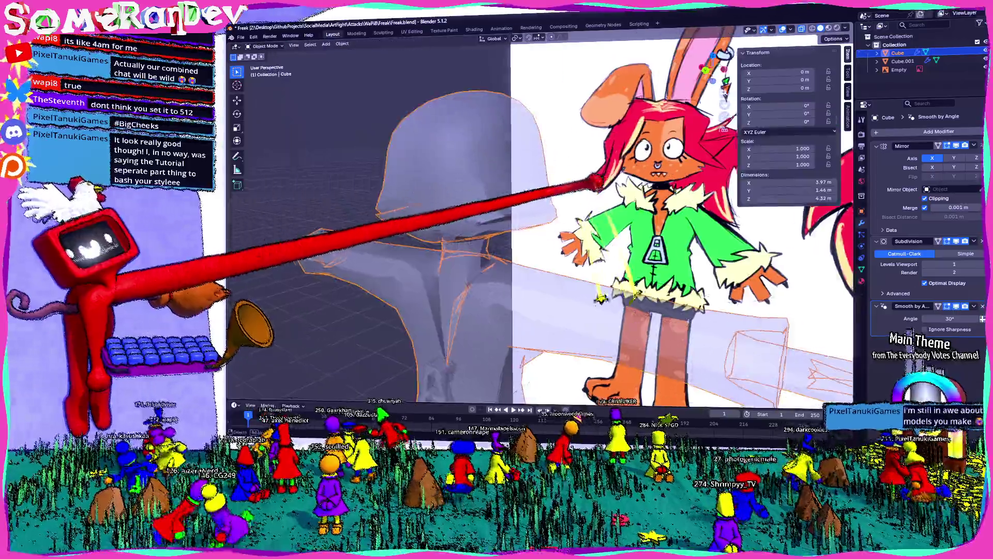
# Orbit around the head from front and back to check it against the reference.
pyautogui.moveTo(637, 178)
pyautogui.mouseDown(button='middle')
pyautogui.moveTo(543, 233)
pyautogui.moveTo(590, 203)
pyautogui.mouseUp(button='middle')
pyautogui.scroll(4, 591, 202)
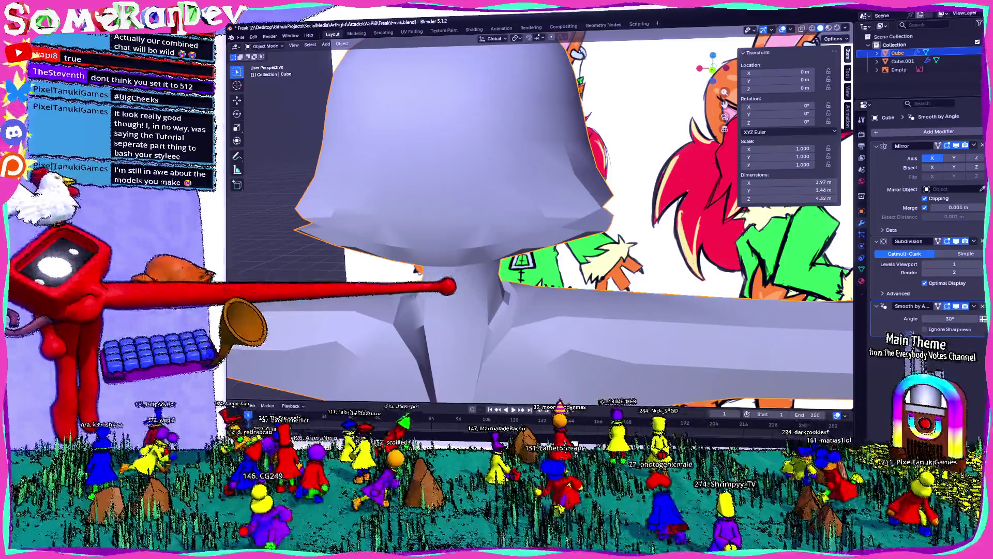
pyautogui.scroll(-4, 496, 233)
pyautogui.moveTo(497, 233); pyautogui.dragTo(544, 194, button='middle')
pyautogui.moveTo(738, 34); pyautogui.dragTo(722, 66, button='middle')
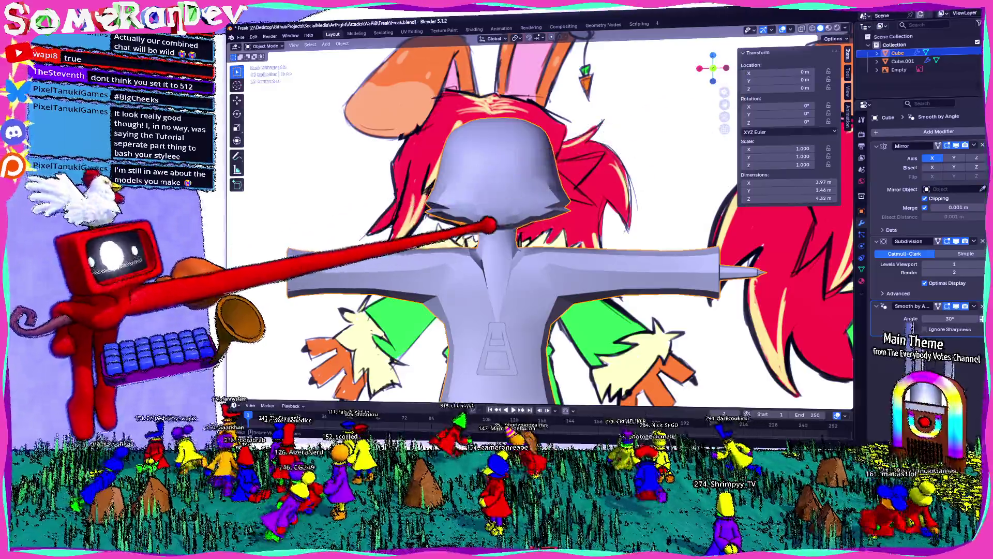
pyautogui.scroll(5, 469, 228)
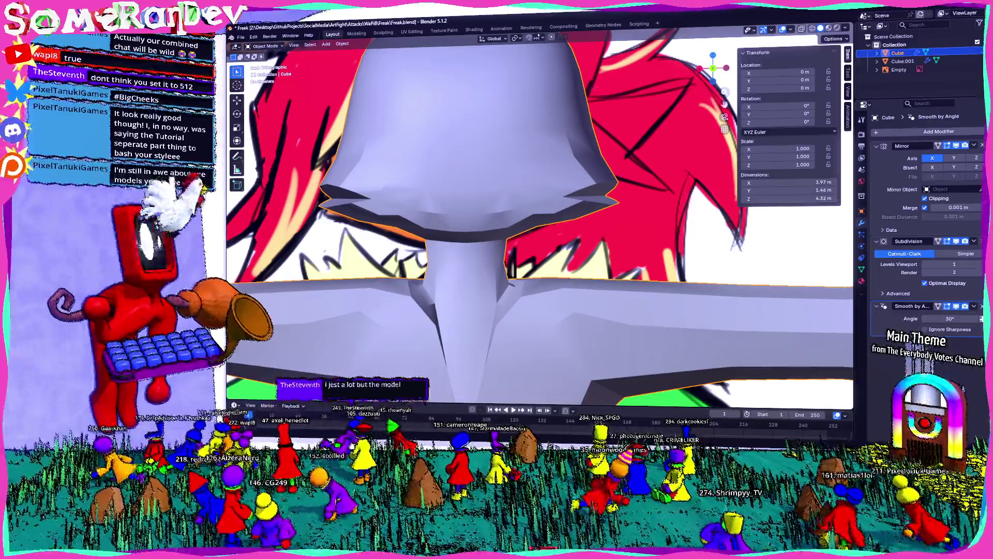
pyautogui.scroll(-5, 544, 218)
pyautogui.moveTo(543, 218); pyautogui.dragTo(467, 271, button='middle')
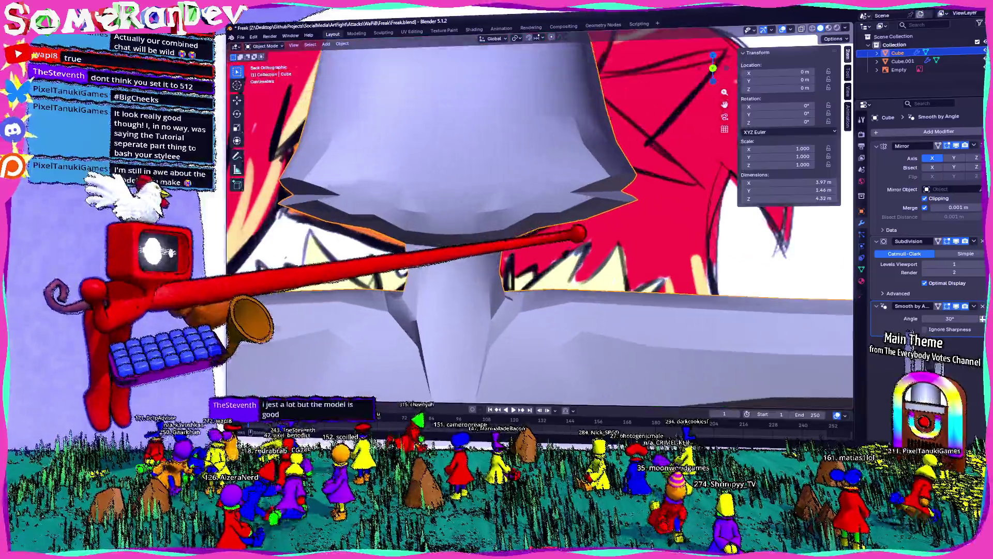
pyautogui.moveTo(504, 233); pyautogui.dragTo(582, 194, button='middle')
# Raise the selected head vertices slightly along Z.
pyautogui.press('Tab')
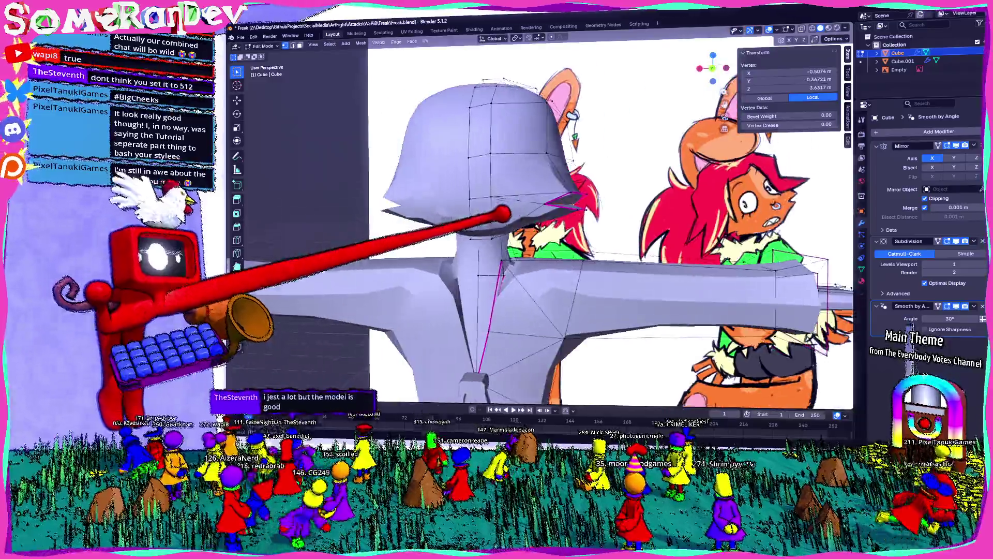
pyautogui.moveTo(544, 233); pyautogui.dragTo(466, 249, button='middle')
pyautogui.moveTo(543, 233)
pyautogui.mouseDown(button='middle')
pyautogui.moveTo(466, 217)
pyautogui.moveTo(583, 234)
pyautogui.moveTo(481, 233)
pyautogui.mouseUp(button='middle')
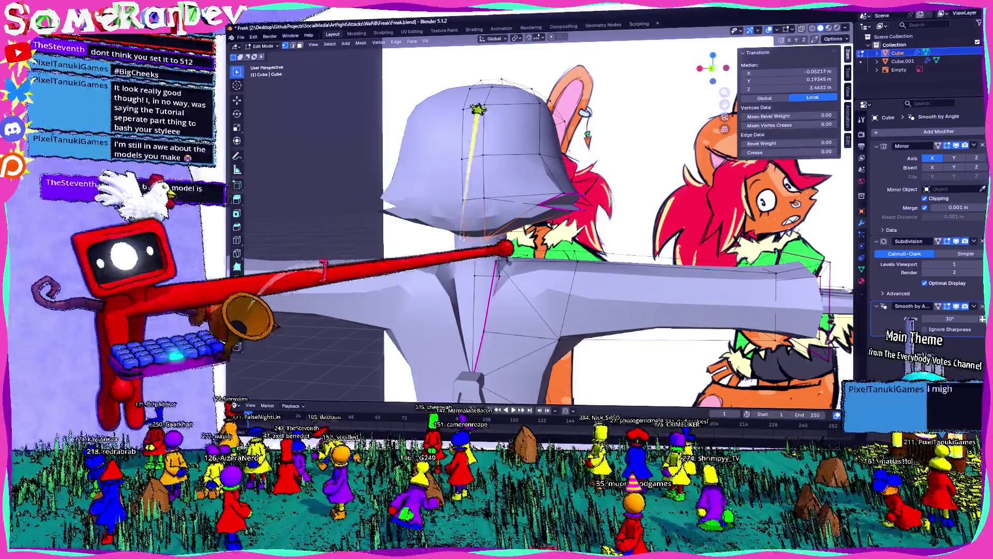
pyautogui.scroll(3, 505, 233)
pyautogui.press('g')
pyautogui.press('z')
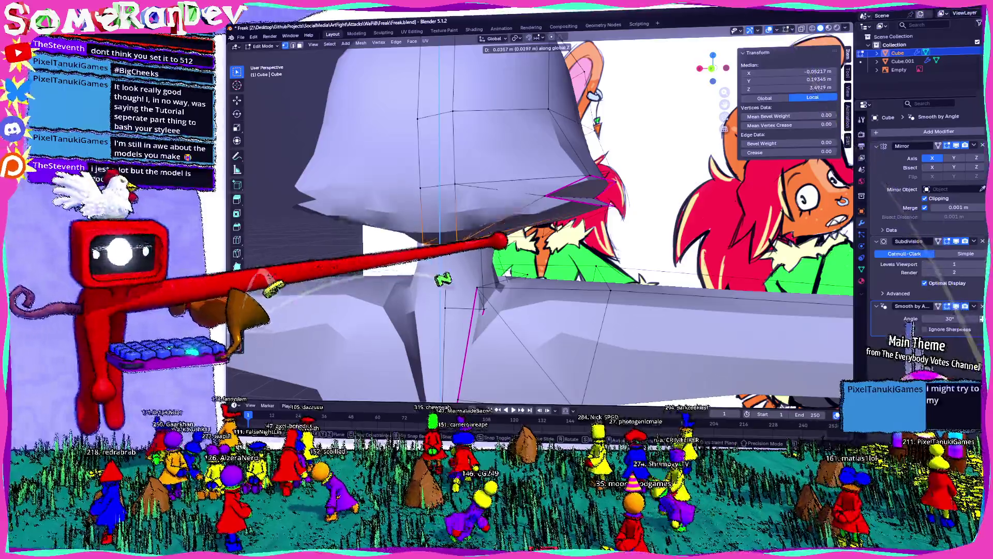
pyautogui.press('Tab')
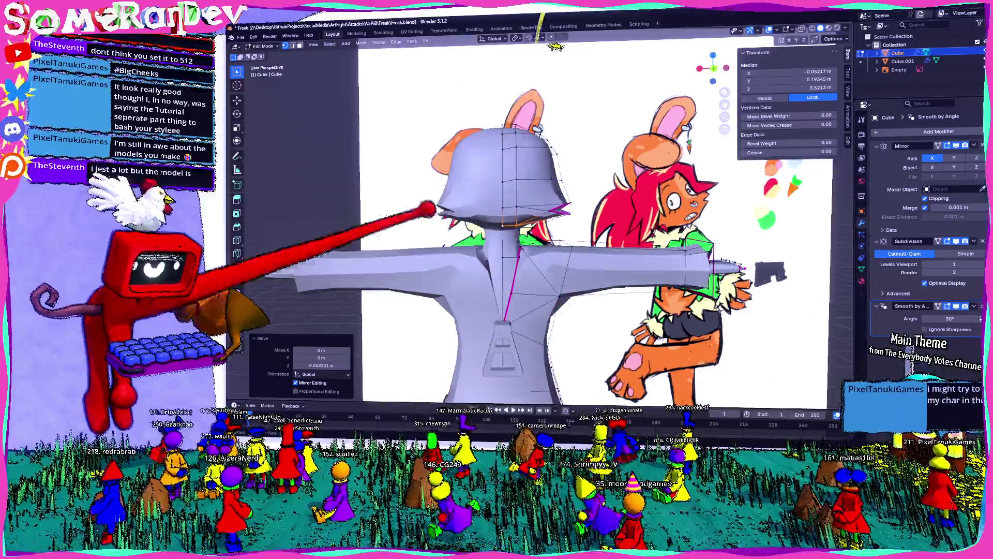
pyautogui.scroll(4, 504, 234)
# Subdivide and triangulate the neck face under the brim, then review in Object Mode.
pyautogui.moveTo(543, 233)
pyautogui.mouseDown(button='middle')
pyautogui.moveTo(435, 233)
pyautogui.moveTo(504, 249)
pyautogui.moveTo(466, 249)
pyautogui.mouseUp(button='middle')
pyautogui.press('Tab')
pyautogui.rightClick(435, 226)
pyautogui.click(435, 233)
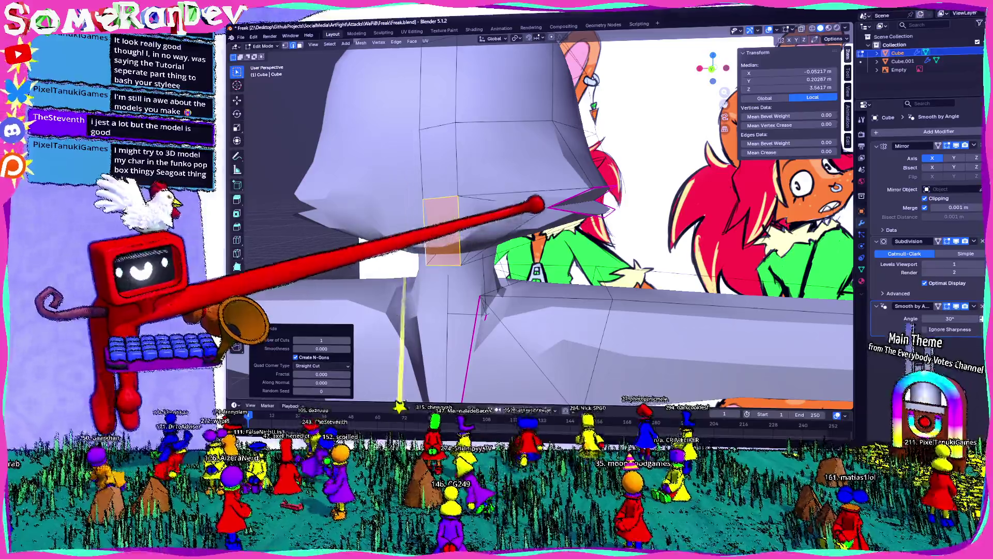
pyautogui.hotkey('ctrl', 't')
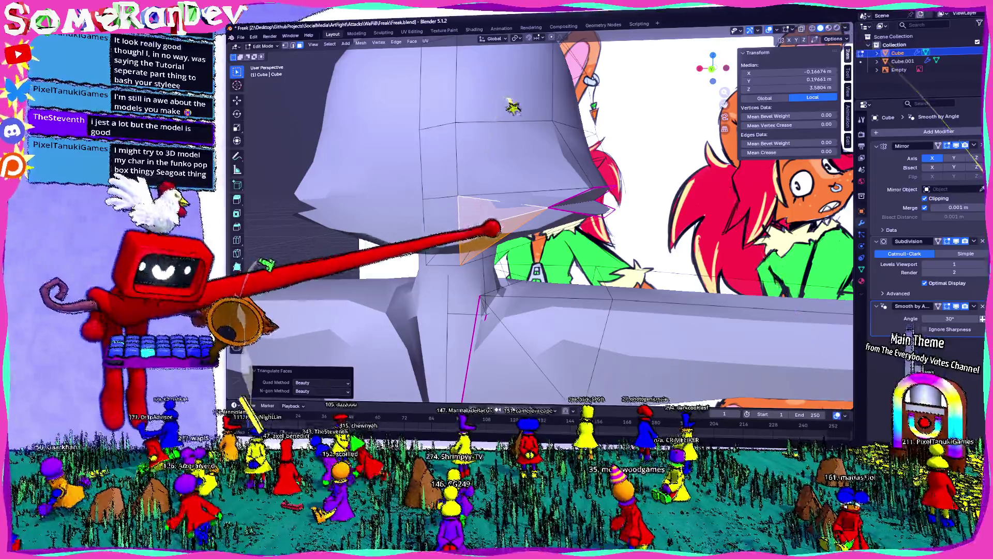
pyautogui.press('Tab')
pyautogui.moveTo(504, 233)
pyautogui.mouseDown(button='middle')
pyautogui.moveTo(434, 233)
pyautogui.moveTo(482, 257)
pyautogui.moveTo(466, 271)
pyautogui.mouseUp(button='middle')
pyautogui.scroll(2, 481, 257)
pyautogui.scroll(4, 504, 233)
pyautogui.scroll(-4, 535, 218)
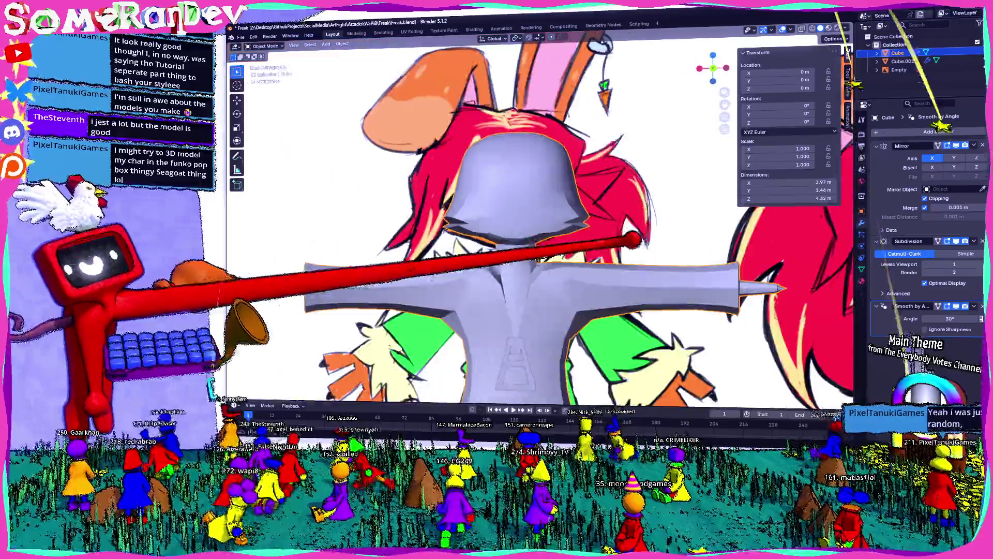
# Check the model from both sides and pick a head vertex in Edit Mode.
pyautogui.moveTo(535, 217); pyautogui.dragTo(435, 248, button='middle')
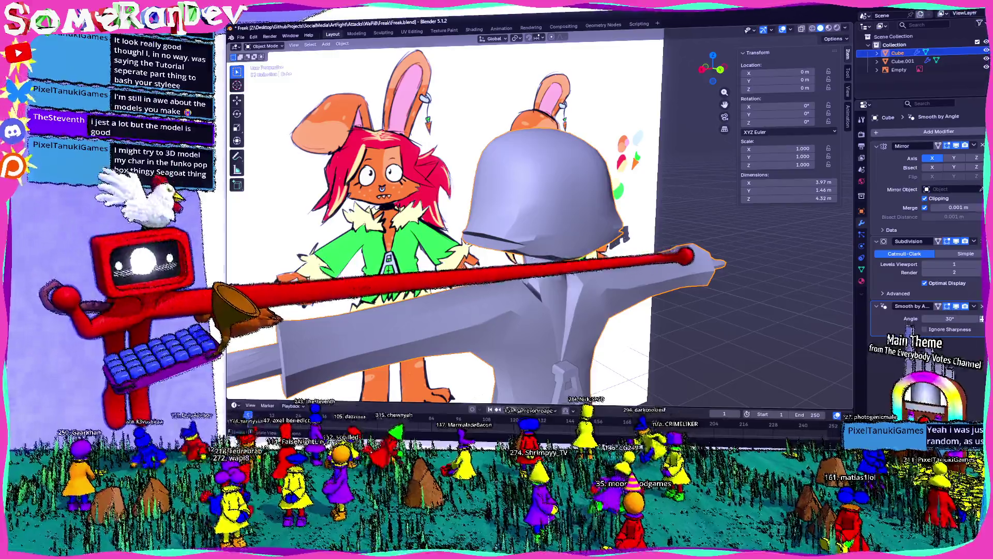
pyautogui.moveTo(697, 263); pyautogui.dragTo(466, 264, button='middle')
pyautogui.scroll(4, 543, 233)
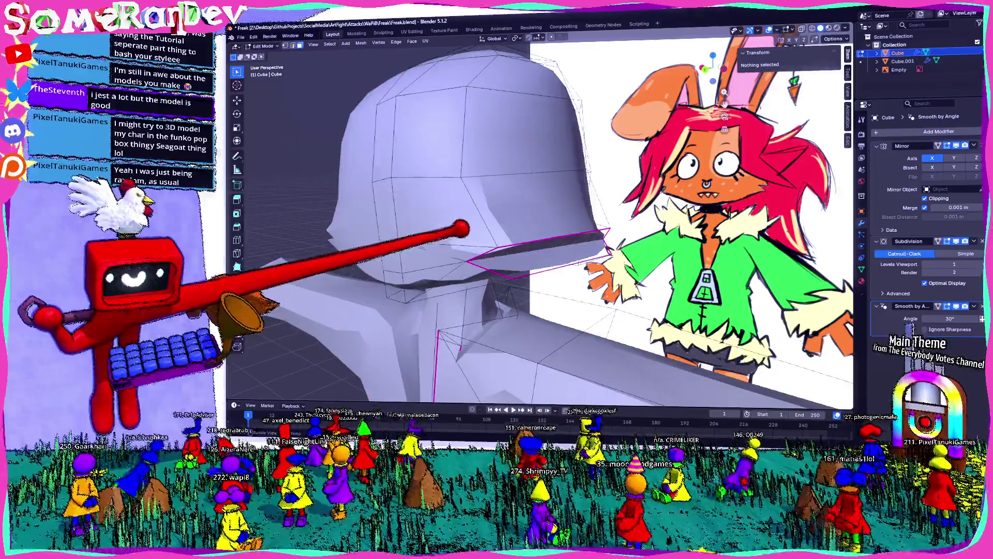
pyautogui.press('Tab')
pyautogui.click(498, 225)
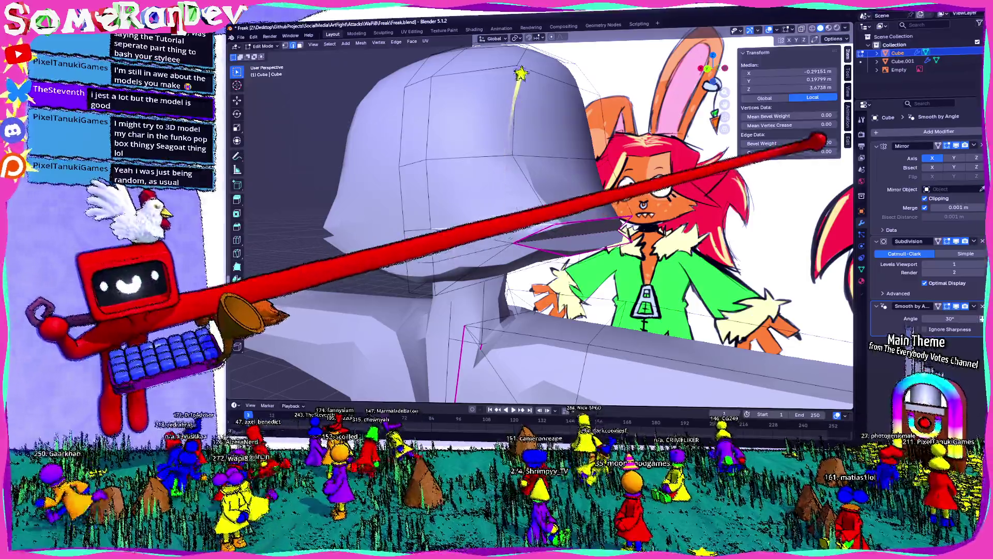
pyautogui.press('Tab')
pyautogui.scroll(-4, 544, 233)
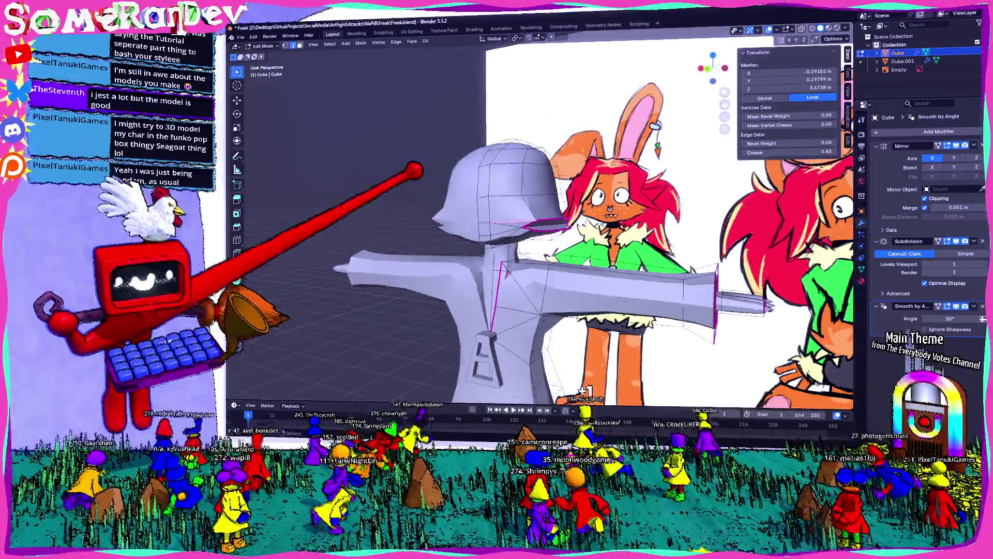
pyautogui.scroll(5, 505, 233)
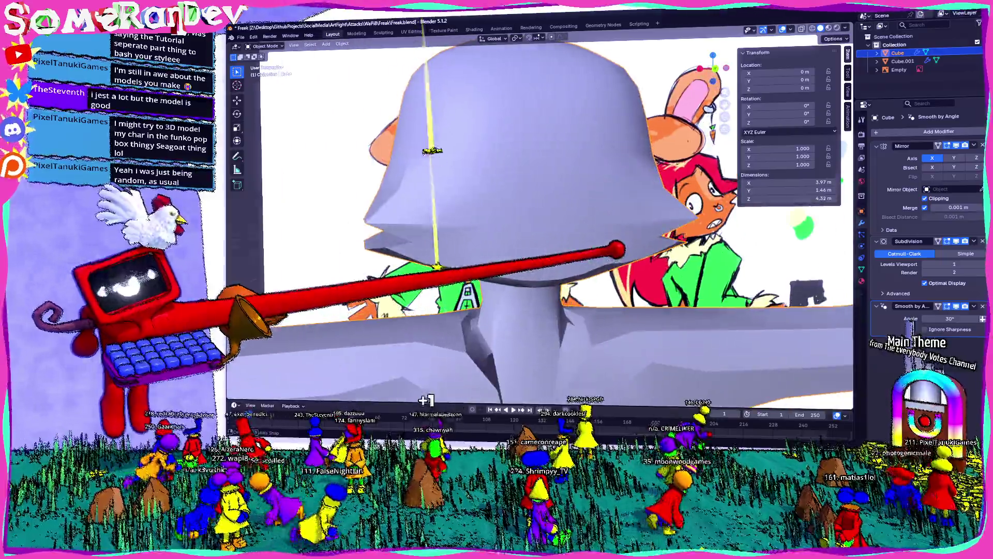
# Close in on the head and neck, re-enter Edit Mode and pick a head face.
pyautogui.moveTo(504, 233)
pyautogui.mouseDown(button='middle')
pyautogui.moveTo(465, 272)
pyautogui.moveTo(582, 249)
pyautogui.mouseUp(button='middle')
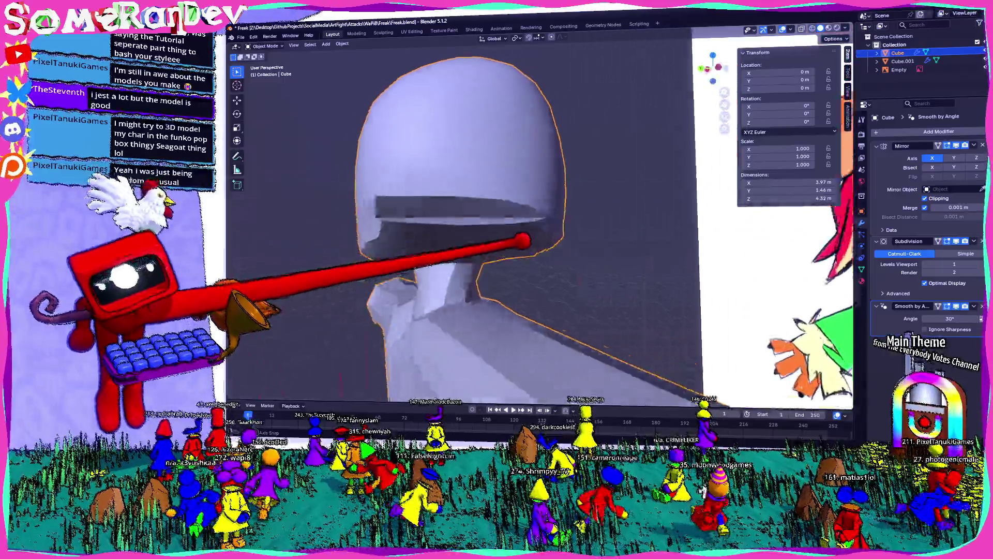
pyautogui.scroll(-3, 505, 232)
pyautogui.scroll(4, 505, 233)
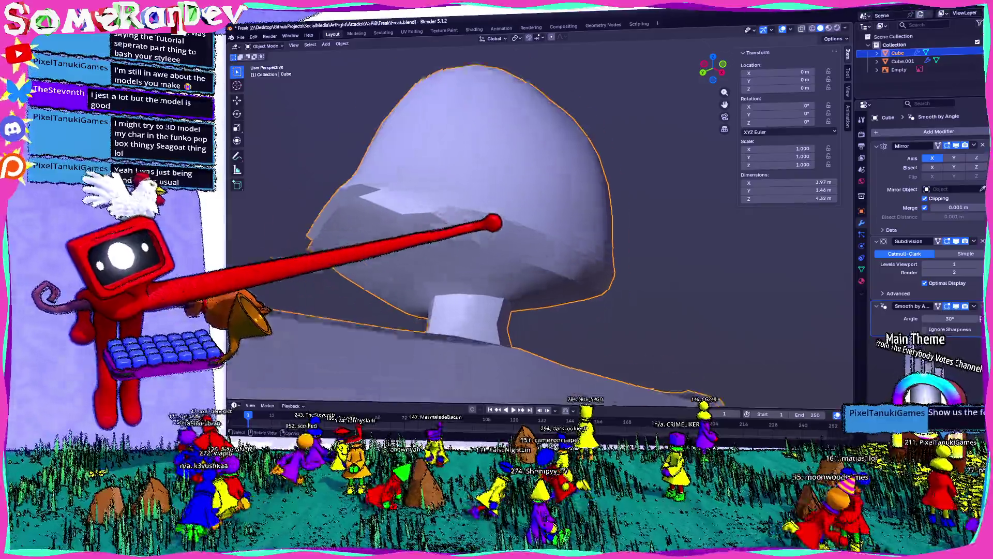
pyautogui.moveTo(505, 233)
pyautogui.mouseDown(button='middle')
pyautogui.moveTo(465, 249)
pyautogui.moveTo(544, 265)
pyautogui.mouseUp(button='middle')
pyautogui.press('Tab')
pyautogui.click(504, 249)
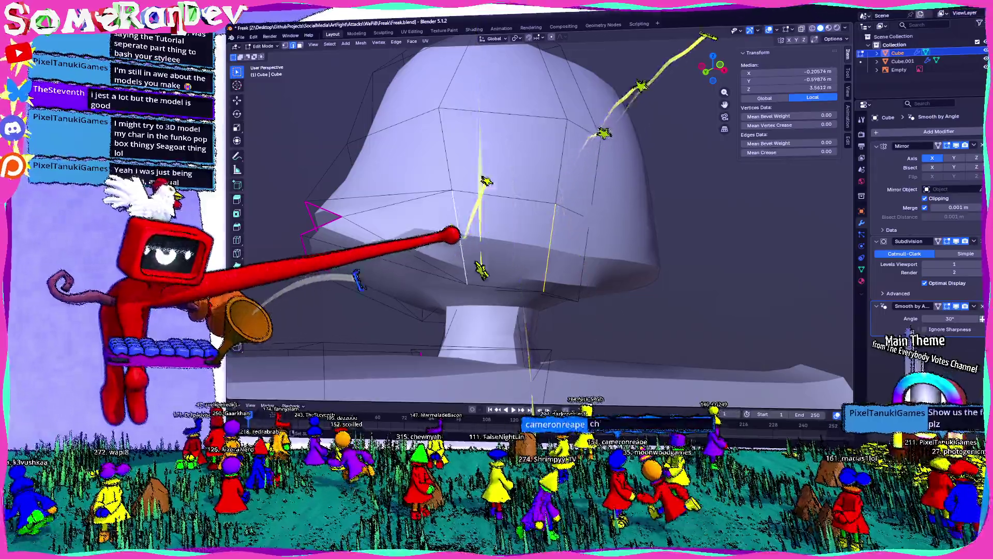
# Subdivide and triangulate a face on the head, checking it in see-through from several angles.
pyautogui.rightClick(400, 180)
pyautogui.click(423, 202)
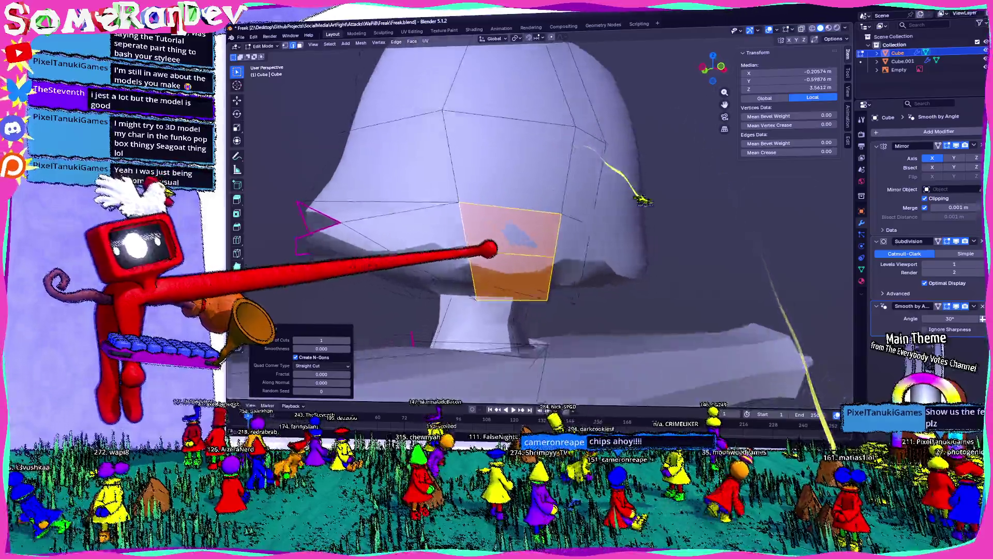
pyautogui.moveTo(481, 234); pyautogui.dragTo(477, 271, button='middle')
pyautogui.hotkey('ctrl', 't')
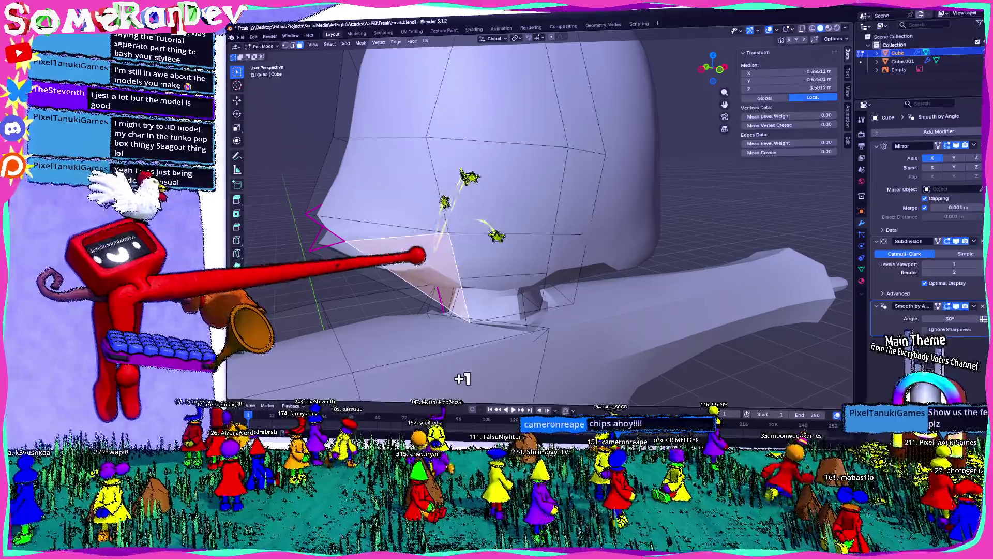
pyautogui.hotkey('alt', 'z')
pyautogui.moveTo(481, 233)
pyautogui.mouseDown(button='middle')
pyautogui.moveTo(512, 256)
pyautogui.moveTo(435, 256)
pyautogui.mouseUp(button='middle')
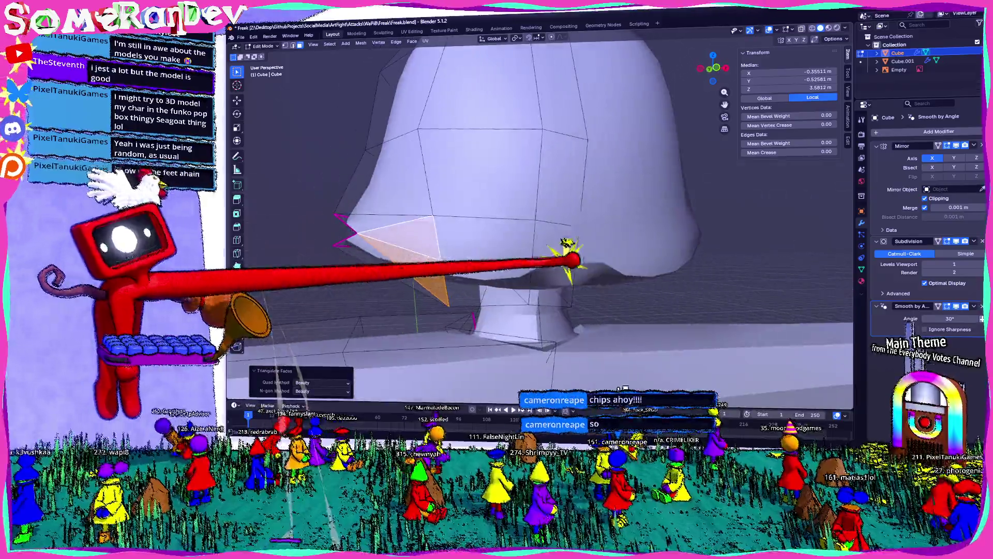
pyautogui.moveTo(481, 233); pyautogui.dragTo(496, 218, button='middle')
pyautogui.moveTo(776, 271); pyautogui.dragTo(699, 265, button='middle')
pyautogui.click(769, 264)
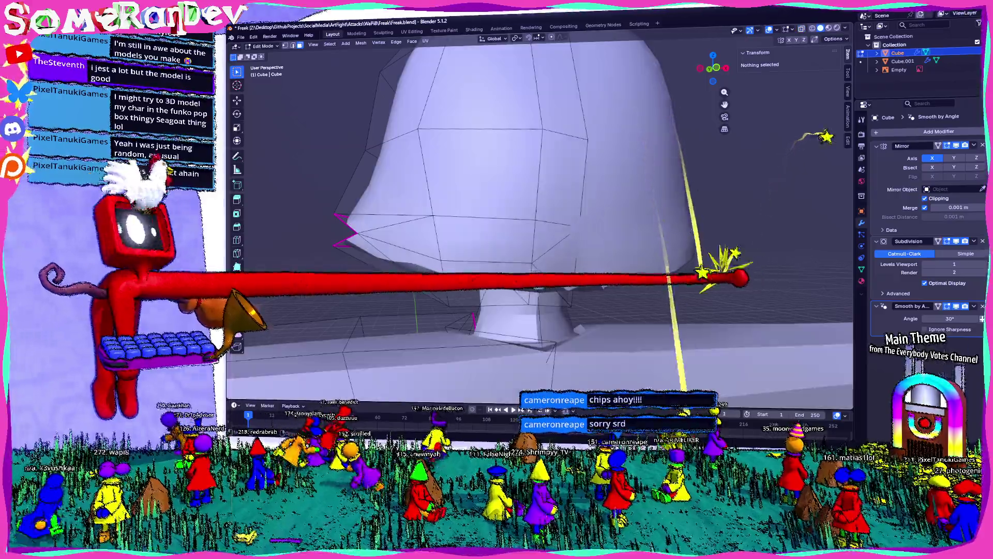
pyautogui.moveTo(768, 264)
pyautogui.mouseDown(button='middle')
pyautogui.moveTo(528, 260)
pyautogui.moveTo(539, 279)
pyautogui.mouseUp(button='middle')
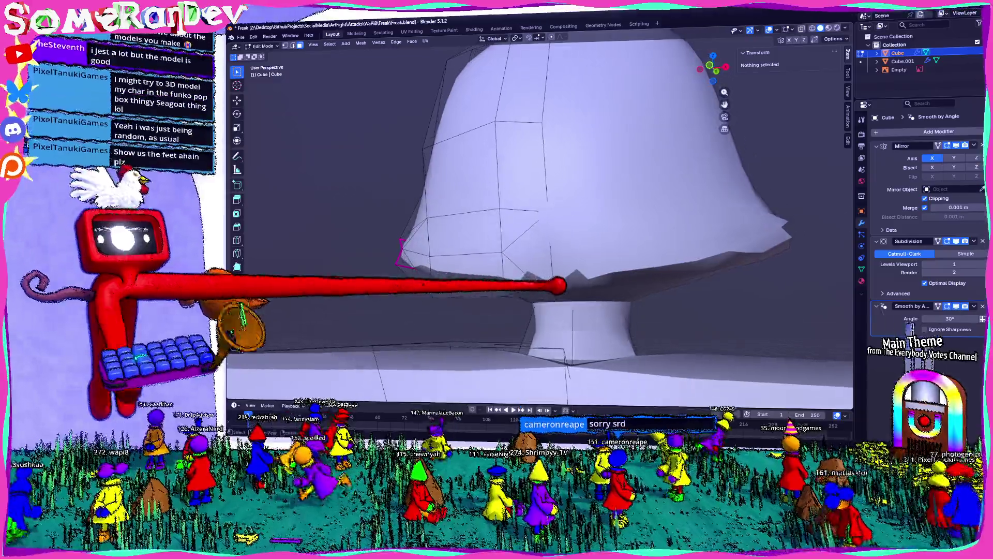
# Triangulate a face under the brim, merge it back to a quad and dissolve the stray vertices.
pyautogui.click(540, 281)
pyautogui.rightClick(539, 281)
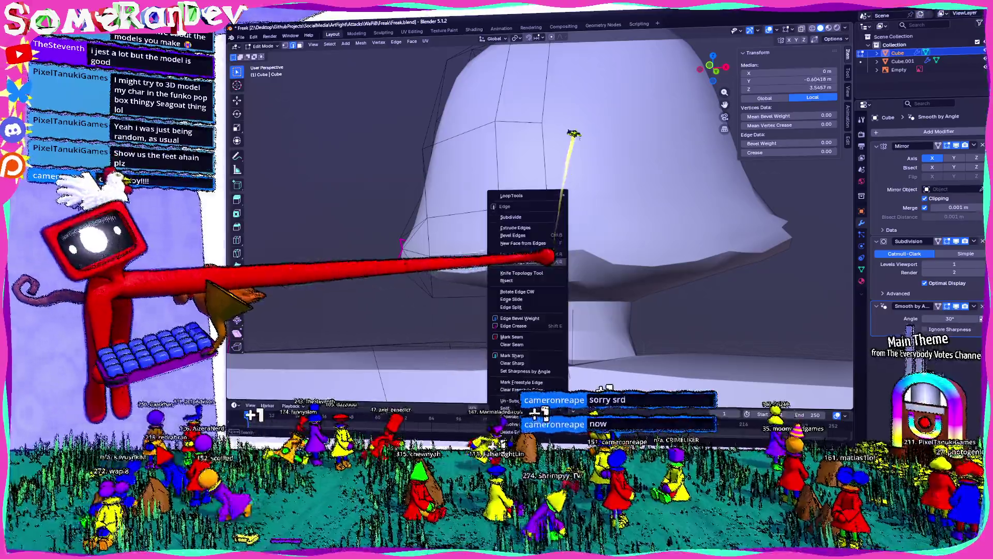
pyautogui.click(521, 237)
pyautogui.hotkey('ctrl', 't')
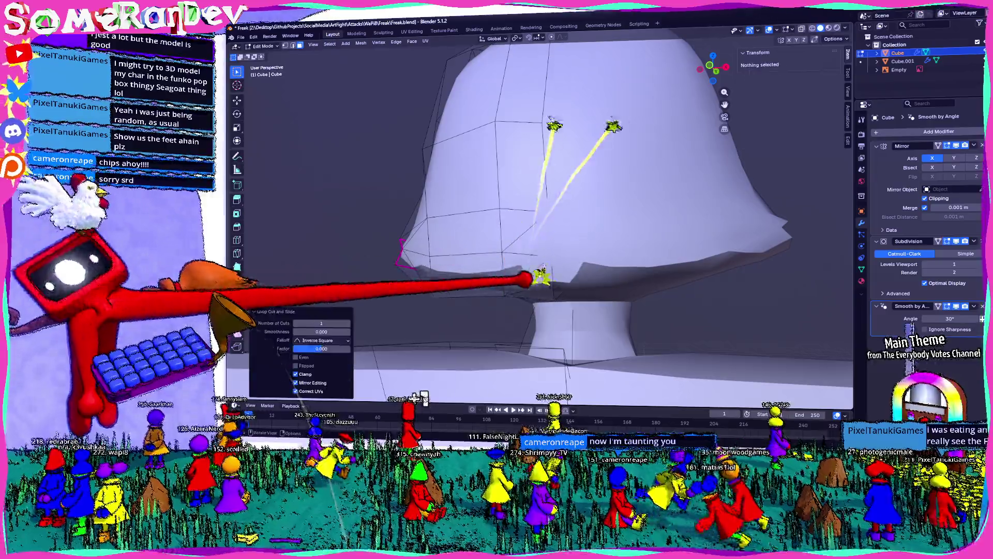
pyautogui.hotkey('alt', 'j')
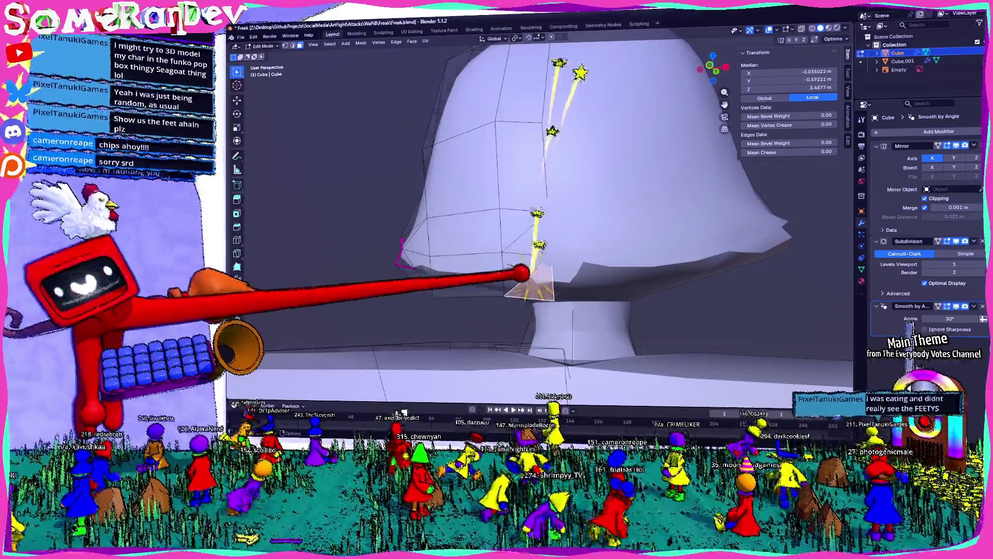
pyautogui.rightClick(535, 272)
pyautogui.click(535, 279)
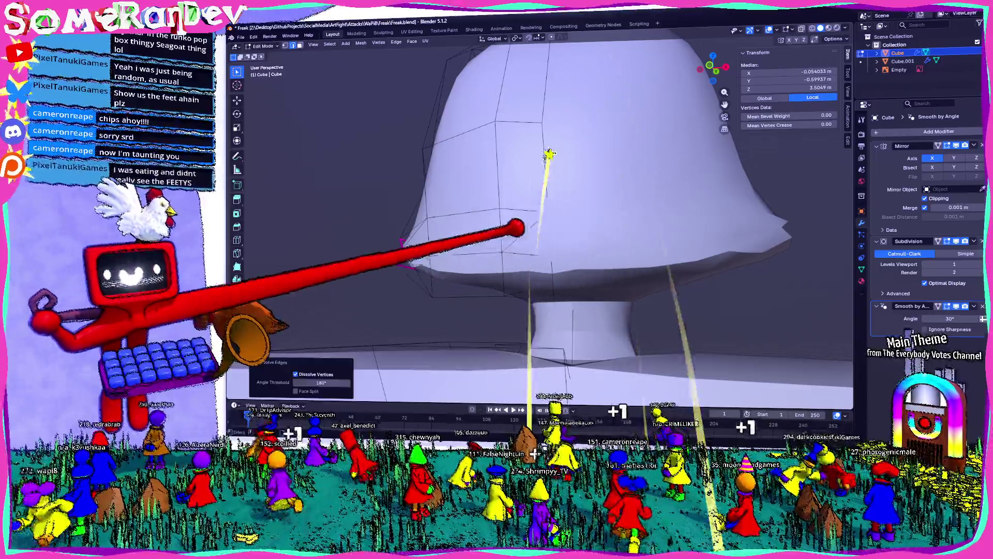
pyautogui.rightClick(516, 227)
pyautogui.click(516, 232)
pyautogui.moveTo(516, 227); pyautogui.dragTo(648, 272, button='middle')
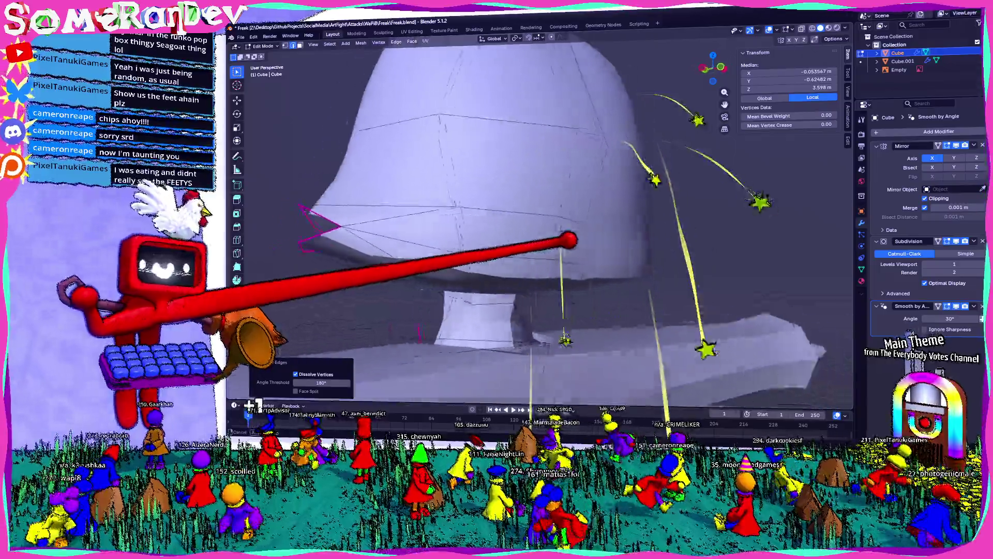
pyautogui.scroll(-4, 543, 233)
# Leave edit mode and orbit around the bunny, ending in back orthographic view against the reference.
pyautogui.press('Tab')
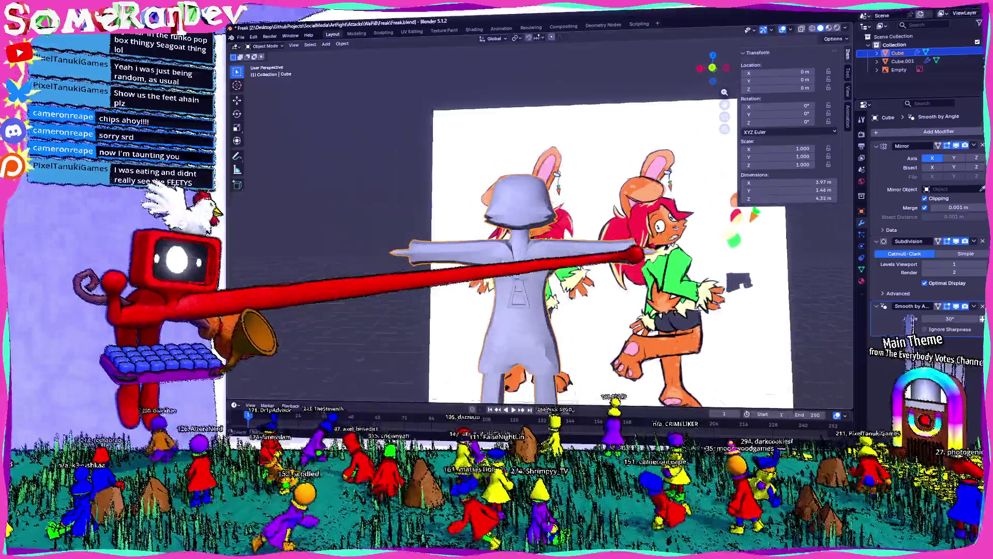
pyautogui.scroll(3, 543, 233)
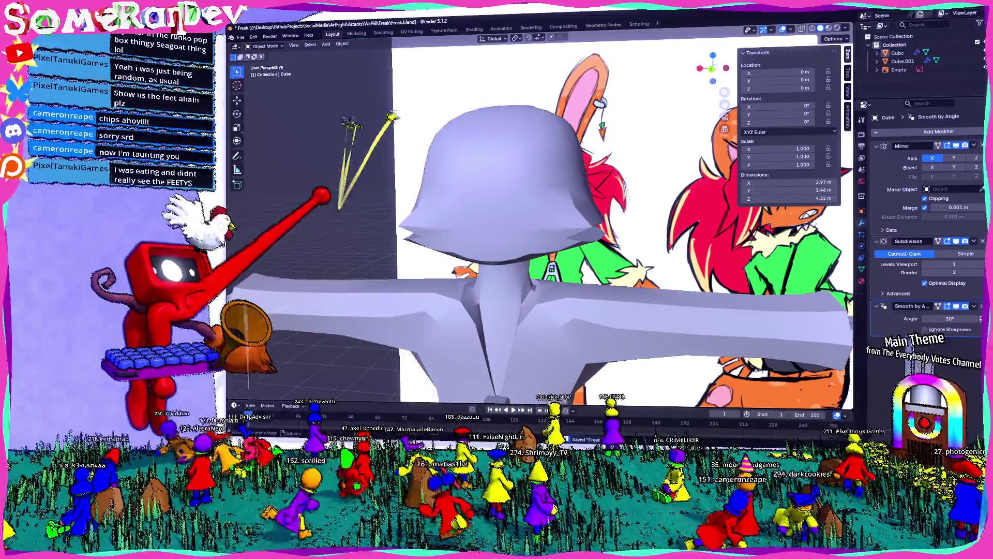
pyautogui.moveTo(544, 233); pyautogui.dragTo(427, 194, button='middle')
pyautogui.moveTo(544, 233); pyautogui.dragTo(462, 384, button='middle')
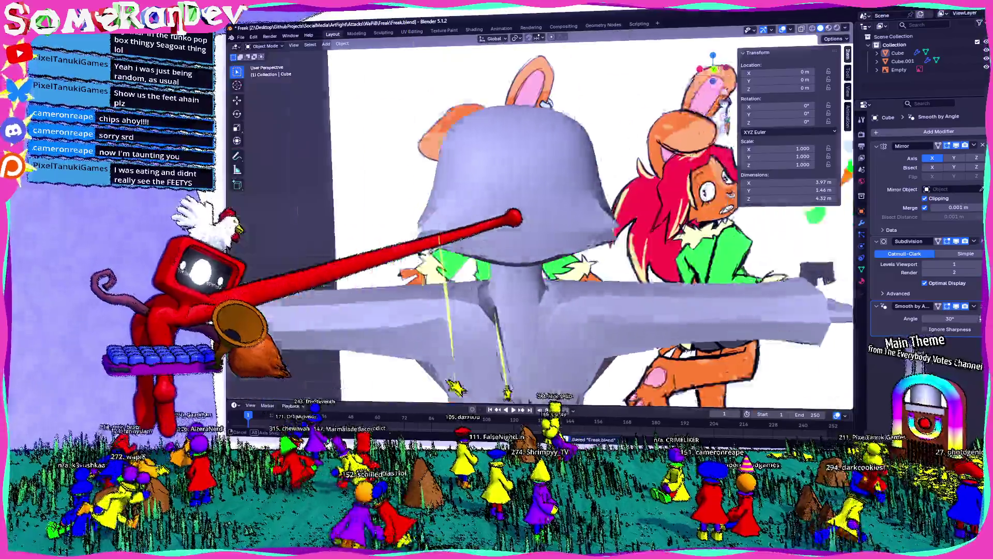
pyautogui.scroll(-3, 544, 233)
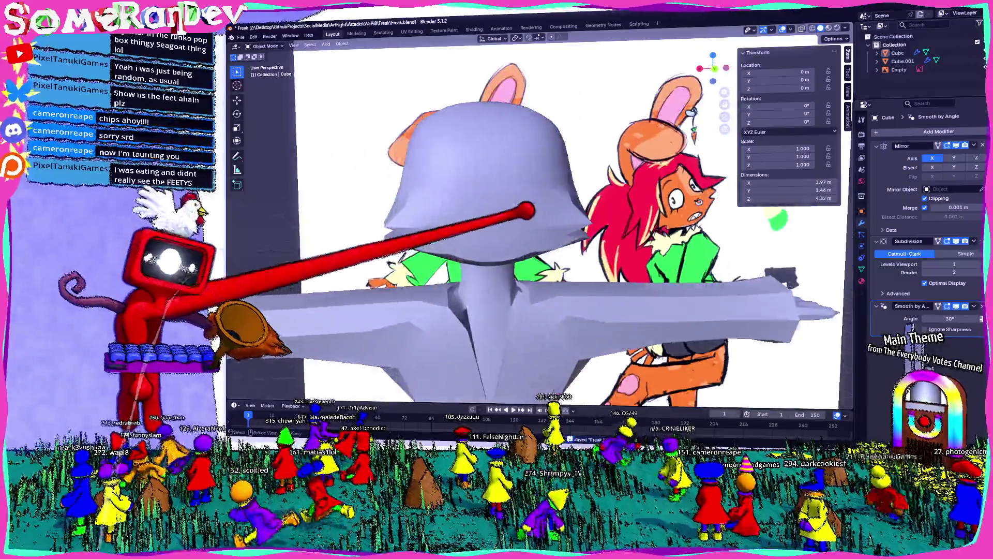
pyautogui.moveTo(544, 233); pyautogui.dragTo(497, 256, button='middle')
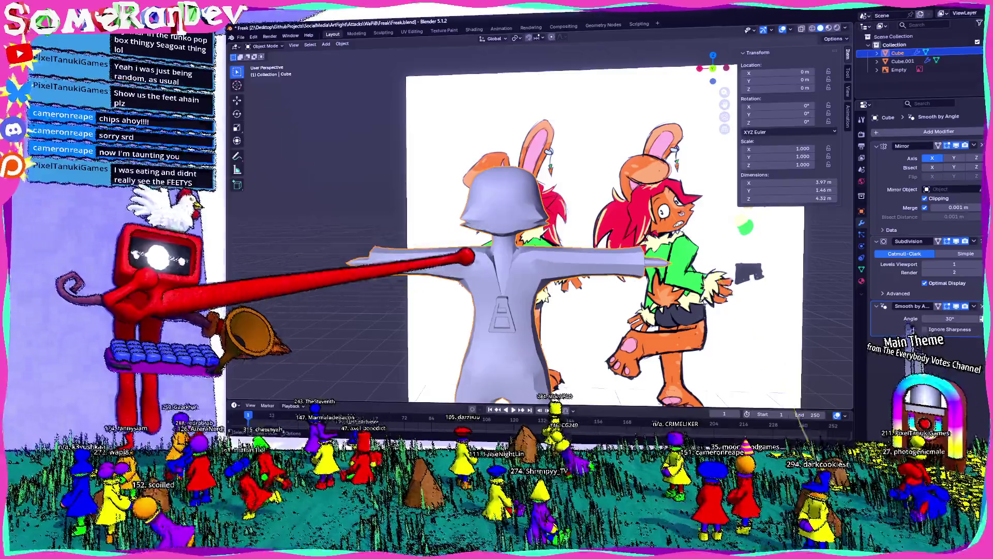
pyautogui.scroll(4, 505, 233)
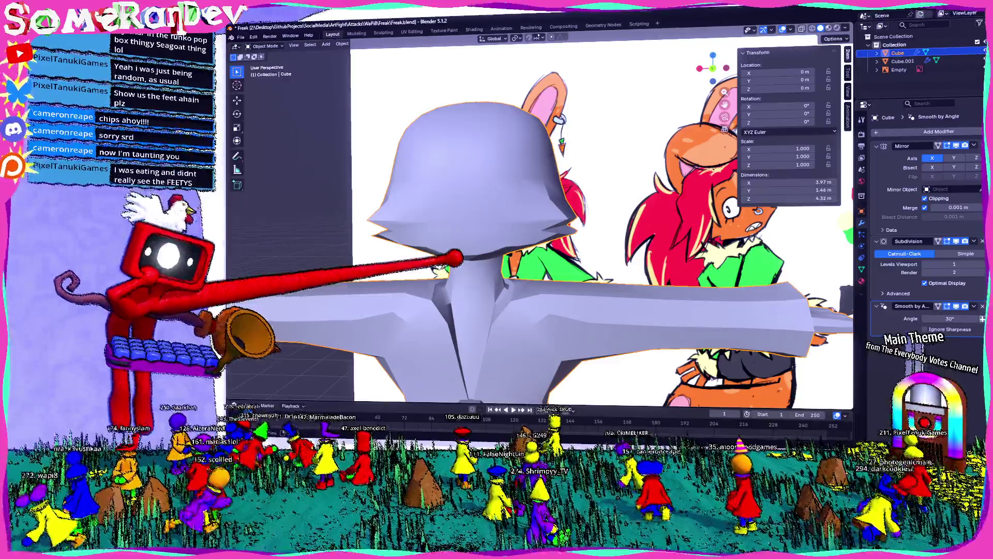
pyautogui.scroll(-4, 544, 233)
pyautogui.moveTo(543, 234); pyautogui.dragTo(590, 256, button='middle')
pyautogui.scroll(-3, 543, 233)
pyautogui.moveTo(543, 233)
pyautogui.mouseDown(button='middle')
pyautogui.moveTo(504, 257)
pyautogui.moveTo(497, 232)
pyautogui.moveTo(543, 249)
pyautogui.moveTo(504, 256)
pyautogui.mouseUp(button='middle')
pyautogui.scroll(3, 543, 233)
pyautogui.press('ctrl+KP_1')
pyautogui.scroll(3, 543, 233)
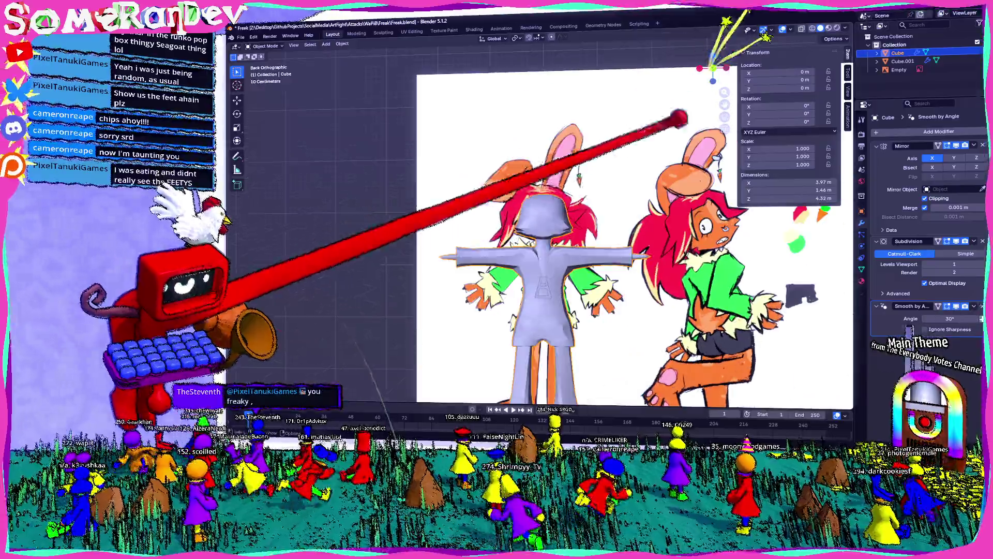
pyautogui.scroll(4, 543, 233)
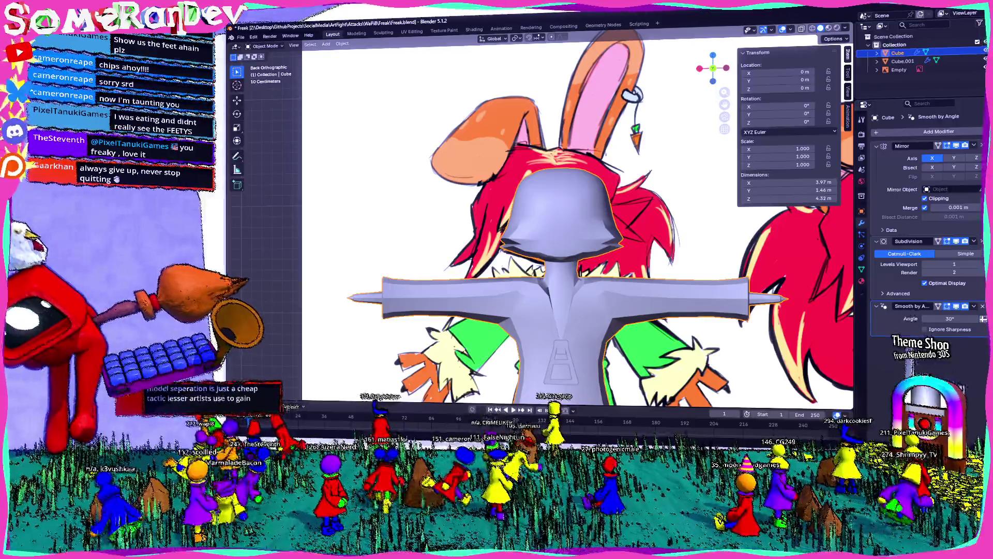
pyautogui.scroll(-3, 590, 272)
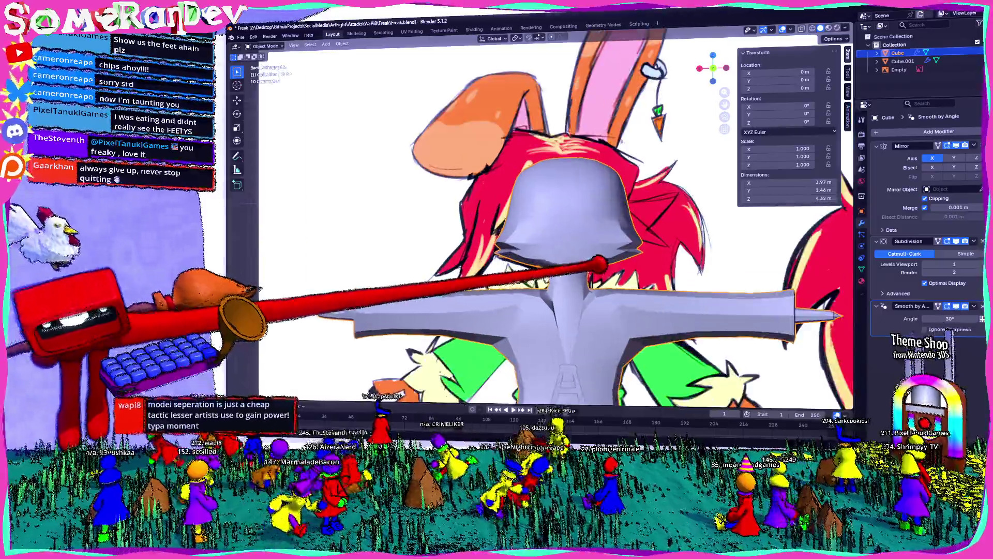
pyautogui.scroll(3, 598, 267)
pyautogui.scroll(2, 559, 256)
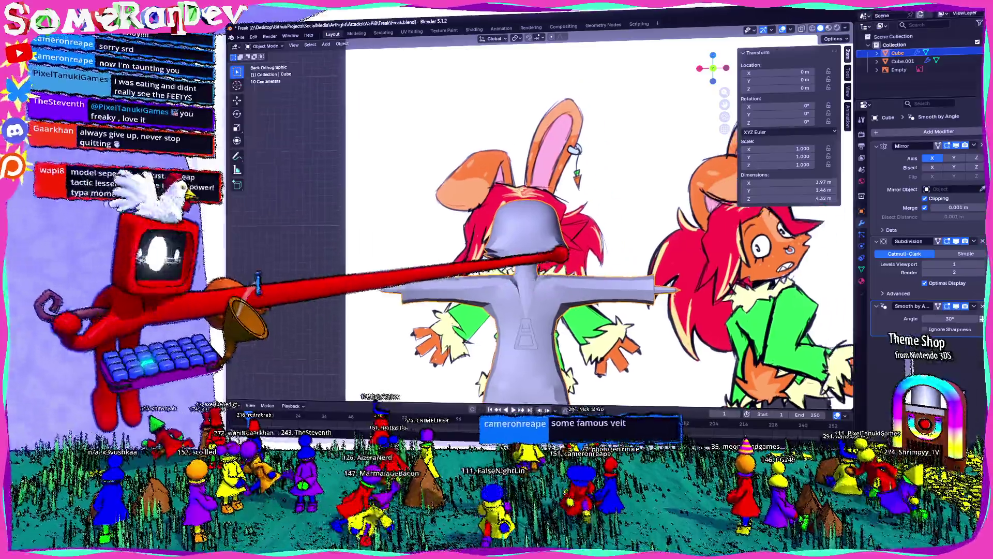
pyautogui.scroll(2, 536, 253)
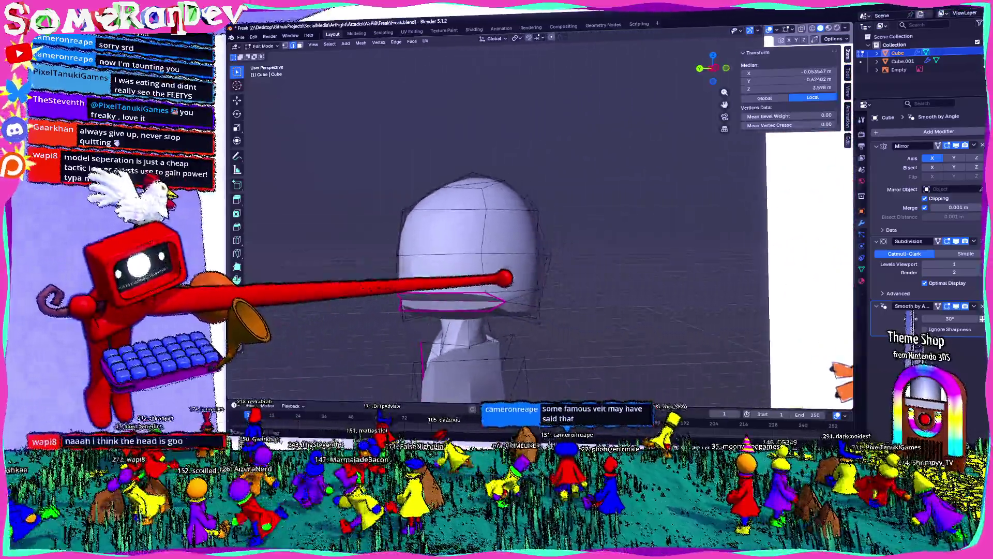
# Compare the head with the reference from behind, then loop-select the edge around the brim.
pyautogui.moveTo(497, 271)
pyautogui.mouseDown(button='middle')
pyautogui.moveTo(434, 295)
pyautogui.moveTo(543, 249)
pyautogui.mouseUp(button='middle')
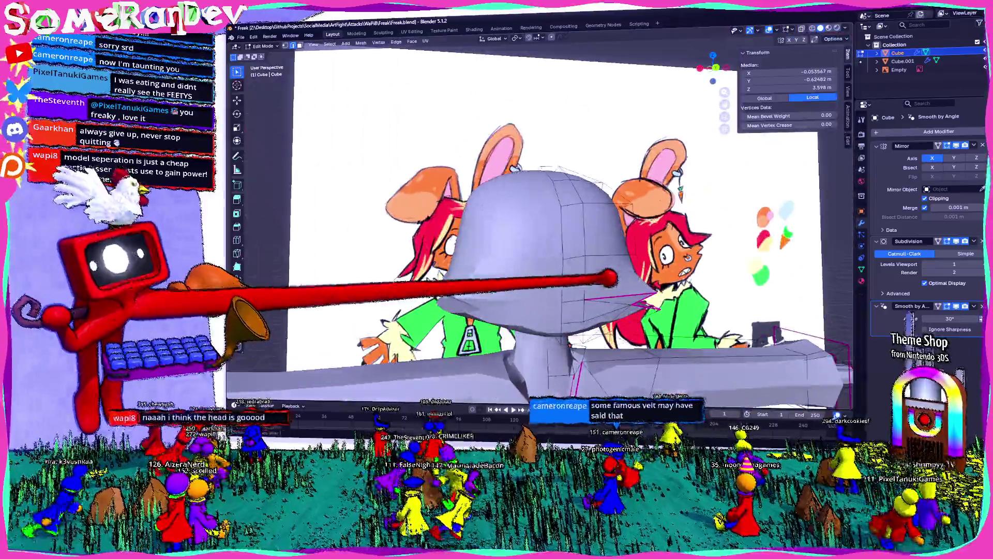
pyautogui.press('ctrl+KP_1')
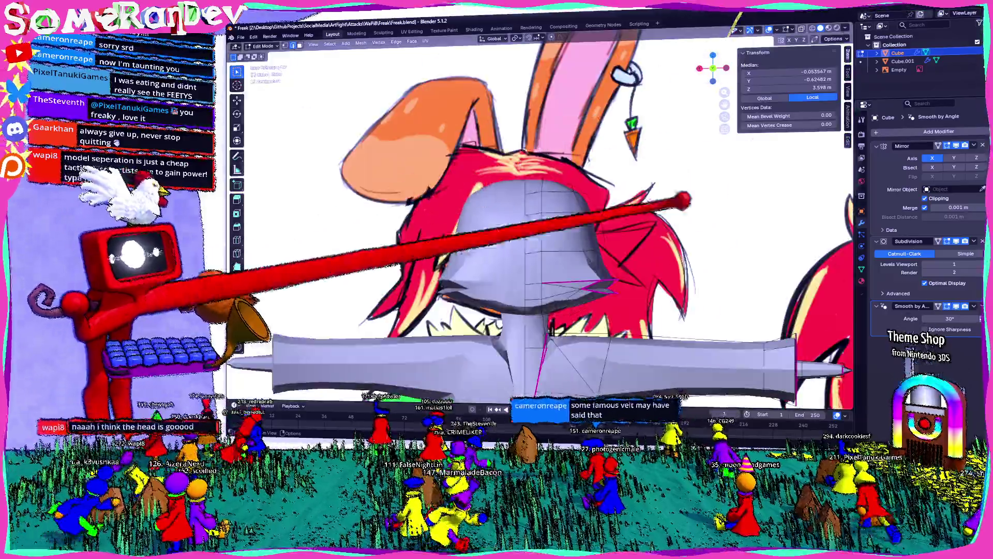
pyautogui.scroll(2, 544, 233)
pyautogui.scroll(2, 543, 232)
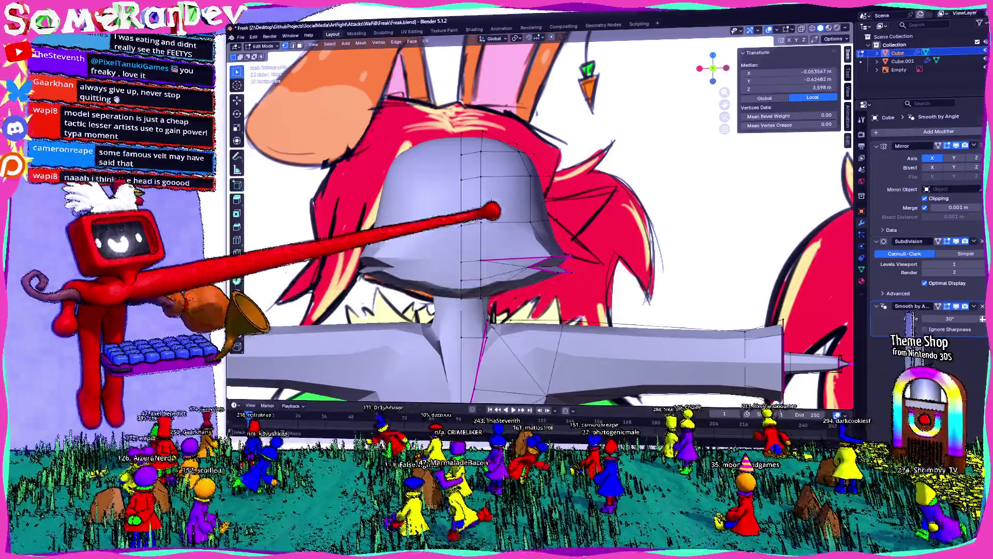
pyautogui.scroll(-3, 565, 185)
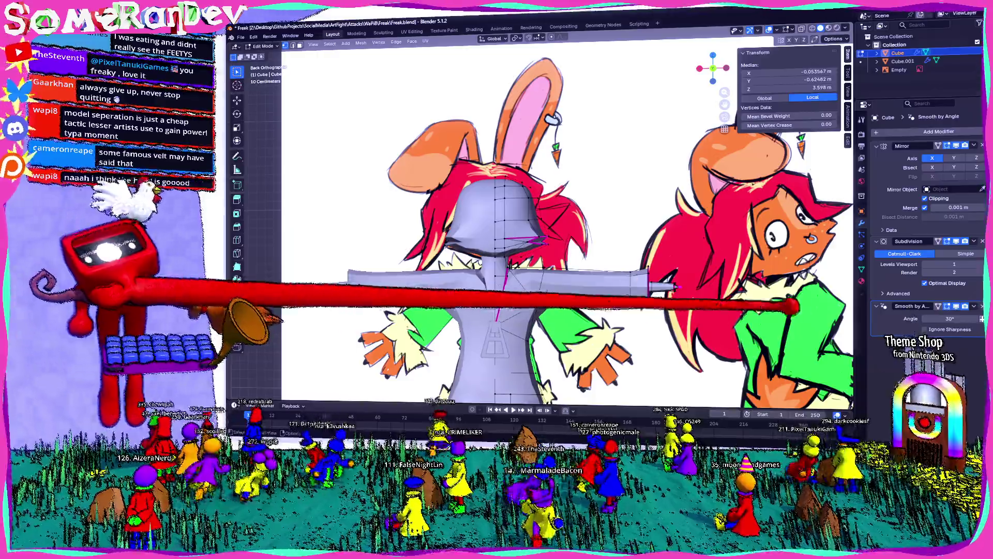
pyautogui.scroll(4, 501, 227)
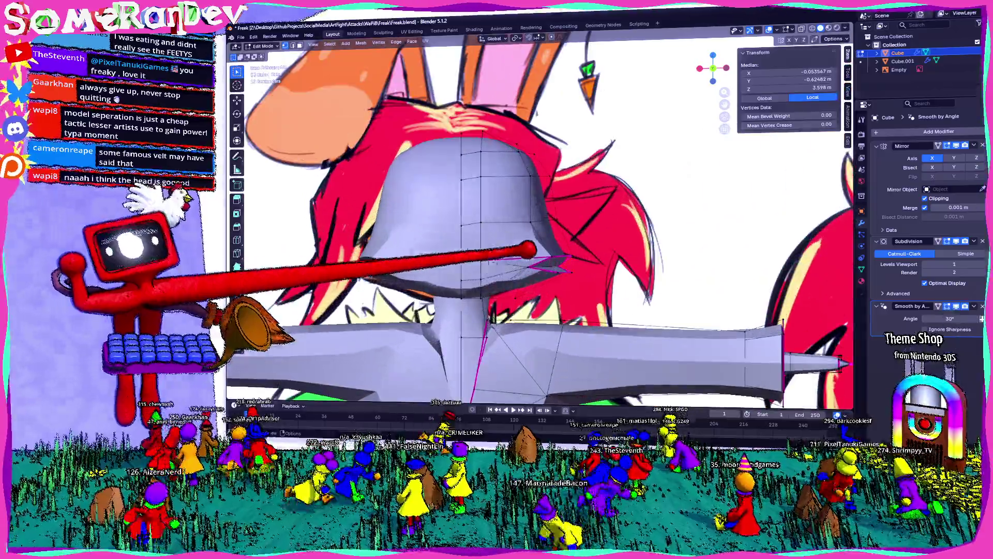
pyautogui.moveTo(547, 289); pyautogui.dragTo(582, 273, button='middle')
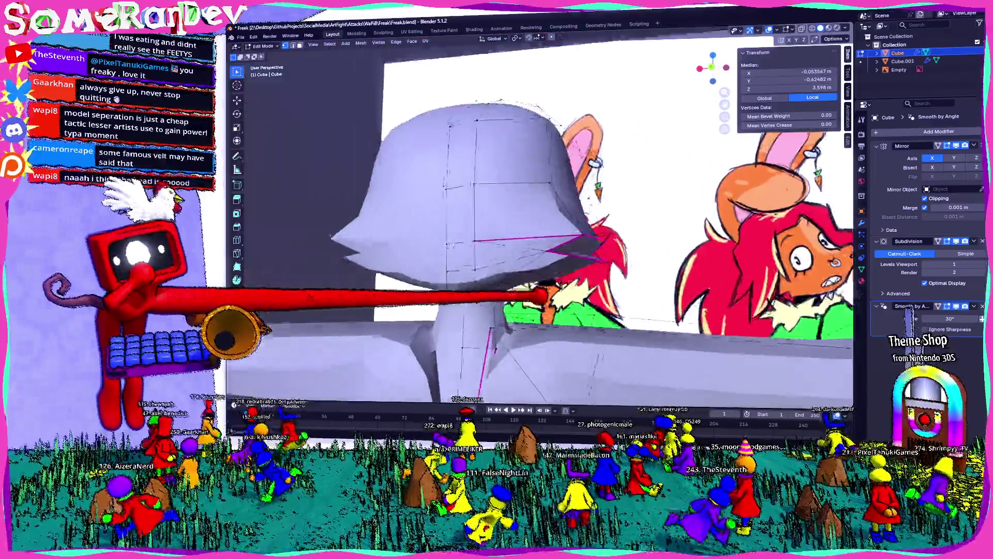
pyautogui.moveTo(570, 299); pyautogui.dragTo(515, 262, button='middle')
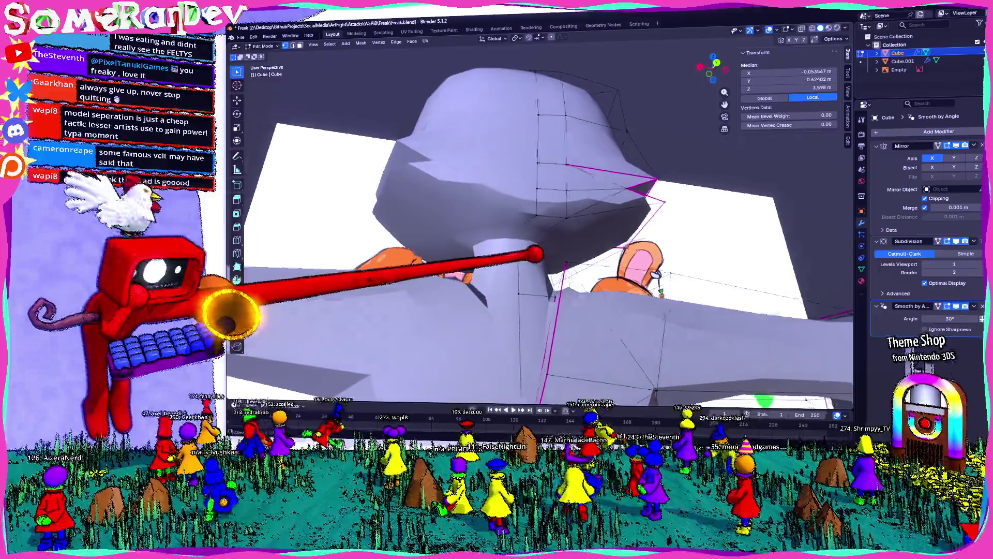
pyautogui.moveTo(535, 253)
pyautogui.mouseDown(button='middle')
pyautogui.moveTo(517, 271)
pyautogui.moveTo(527, 242)
pyautogui.mouseUp(button='middle')
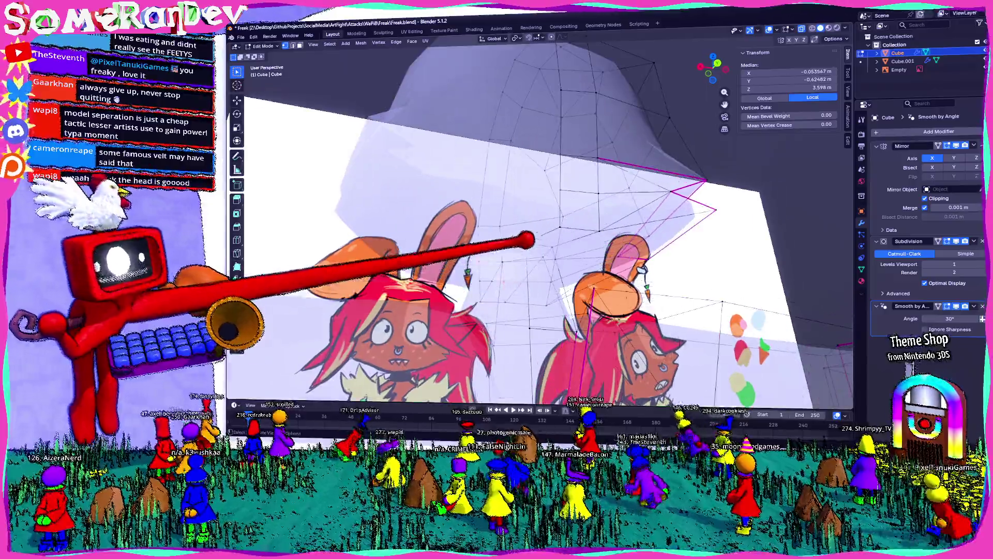
pyautogui.keyDown('alt'); pyautogui.click(571, 264); pyautogui.keyUp('alt')
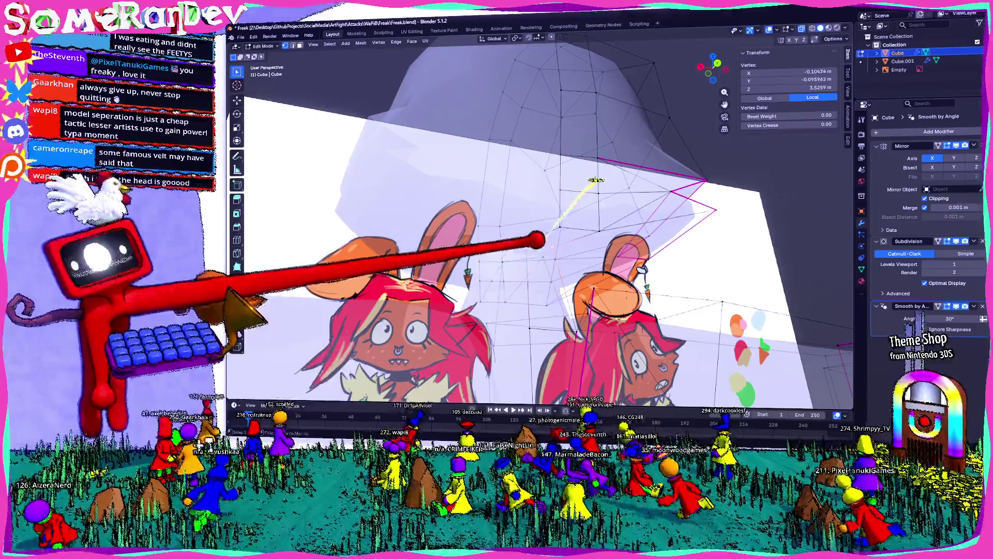
pyautogui.moveTo(536, 249); pyautogui.dragTo(535, 272, button='middle')
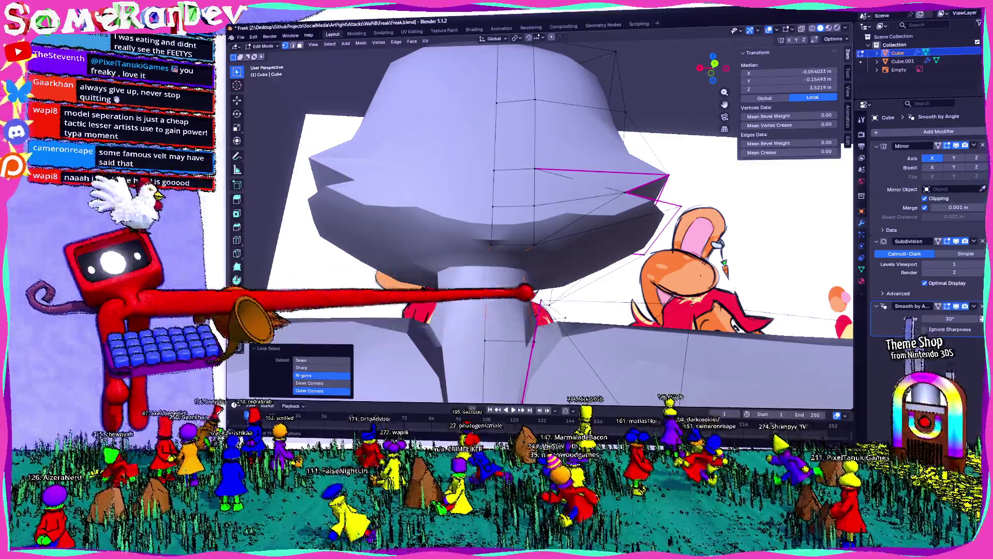
# Bevel the brim edge loop by about 0.112 m with one segment and return to object mode.
pyautogui.hotkey('ctrl', 'b')
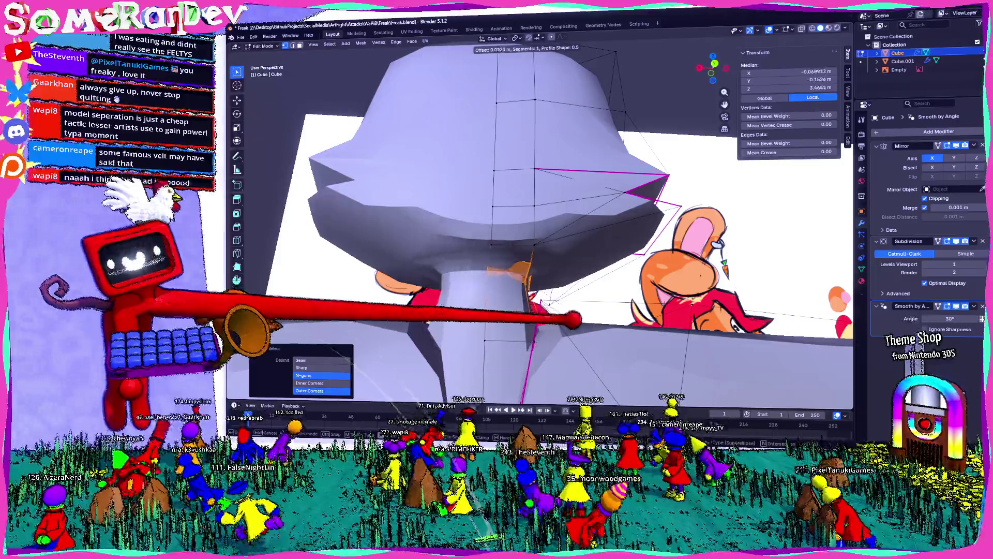
pyautogui.click(543, 304)
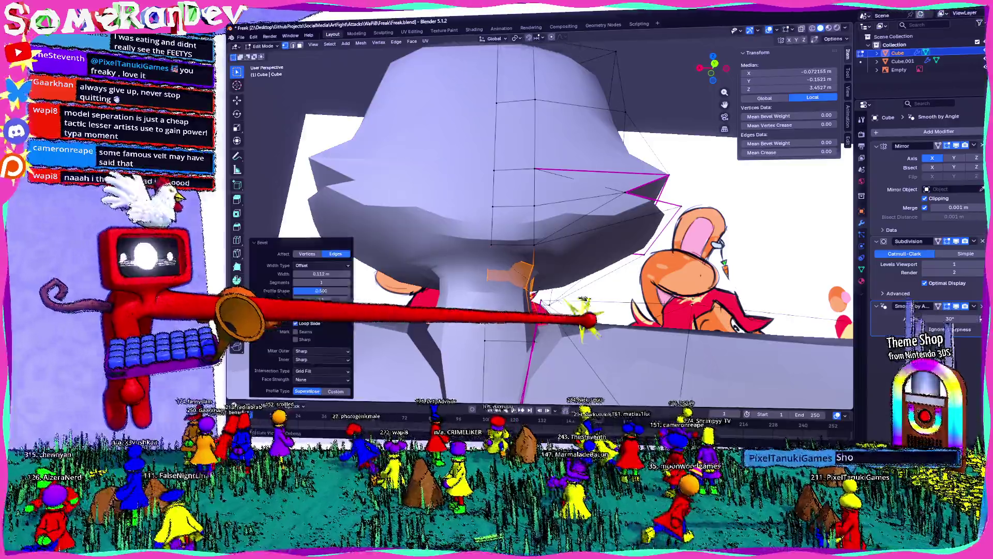
pyautogui.moveTo(543, 233); pyautogui.dragTo(465, 256, button='middle')
pyautogui.hotkey('alt', 'z')
pyautogui.press('Tab')
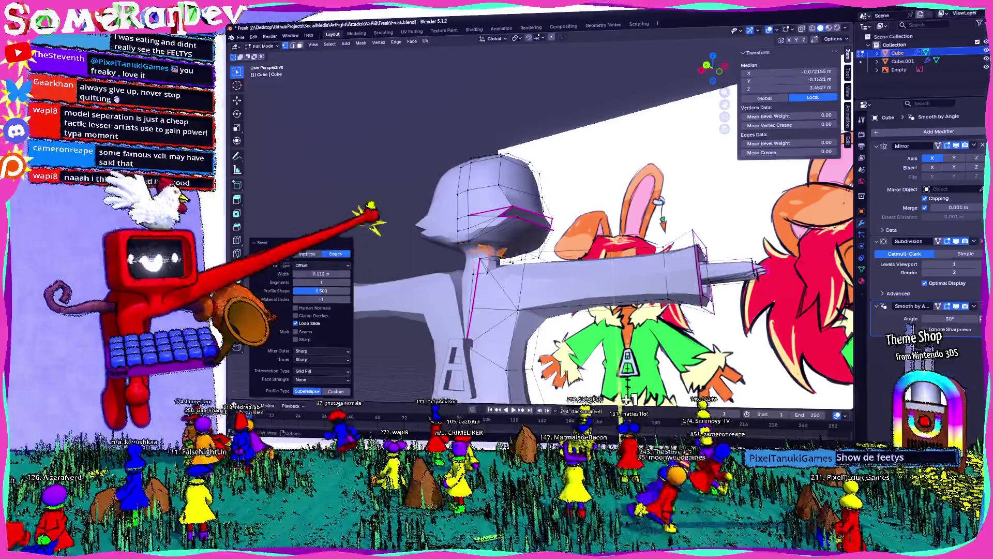
pyautogui.moveTo(543, 233); pyautogui.dragTo(481, 280, button='middle')
pyautogui.scroll(4, 543, 234)
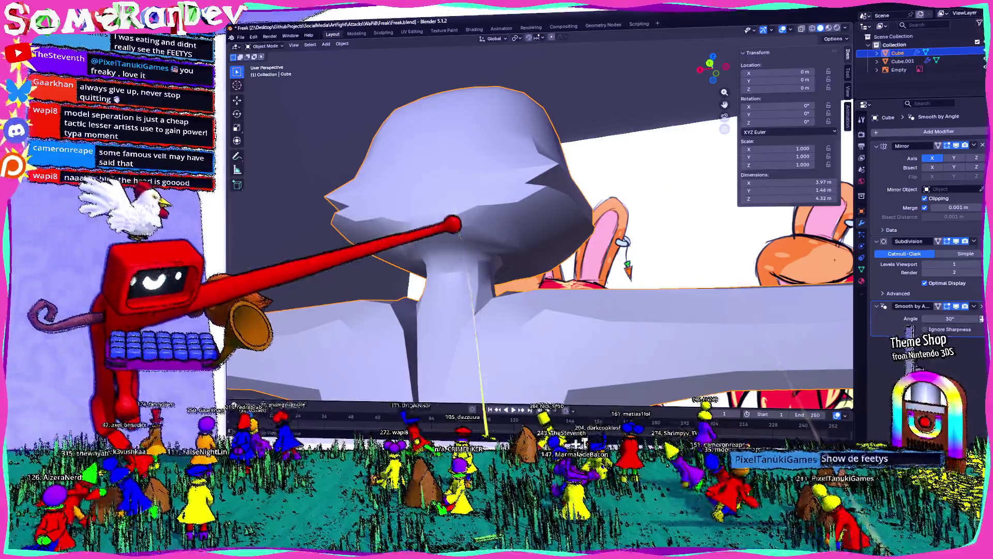
# Orbit down to inspect the clawed feet up close, then back to a near-front view of the character.
pyautogui.moveTo(543, 233)
pyautogui.mouseDown(button='middle')
pyautogui.moveTo(466, 233)
pyautogui.moveTo(505, 249)
pyautogui.mouseUp(button='middle')
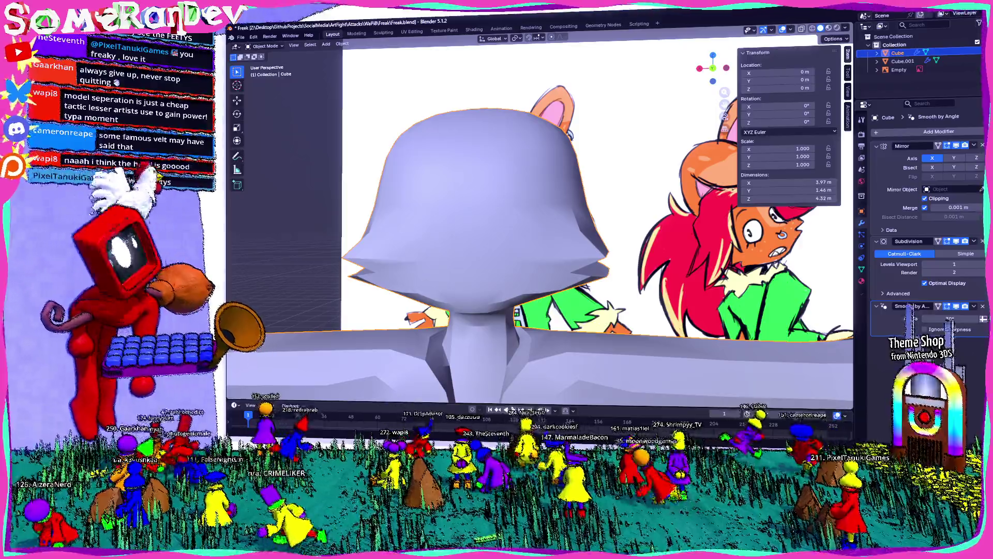
pyautogui.scroll(-5, 504, 232)
pyautogui.keyDown('shift'); pyautogui.moveTo(505, 234); pyautogui.dragTo(505, 116, button='middle'); pyautogui.keyUp('shift')
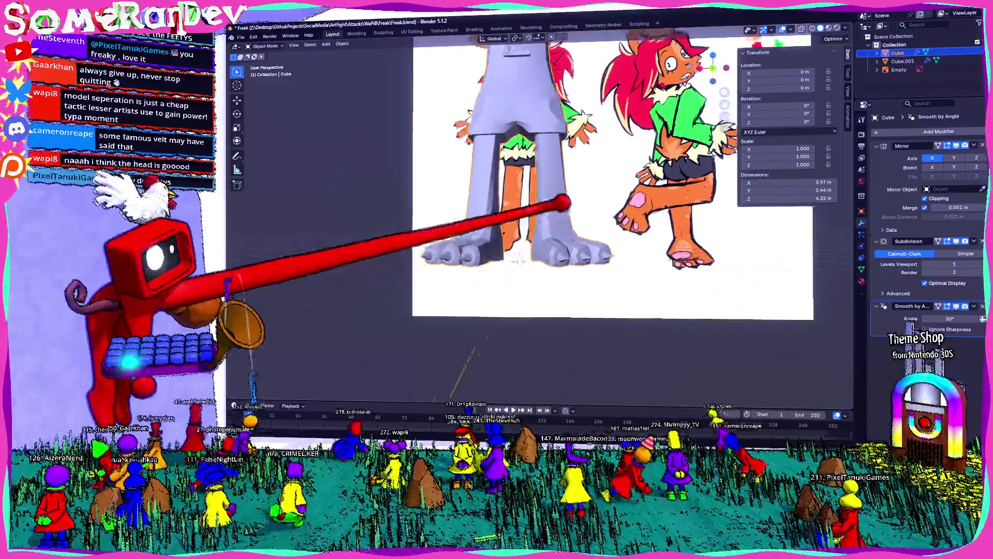
pyautogui.scroll(3, 543, 256)
pyautogui.moveTo(544, 233)
pyautogui.mouseDown(button='middle')
pyautogui.moveTo(504, 248)
pyautogui.moveTo(466, 233)
pyautogui.moveTo(543, 171)
pyautogui.moveTo(512, 296)
pyautogui.moveTo(544, 194)
pyautogui.moveTo(513, 256)
pyautogui.moveTo(544, 295)
pyautogui.moveTo(559, 288)
pyautogui.moveTo(512, 233)
pyautogui.moveTo(544, 210)
pyautogui.moveTo(512, 287)
pyautogui.moveTo(481, 233)
pyautogui.moveTo(466, 249)
pyautogui.moveTo(504, 210)
pyautogui.mouseUp(button='middle')
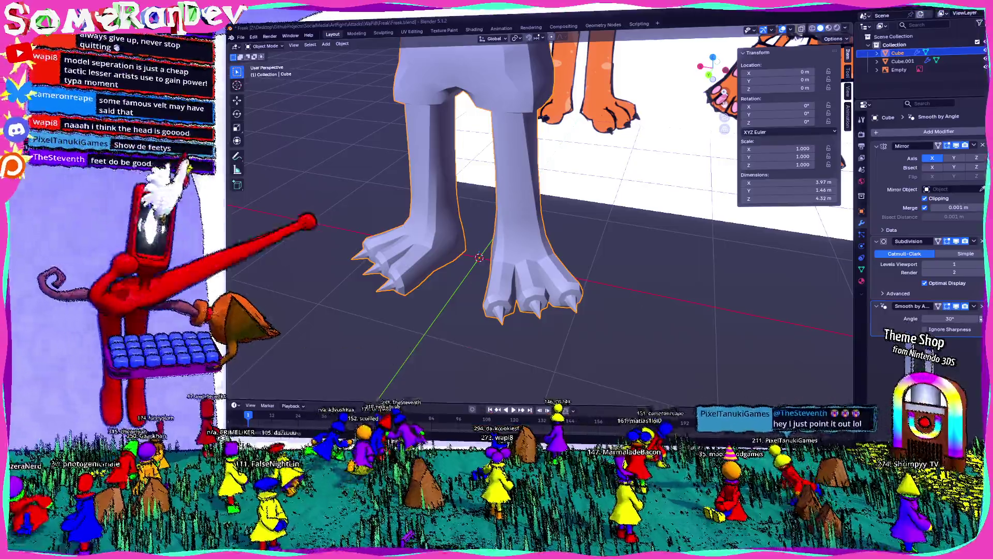
pyautogui.scroll(-4, 481, 256)
pyautogui.moveTo(481, 257); pyautogui.dragTo(543, 295, button='middle')
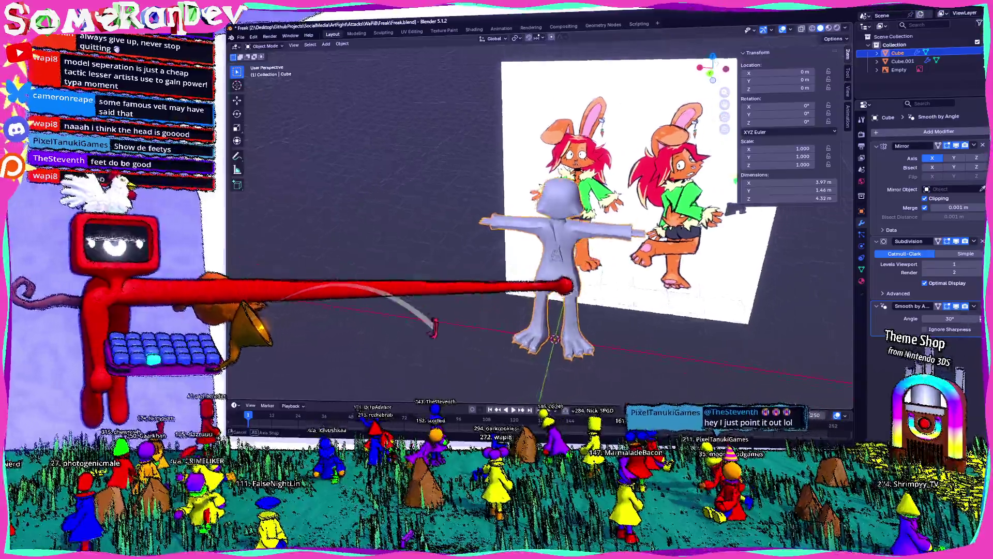
pyautogui.scroll(4, 481, 256)
# Back in edit mode, select one side of the head and move its faces upward about 0.12 m.
pyautogui.press('Tab')
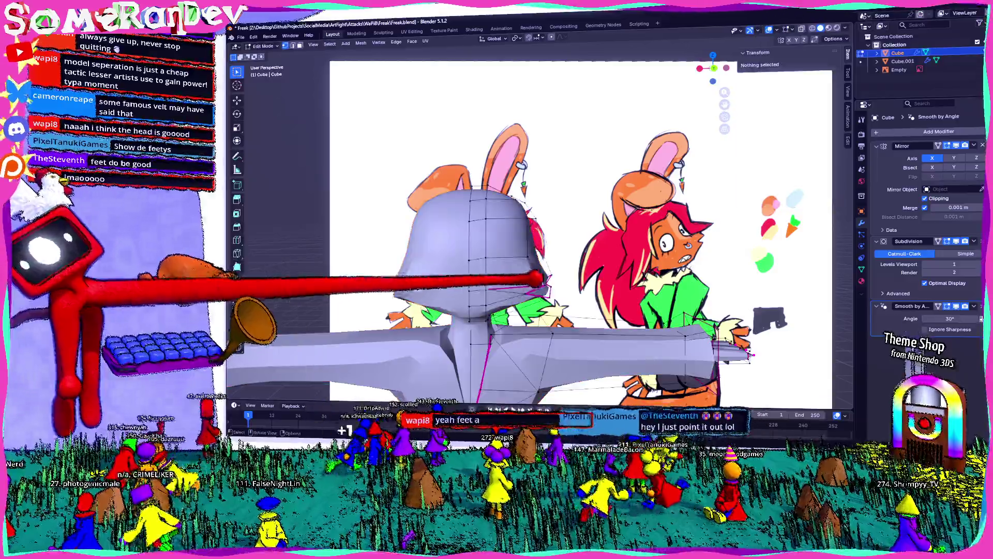
pyautogui.scroll(3, 496, 233)
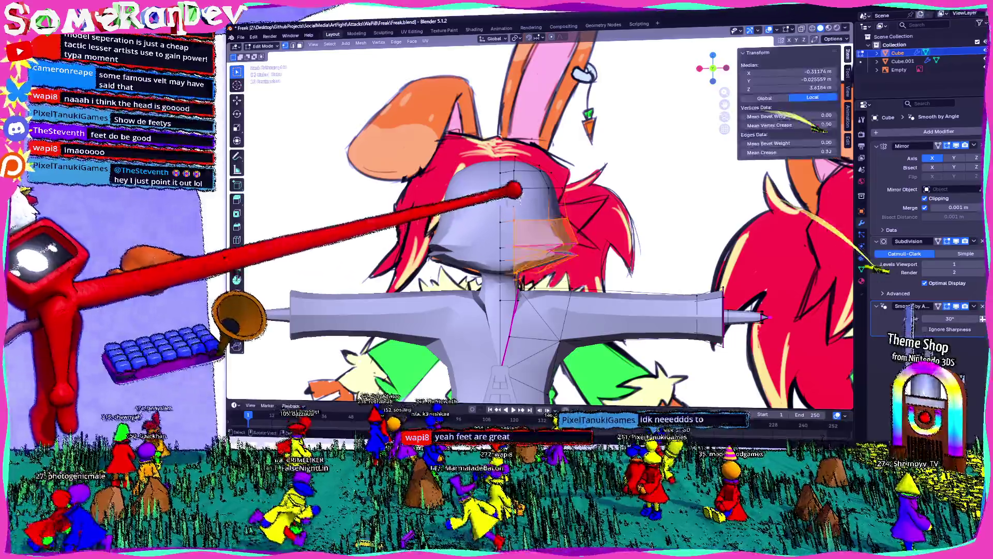
pyautogui.press('h')
pyautogui.hotkey('alt', 'h')
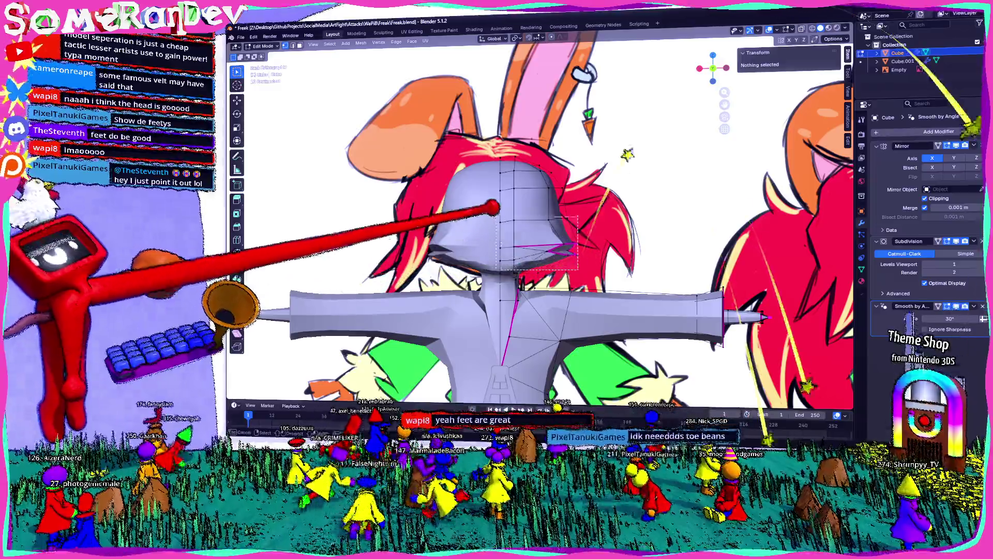
pyautogui.click(528, 217)
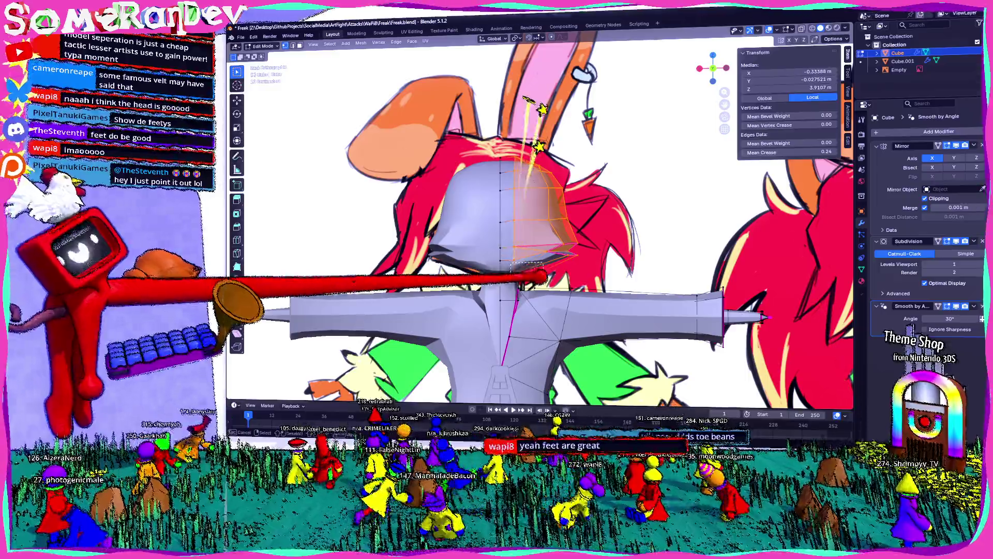
pyautogui.press('g')
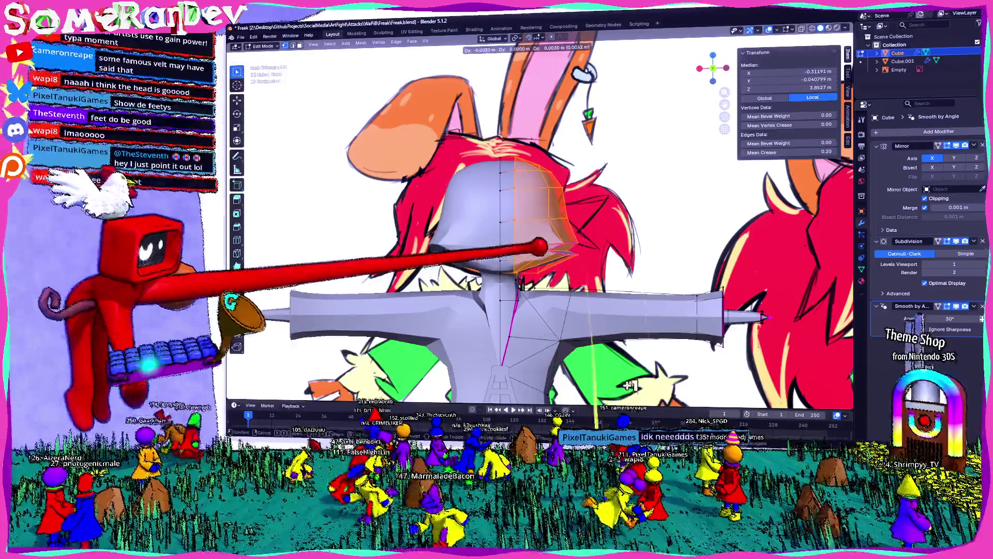
pyautogui.click(544, 247)
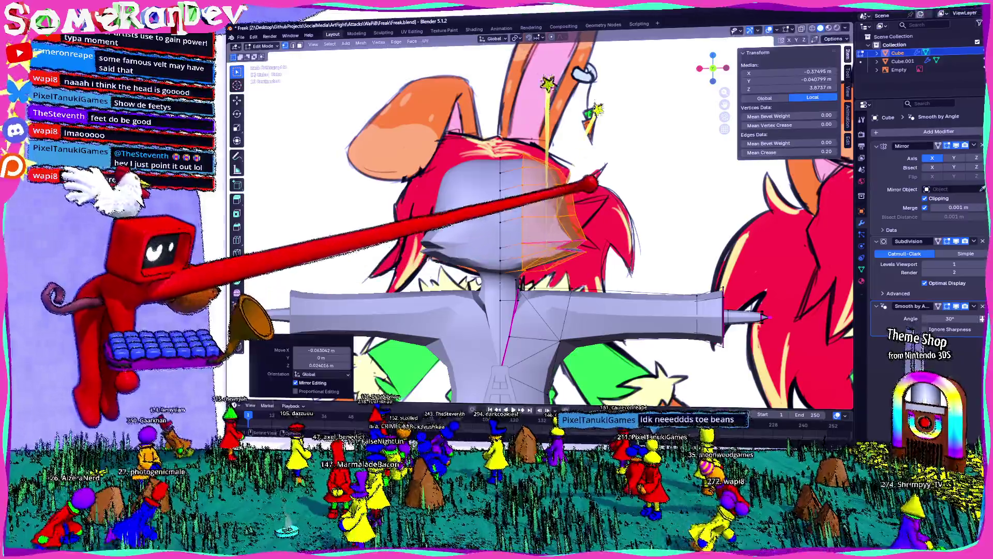
pyautogui.press('g')
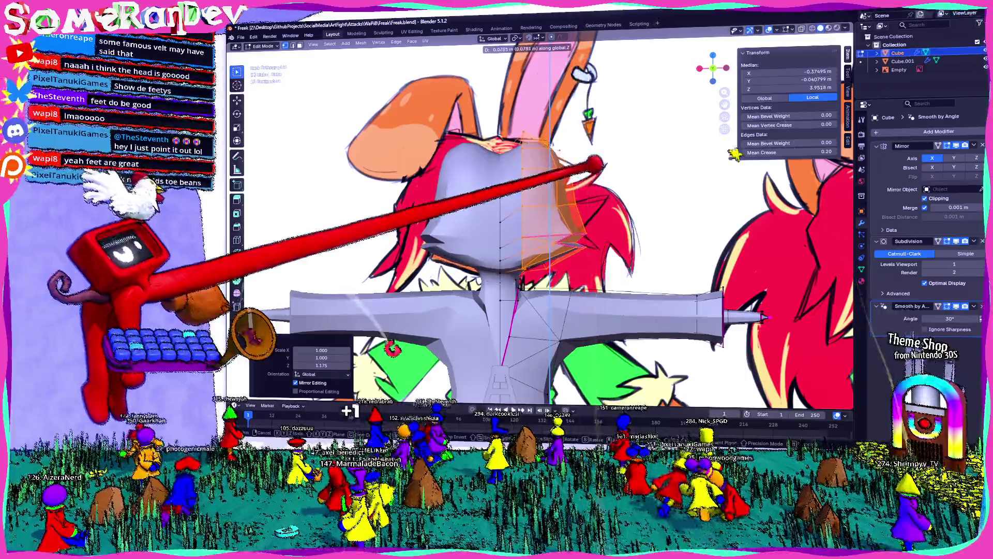
pyautogui.press('g')
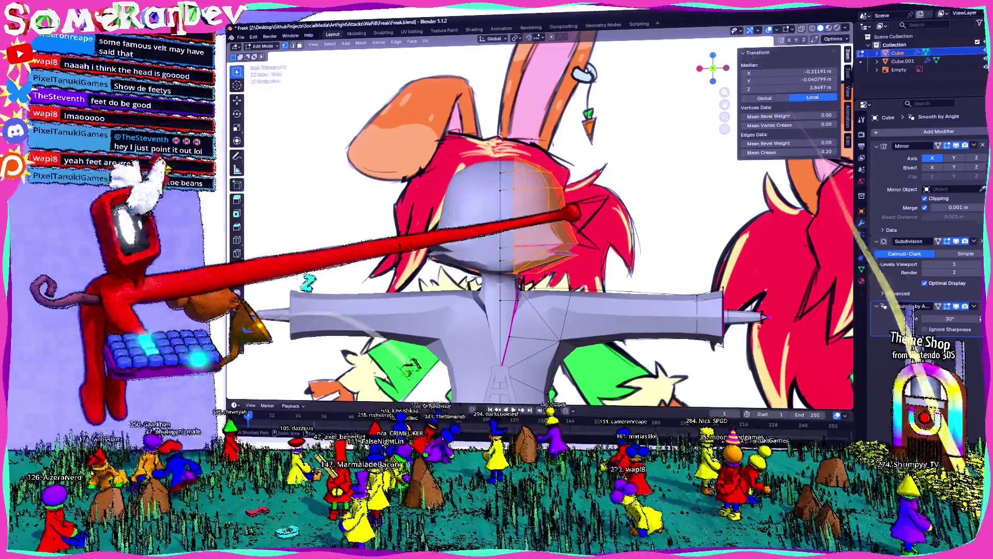
# Scale the head side up by about 1.34 and reposition it, checking against the reference in X-ray and object mode.
pyautogui.hotkey('alt', 'z')
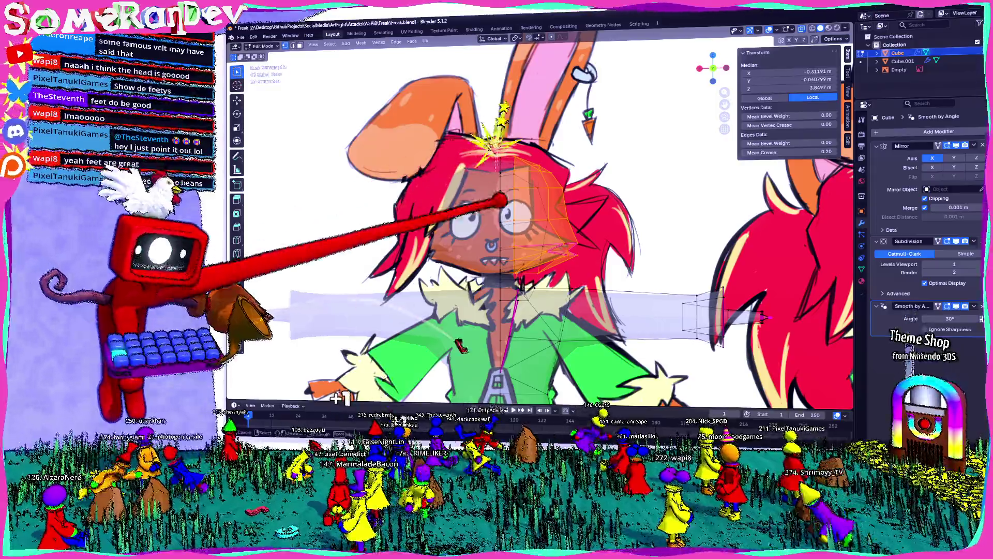
pyautogui.hotkey('alt', 'z')
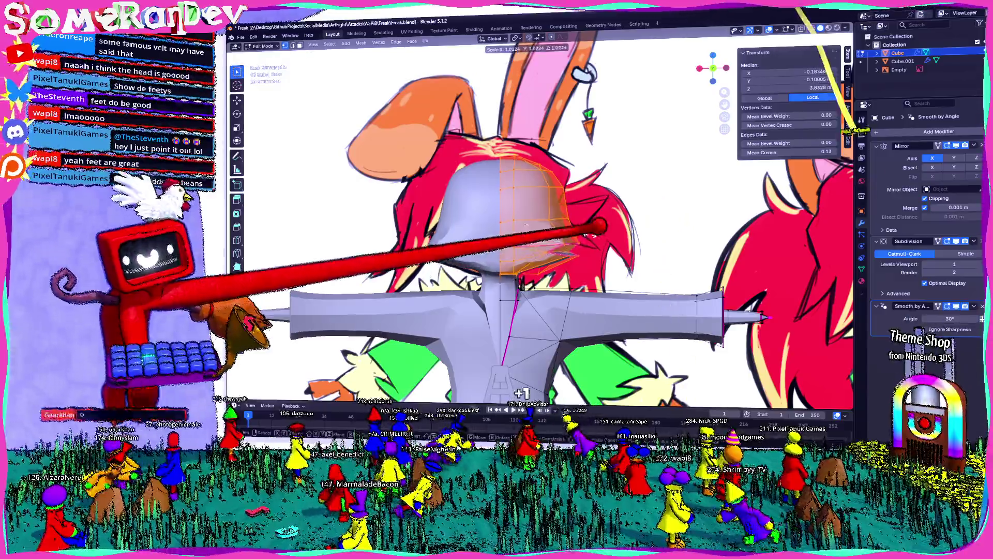
pyautogui.press('s')
pyautogui.press('g')
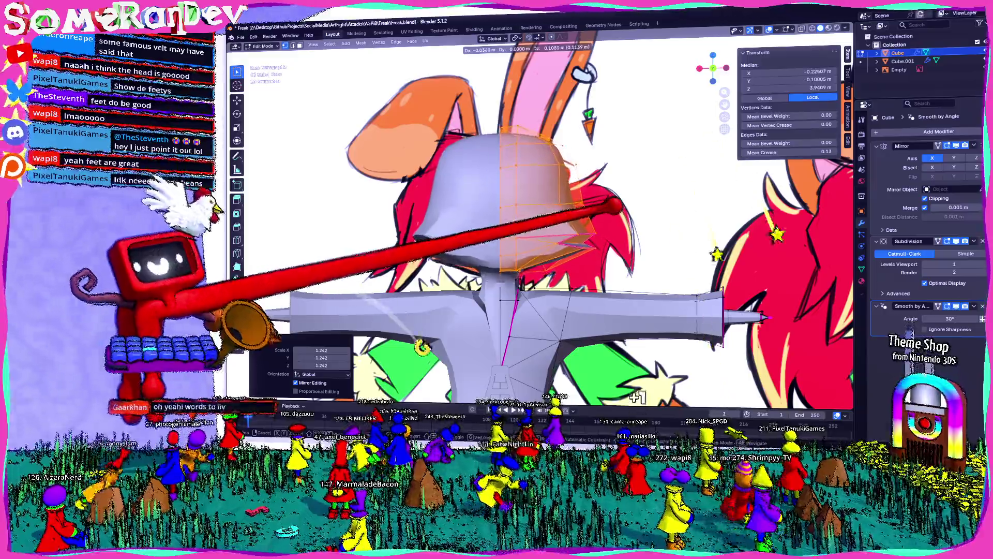
pyautogui.click(512, 233)
pyautogui.scroll(-5, 544, 234)
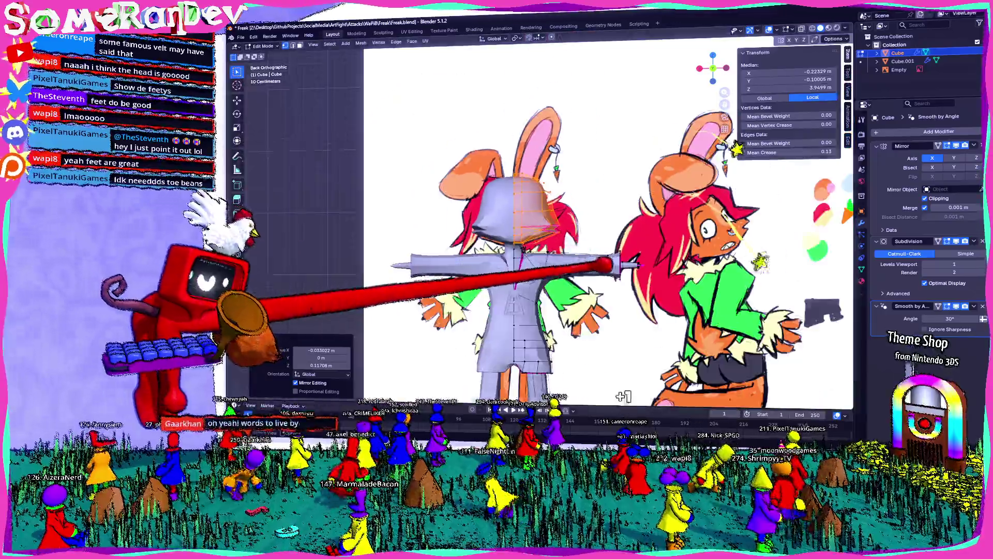
pyautogui.moveTo(543, 233)
pyautogui.mouseDown(button='middle')
pyautogui.moveTo(590, 257)
pyautogui.moveTo(505, 233)
pyautogui.moveTo(466, 272)
pyautogui.moveTo(543, 233)
pyautogui.mouseUp(button='middle')
pyautogui.scroll(5, 543, 256)
pyautogui.press('Tab')
pyautogui.scroll(3, 505, 256)
pyautogui.scroll(-4, 505, 257)
pyautogui.press('Tab')
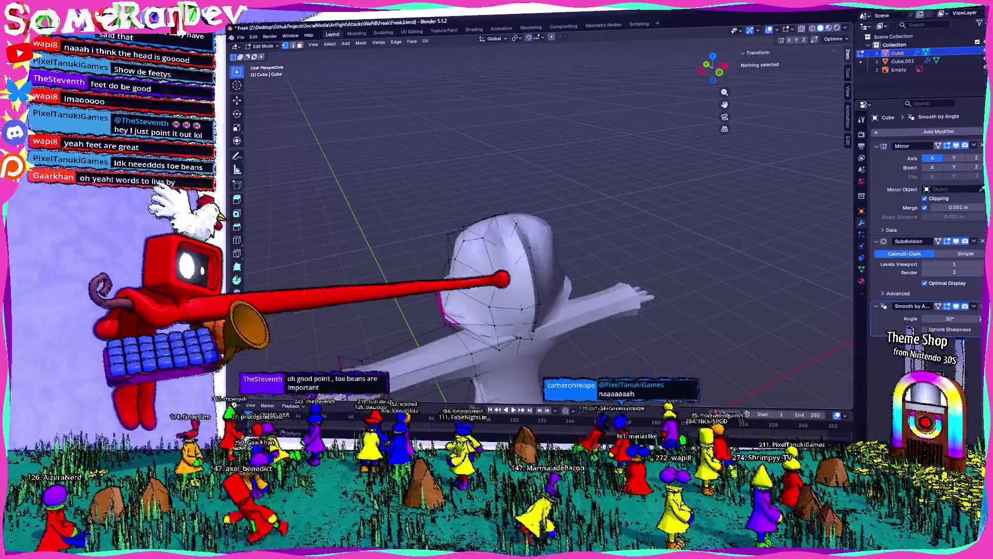
# In front view, scale the head faces about 1.28 times and shift them roughly 0.18 m to match the reference silhouette.
pyautogui.click(435, 310)
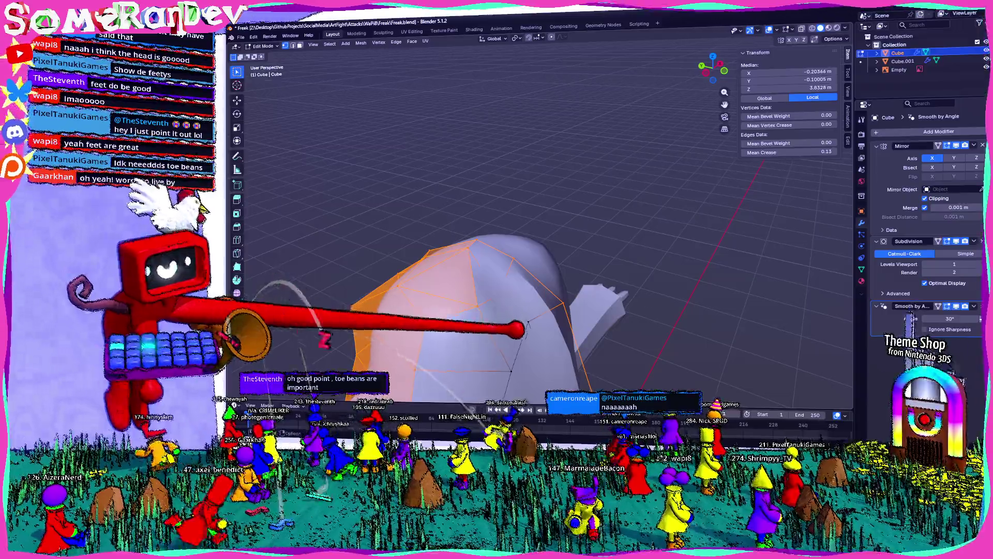
pyautogui.scroll(-4, 504, 272)
pyautogui.moveTo(543, 272); pyautogui.dragTo(465, 233, button='middle')
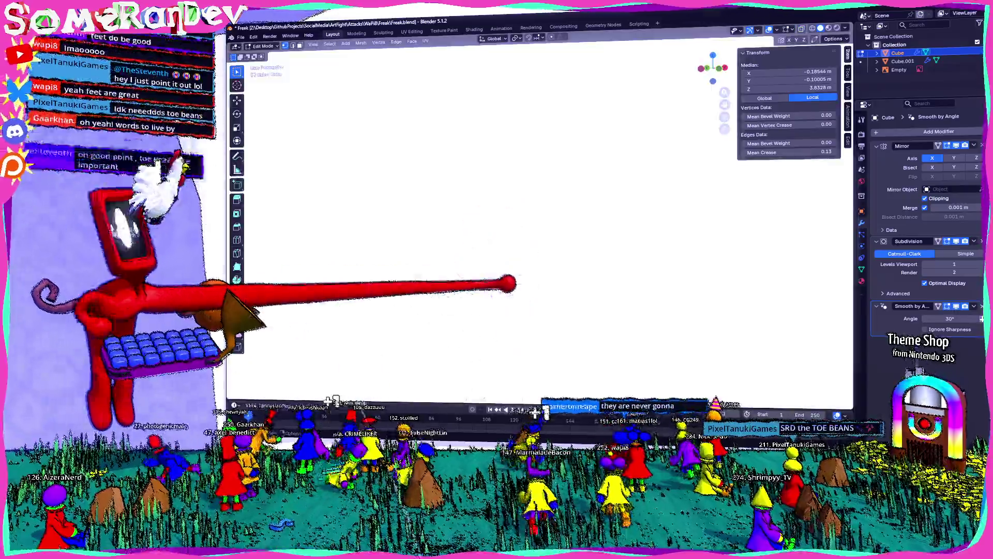
pyautogui.scroll(3, 505, 257)
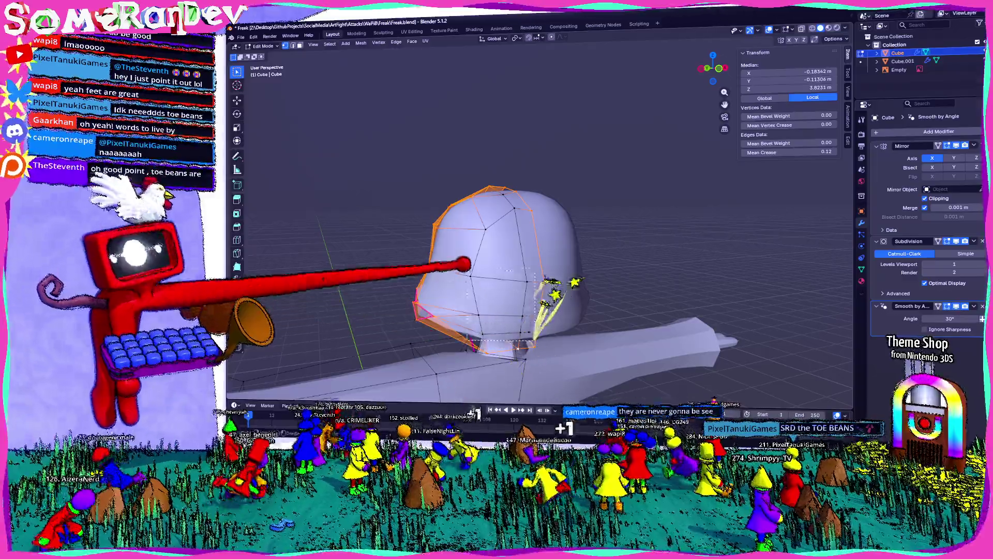
pyautogui.press('KP_1')
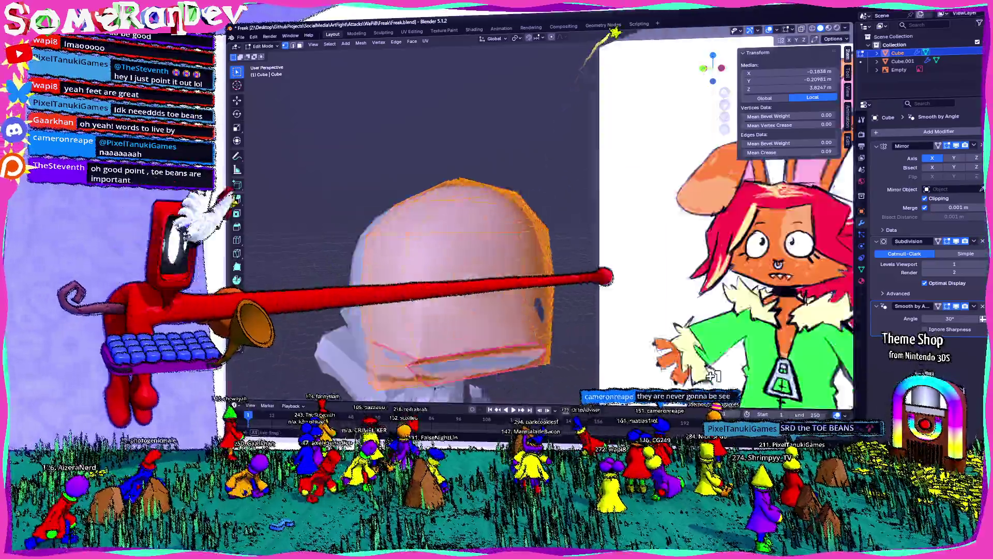
pyautogui.scroll(3, 543, 234)
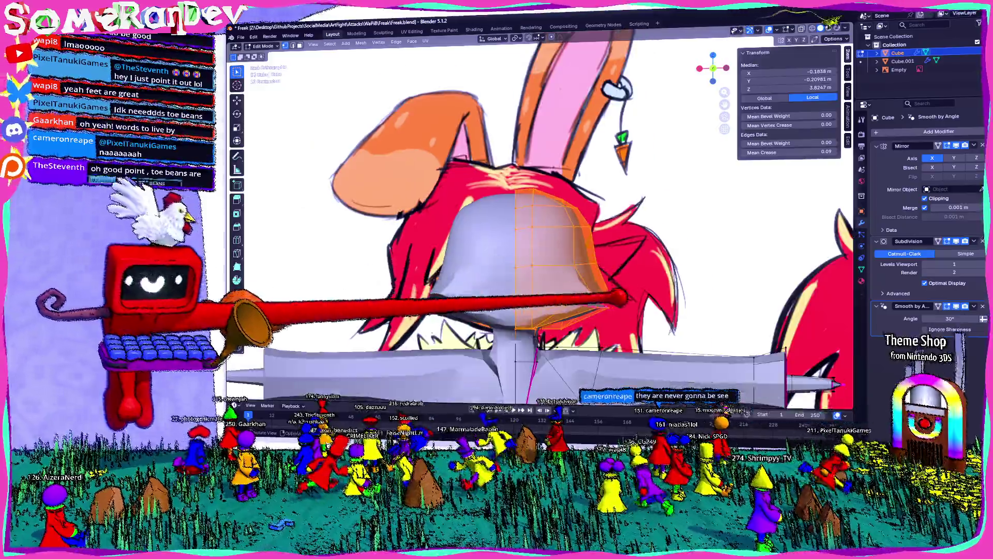
pyautogui.scroll(-3, 544, 233)
pyautogui.scroll(3, 543, 233)
pyautogui.scroll(-2, 543, 233)
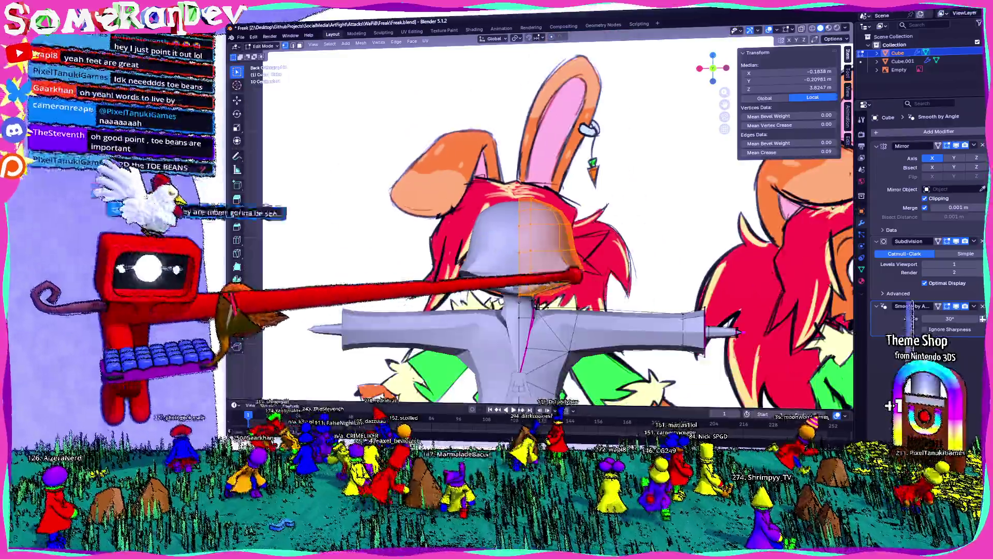
pyautogui.scroll(2, 543, 233)
pyautogui.press('s')
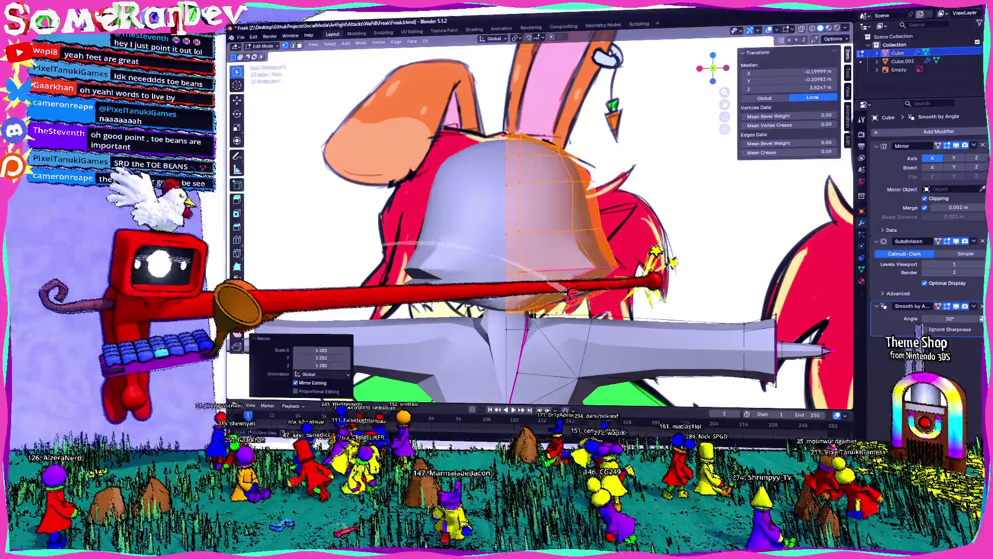
pyautogui.click(543, 194)
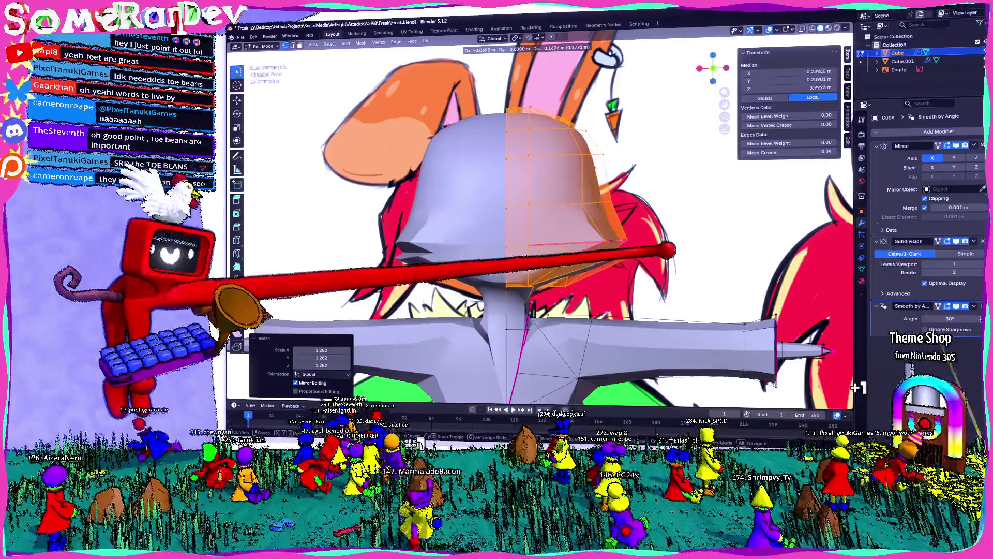
pyautogui.scroll(-3, 544, 233)
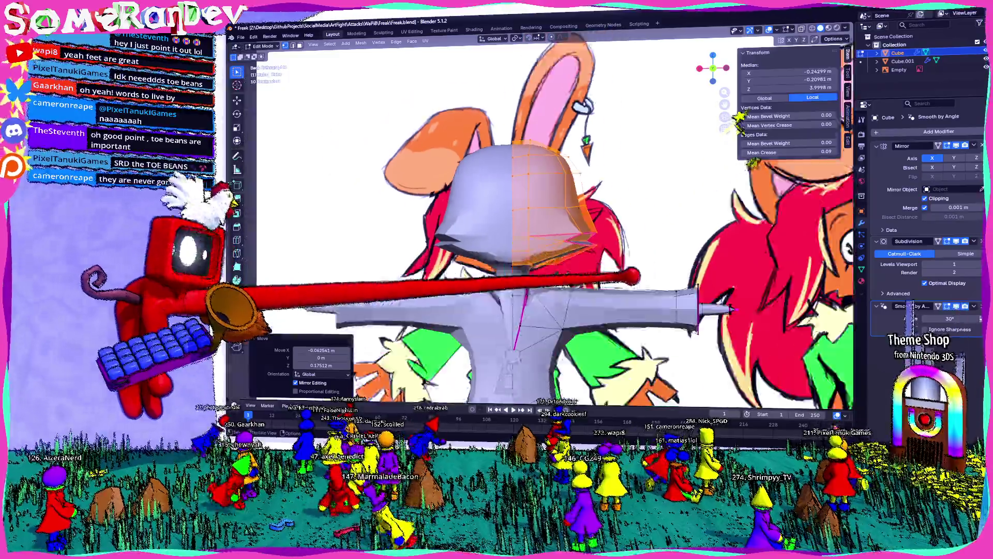
pyautogui.keyDown('shift'); pyautogui.moveTo(620, 233); pyautogui.dragTo(505, 248, button='middle'); pyautogui.keyUp('shift')
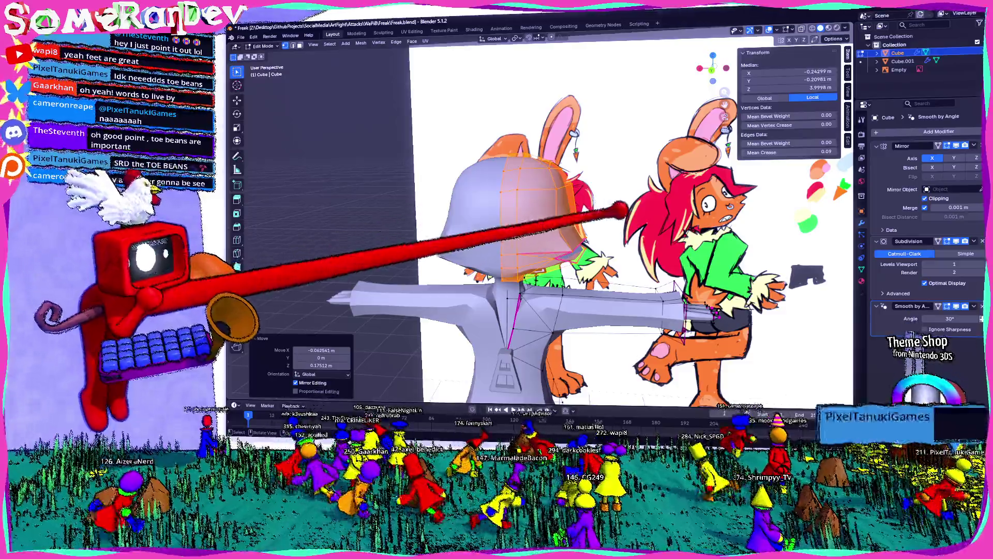
pyautogui.moveTo(583, 233); pyautogui.dragTo(466, 233, button='middle')
pyautogui.scroll(3, 466, 218)
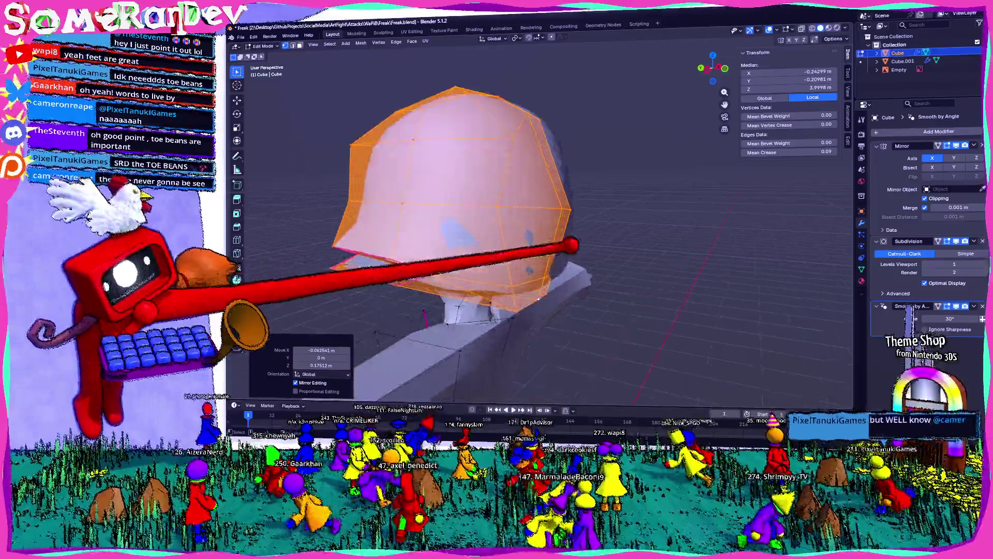
pyautogui.moveTo(543, 233); pyautogui.dragTo(466, 232, button='middle')
pyautogui.click(610, 225)
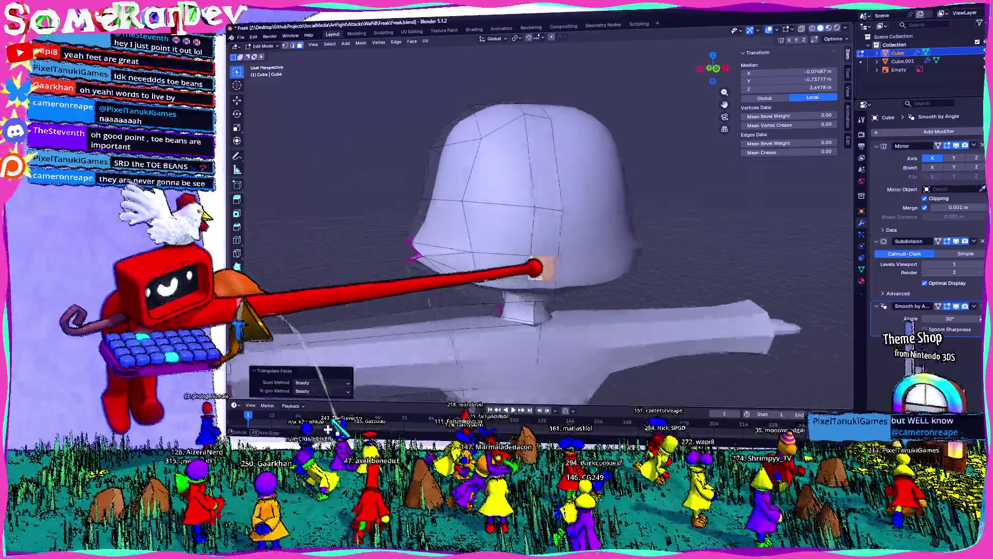
pyautogui.press('Tab')
pyautogui.moveTo(543, 232); pyautogui.dragTo(466, 249, button='middle')
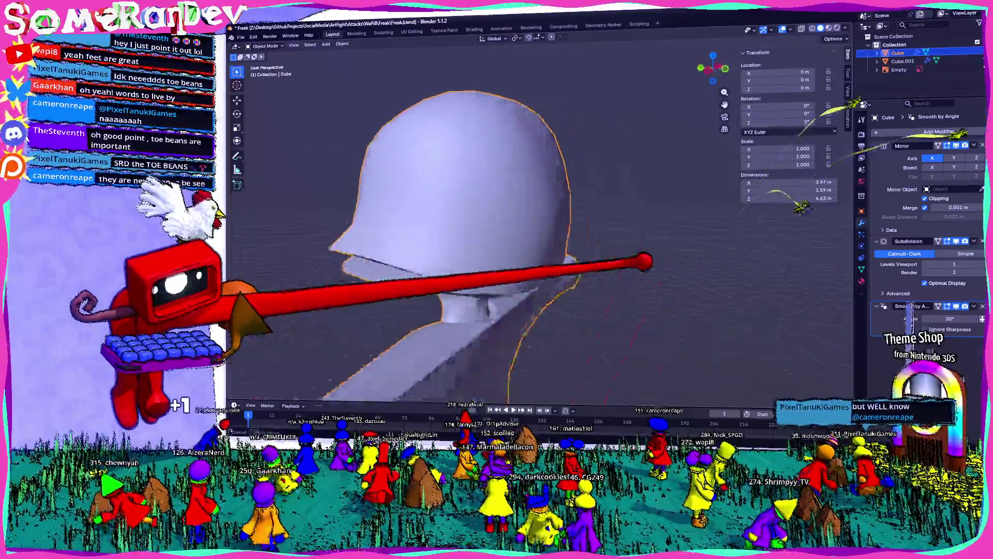
pyautogui.scroll(-5, 544, 233)
pyautogui.moveTo(543, 233); pyautogui.dragTo(505, 248, button='middle')
pyautogui.scroll(-3, 543, 233)
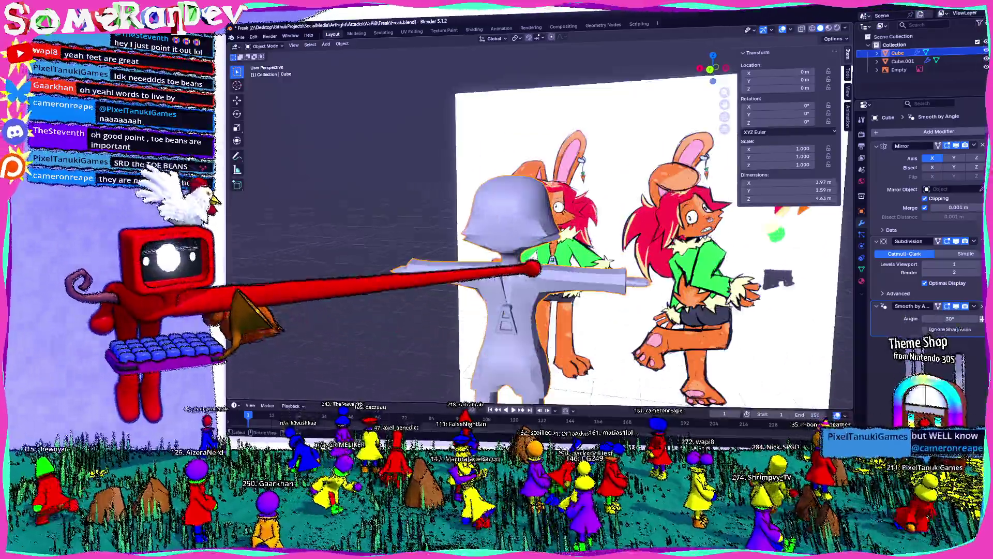
pyautogui.scroll(4, 543, 233)
pyautogui.scroll(4, 544, 232)
pyautogui.moveTo(544, 232)
pyautogui.mouseDown(button='middle')
pyautogui.moveTo(481, 248)
pyautogui.moveTo(465, 233)
pyautogui.mouseUp(button='middle')
pyautogui.scroll(3, 543, 233)
pyautogui.moveTo(543, 233)
pyautogui.mouseDown(button='middle')
pyautogui.moveTo(505, 249)
pyautogui.moveTo(466, 232)
pyautogui.mouseUp(button='middle')
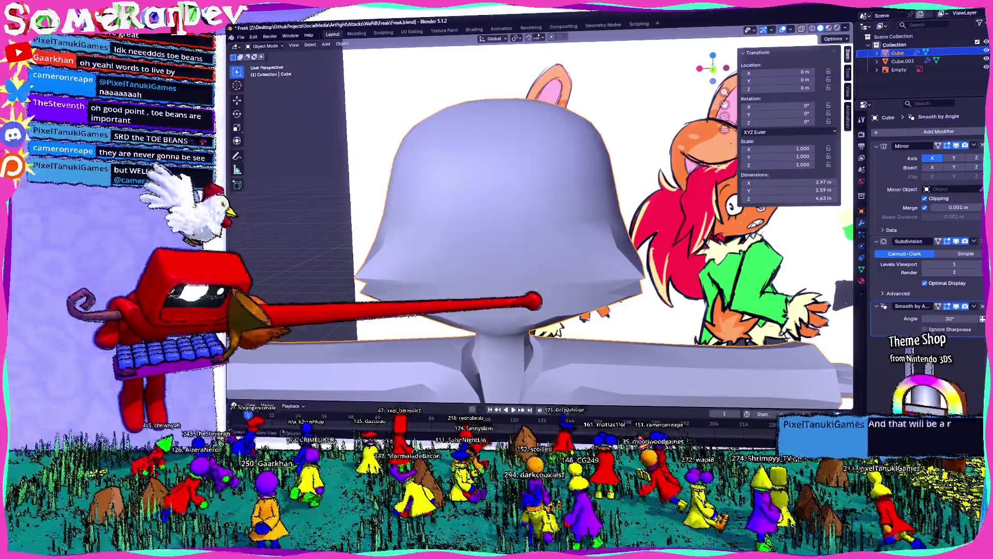
pyautogui.scroll(-4, 543, 233)
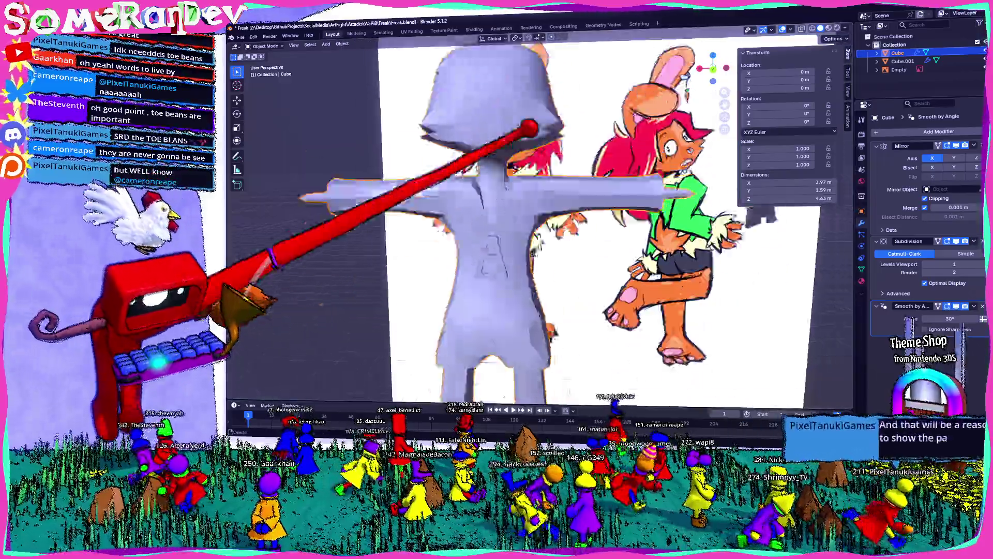
pyautogui.moveTo(544, 233)
pyautogui.keyDown('shift'); pyautogui.mouseDown(button='middle')
pyautogui.moveTo(543, 117)
pyautogui.moveTo(465, 310)
pyautogui.moveTo(465, 272)
pyautogui.mouseUp(button='middle'); pyautogui.keyUp('shift')
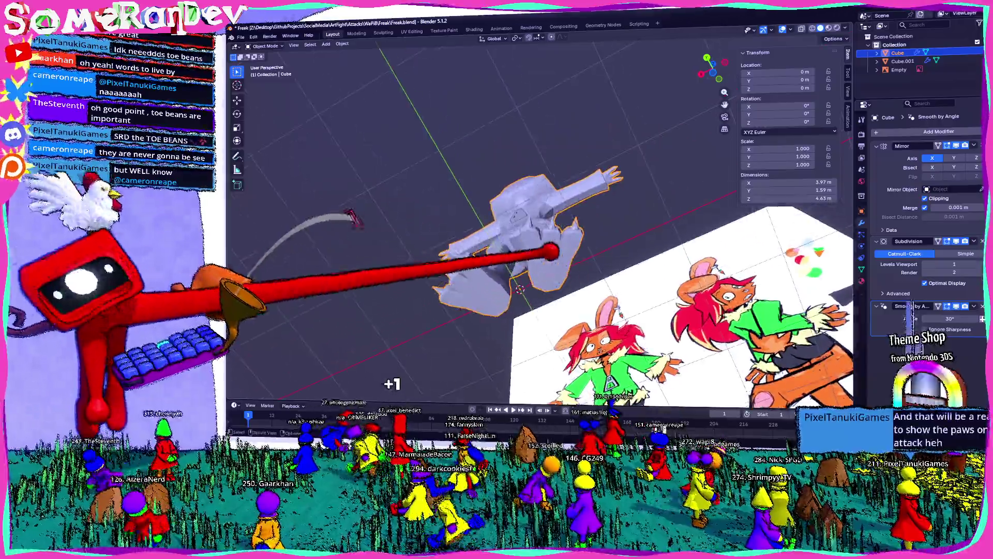
pyautogui.scroll(3, 504, 271)
pyautogui.moveTo(543, 234)
pyautogui.mouseDown(button='middle')
pyautogui.moveTo(466, 156)
pyautogui.moveTo(505, 194)
pyautogui.mouseUp(button='middle')
pyautogui.scroll(-3, 505, 194)
pyautogui.keyDown('shift'); pyautogui.moveTo(505, 116); pyautogui.dragTo(504, 272, button='middle'); pyautogui.keyUp('shift')
pyautogui.moveTo(504, 233); pyautogui.dragTo(466, 272, button='middle')
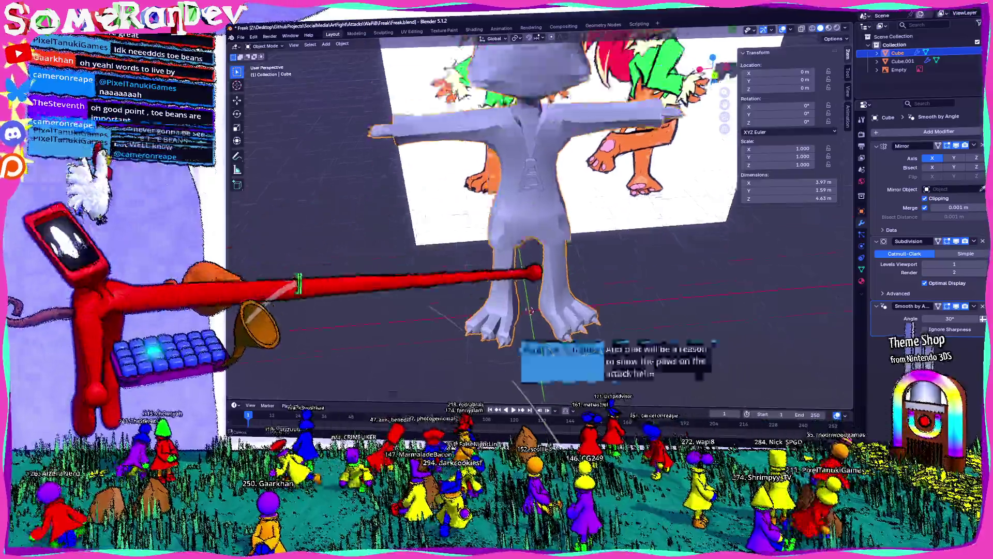
pyautogui.scroll(3, 505, 232)
pyautogui.scroll(2, 504, 233)
pyautogui.scroll(-4, 350, 330)
pyautogui.moveTo(388, 310); pyautogui.dragTo(430, 383, button='middle')
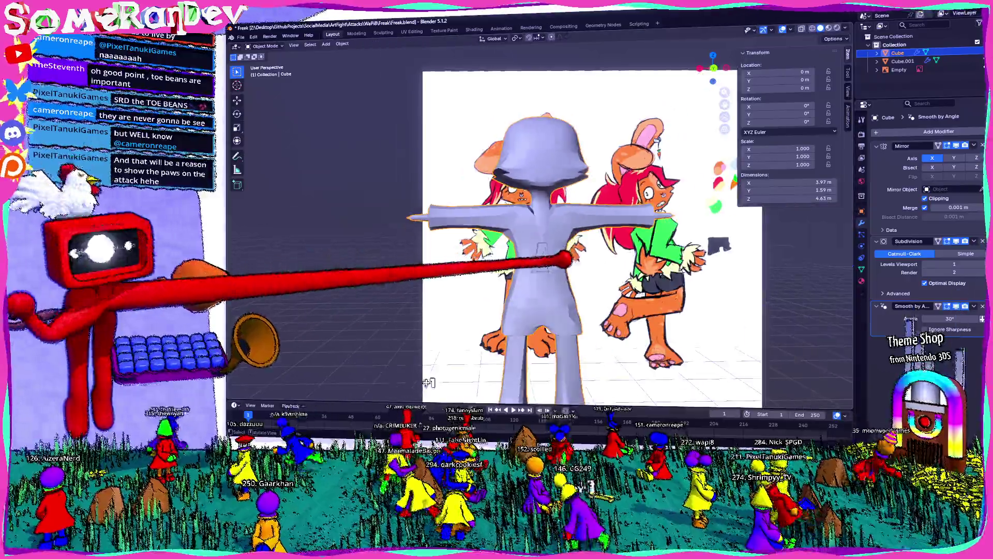
pyautogui.moveTo(544, 232); pyautogui.dragTo(465, 195, button='middle')
pyautogui.moveTo(504, 233); pyautogui.dragTo(427, 272, button='middle')
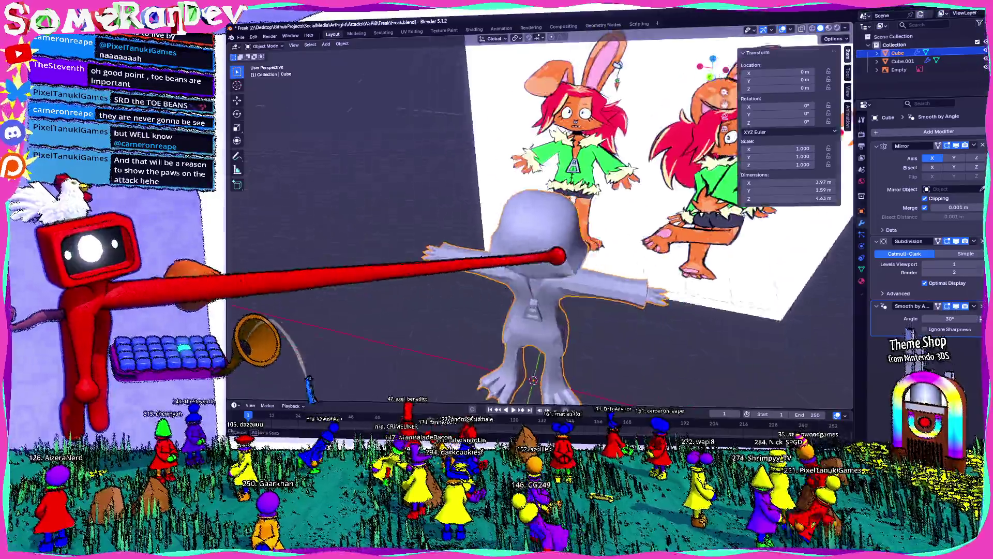
pyautogui.scroll(4, 504, 233)
pyautogui.keyDown('shift'); pyautogui.moveTo(543, 233); pyautogui.dragTo(481, 241, button='middle'); pyautogui.keyUp('shift')
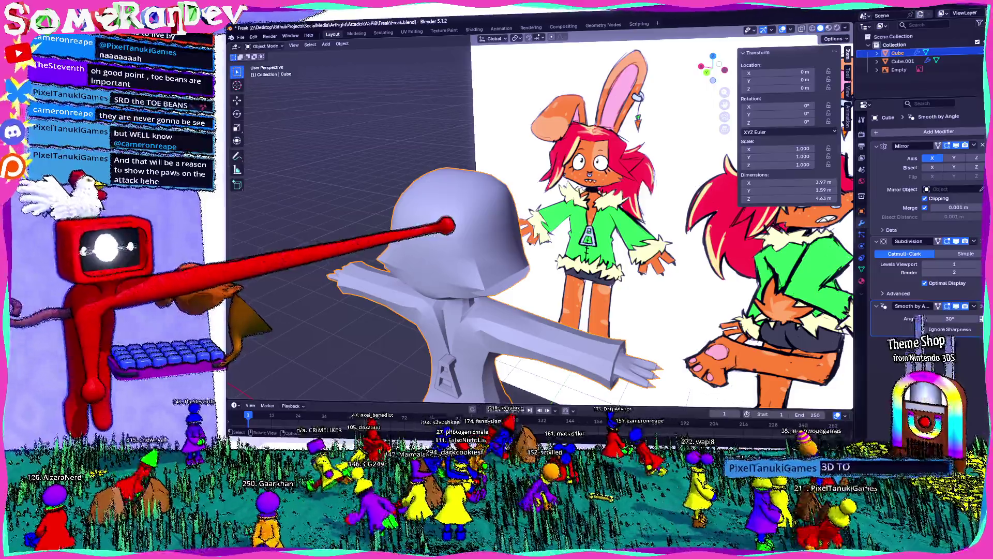
pyautogui.press('Tab')
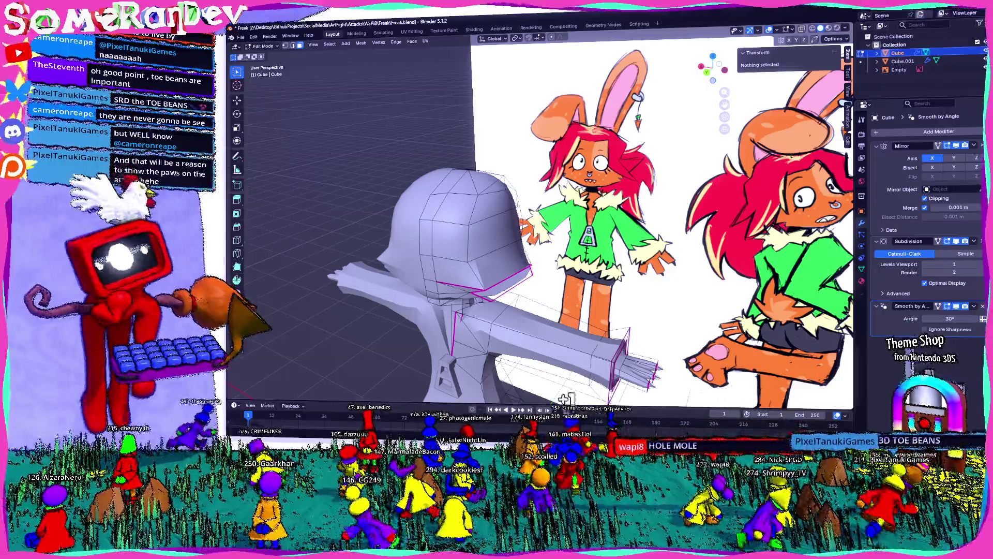
pyautogui.scroll(-4, 504, 233)
# Check the smoothed model from several angles, then re-enter edit mode and select one foot's sole face.
pyautogui.moveTo(505, 234); pyautogui.dragTo(426, 194, button='middle')
pyautogui.moveTo(466, 232); pyautogui.dragTo(543, 272, button='middle')
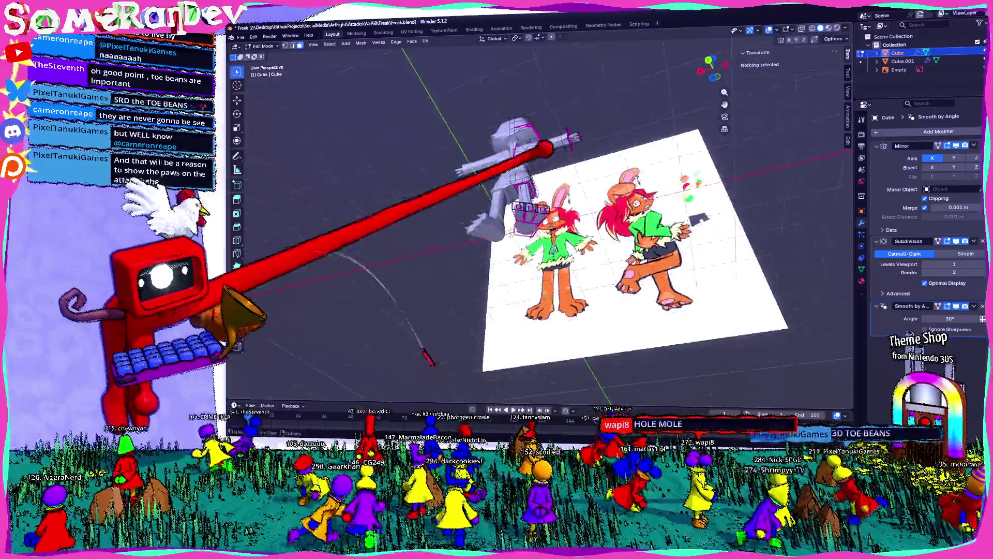
pyautogui.moveTo(504, 232); pyautogui.dragTo(543, 194, button='middle')
pyautogui.scroll(3, 504, 233)
pyautogui.press('Tab')
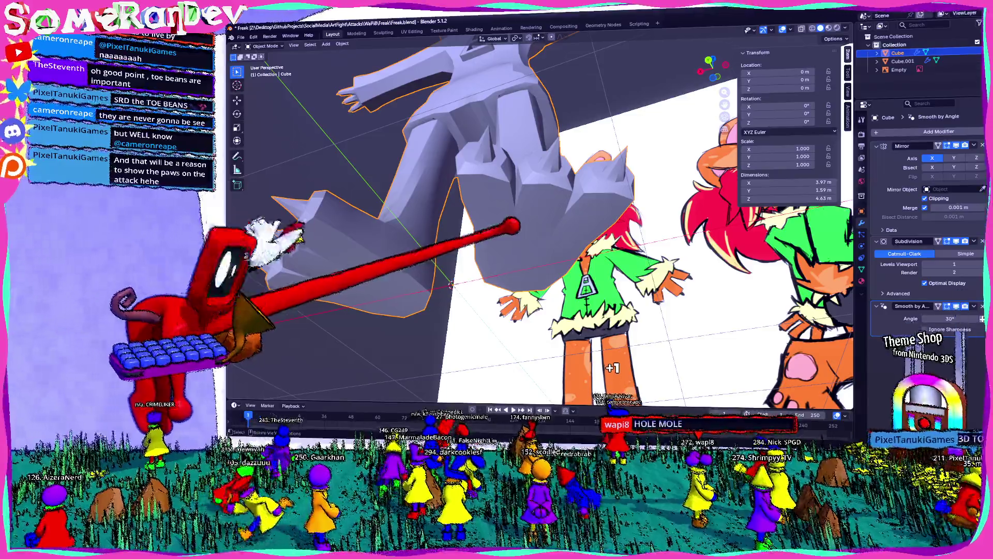
pyautogui.moveTo(513, 226); pyautogui.dragTo(465, 202, button='middle')
pyautogui.press('Tab')
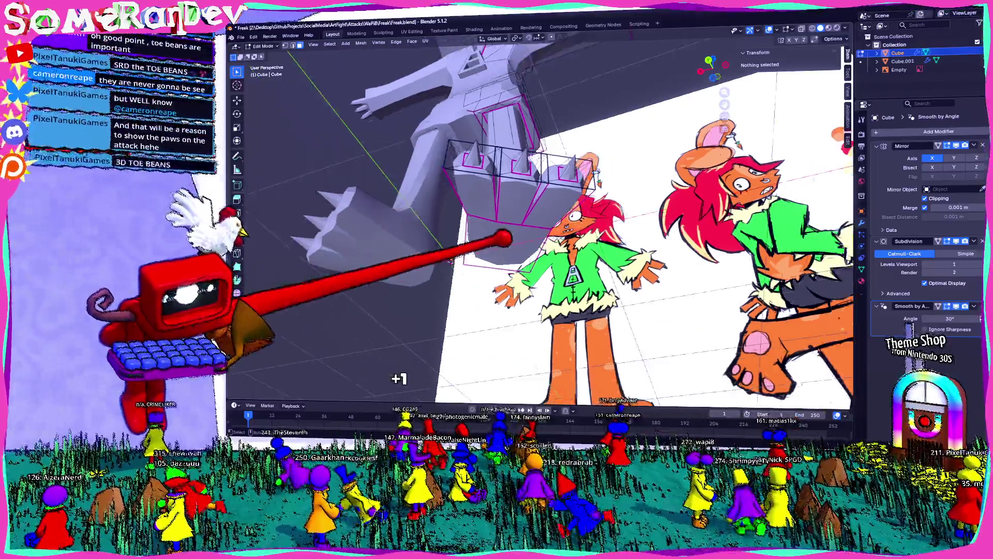
pyautogui.moveTo(504, 233)
pyautogui.mouseDown(button='middle')
pyautogui.moveTo(466, 272)
pyautogui.moveTo(544, 249)
pyautogui.mouseUp(button='middle')
pyautogui.click(481, 302)
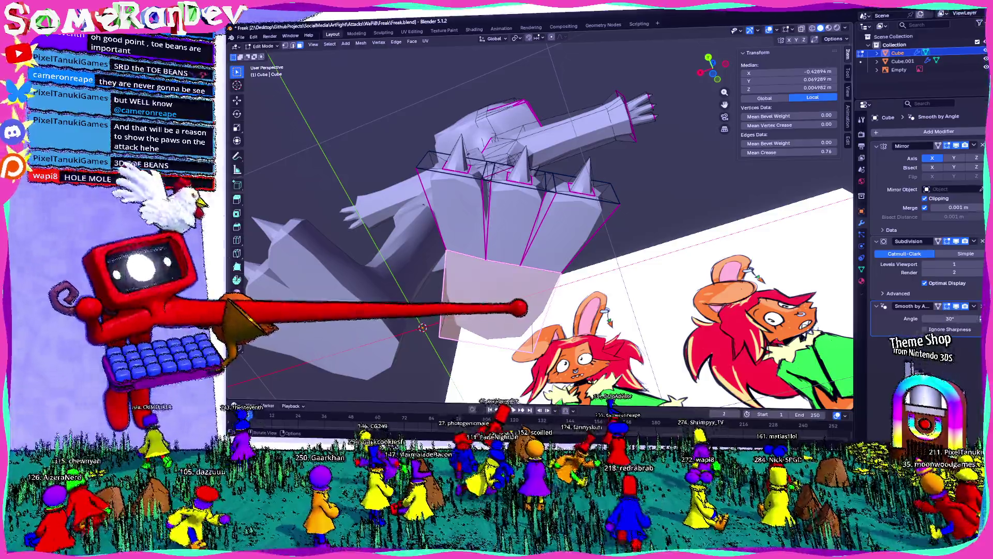
# Inset the sole face, add an edge loop on the foot and round the inset into a circle with LoopTools.
pyautogui.press('i')
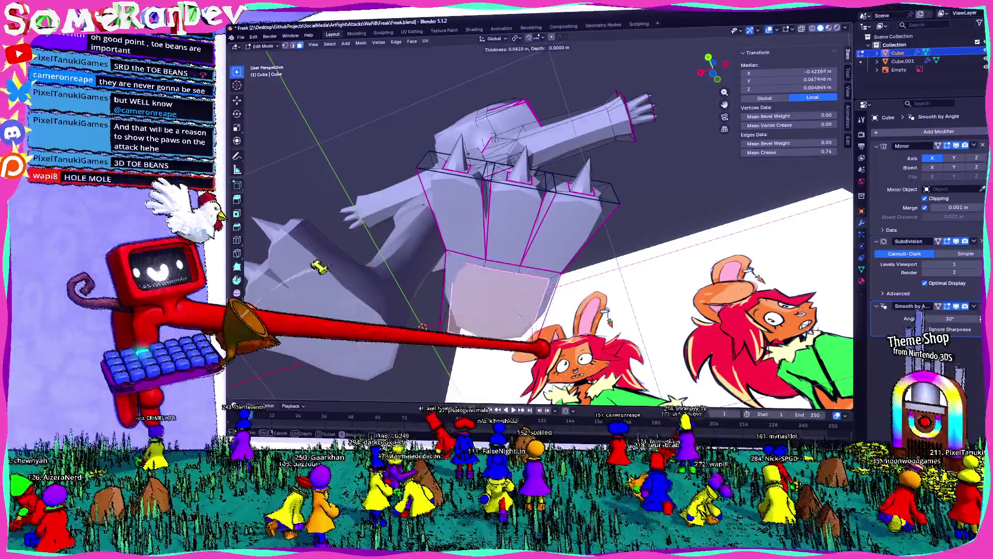
pyautogui.click(433, 322)
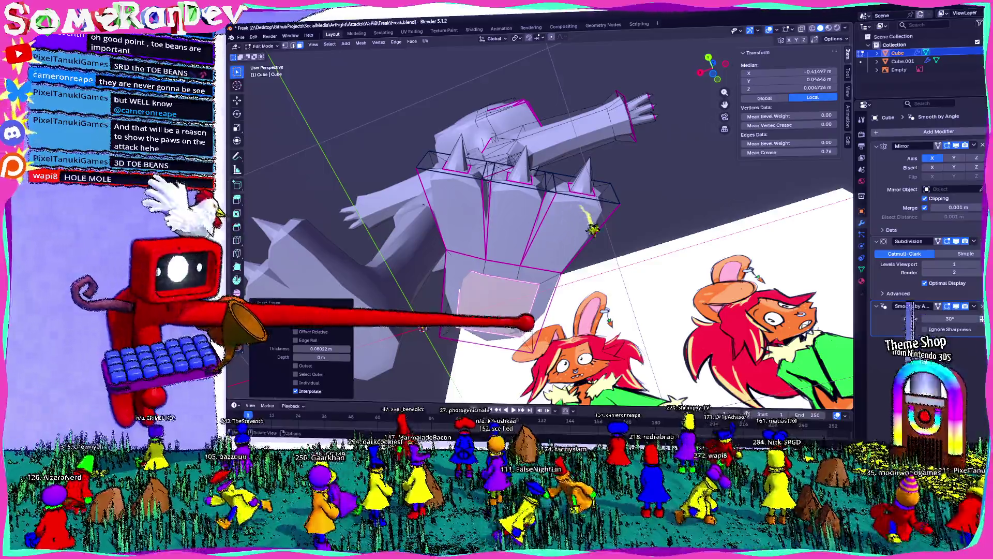
pyautogui.hotkey('ctrl', 'r')
pyautogui.click(544, 233)
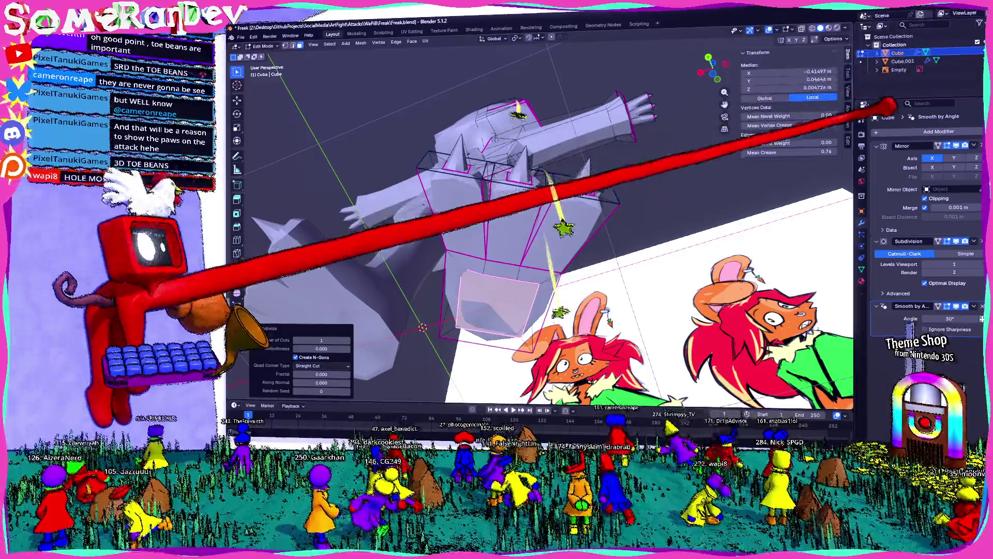
pyautogui.click(799, 55)
pyautogui.click(797, 71)
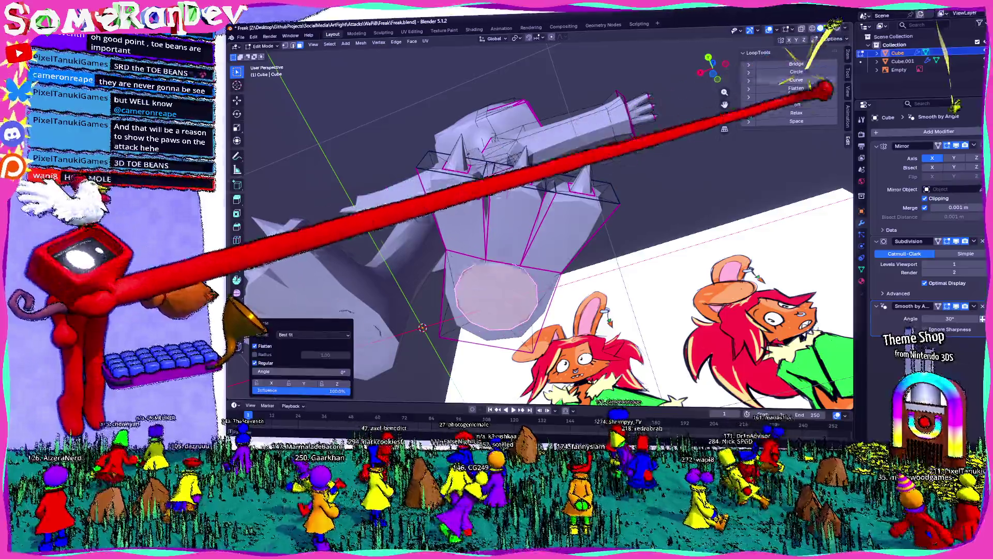
# Viewing the paw from underneath, nudge the circular pad into place on the sole.
pyautogui.moveTo(722, 47); pyautogui.dragTo(605, 233, button='middle')
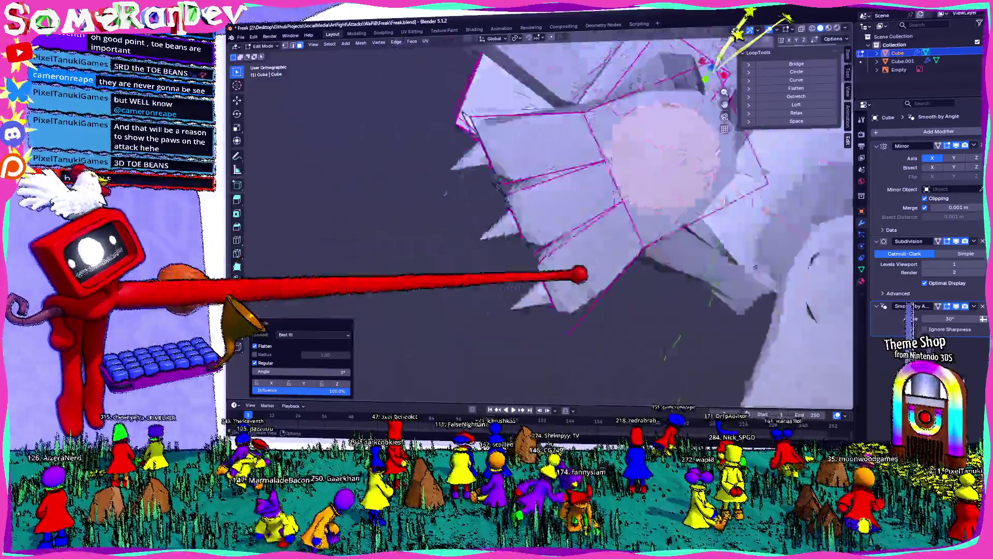
pyautogui.scroll(4, 543, 233)
pyautogui.press('g')
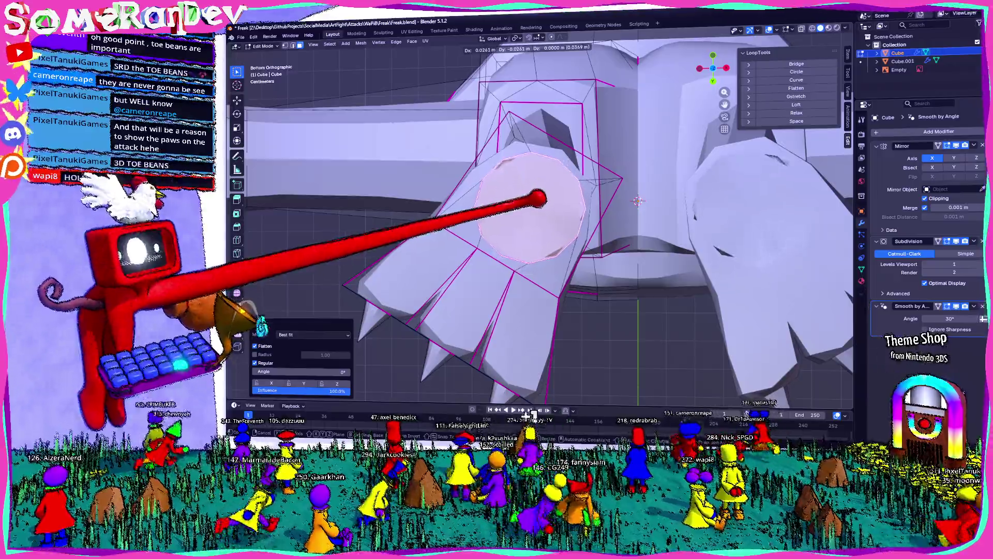
pyautogui.click(535, 200)
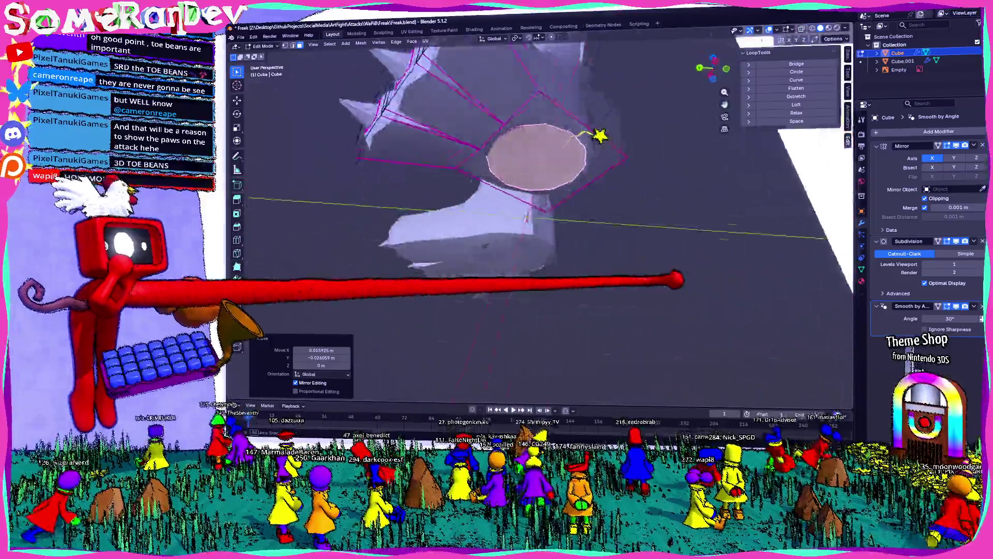
pyautogui.moveTo(535, 200)
pyautogui.mouseDown(button='middle')
pyautogui.moveTo(613, 191)
pyautogui.moveTo(617, 206)
pyautogui.mouseUp(button='middle')
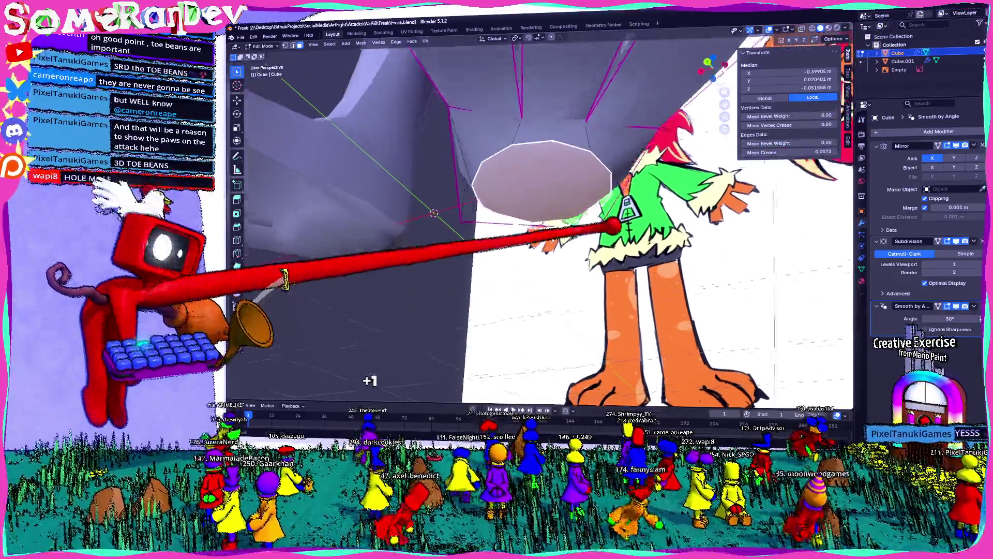
# Check the pad in object mode, then select the circular toe-bean pad and all faces linked to it.
pyautogui.moveTo(570, 192)
pyautogui.mouseDown(button='middle')
pyautogui.moveTo(500, 256)
pyautogui.moveTo(543, 139)
pyautogui.moveTo(593, 163)
pyautogui.moveTo(571, 151)
pyautogui.mouseUp(button='middle')
pyautogui.press('Tab')
pyautogui.press('Tab')
pyautogui.click(574, 155)
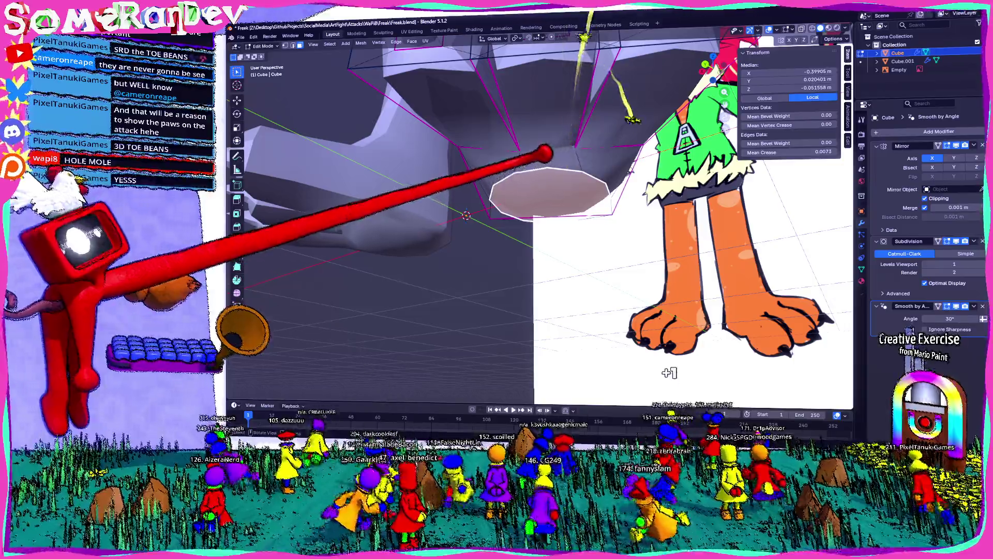
pyautogui.press('e')
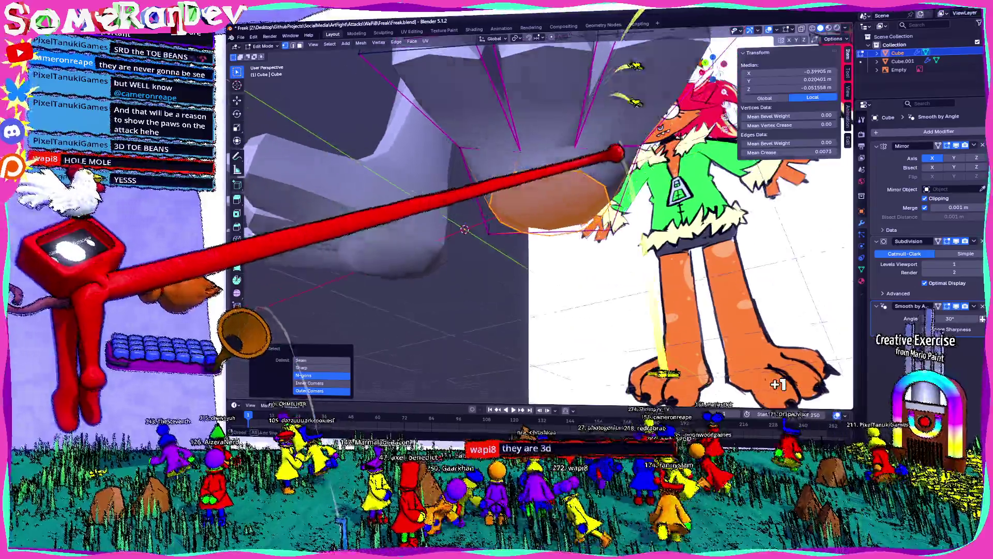